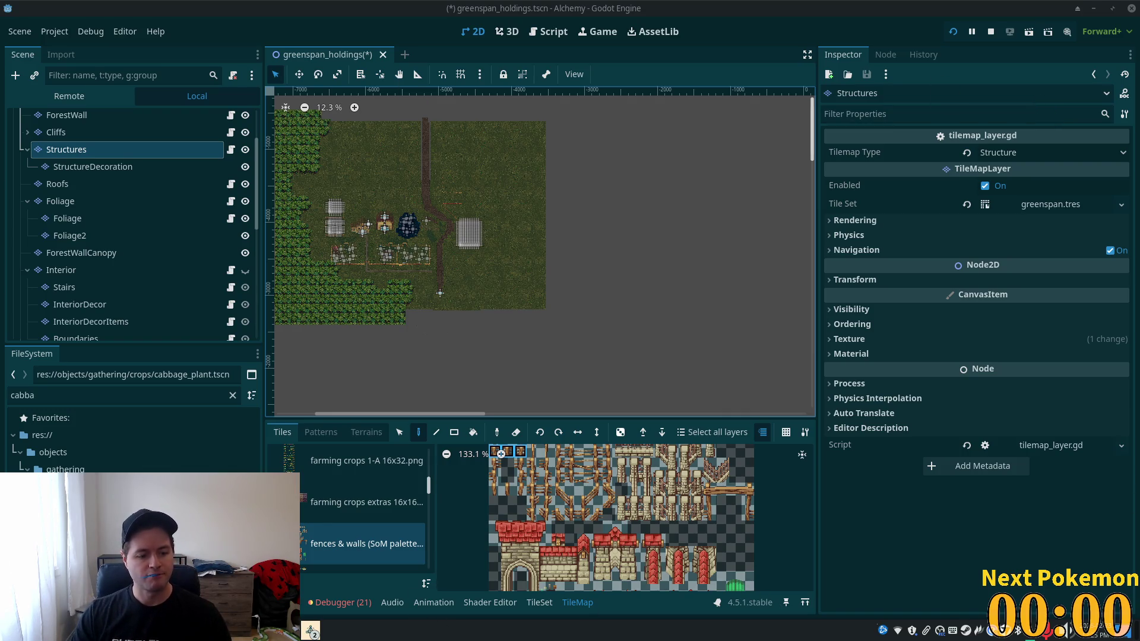
# - Search the Pokémon window for 'lairon' and view, then close, Lairon's details
pyautogui.moveTo(310, 630)
pyautogui.click(314, 520)
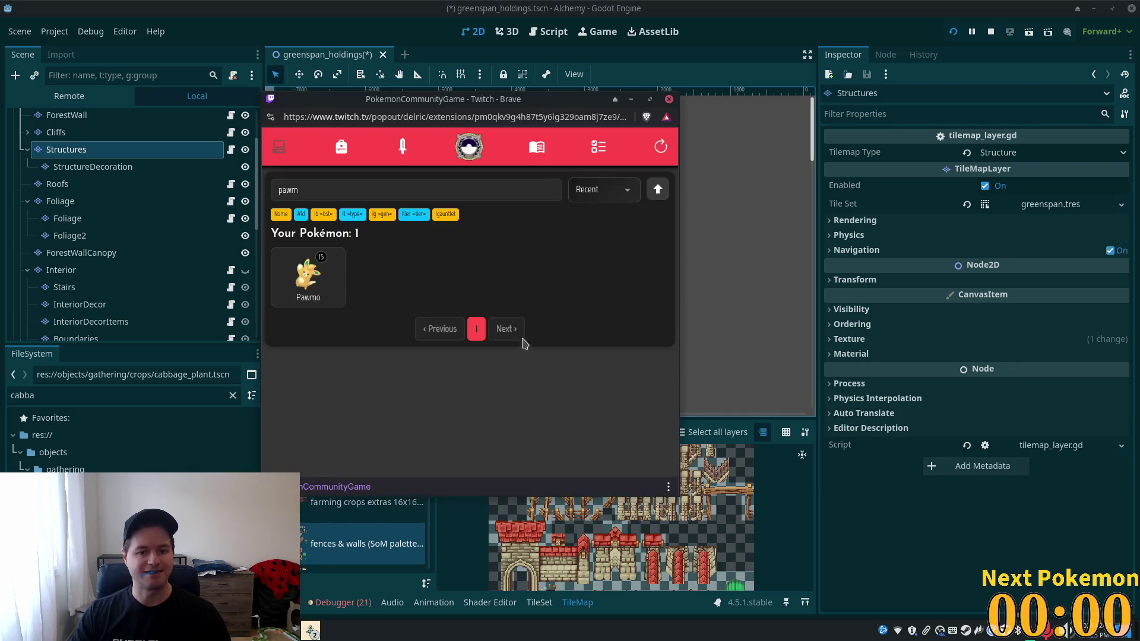
pyautogui.click(412, 183)
pyautogui.hotkey('ctrl', 'a')
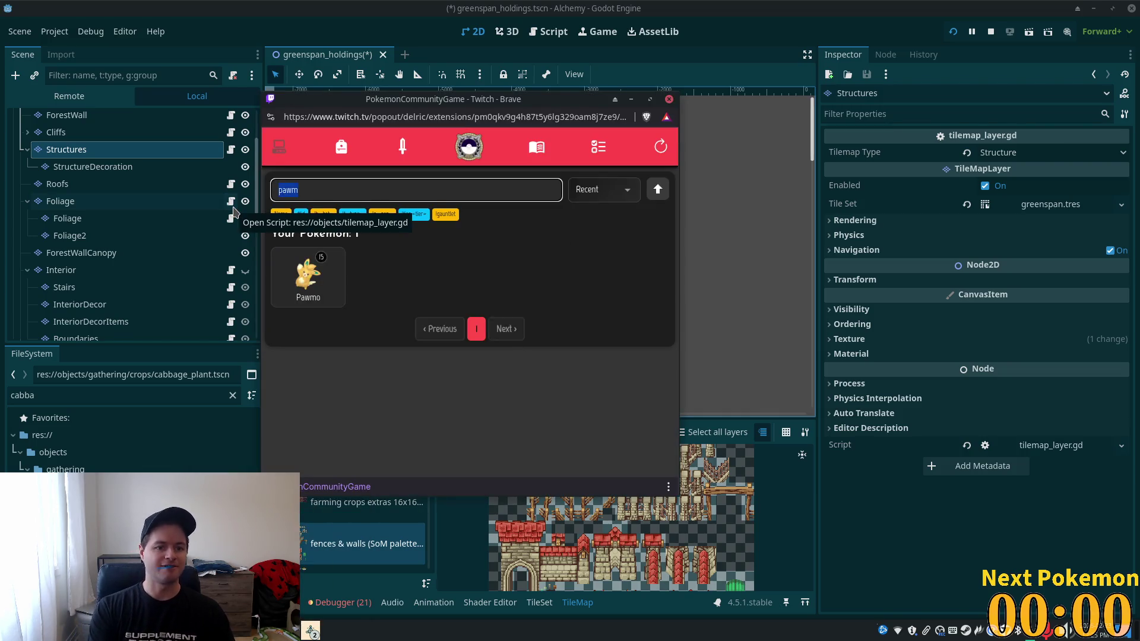
pyautogui.write('lairon')
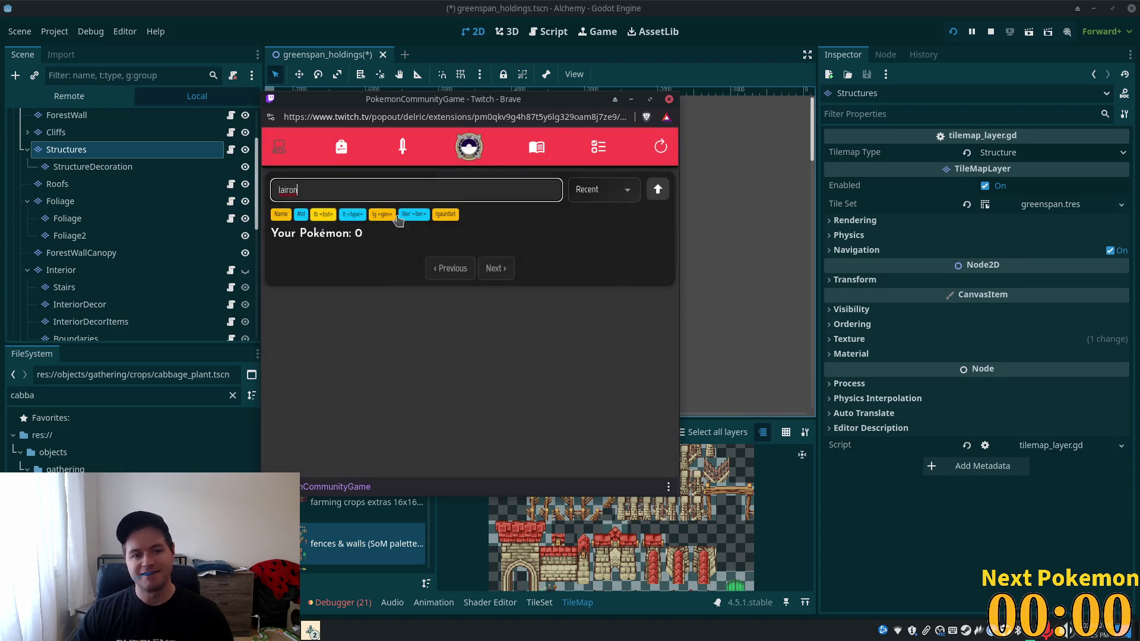
pyautogui.click(650, 144)
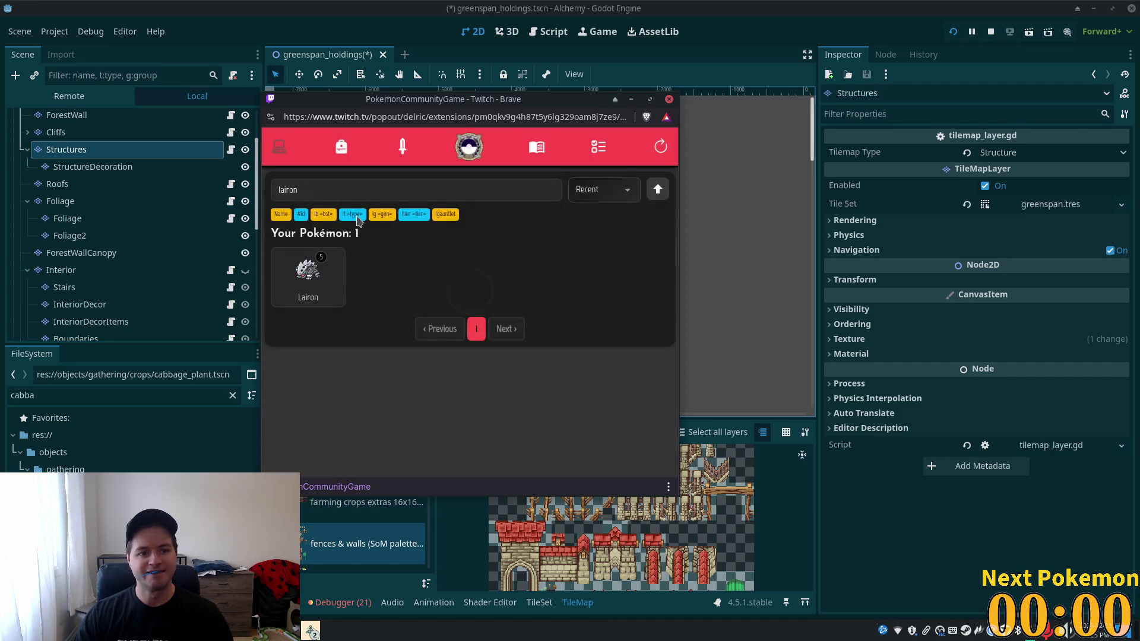
pyautogui.click(308, 275)
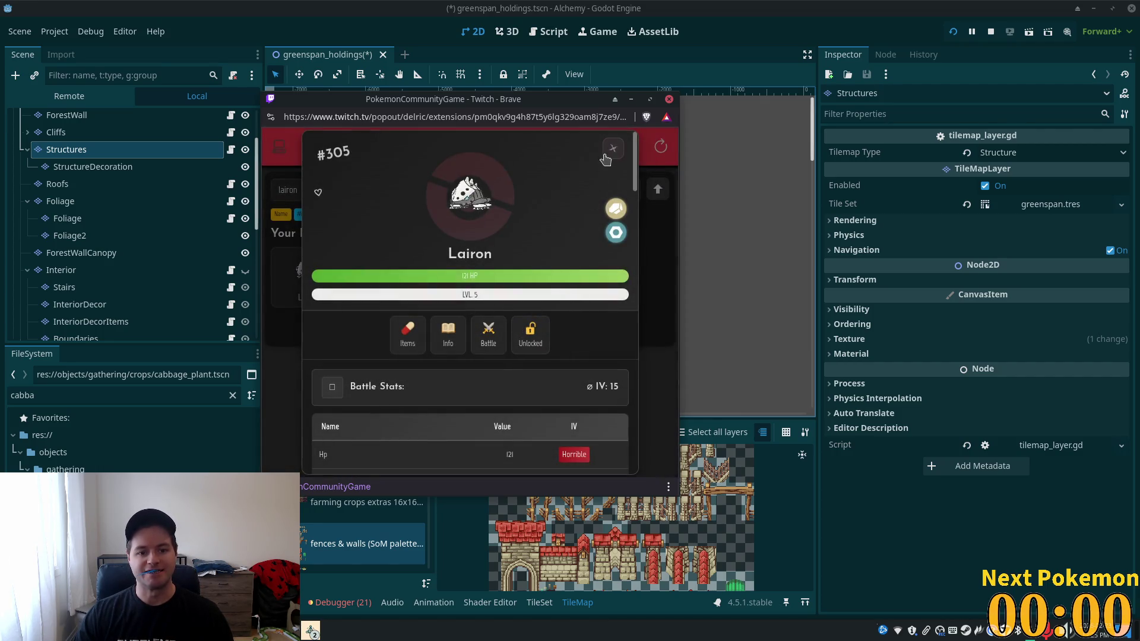
pyautogui.click(614, 146)
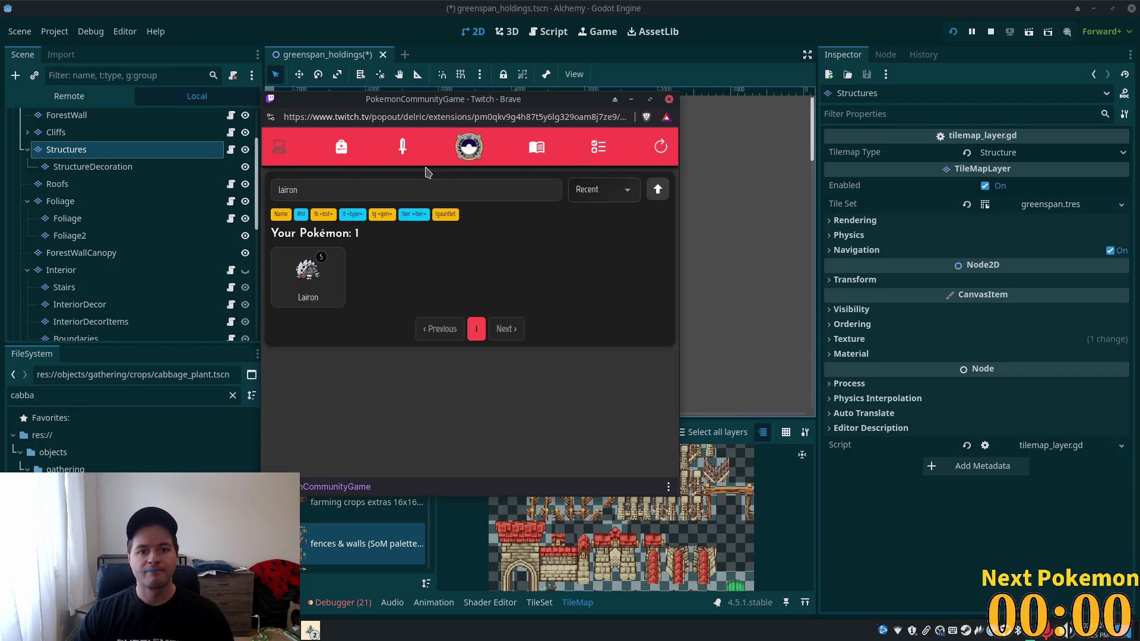
# - Clear the Pokémon search so all Pokémon list, then hide the window
pyautogui.click(306, 183)
pyautogui.hotkey('ctrl', 'a')
pyautogui.press('BackSpace')
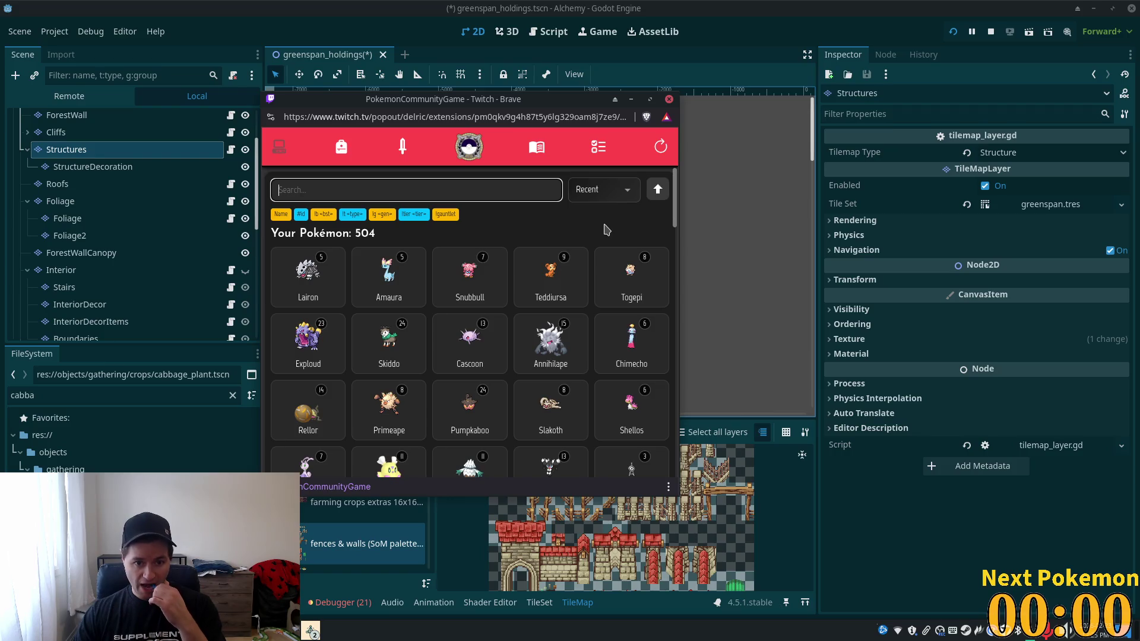
pyautogui.click(801, 7)
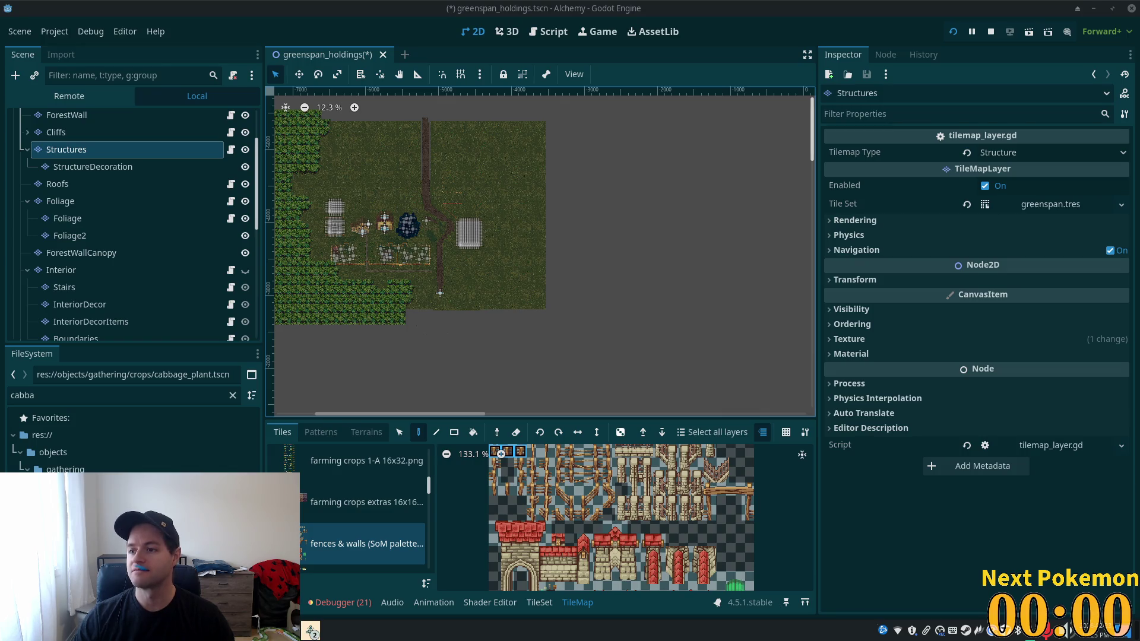
# - Zoom onto the farm fences and select fence tiles in the fences and walls atlas
pyautogui.scroll(2, 443, 165)
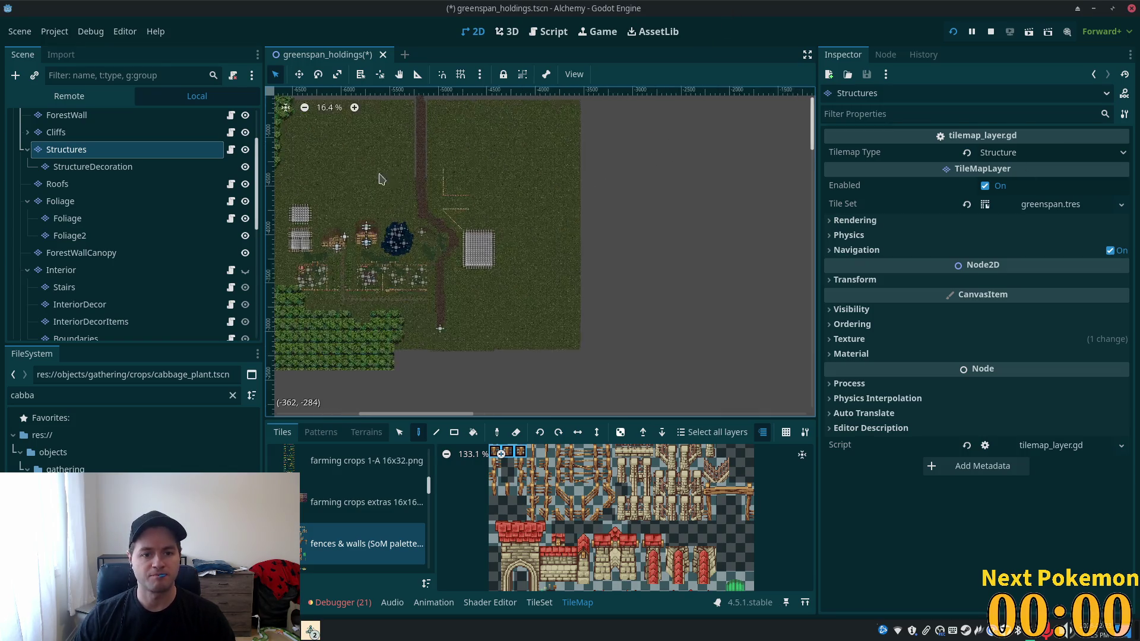
pyautogui.scroll(5, 443, 165)
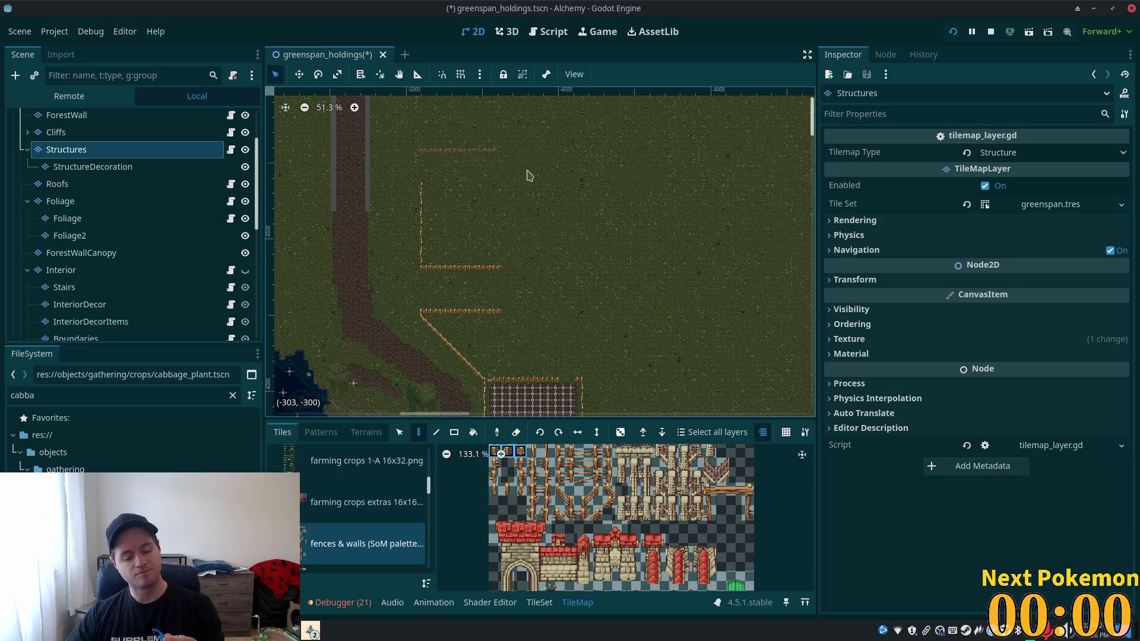
pyautogui.scroll(3, 693, 585)
pyautogui.scroll(-1, 694, 585)
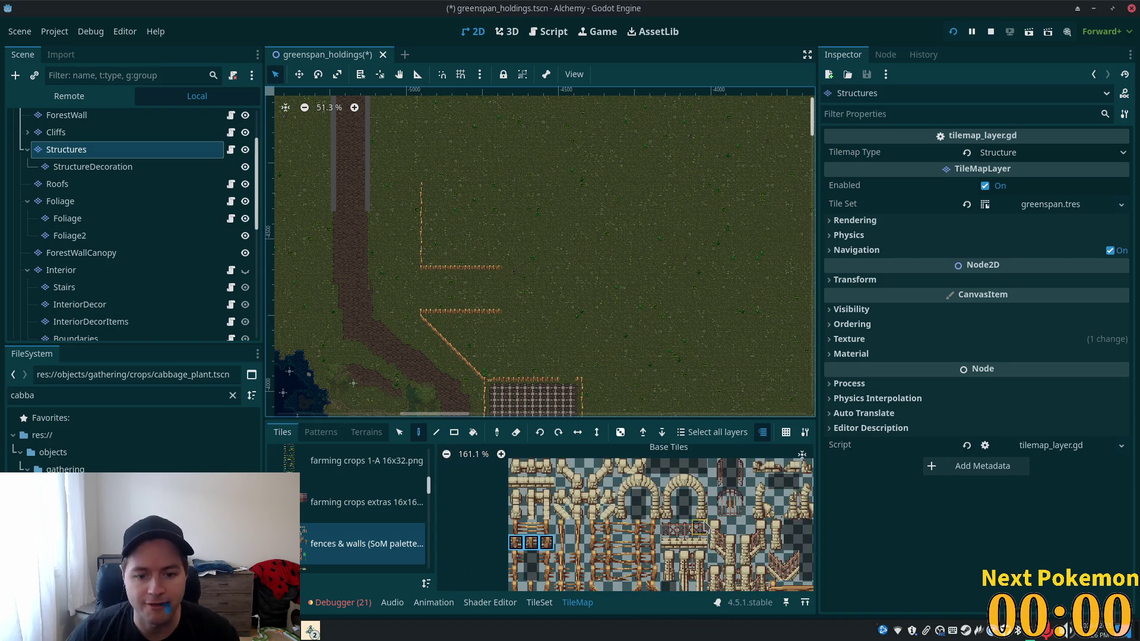
pyautogui.scroll(-1, 725, 533)
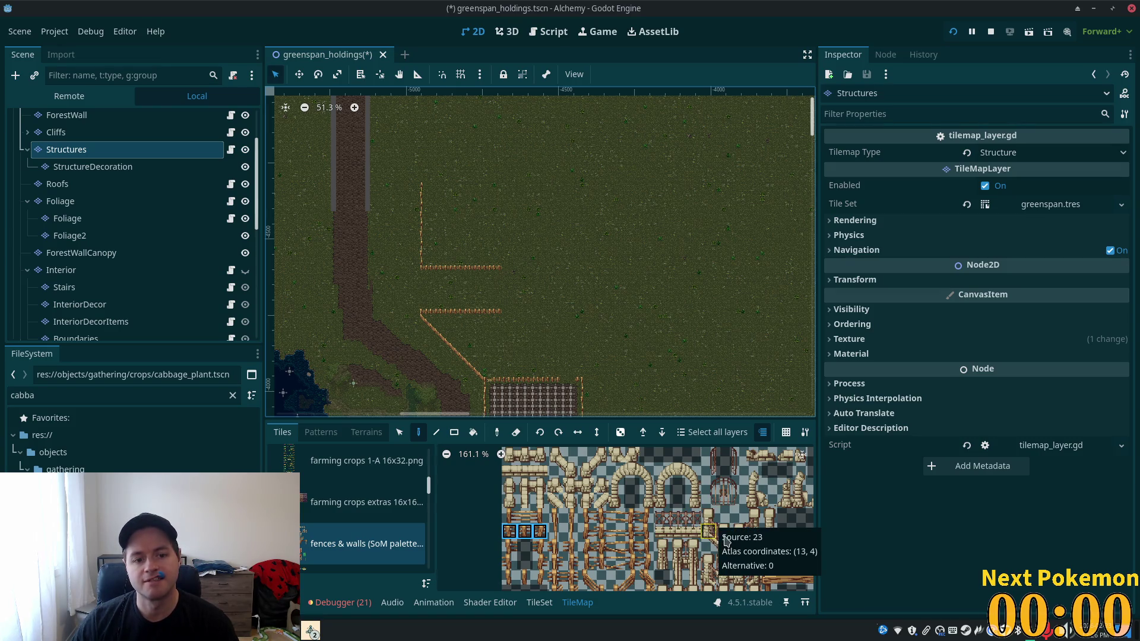
pyautogui.scroll(-2, 742, 508)
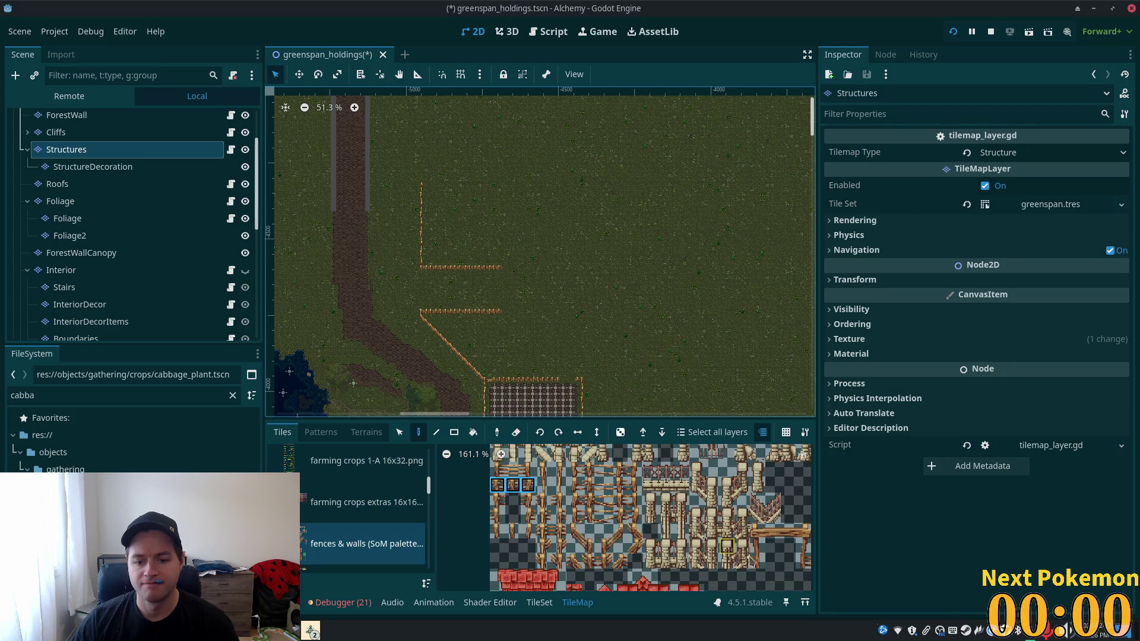
pyautogui.moveTo(650, 546); pyautogui.dragTo(653, 563)
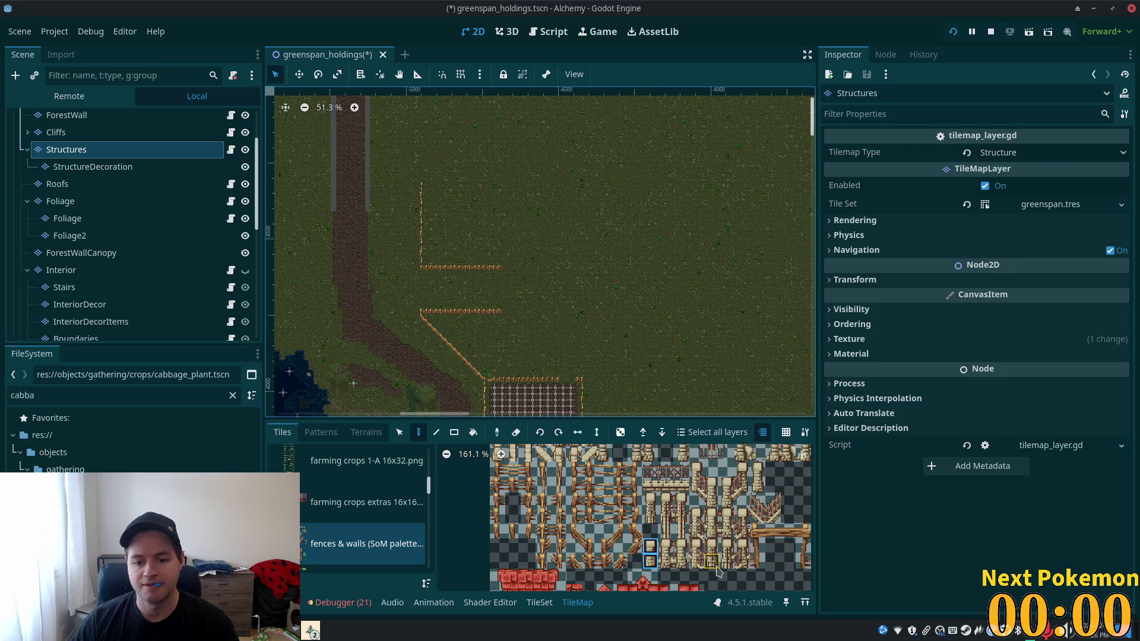
pyautogui.scroll(2, 681, 530)
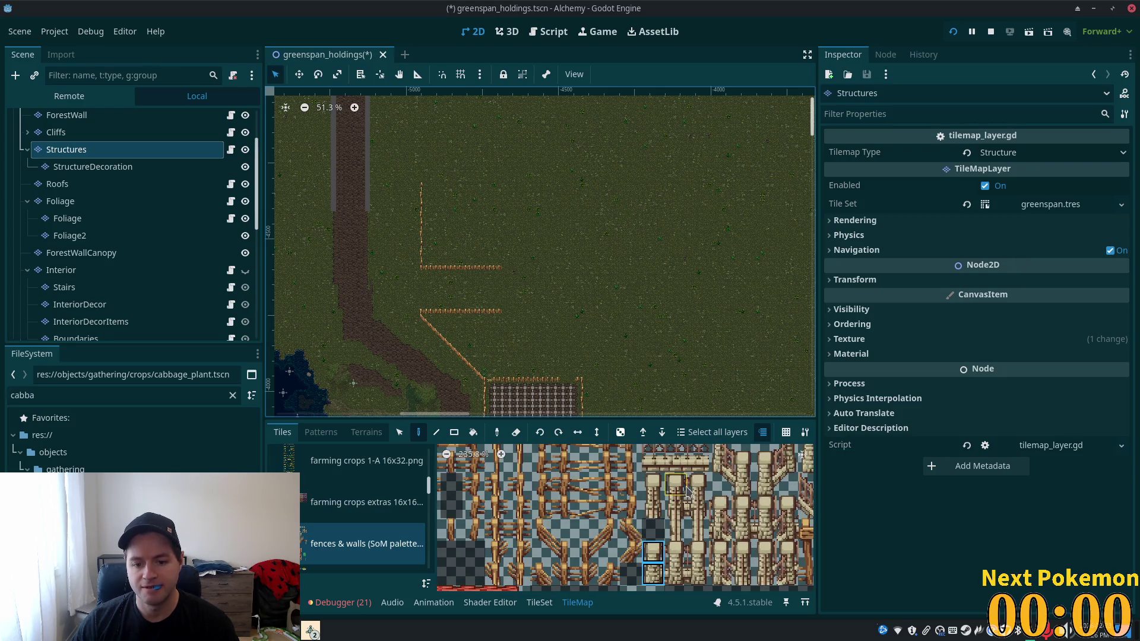
pyautogui.scroll(-1, 683, 557)
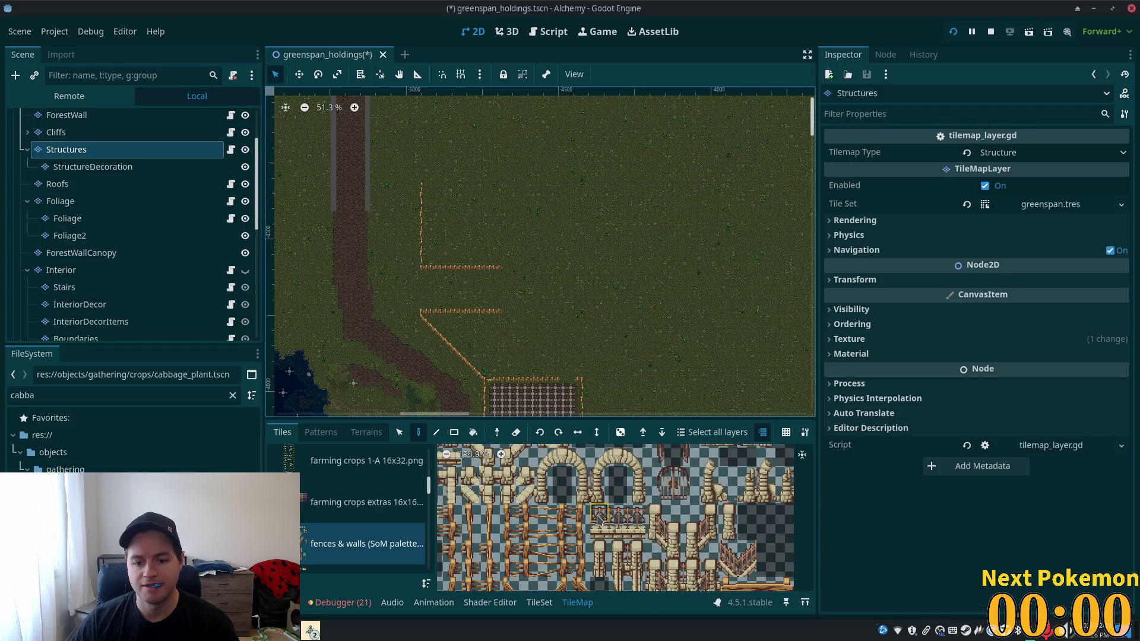
pyautogui.click(599, 519)
# - Paint three stone wall tiles at the fence's left end, then undo them
pyautogui.moveTo(600, 519); pyautogui.dragTo(639, 536)
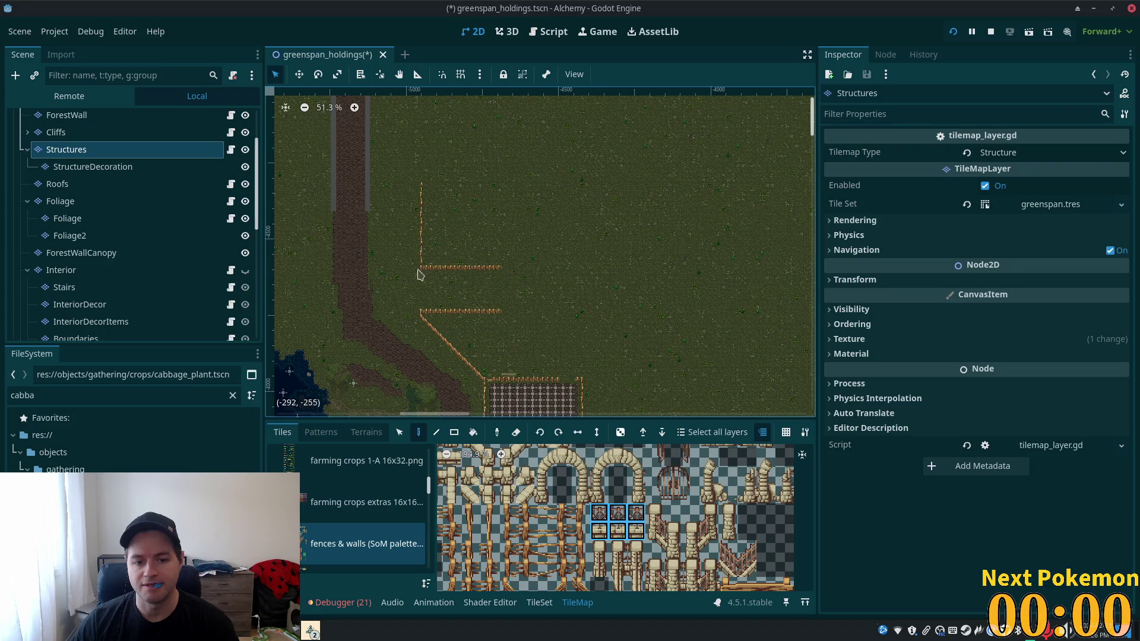
pyautogui.scroll(4, 414, 322)
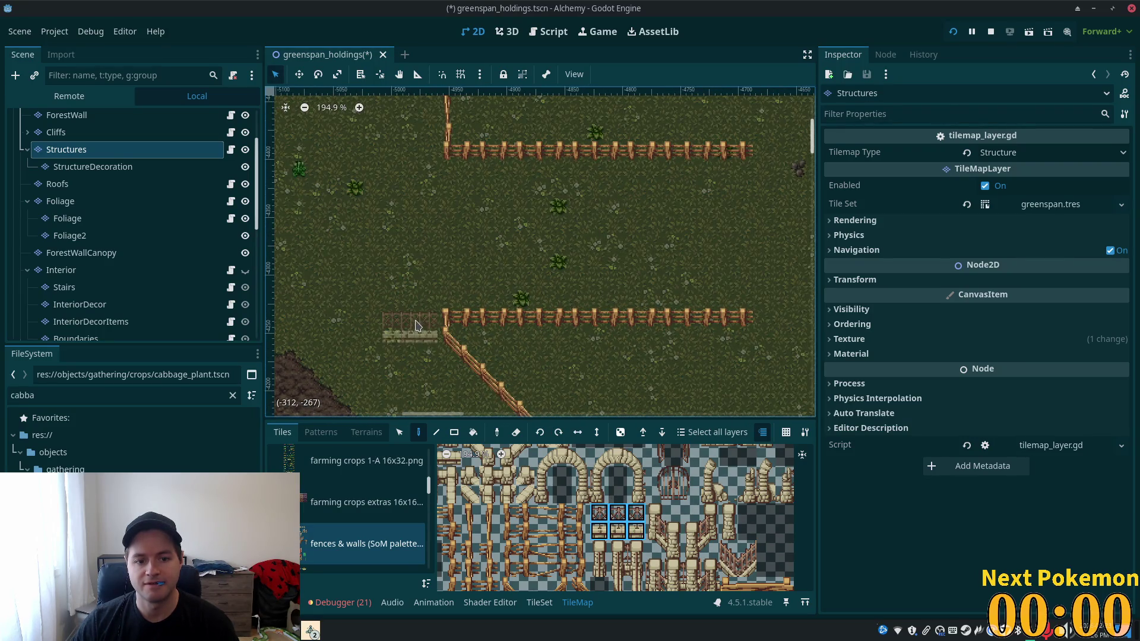
pyautogui.scroll(-3, 439, 333)
pyautogui.scroll(-2, 674, 545)
pyautogui.scroll(-2, 675, 542)
pyautogui.scroll(2, 552, 501)
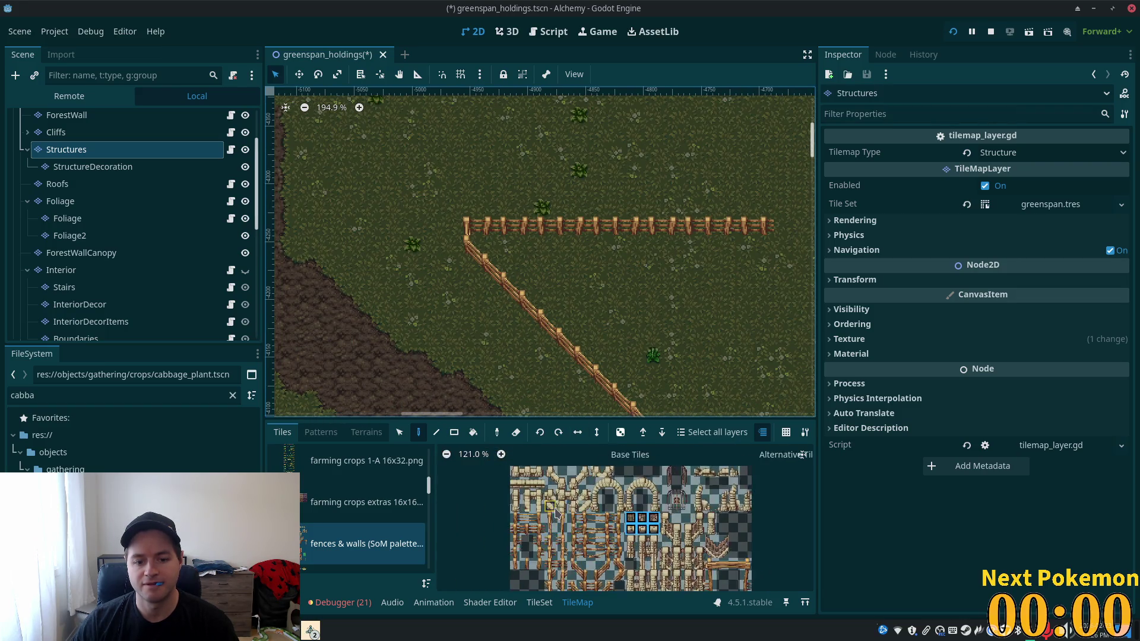
pyautogui.moveTo(514, 468); pyautogui.dragTo(540, 468)
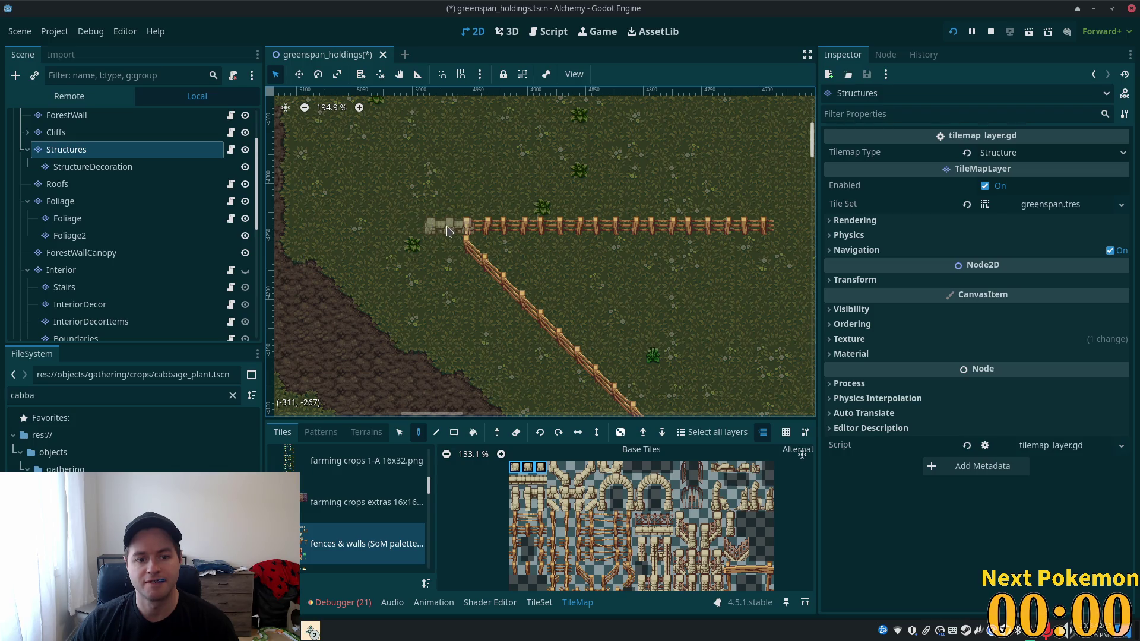
pyautogui.click(448, 231)
pyautogui.hotkey('ctrl', 'z')
# - Select a two-tile stone post in the atlas and undo a misplaced post
pyautogui.scroll(2, 593, 552)
pyautogui.scroll(2, 641, 508)
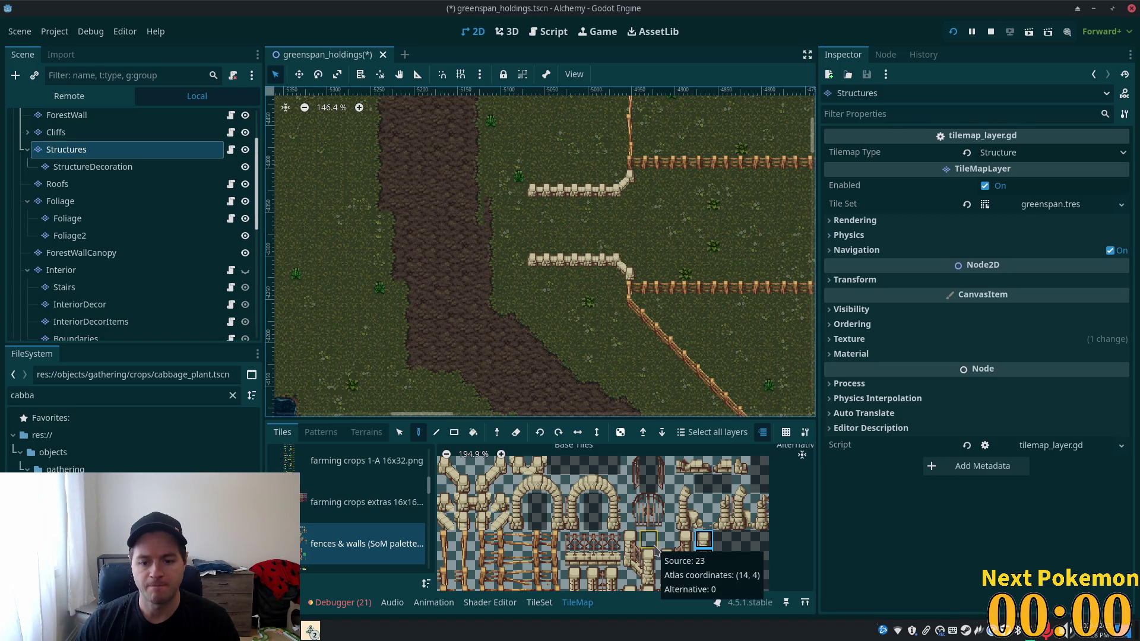
pyautogui.scroll(-4, 690, 537)
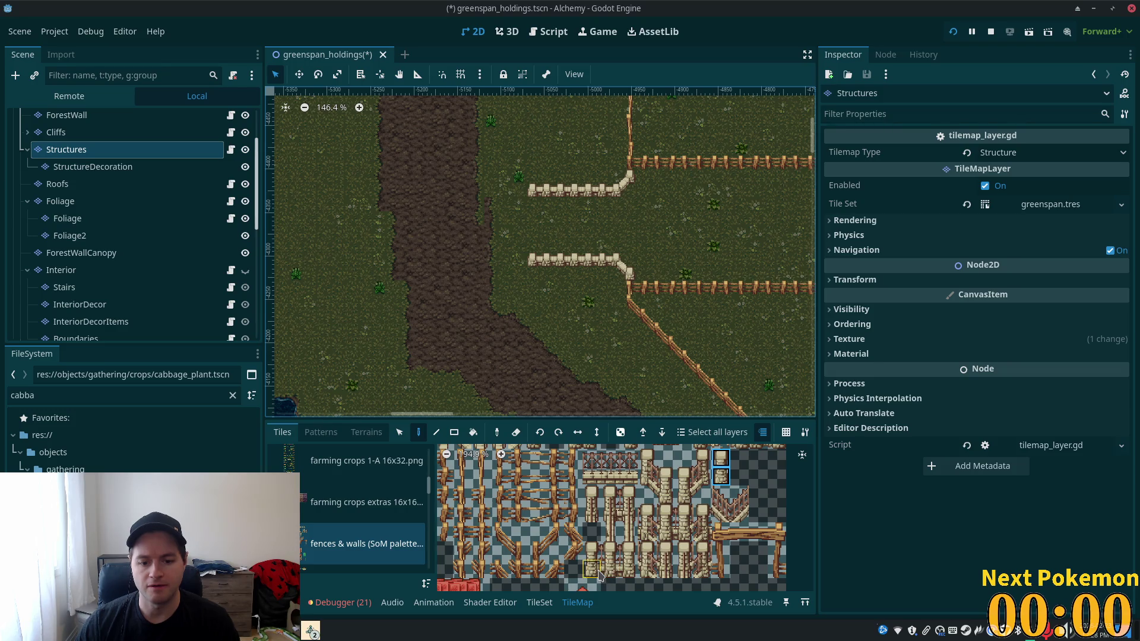
pyautogui.click(598, 573)
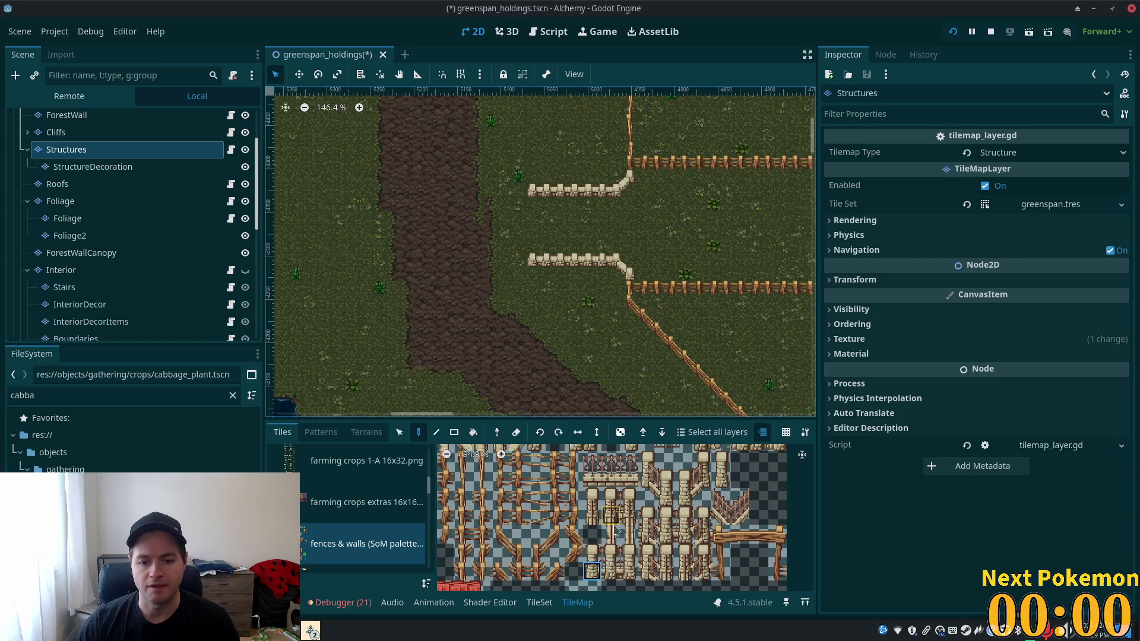
pyautogui.scroll(2, 615, 523)
pyautogui.moveTo(715, 521); pyautogui.dragTo(717, 540)
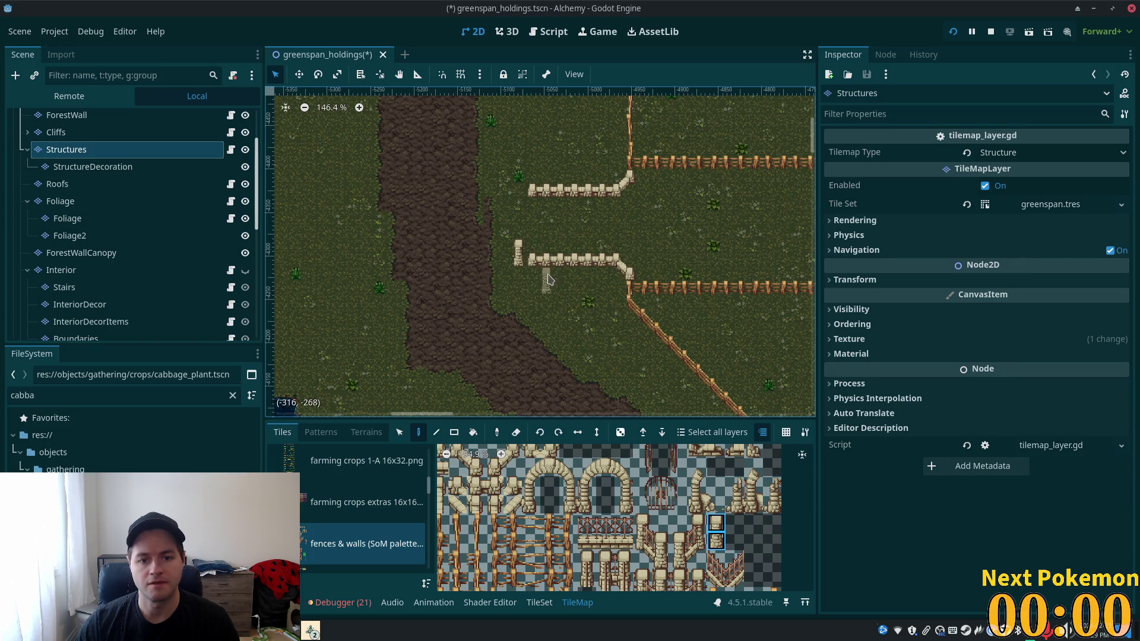
pyautogui.scroll(5, 564, 303)
pyautogui.hotkey('ctrl', 'z')
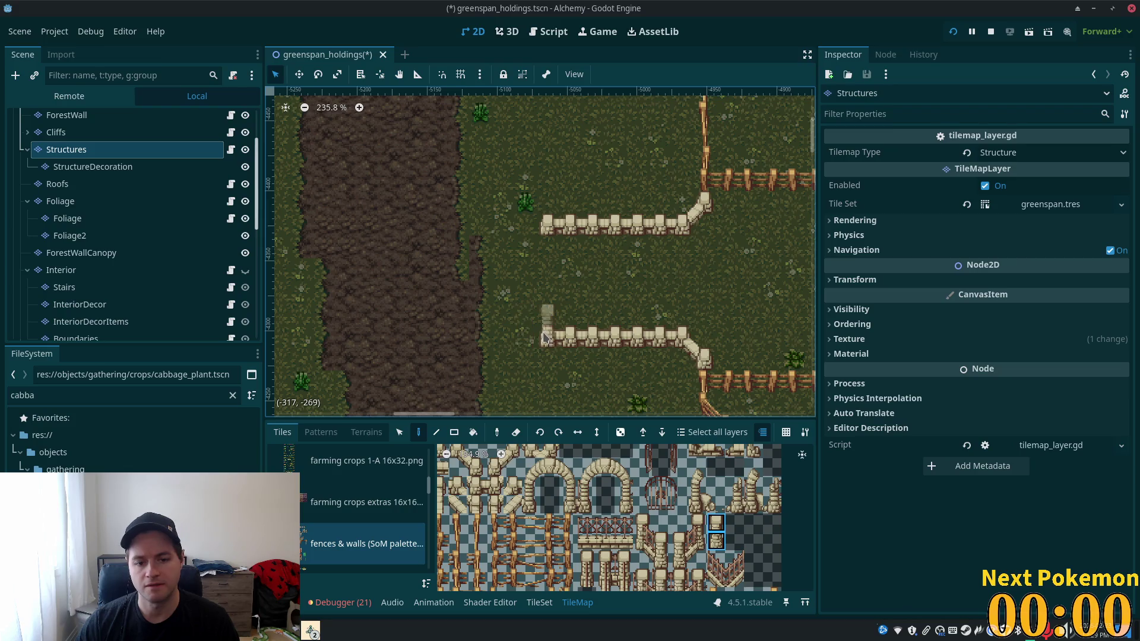
pyautogui.click(539, 335)
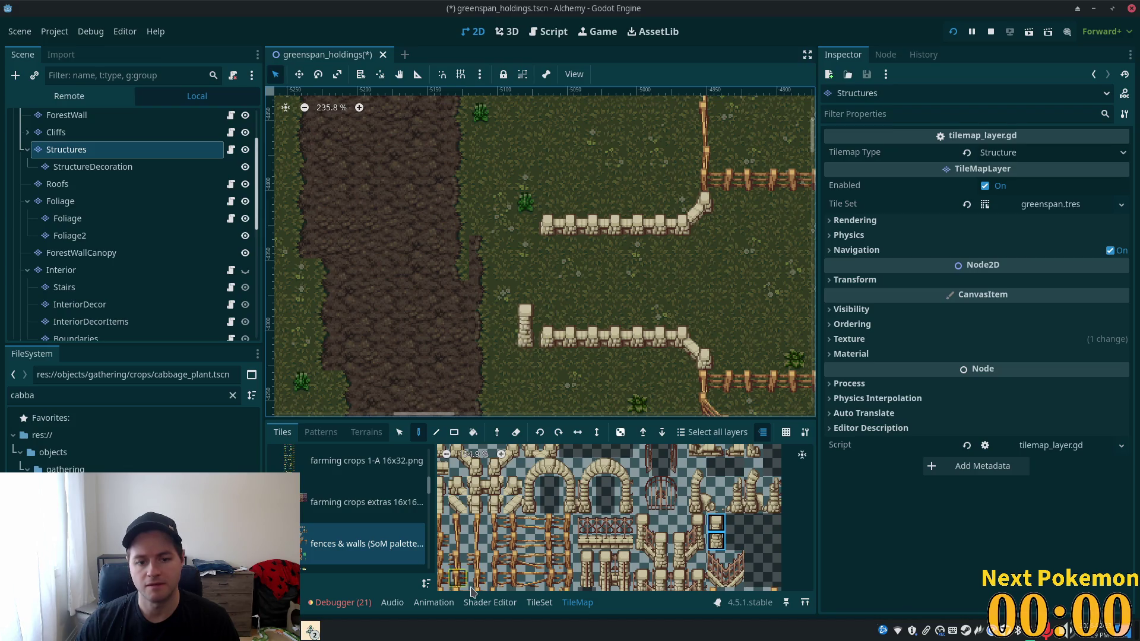
pyautogui.scroll(3, 517, 521)
pyautogui.click(494, 521)
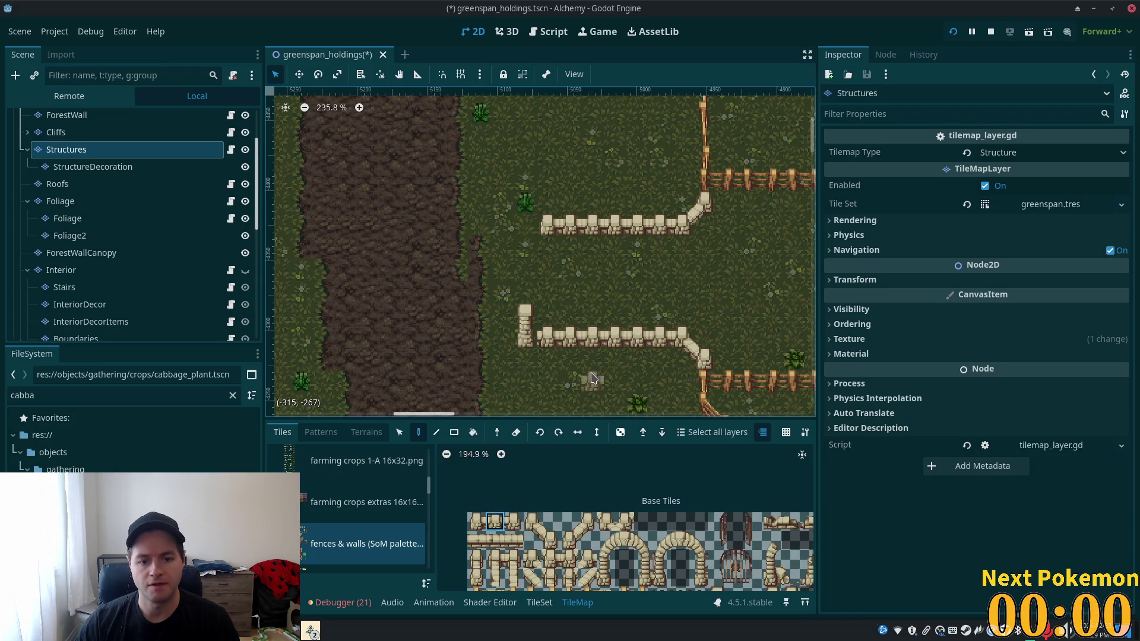
pyautogui.scroll(-5, 593, 320)
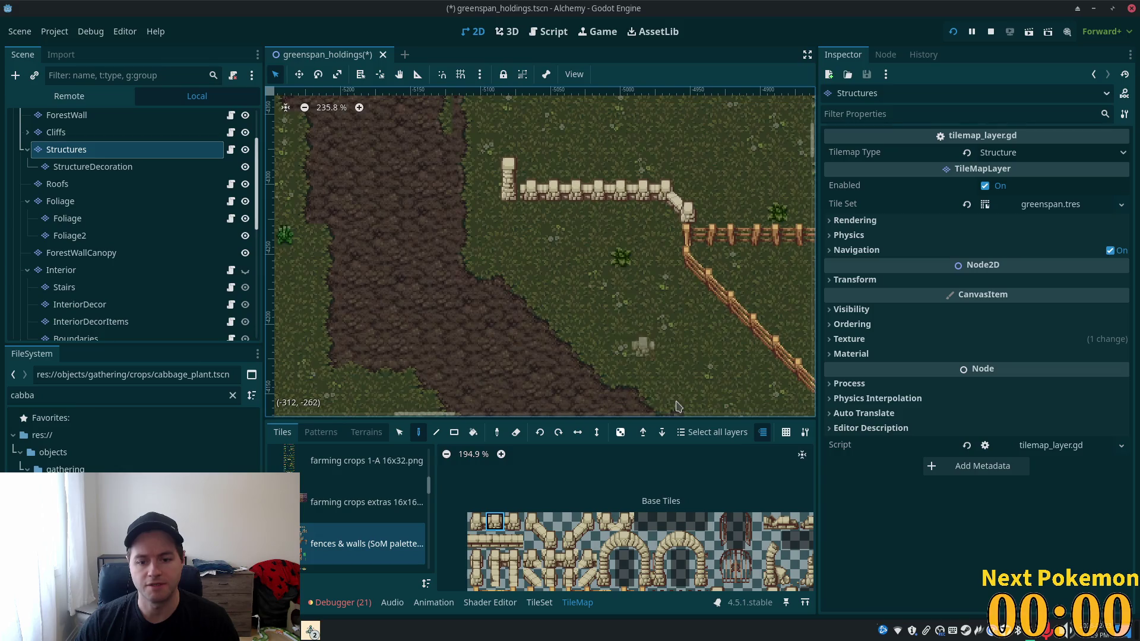
pyautogui.scroll(-4, 655, 543)
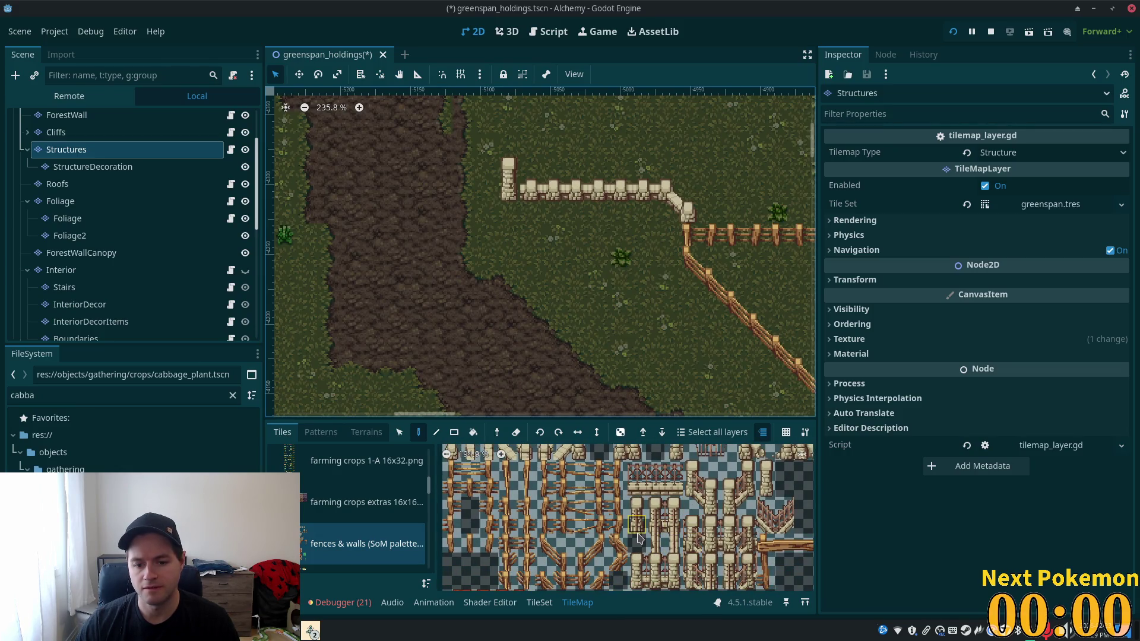
pyautogui.scroll(5, 653, 540)
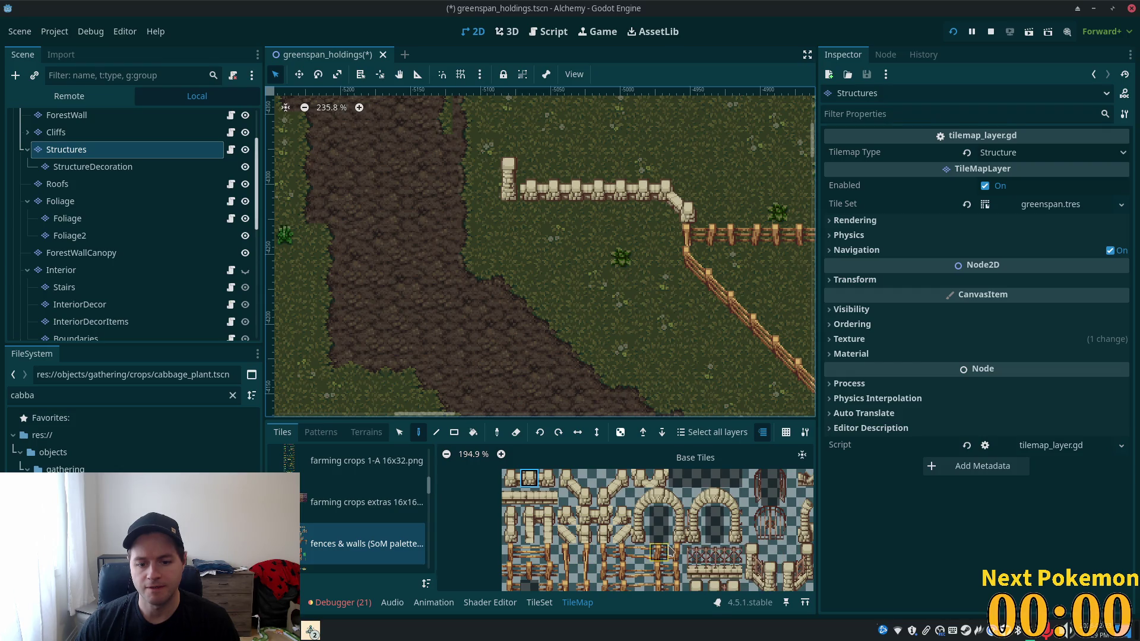
pyautogui.click(677, 534)
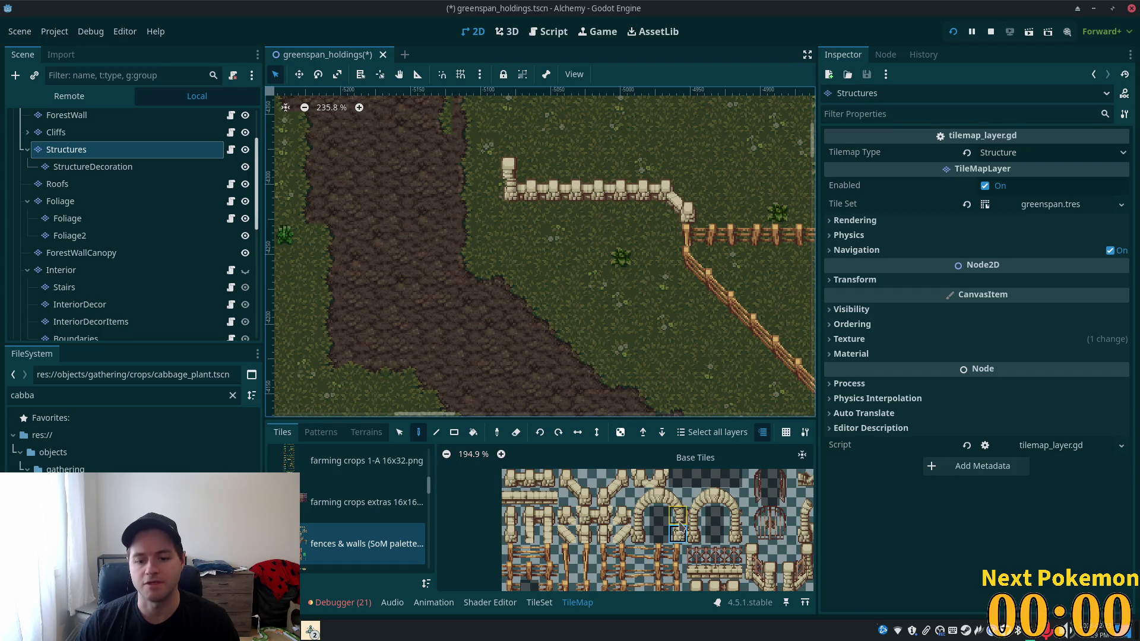
pyautogui.moveTo(684, 524); pyautogui.dragTo(565, 505)
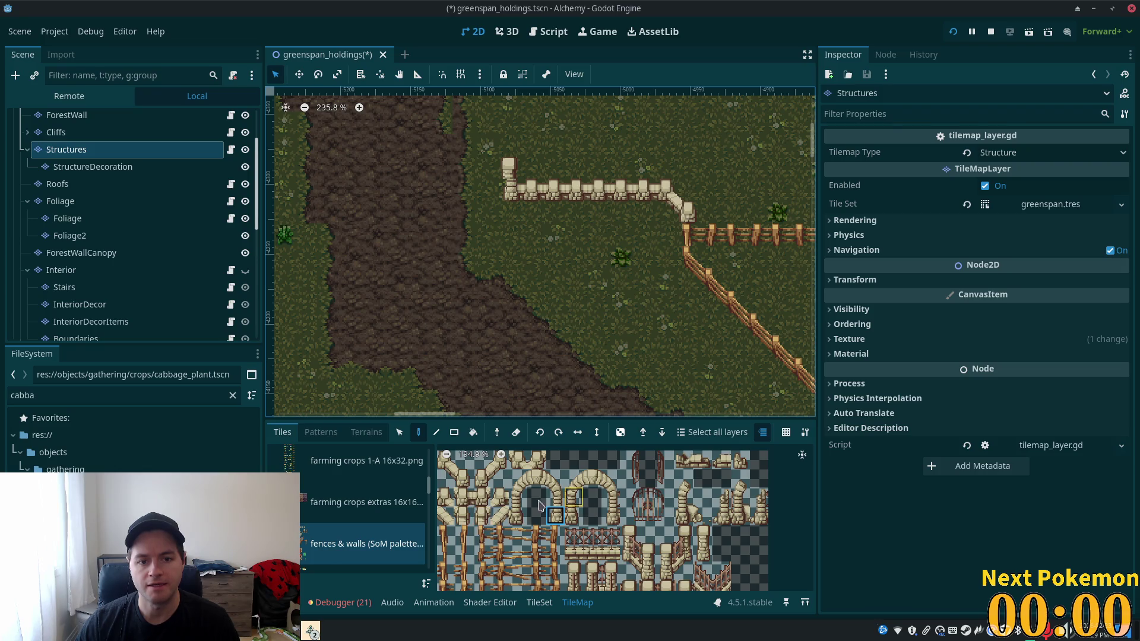
pyautogui.moveTo(541, 504); pyautogui.dragTo(627, 554)
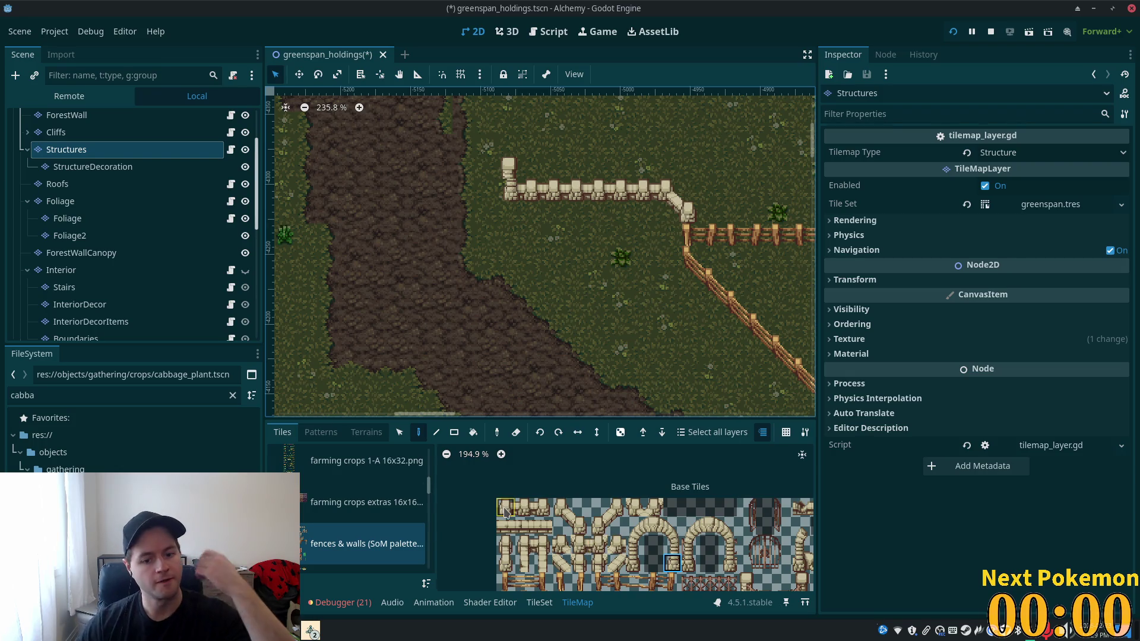
pyautogui.scroll(-1, 536, 524)
pyautogui.hscroll(1, 536, 525)
pyautogui.scroll(-5, 523, 534)
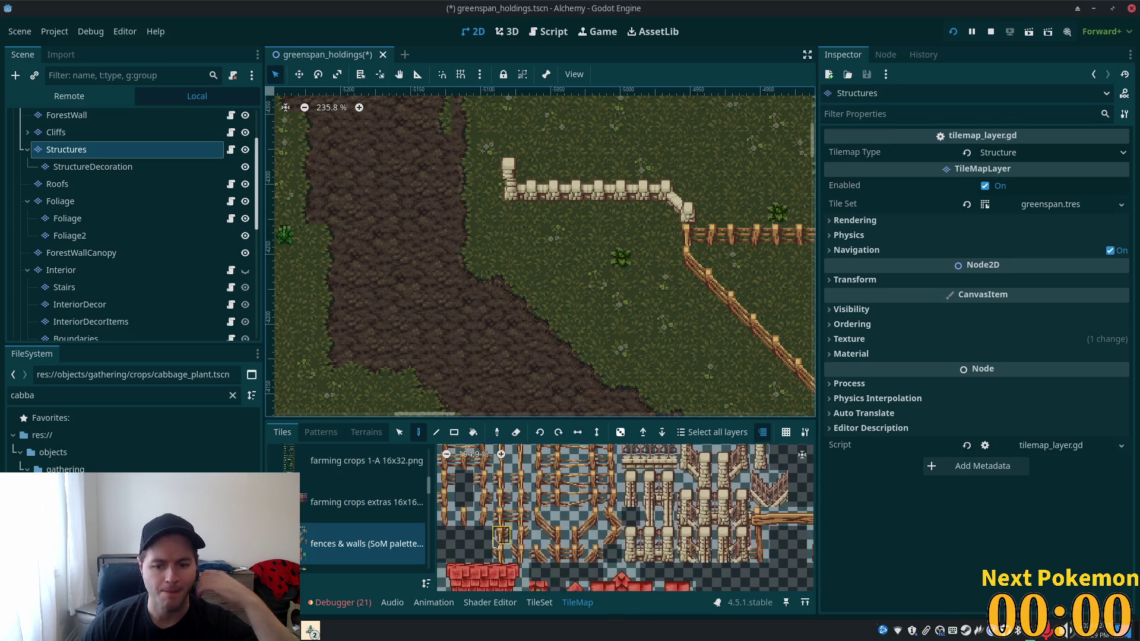
pyautogui.scroll(2, 498, 561)
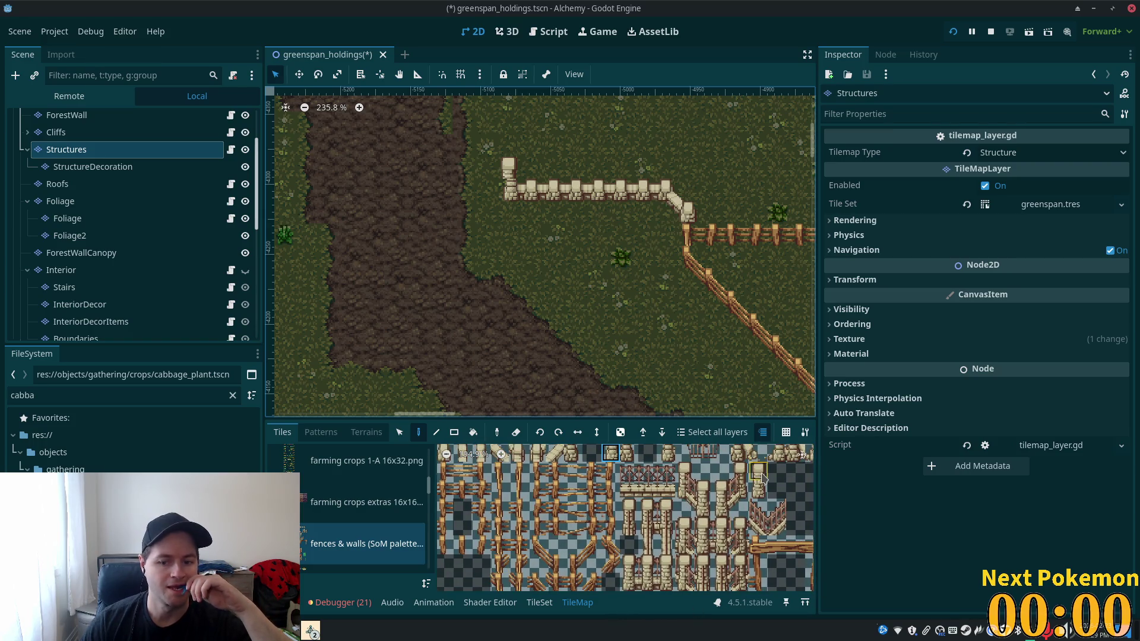
# - Try several stone wall tiles from the fences and walls atlas
pyautogui.moveTo(762, 477); pyautogui.dragTo(759, 492)
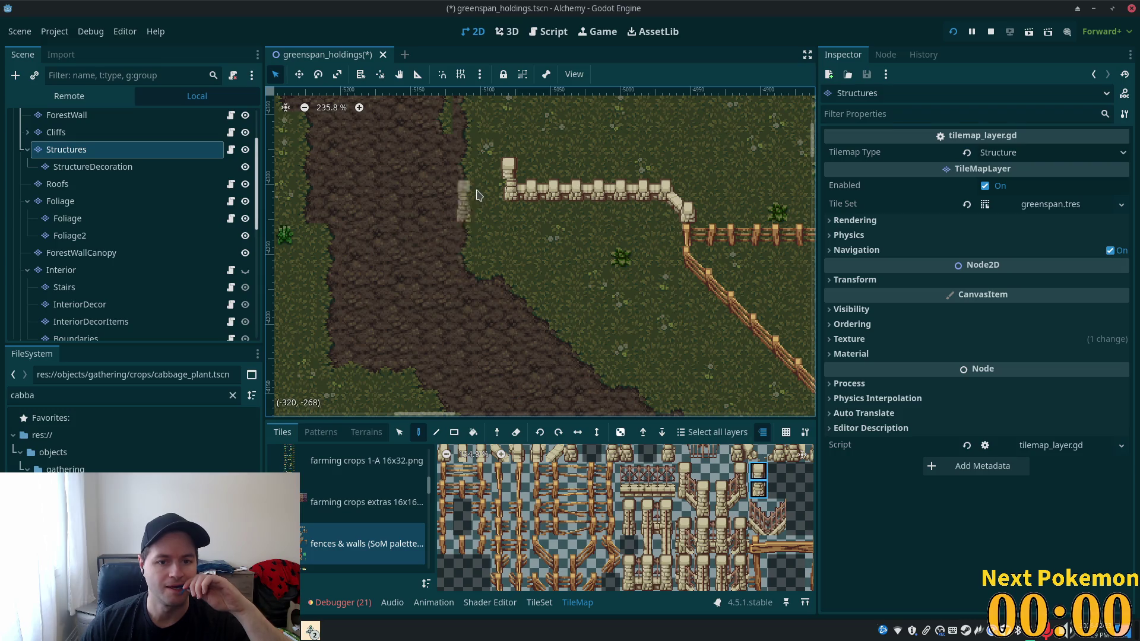
pyautogui.scroll(2, 775, 521)
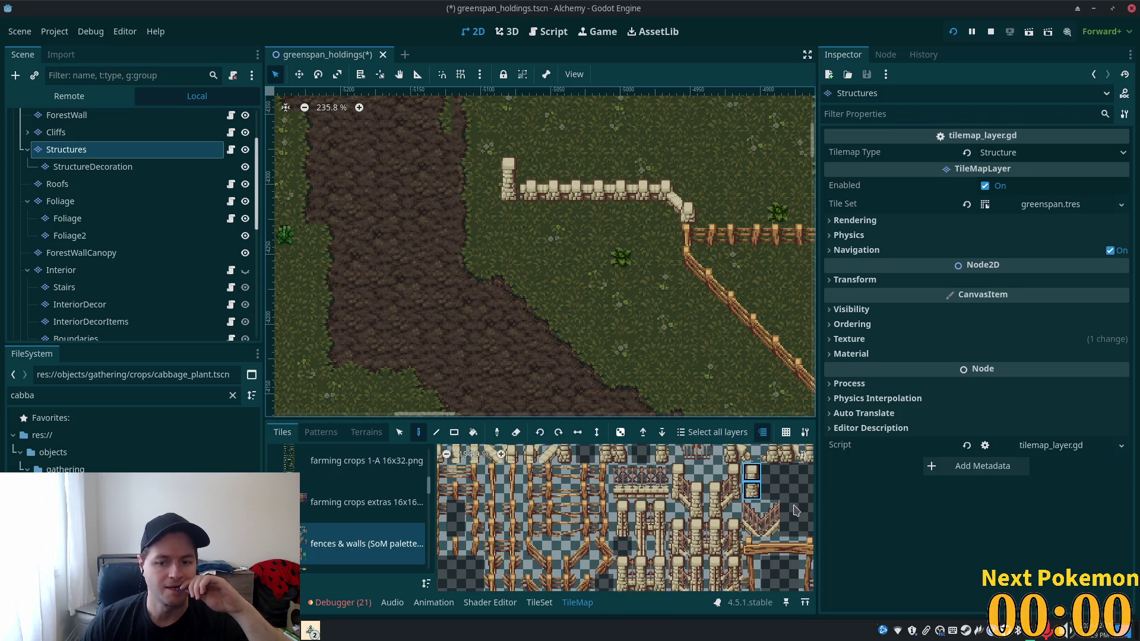
pyautogui.scroll(-3, 775, 521)
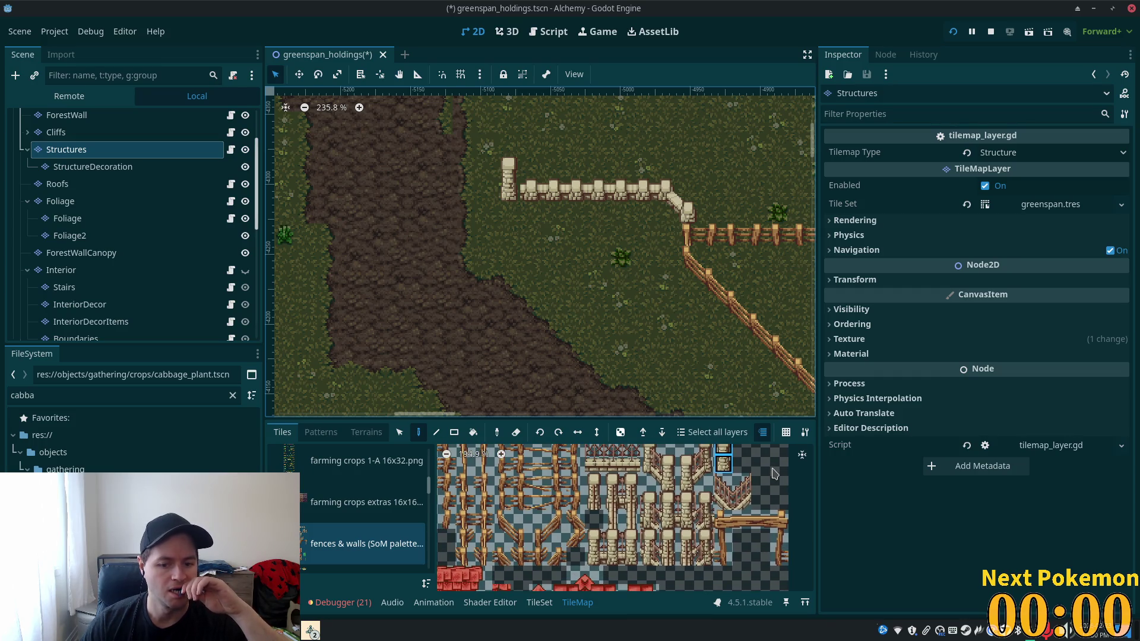
pyautogui.click(594, 556)
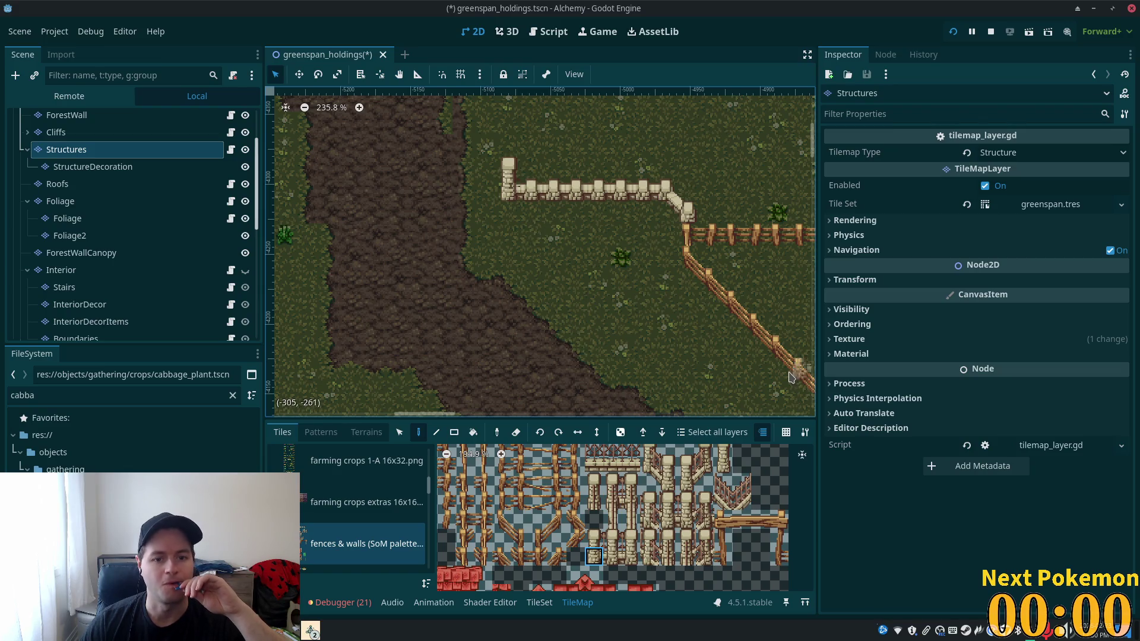
pyautogui.scroll(6, 495, 203)
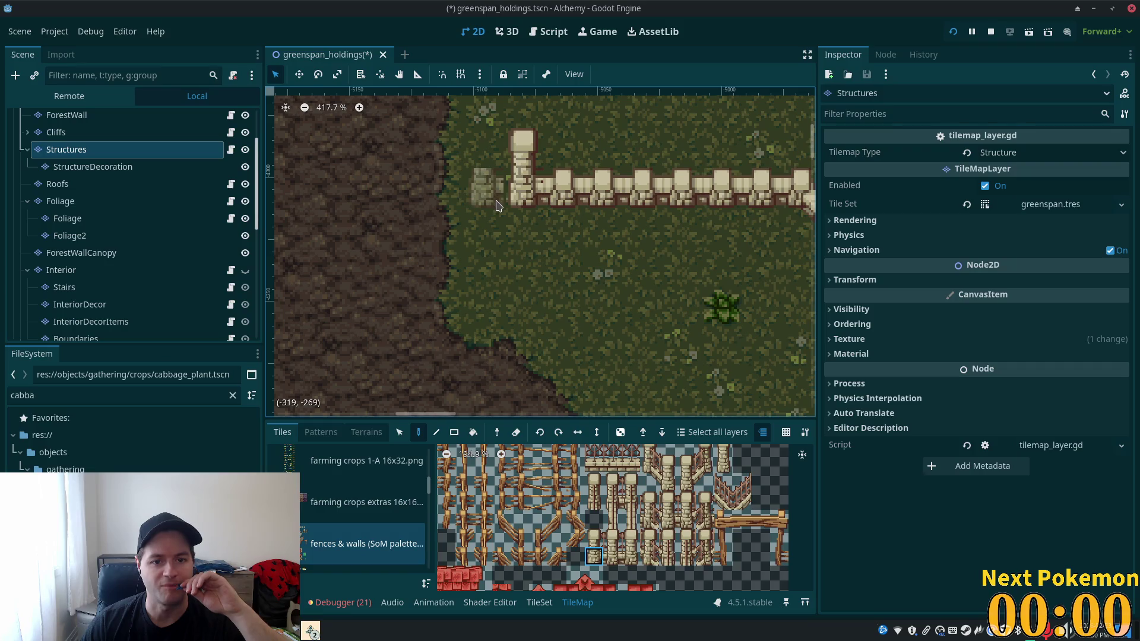
pyautogui.scroll(-1, 498, 205)
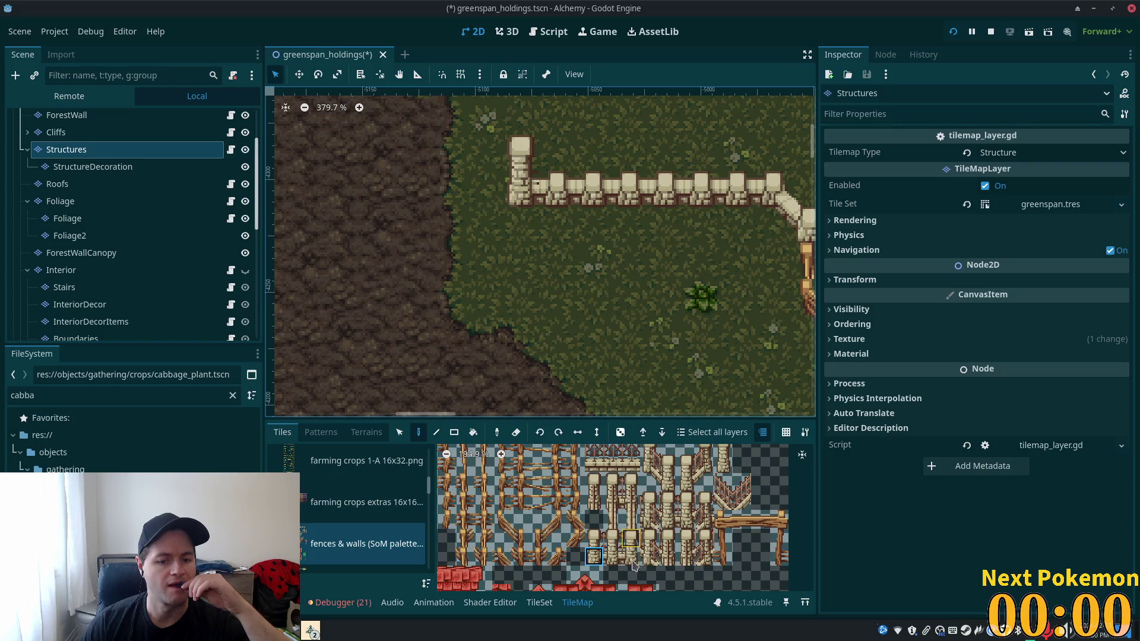
pyautogui.click(611, 556)
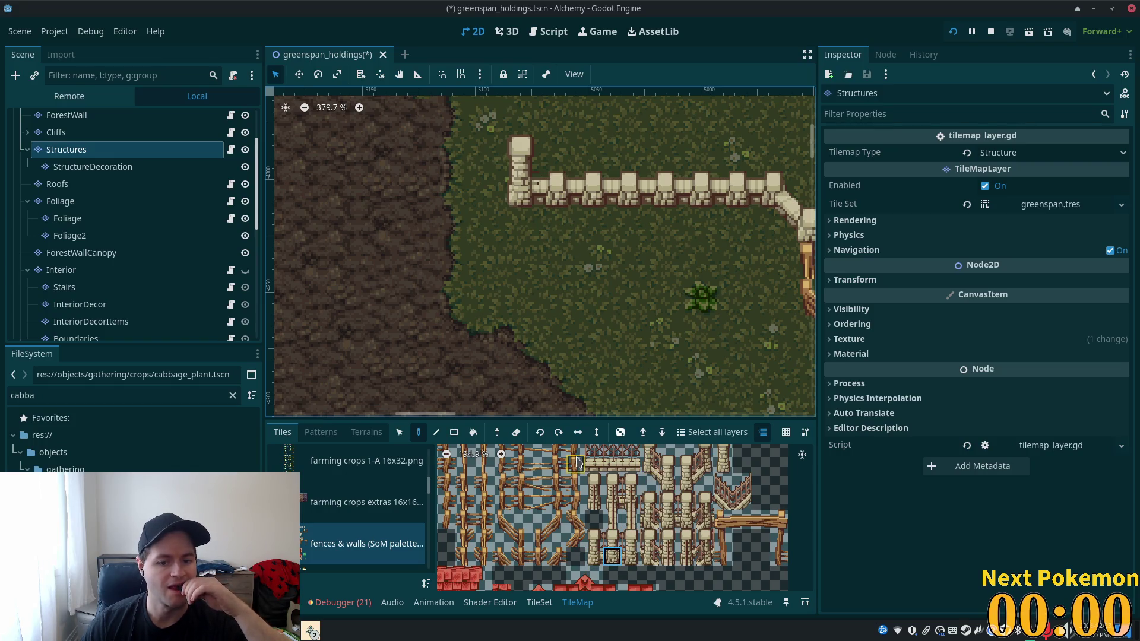
pyautogui.scroll(2, 565, 355)
pyautogui.scroll(2, 565, 355)
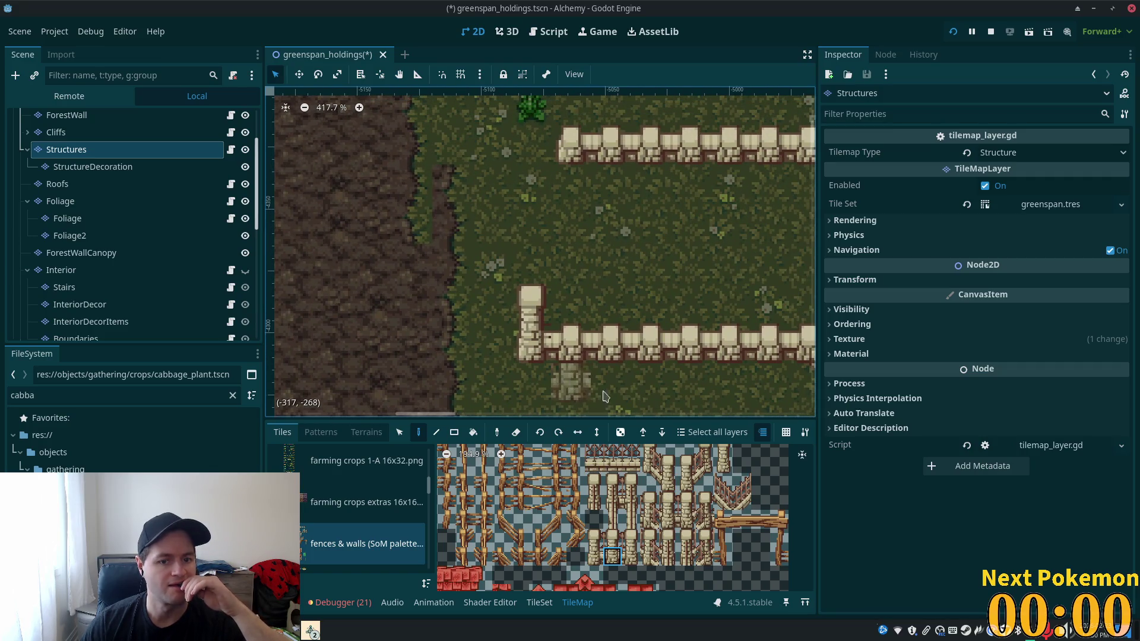
# - Select the upper wall corner on the map, then paint a diagonal stone piece there
pyautogui.click(399, 432)
pyautogui.moveTo(523, 292); pyautogui.dragTo(560, 357)
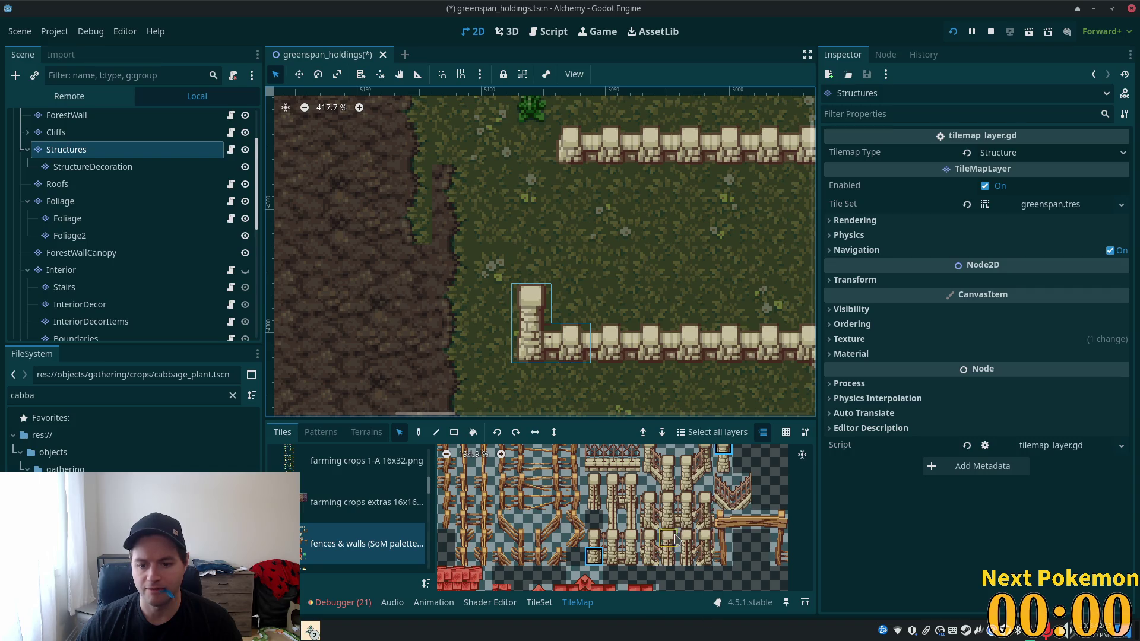
pyautogui.scroll(-3, 674, 475)
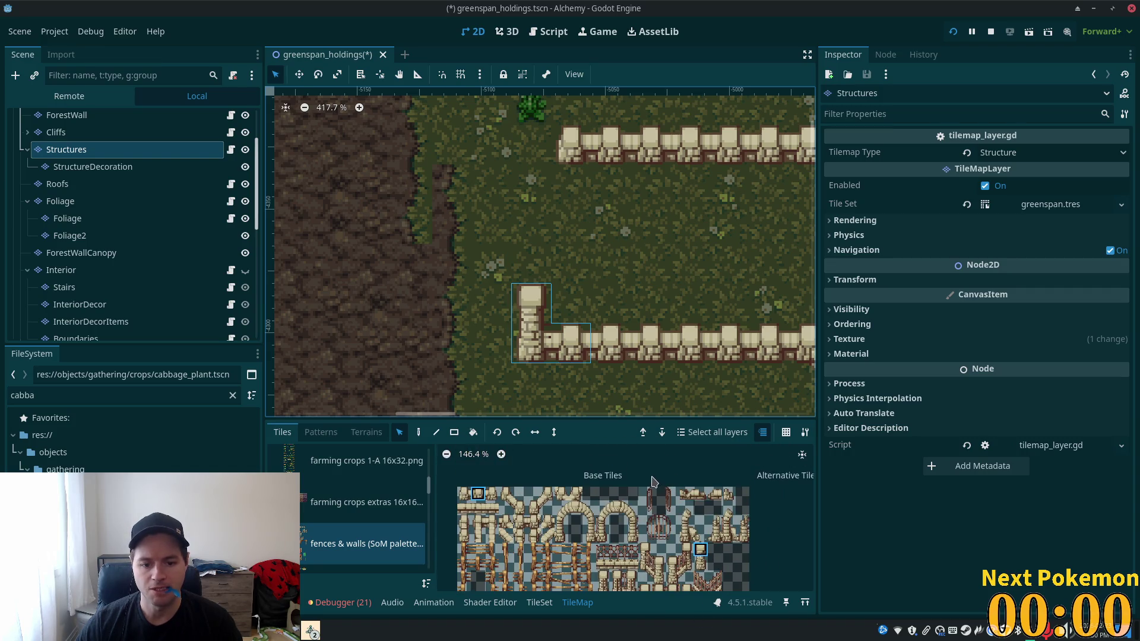
pyautogui.scroll(3, 540, 154)
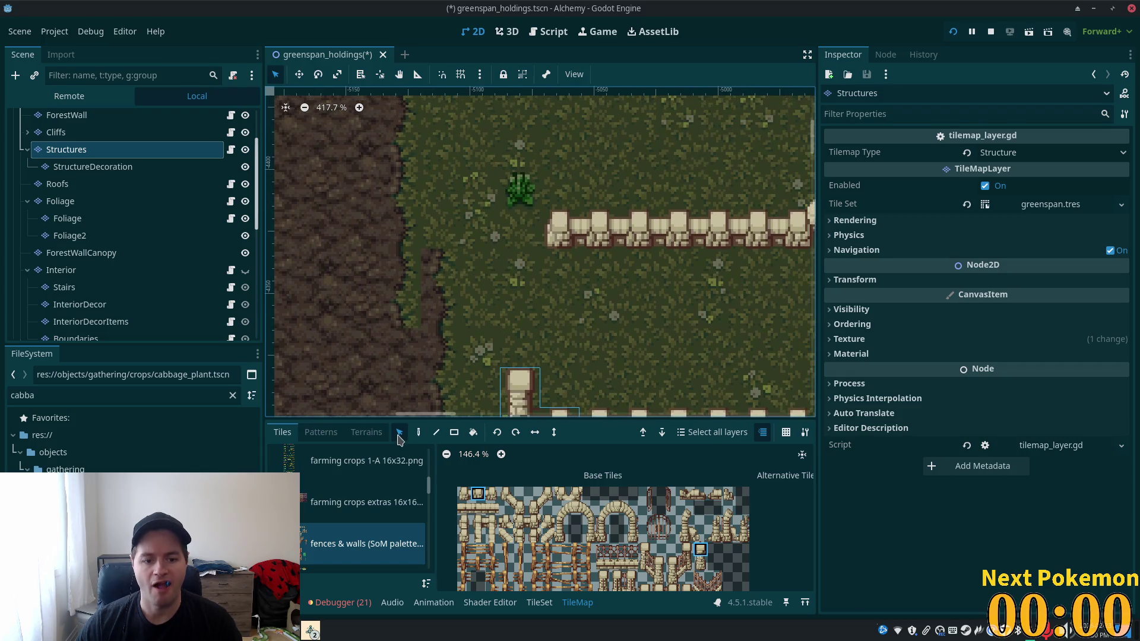
pyautogui.press('d')
pyautogui.scroll(-5, 526, 202)
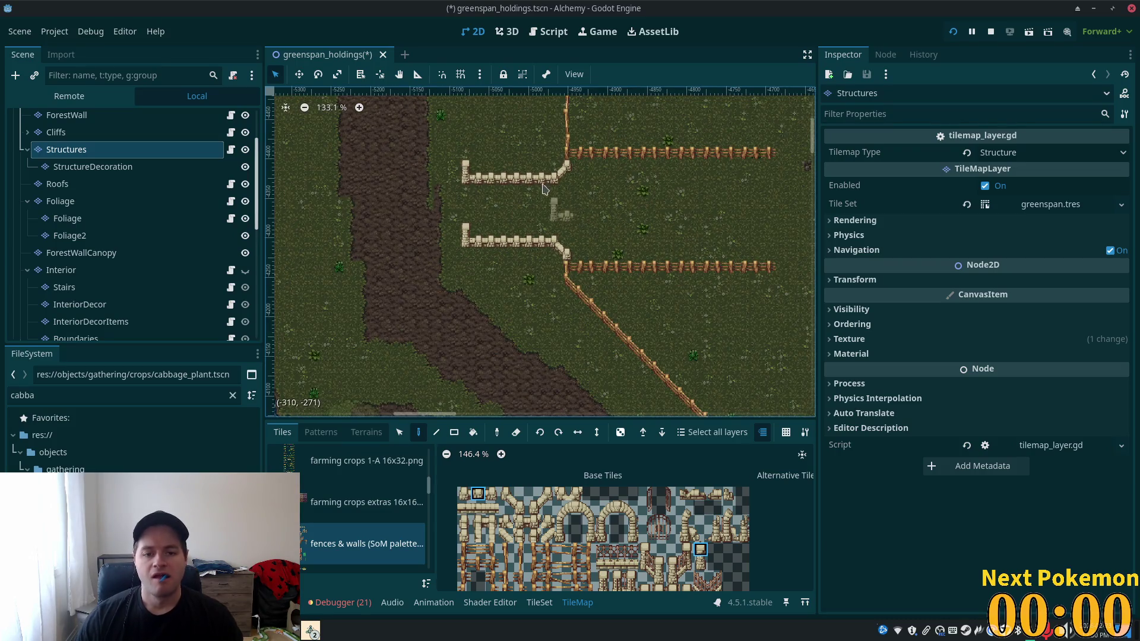
pyautogui.click(558, 175)
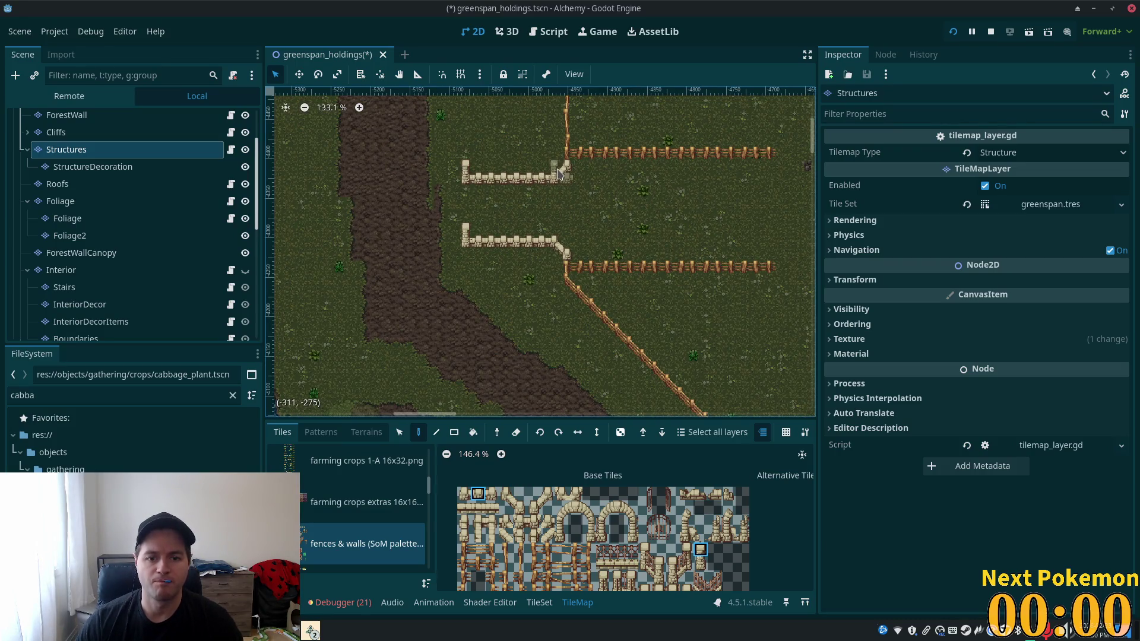
pyautogui.scroll(4, 558, 173)
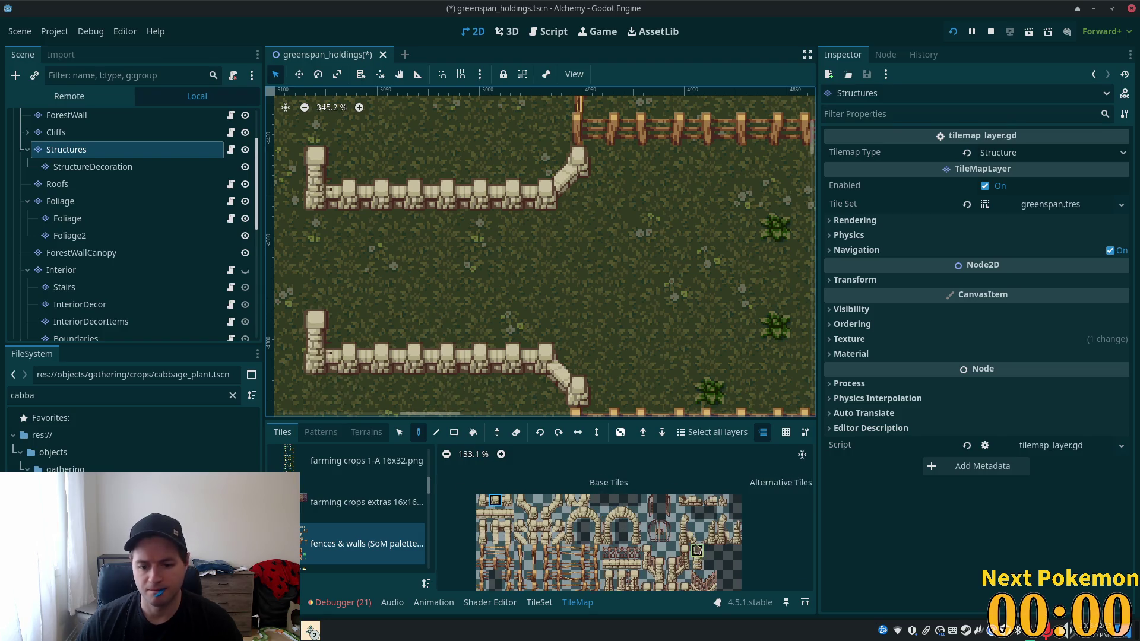
pyautogui.scroll(-2, 677, 530)
pyautogui.click(666, 526)
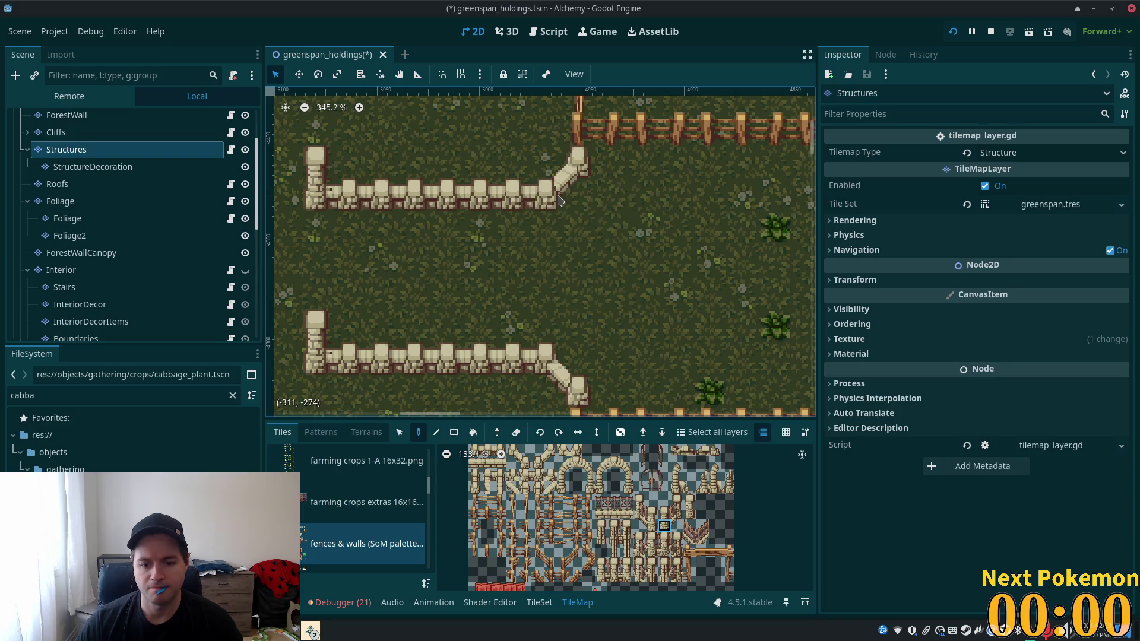
pyautogui.scroll(5, 692, 533)
pyautogui.scroll(-1, 692, 533)
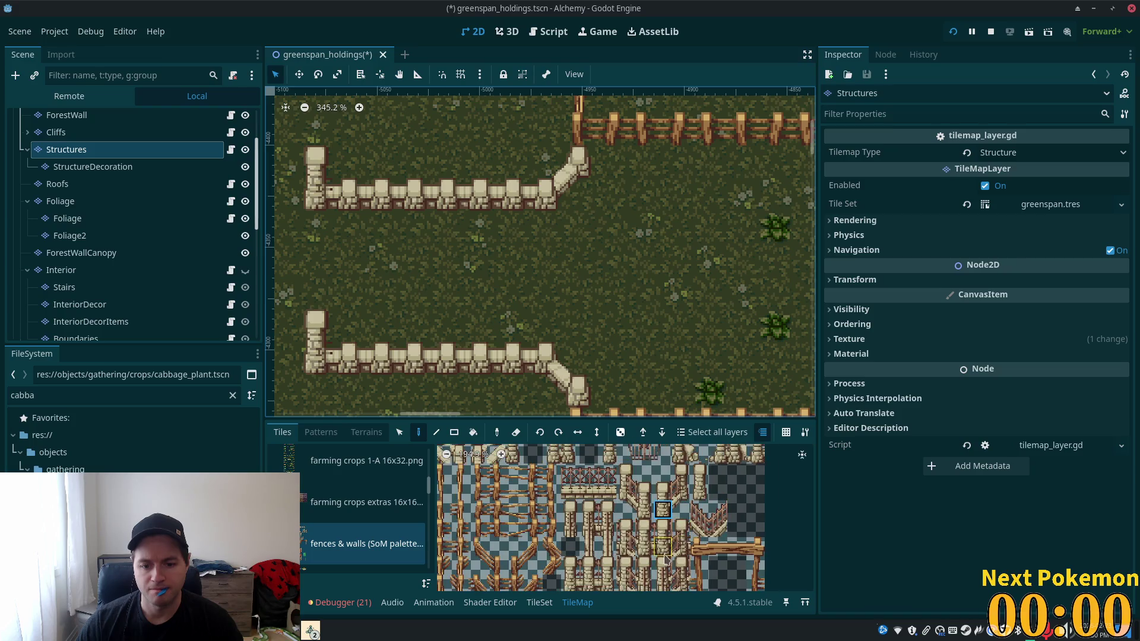
pyautogui.click(661, 551)
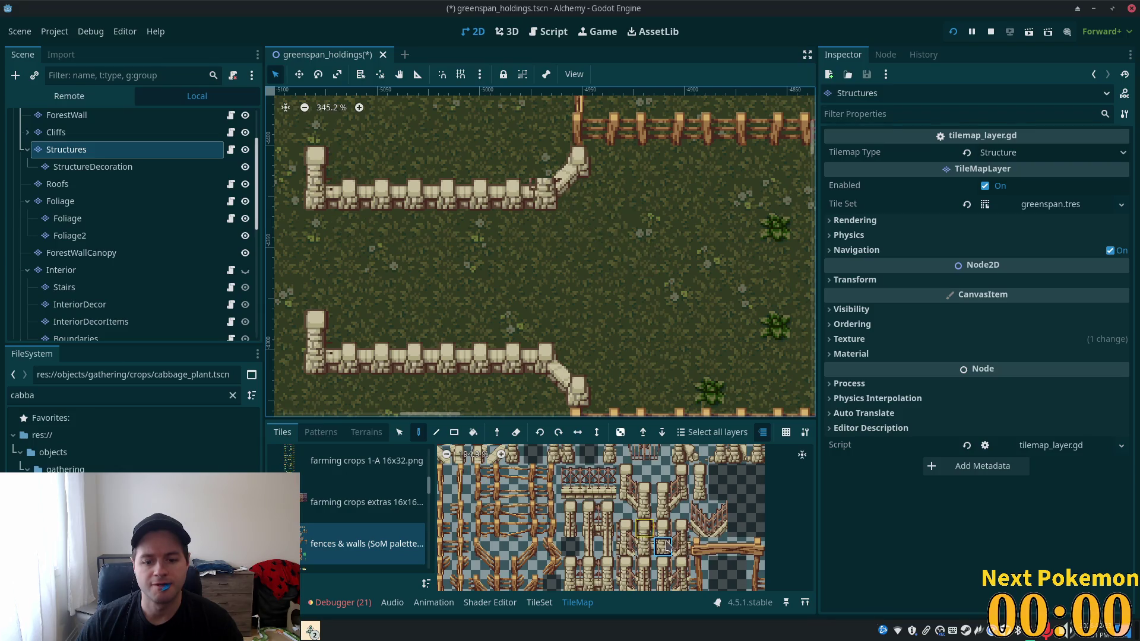
pyautogui.scroll(5, 662, 543)
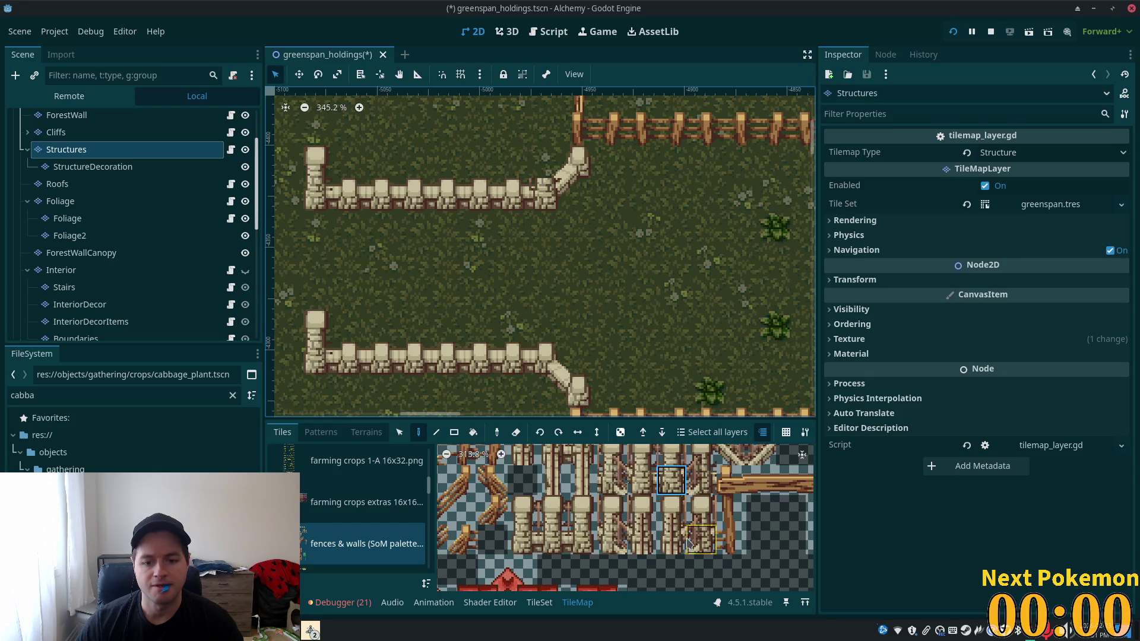
pyautogui.click(671, 545)
pyautogui.click(544, 195)
pyautogui.hotkey('ctrl', 'z')
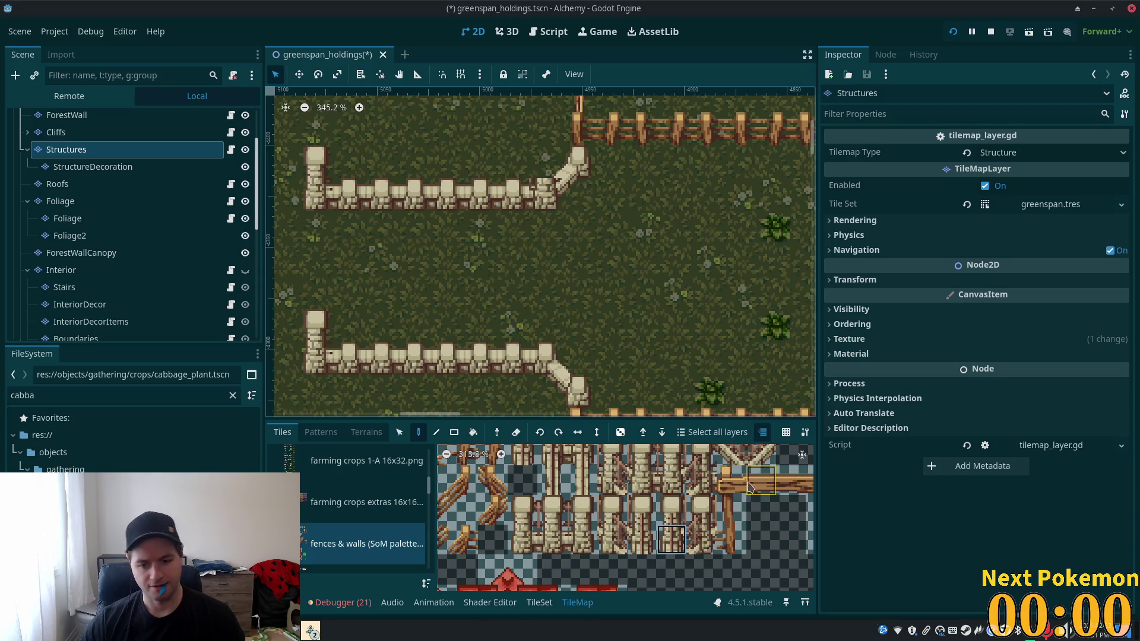
pyautogui.scroll(-3, 601, 249)
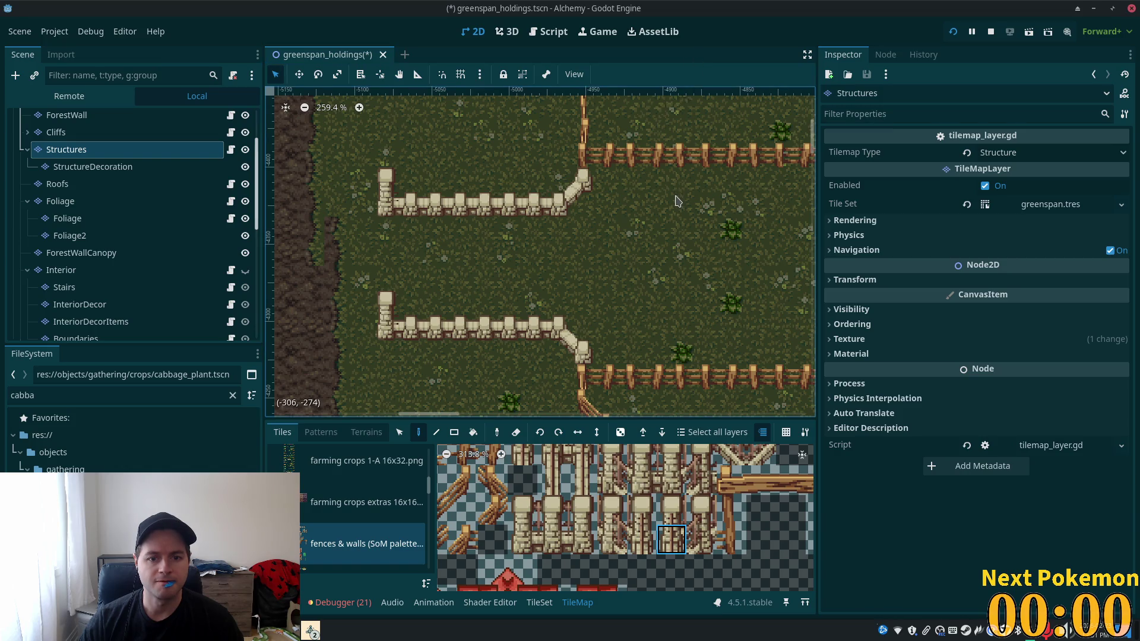
pyautogui.scroll(4, 541, 304)
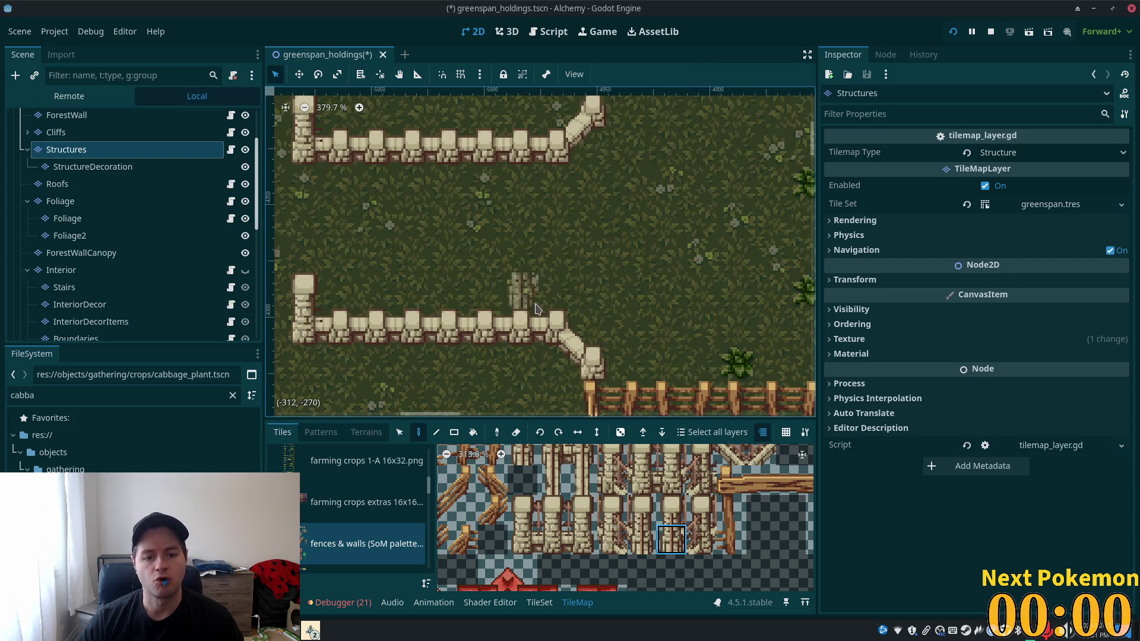
# - Change the palette's tile source from fences and walls to summer forest.png
pyautogui.scroll(-5, 699, 542)
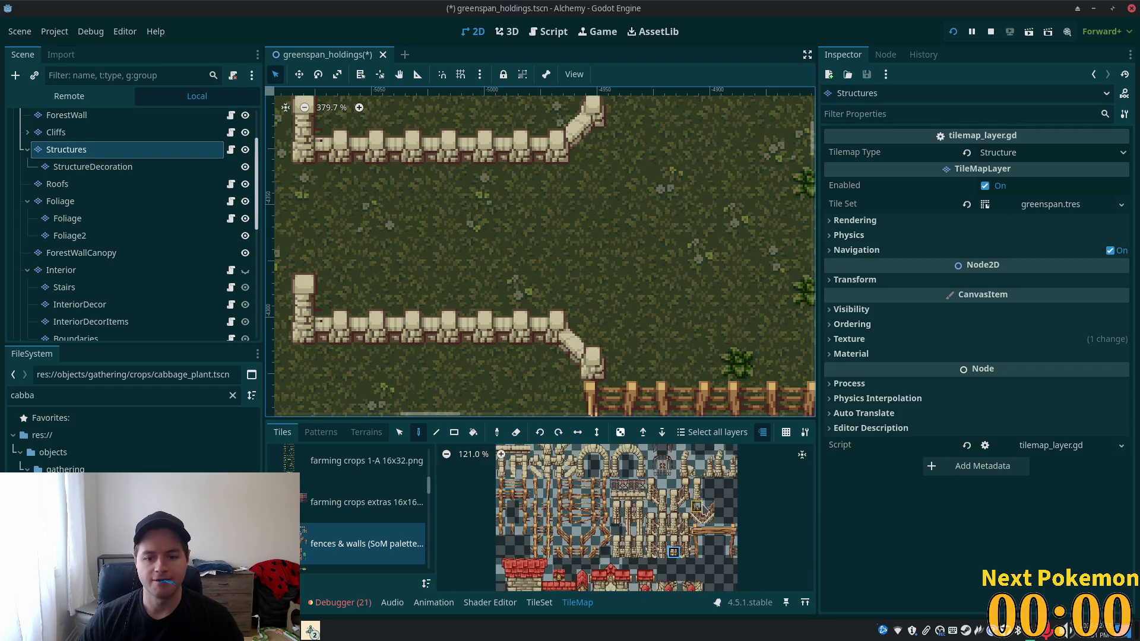
pyautogui.scroll(-1, 712, 516)
pyautogui.scroll(1, 715, 518)
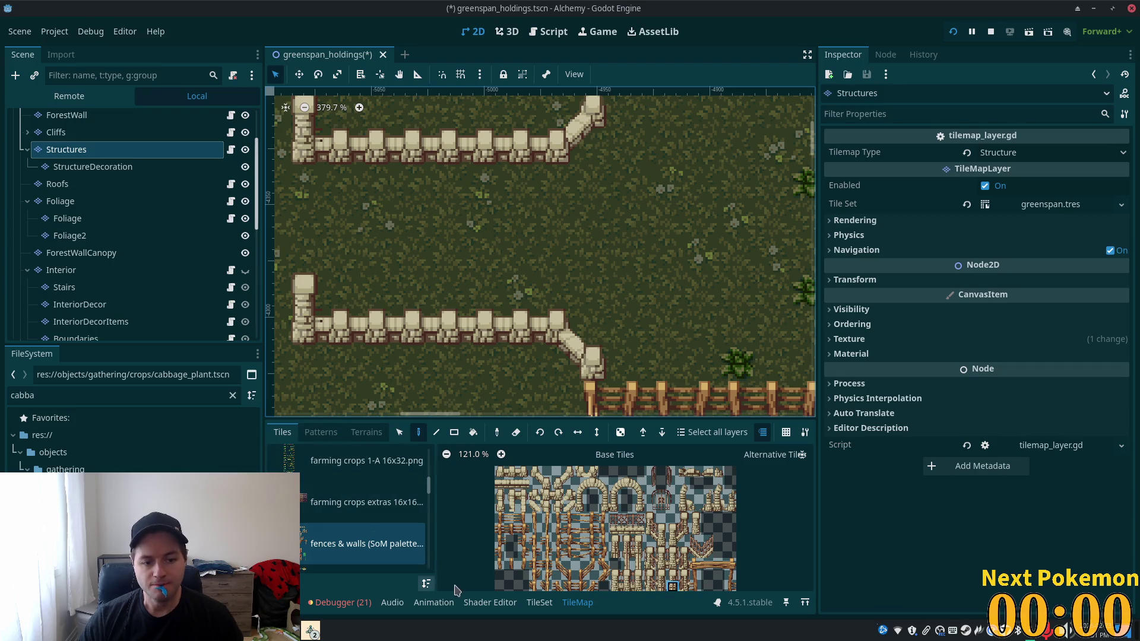
pyautogui.click(539, 602)
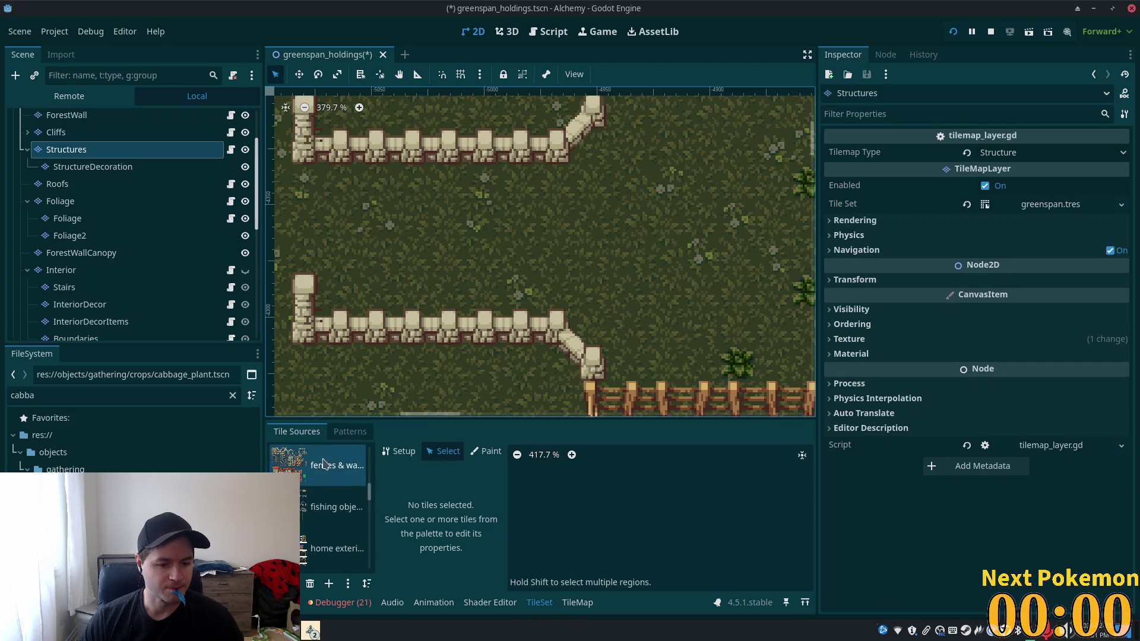
pyautogui.click(578, 603)
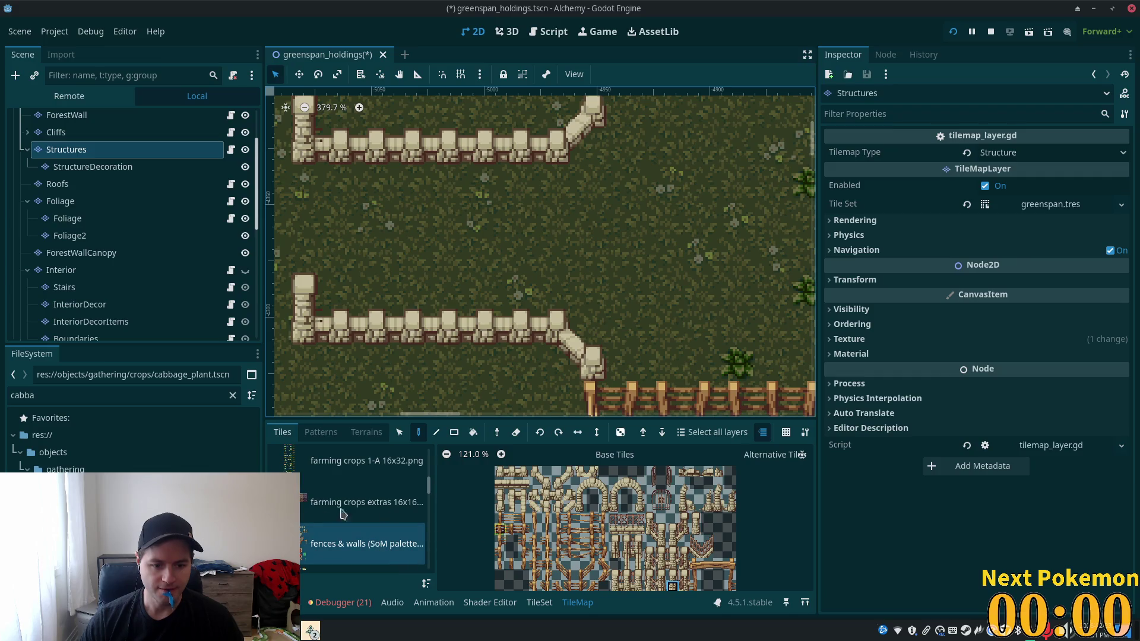
pyautogui.moveTo(429, 485); pyautogui.dragTo(427, 508)
pyautogui.click(332, 485)
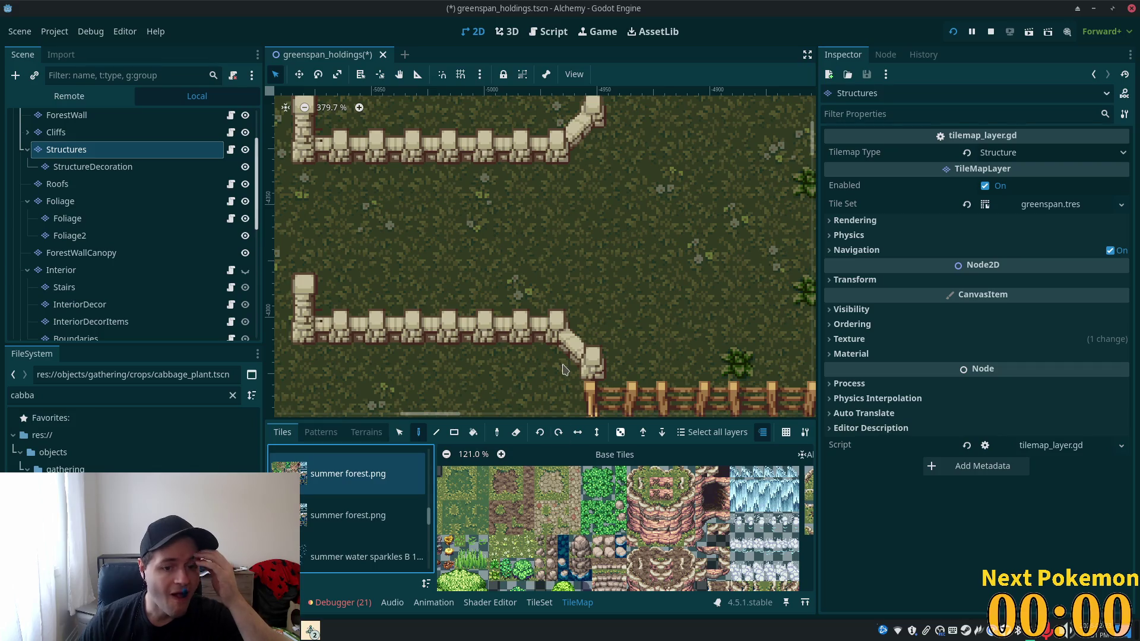
# - Paint a summer forest tile on the Structures layer just left of the lower fence
pyautogui.scroll(-3, 564, 375)
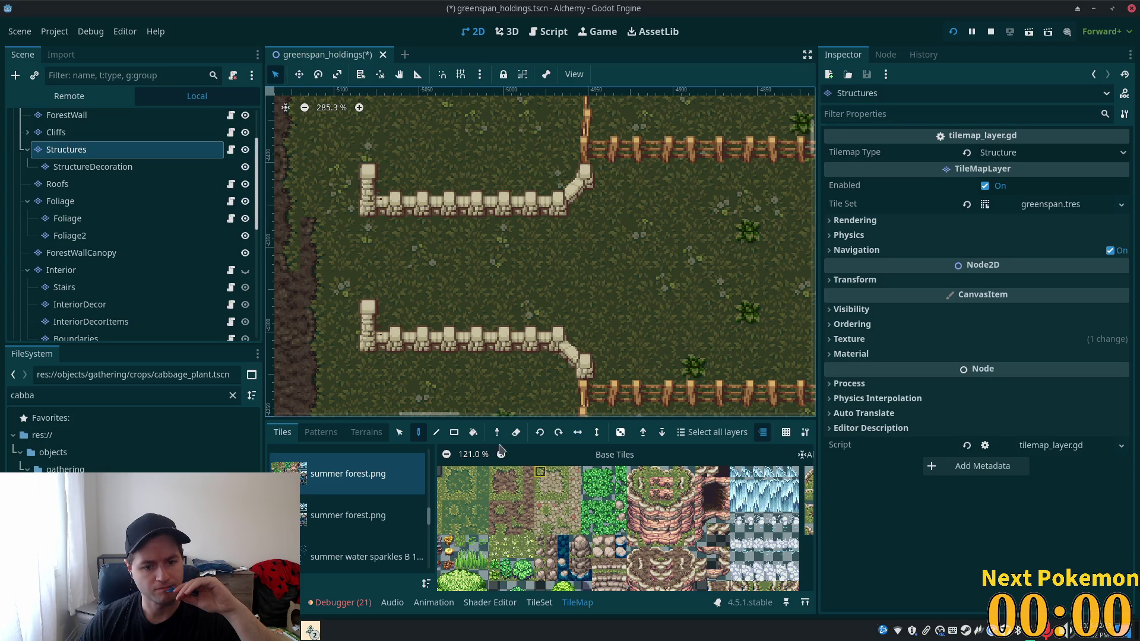
pyautogui.scroll(-5, 486, 356)
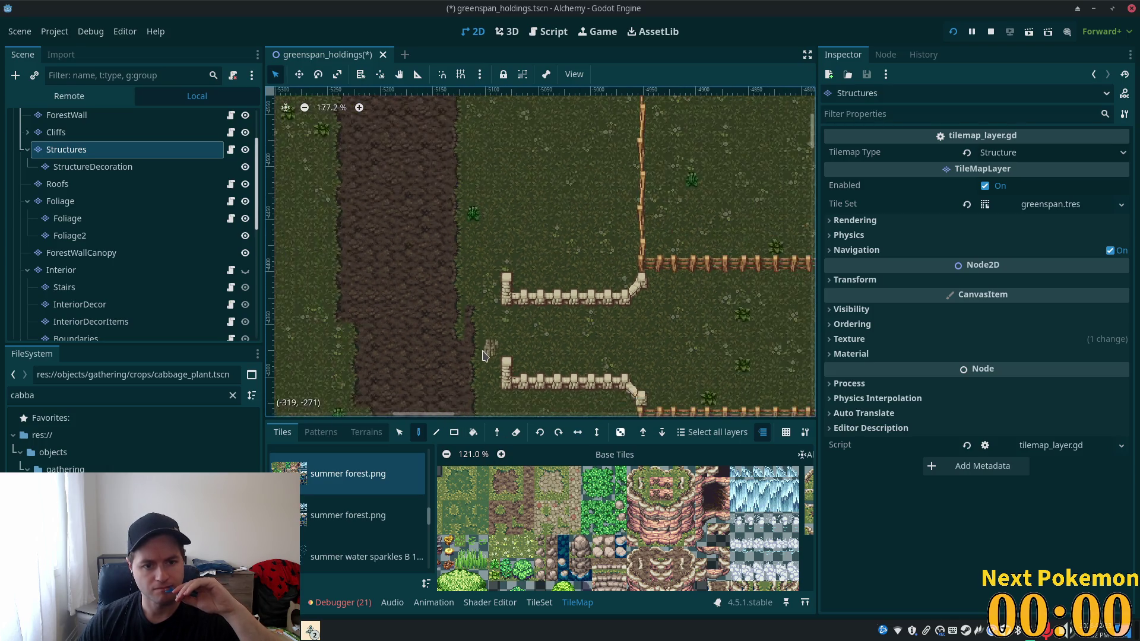
pyautogui.scroll(6, 485, 351)
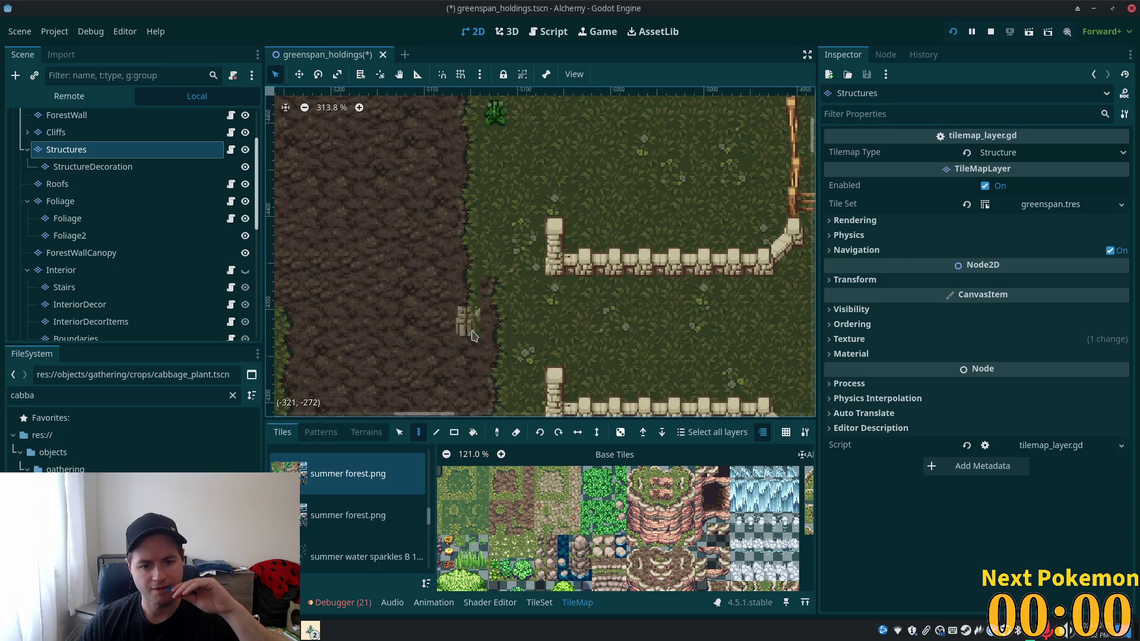
pyautogui.click(517, 496)
pyautogui.scroll(-2, 498, 344)
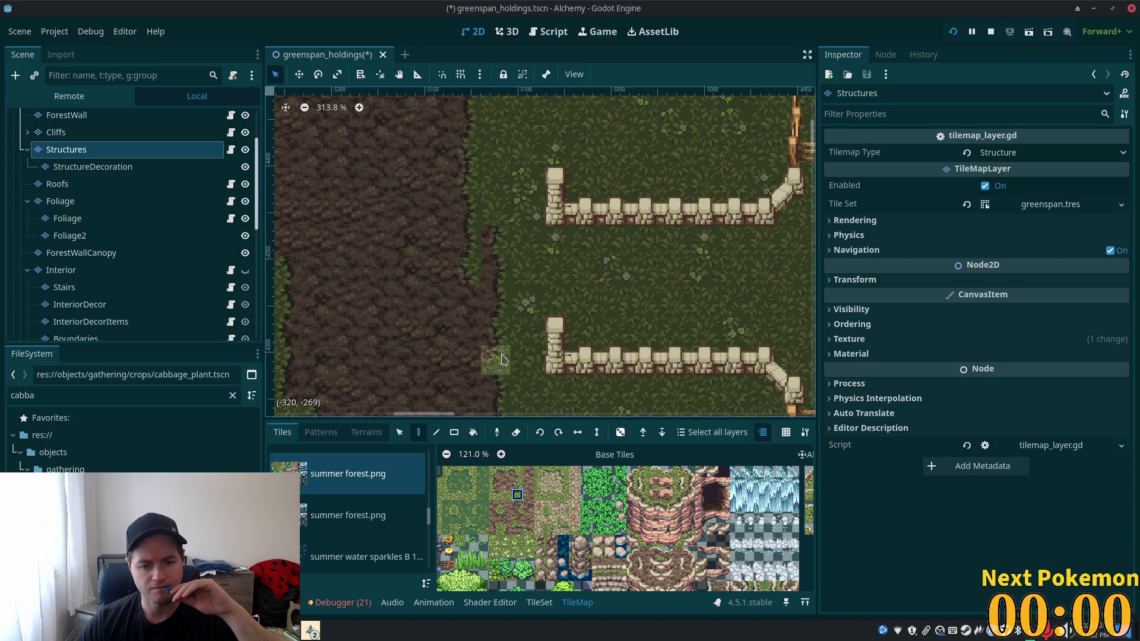
pyautogui.click(495, 507)
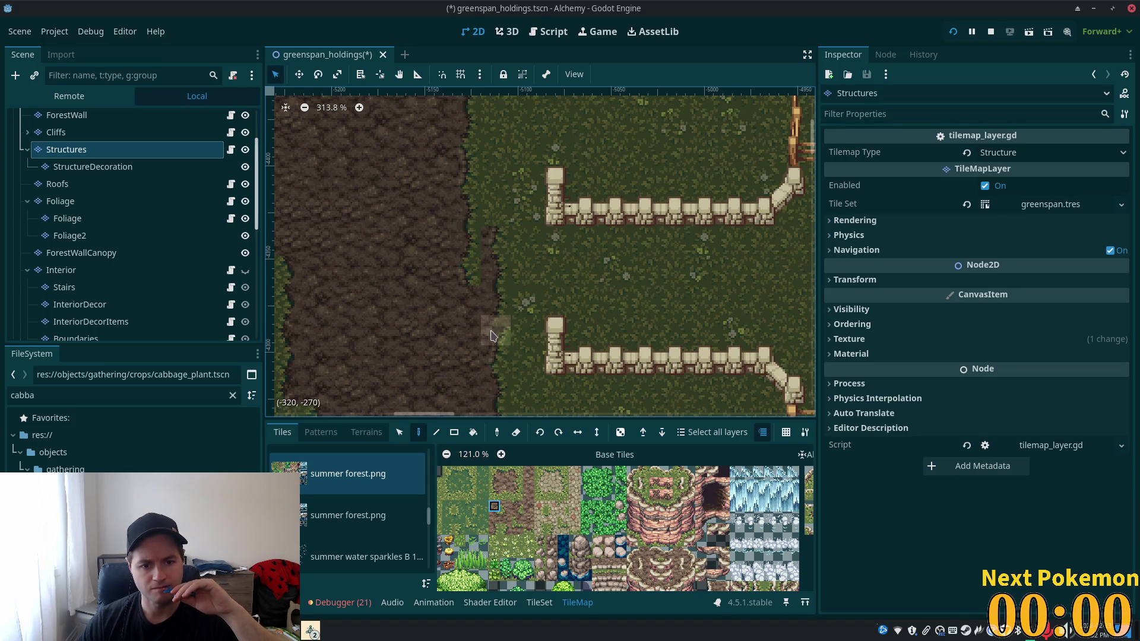
pyautogui.click(491, 335)
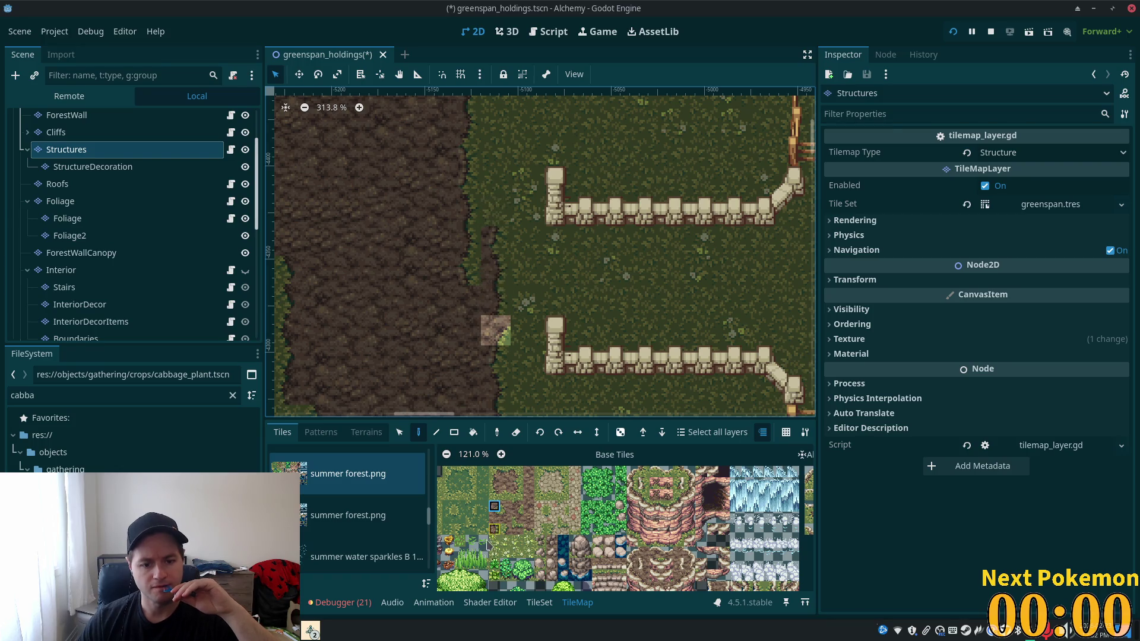
pyautogui.scroll(2, 256, 165)
pyautogui.scroll(2, 256, 166)
# - Paint a dirt tile on the Waterfall layer at the path's edge, then select Ground
pyautogui.click(119, 170)
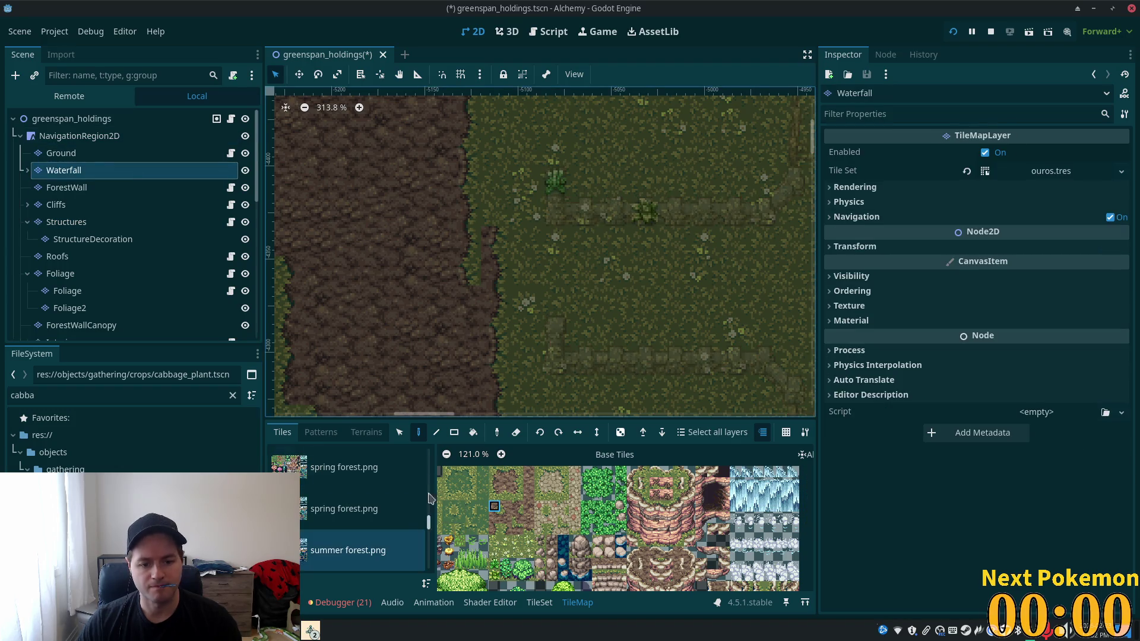
pyautogui.click(494, 518)
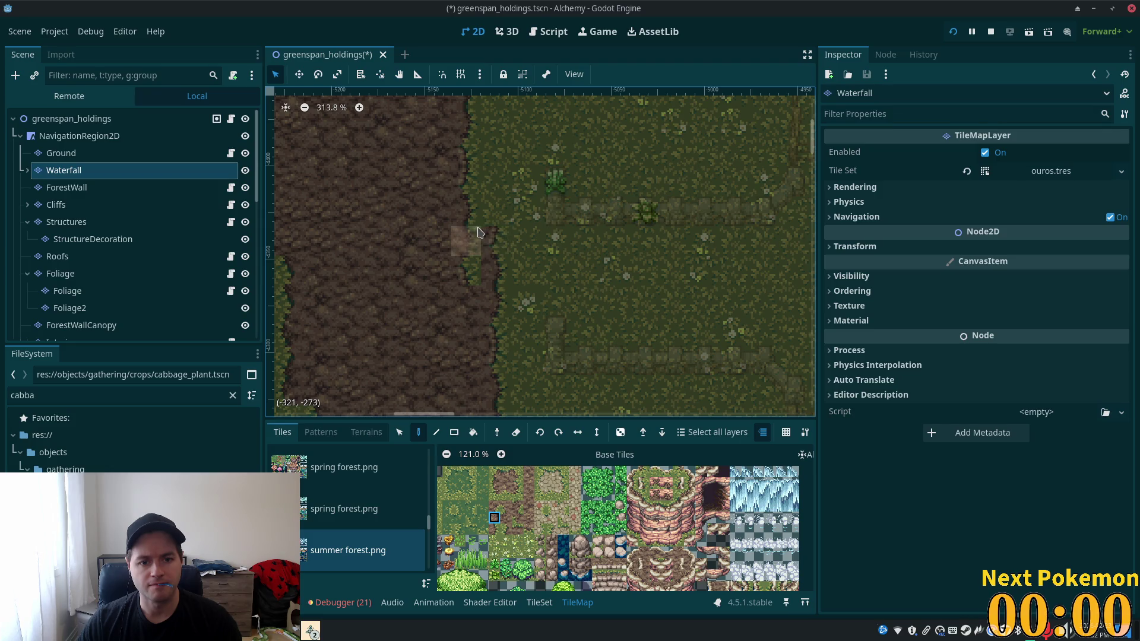
pyautogui.click(480, 232)
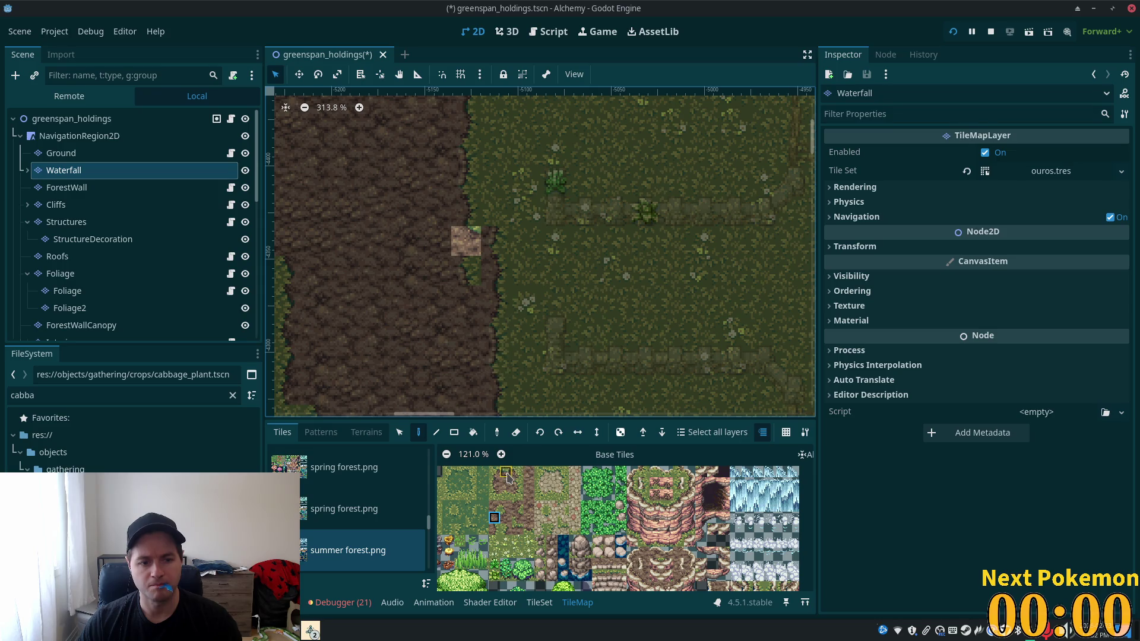
pyautogui.click(184, 155)
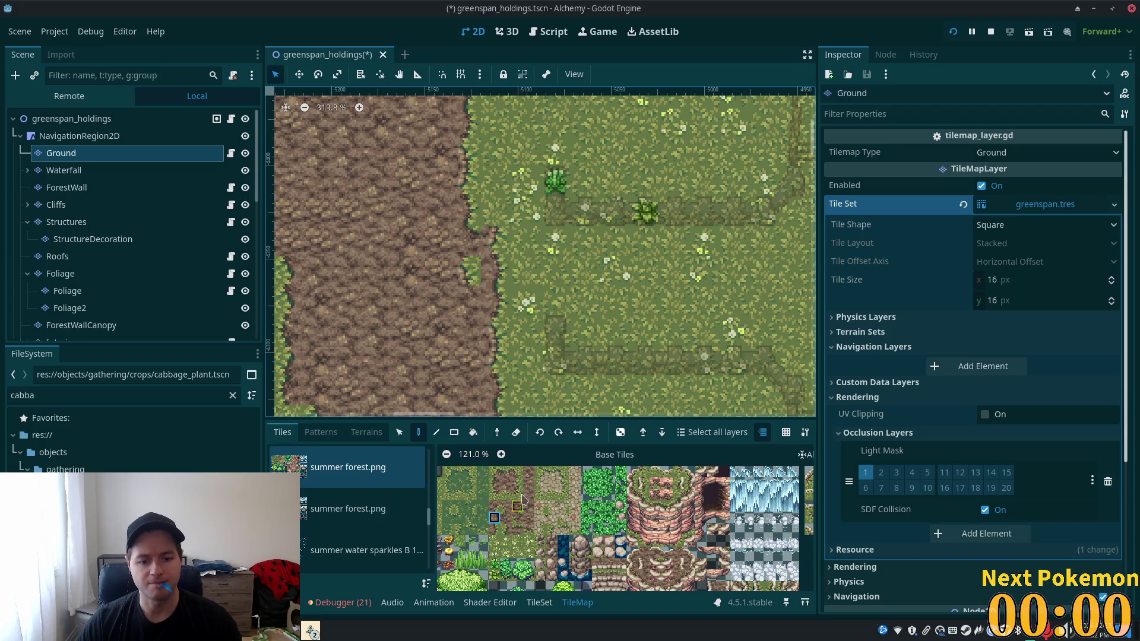
# - Paint grass on the path edge, then cover the stray grass patch with plain dirt
pyautogui.click(517, 474)
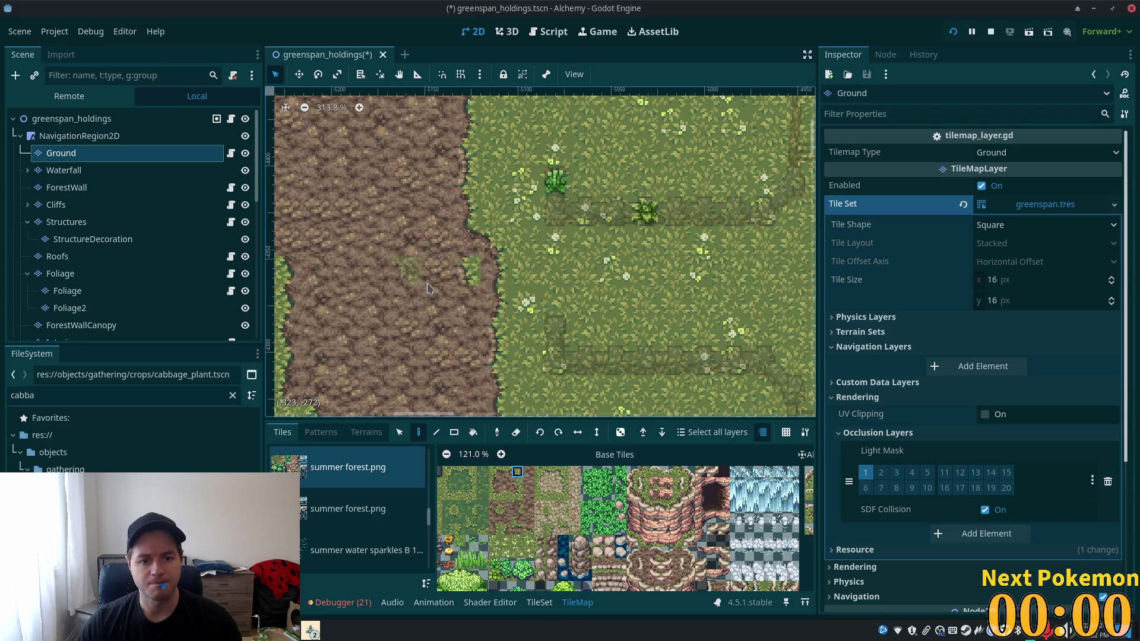
pyautogui.click(465, 271)
pyautogui.click(528, 483)
pyautogui.click(474, 272)
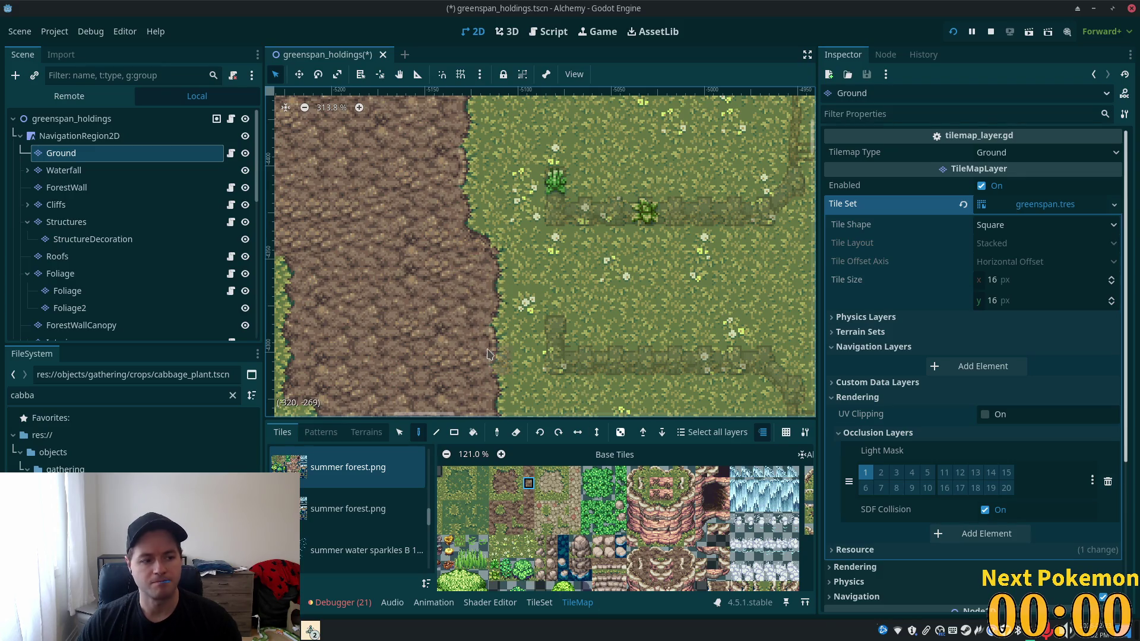
pyautogui.scroll(-5, 579, 267)
pyautogui.scroll(-11, 581, 293)
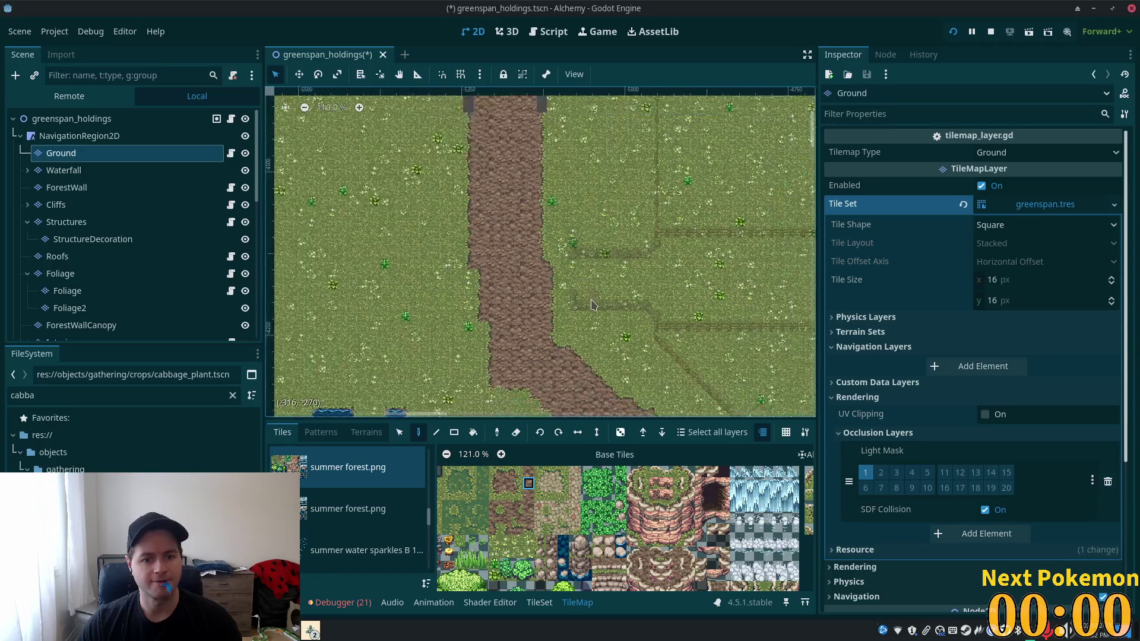
pyautogui.moveTo(520, 394); pyautogui.dragTo(665, 393)
pyautogui.scroll(-5, 590, 173)
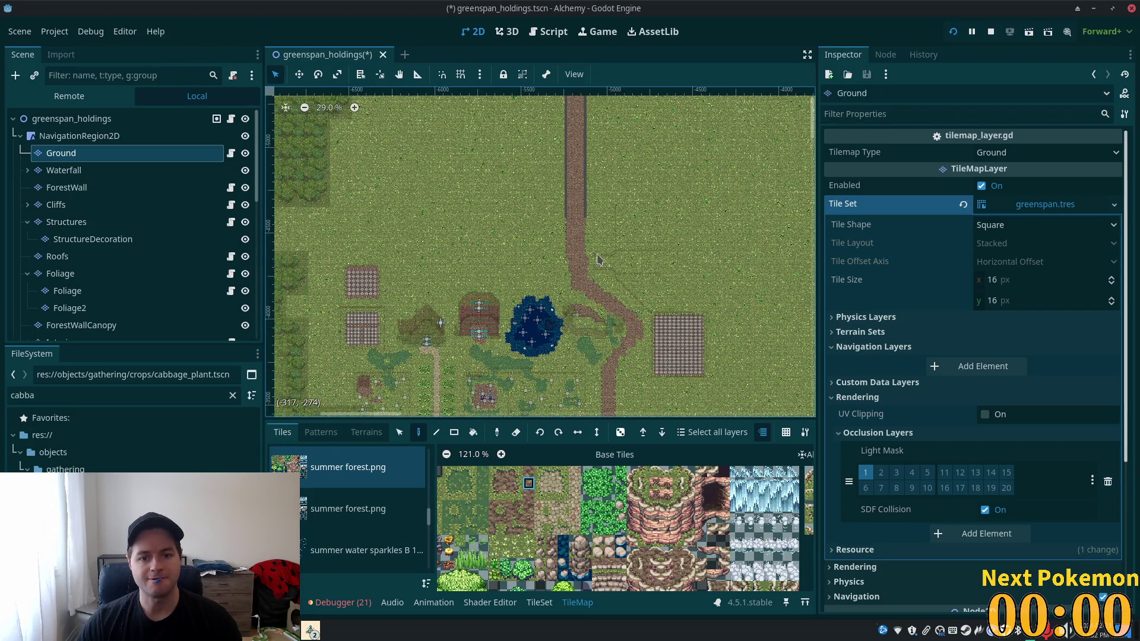
pyautogui.scroll(13, 599, 260)
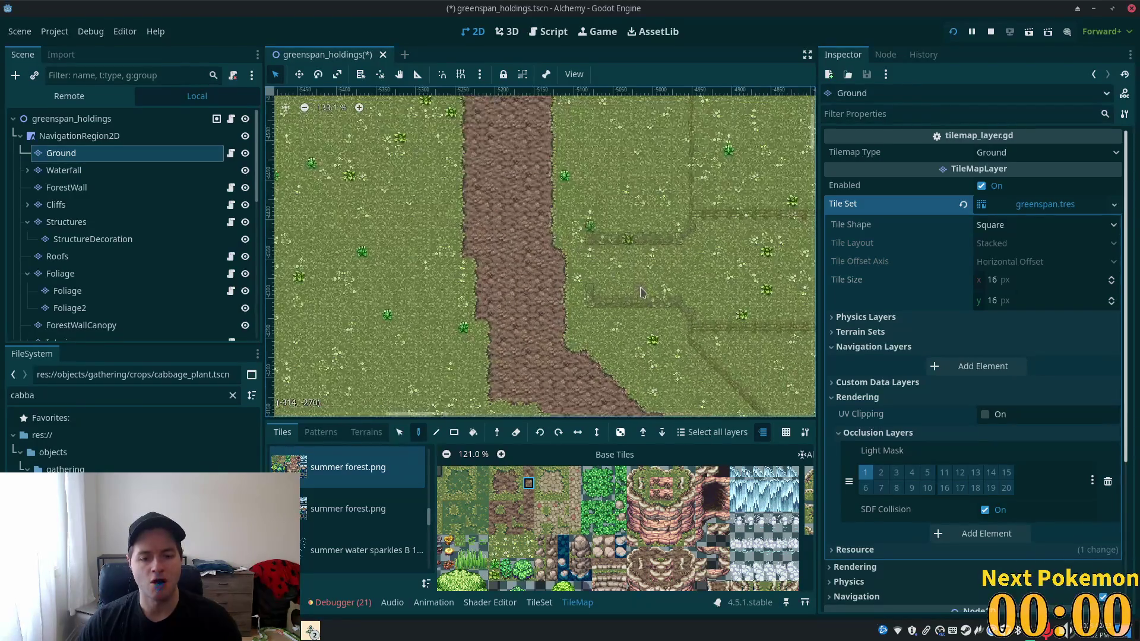
pyautogui.scroll(10, 641, 292)
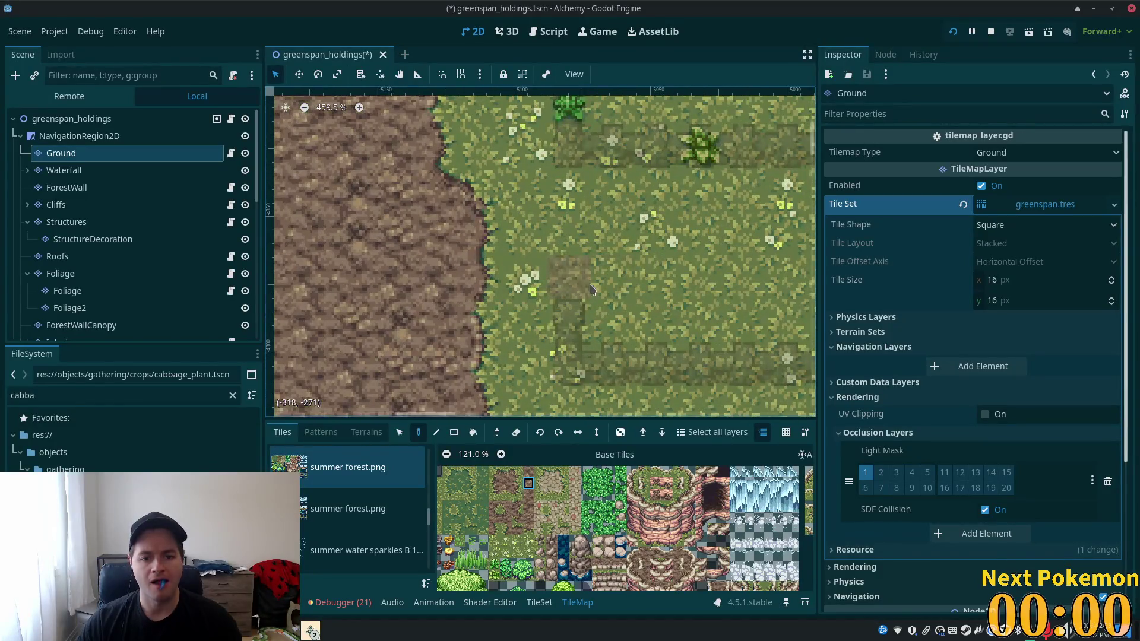
pyautogui.scroll(-3, 567, 311)
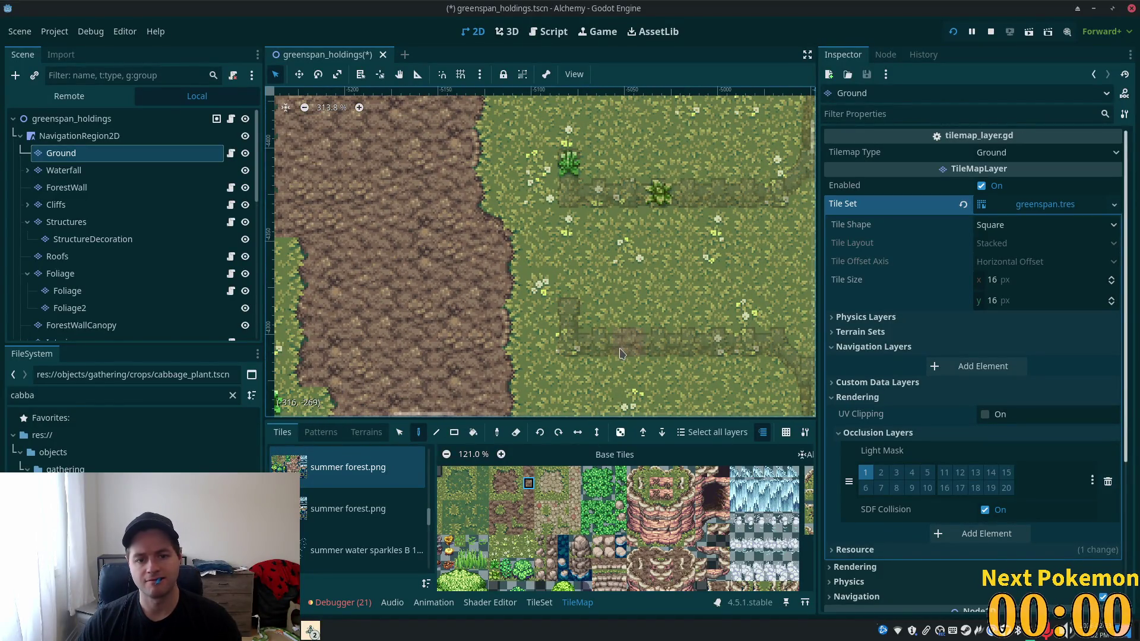
pyautogui.scroll(-3, 487, 352)
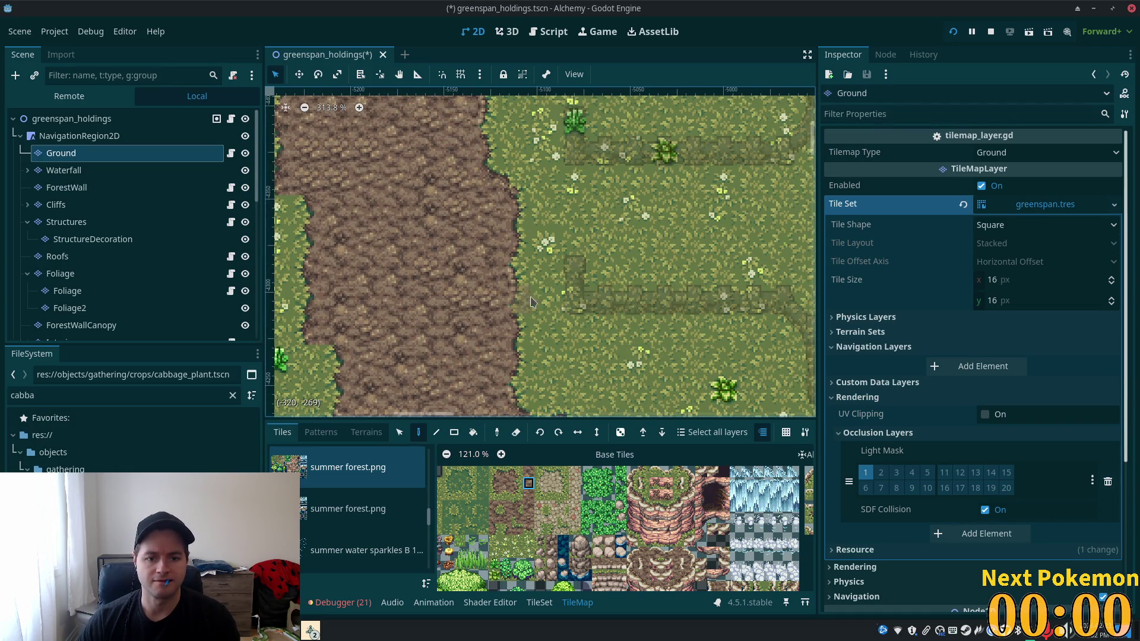
# - Paint a two-tile cobblestone column from the summer forest atlas onto grass beside the path
pyautogui.moveTo(540, 472); pyautogui.dragTo(541, 497)
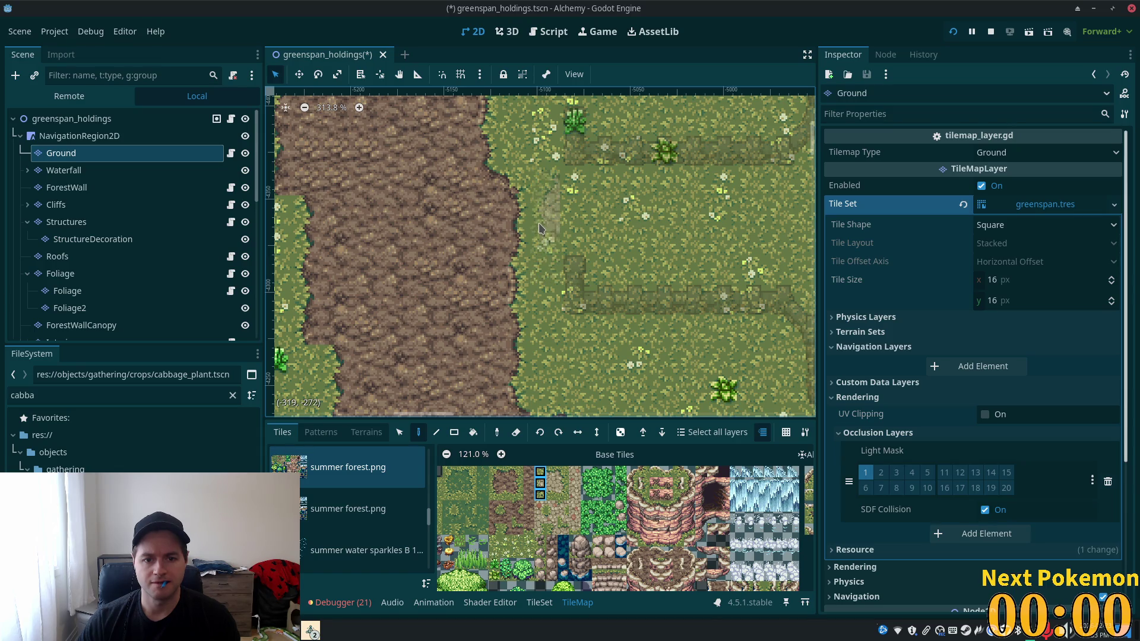
pyautogui.click(540, 241)
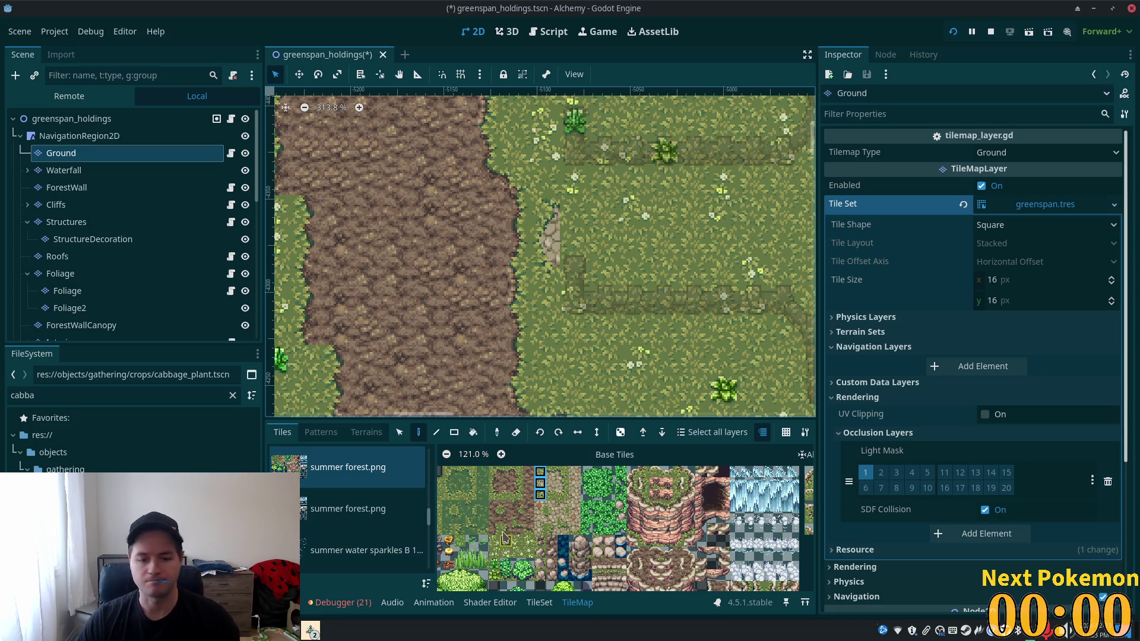
pyautogui.click(347, 512)
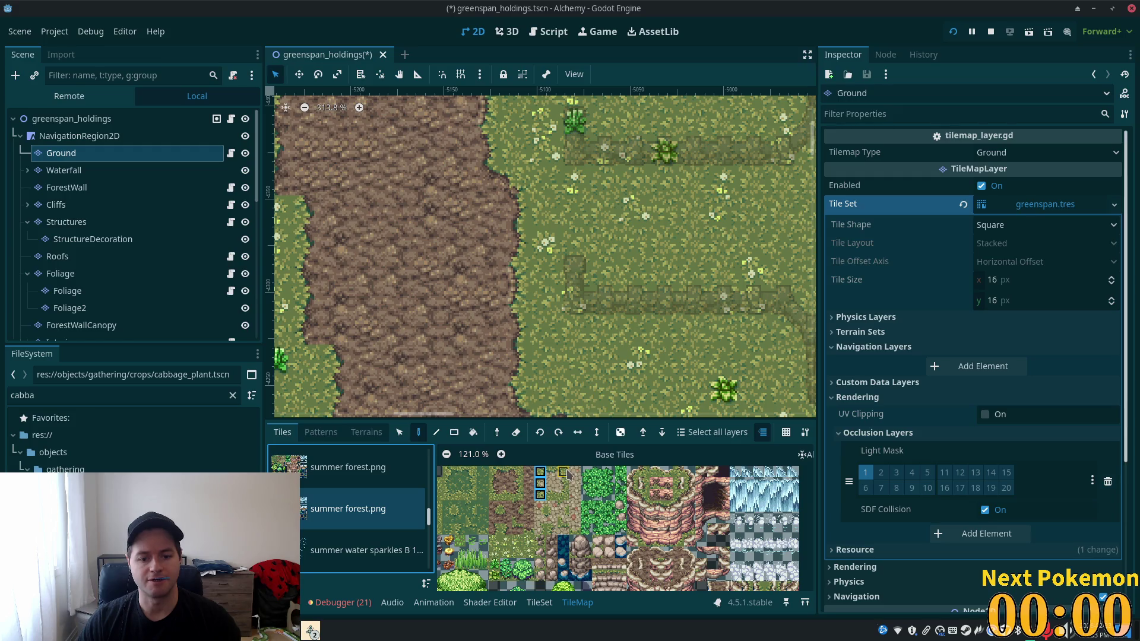
pyautogui.click(519, 472)
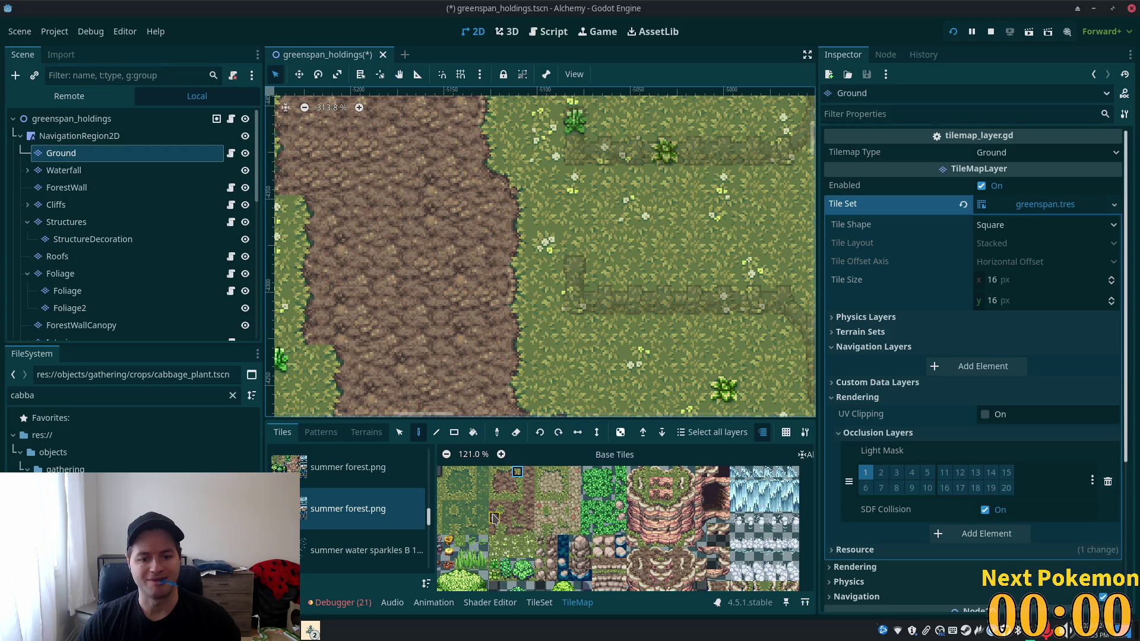
pyautogui.click(493, 519)
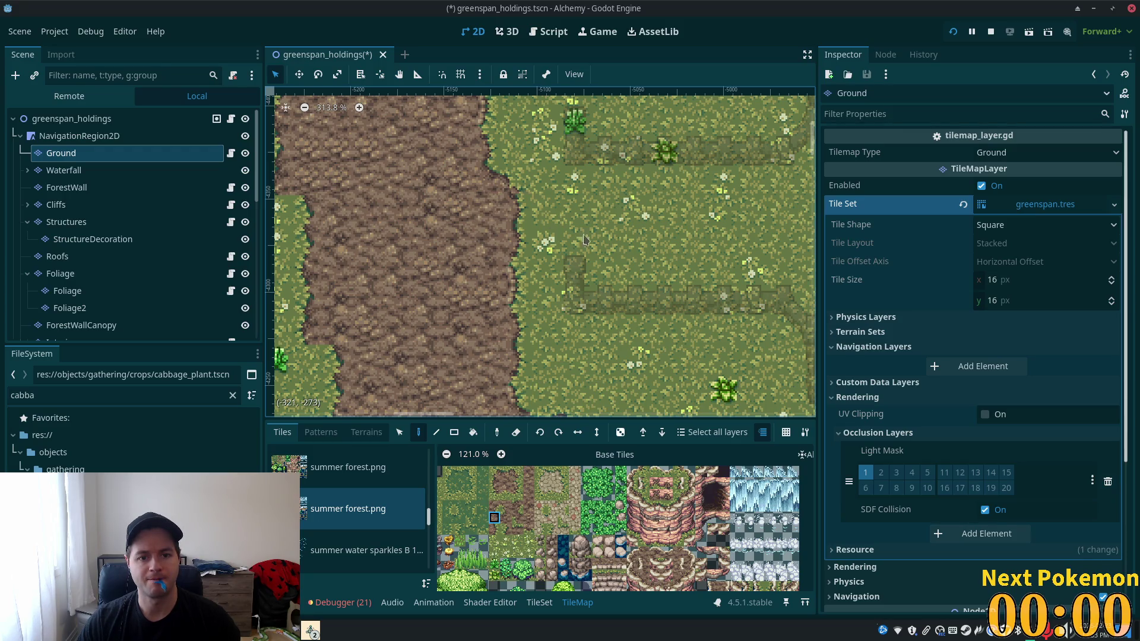
pyautogui.moveTo(540, 472); pyautogui.dragTo(540, 490)
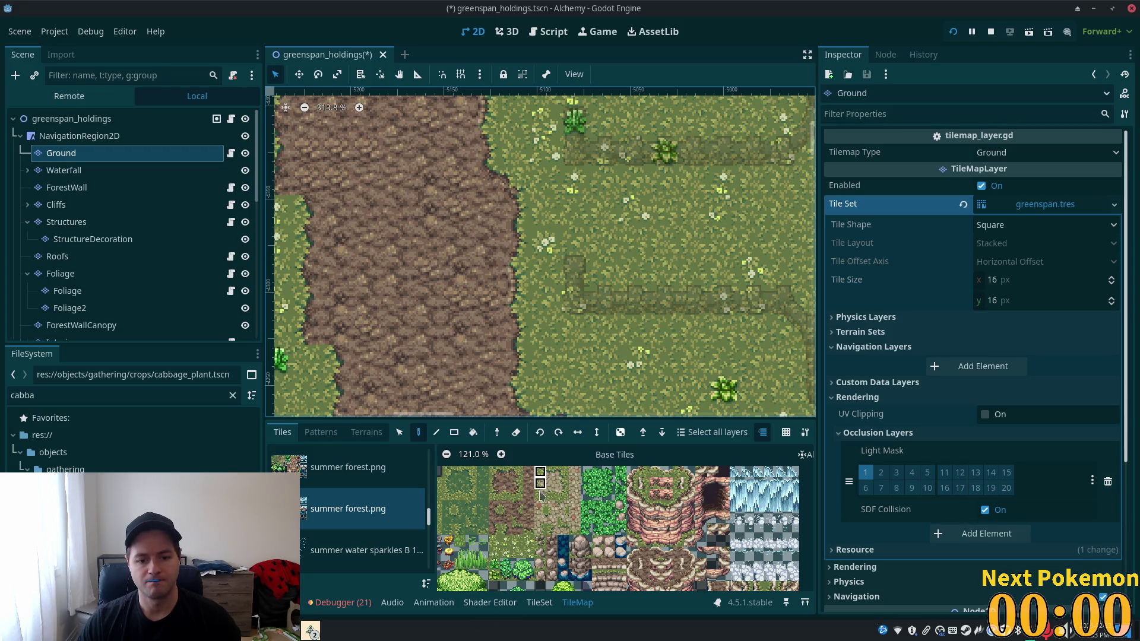
pyautogui.click(539, 231)
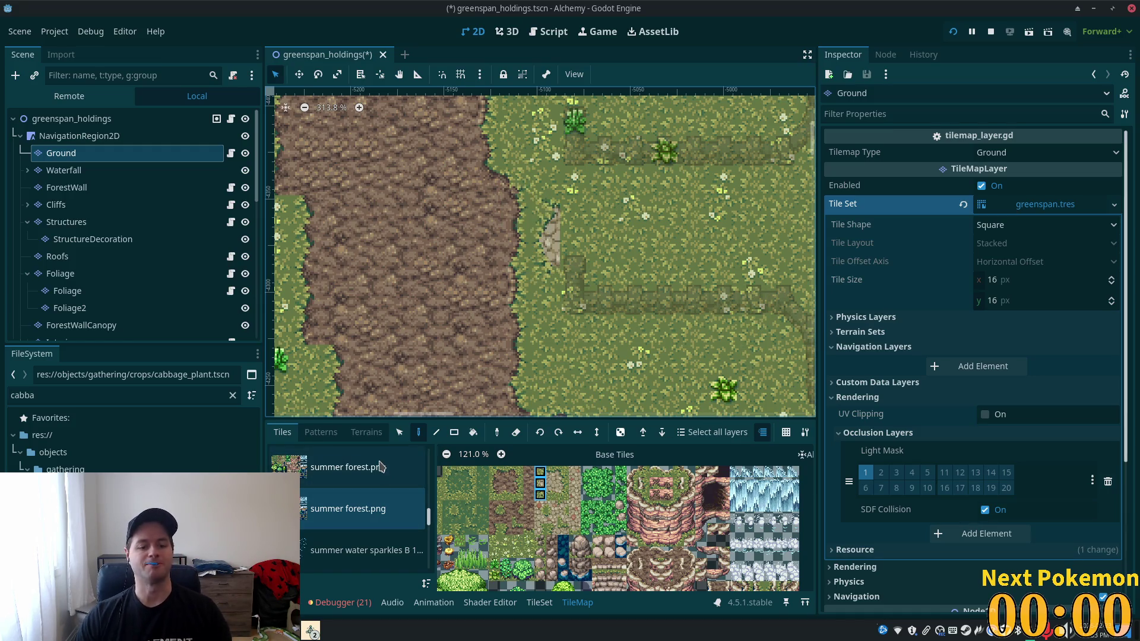
pyautogui.click(367, 432)
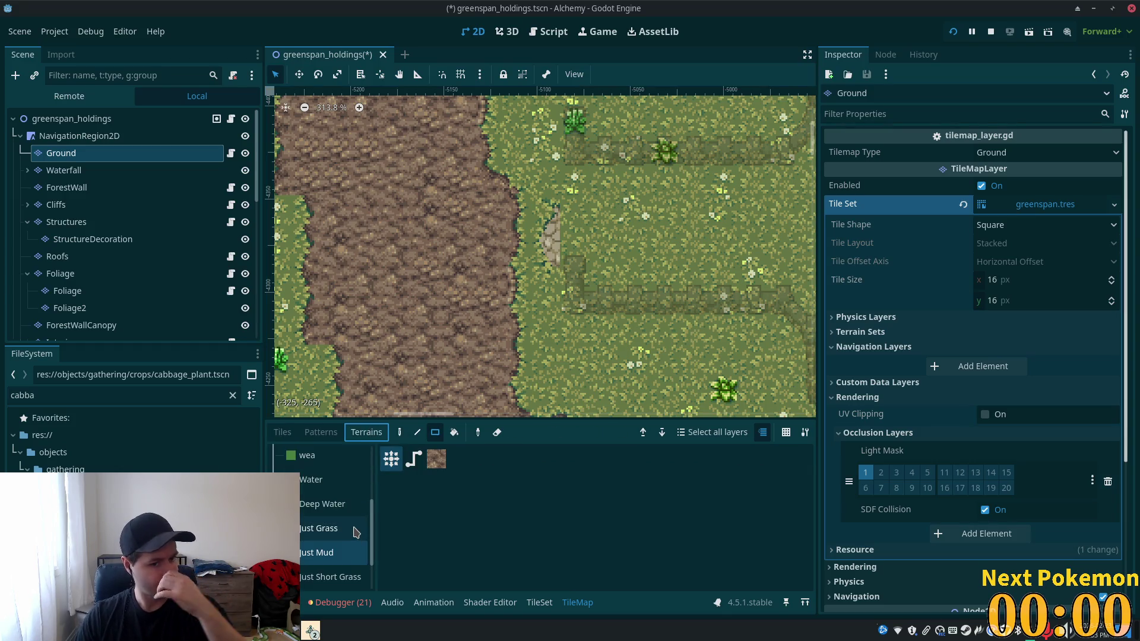
# - Open the TileSet editor with the summer forest.png atlas source shown
pyautogui.scroll(3, 348, 551)
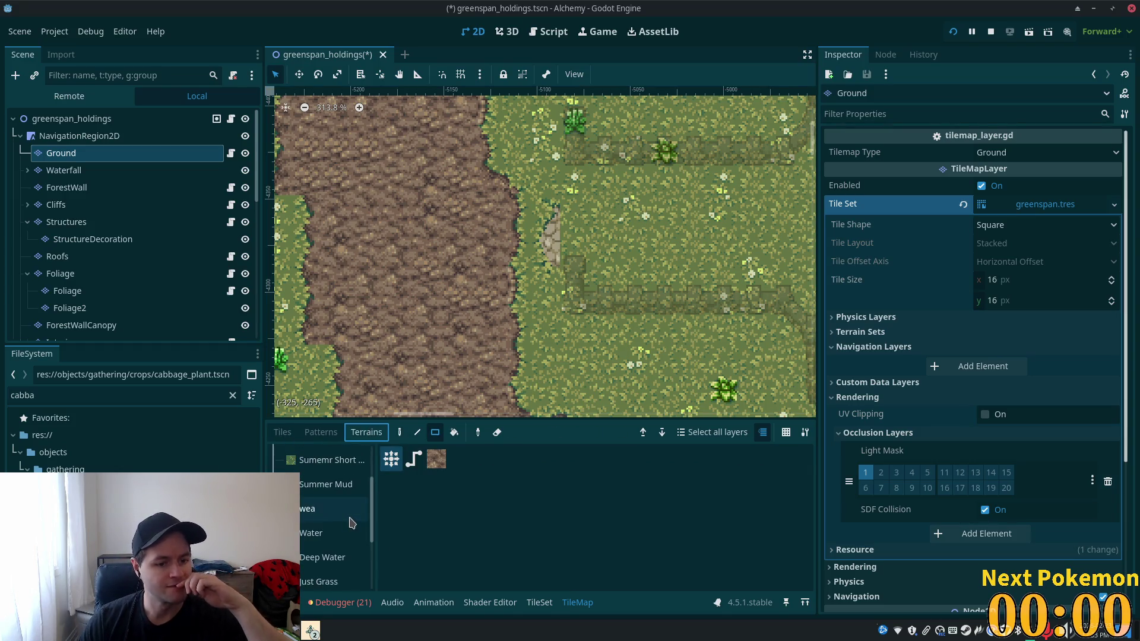
pyautogui.scroll(-1, 338, 512)
pyautogui.scroll(-5, 339, 516)
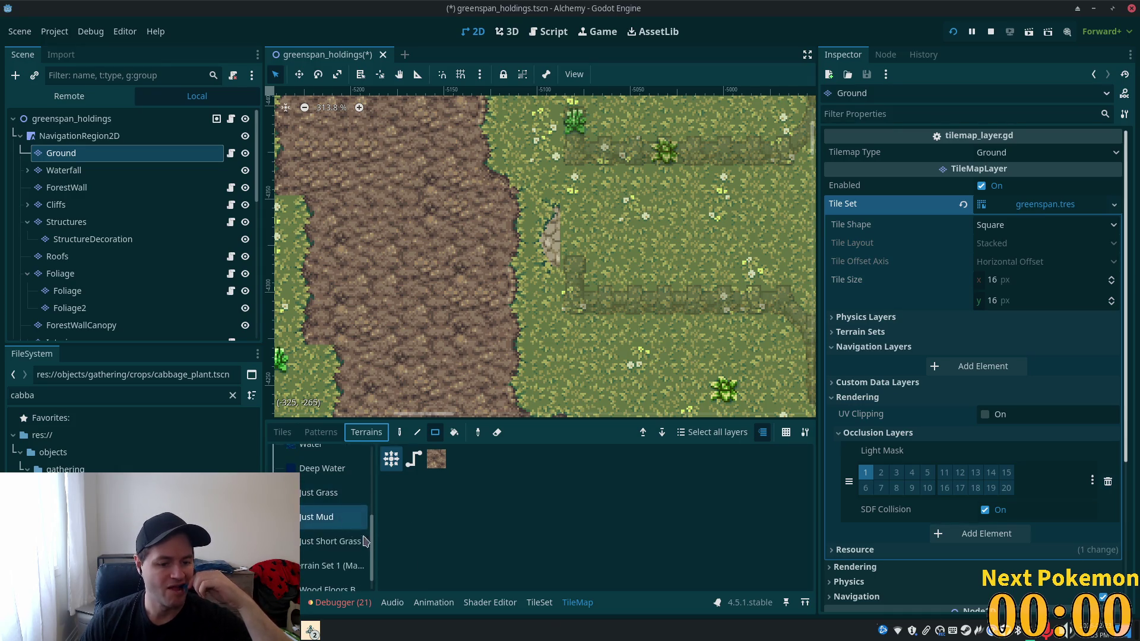
pyautogui.click(539, 603)
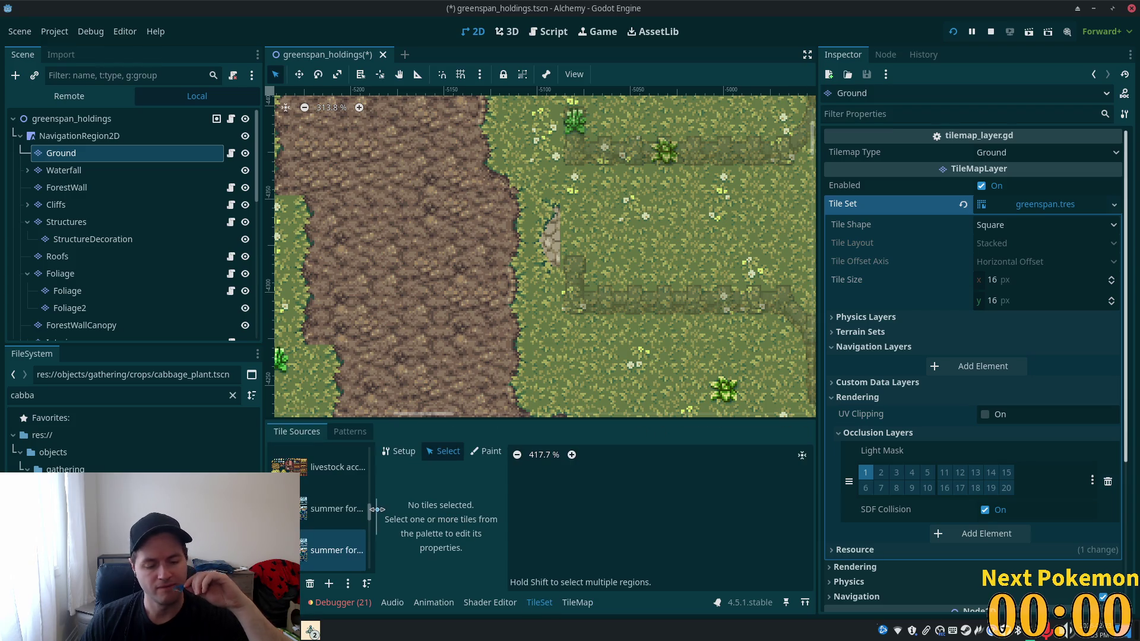
pyautogui.click(349, 437)
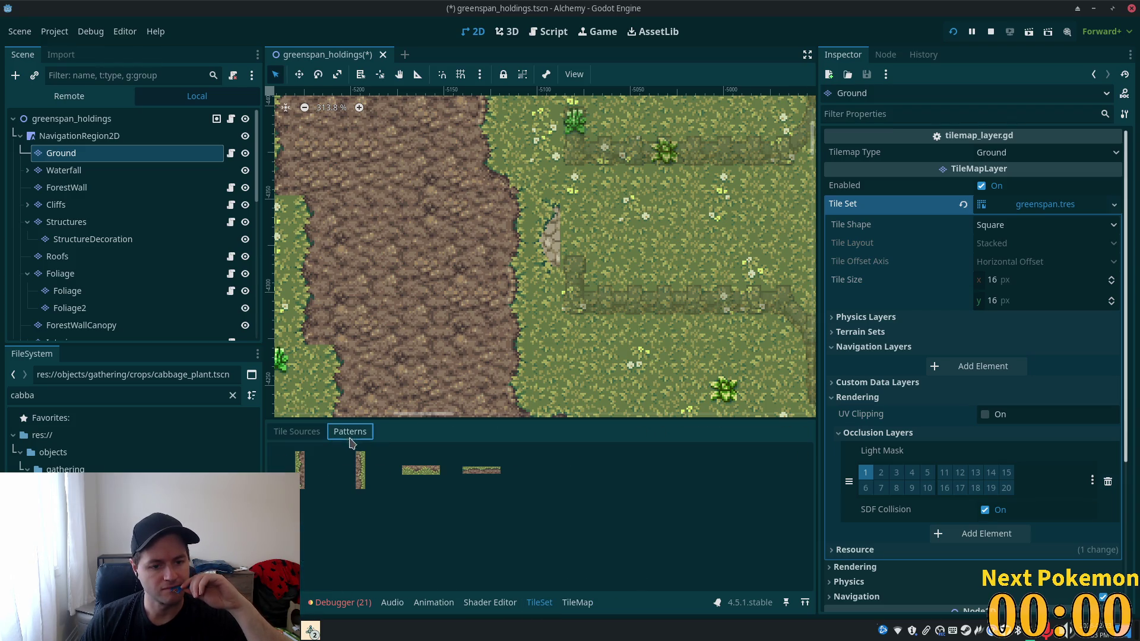
pyautogui.click(297, 432)
pyautogui.click(336, 551)
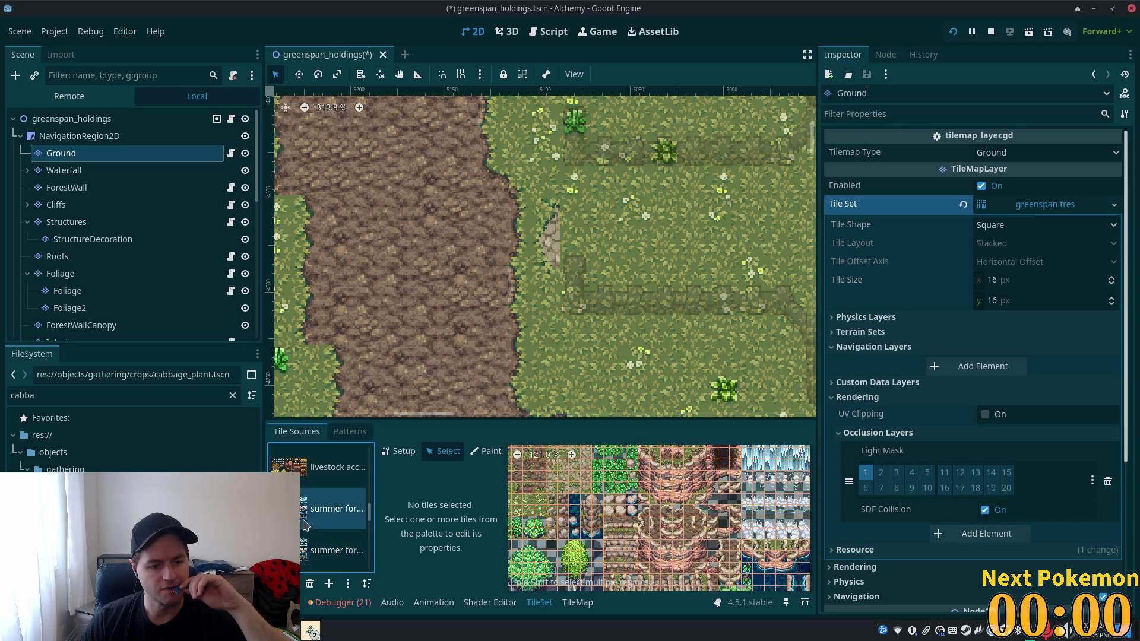
# - In terrain Paint mode, compare Terrain Set 1 and settle on Terrain Set 0
pyautogui.click(487, 451)
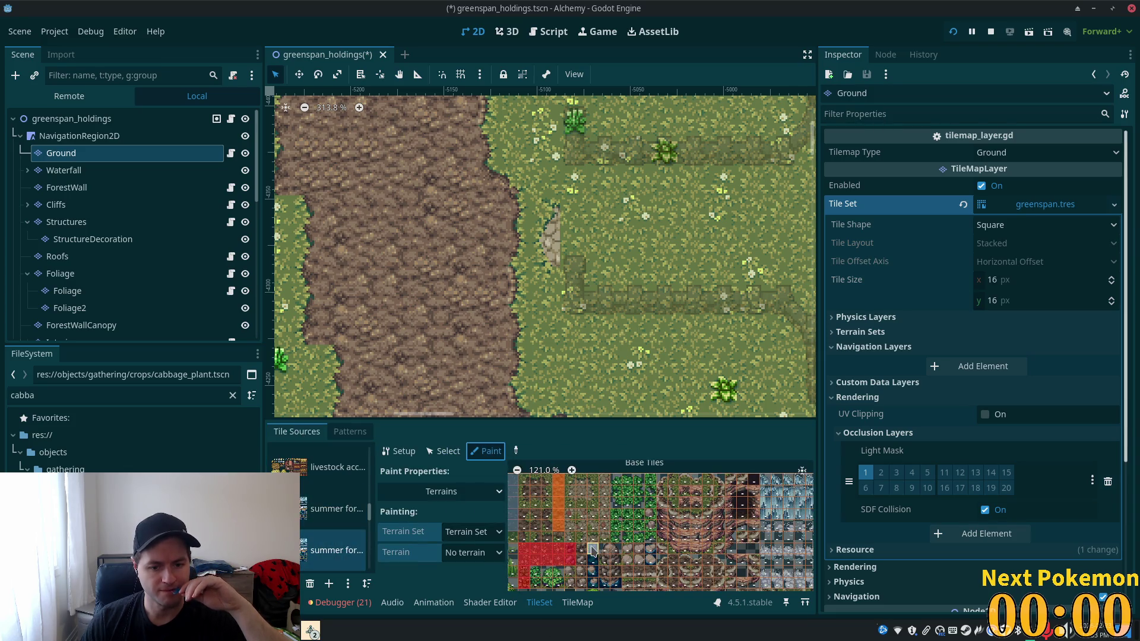
pyautogui.scroll(3, 588, 525)
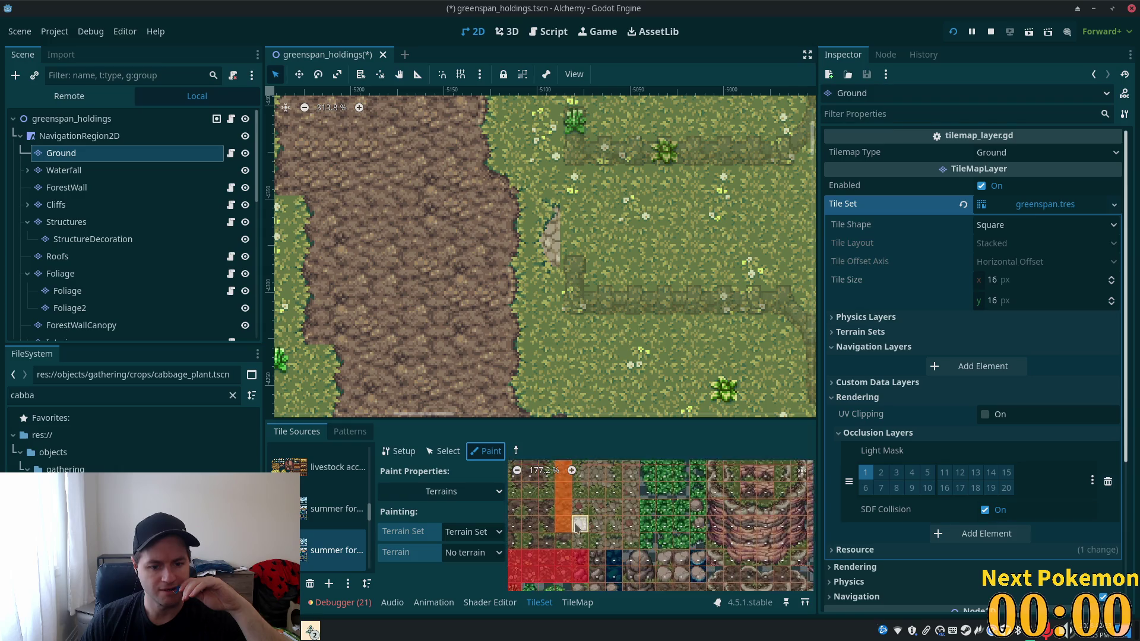
pyautogui.click(490, 567)
pyautogui.click(421, 561)
pyautogui.click(483, 532)
pyautogui.click(484, 585)
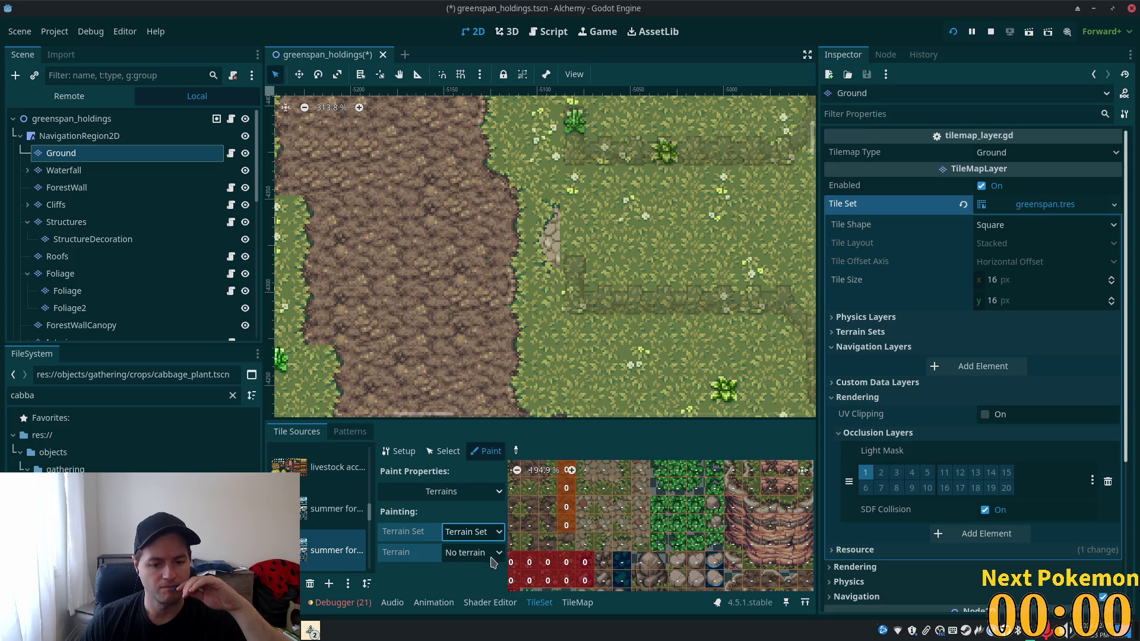
pyautogui.click(496, 554)
pyautogui.click(478, 529)
pyautogui.click(480, 532)
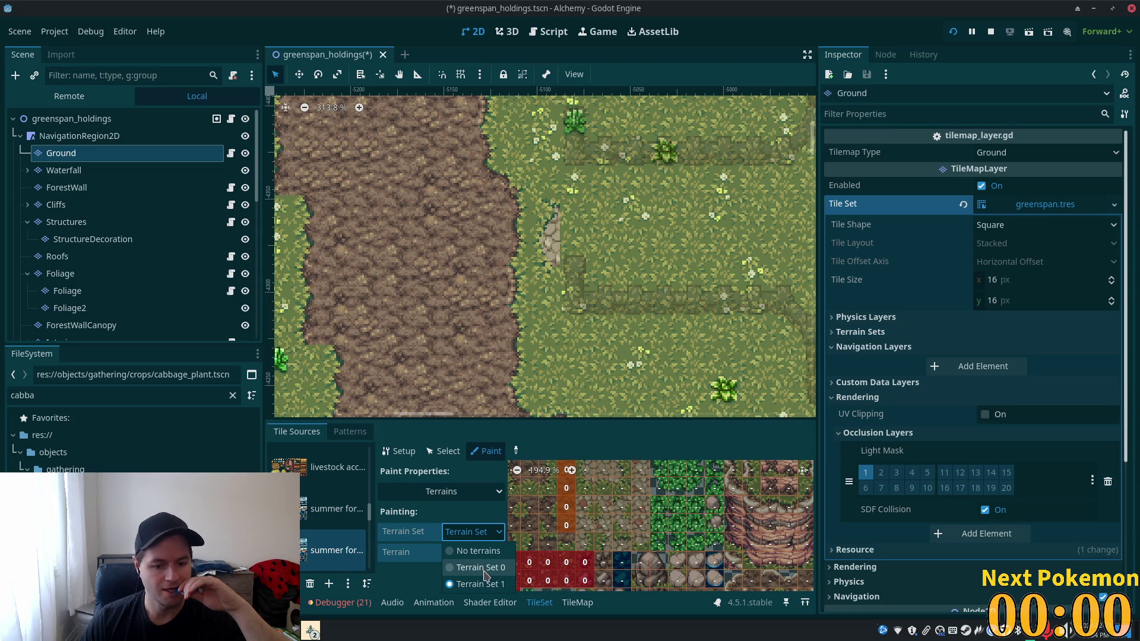
pyautogui.click(485, 569)
# - Paint the Summer terrain onto a column of tiles in the forest atlas
pyautogui.click(489, 559)
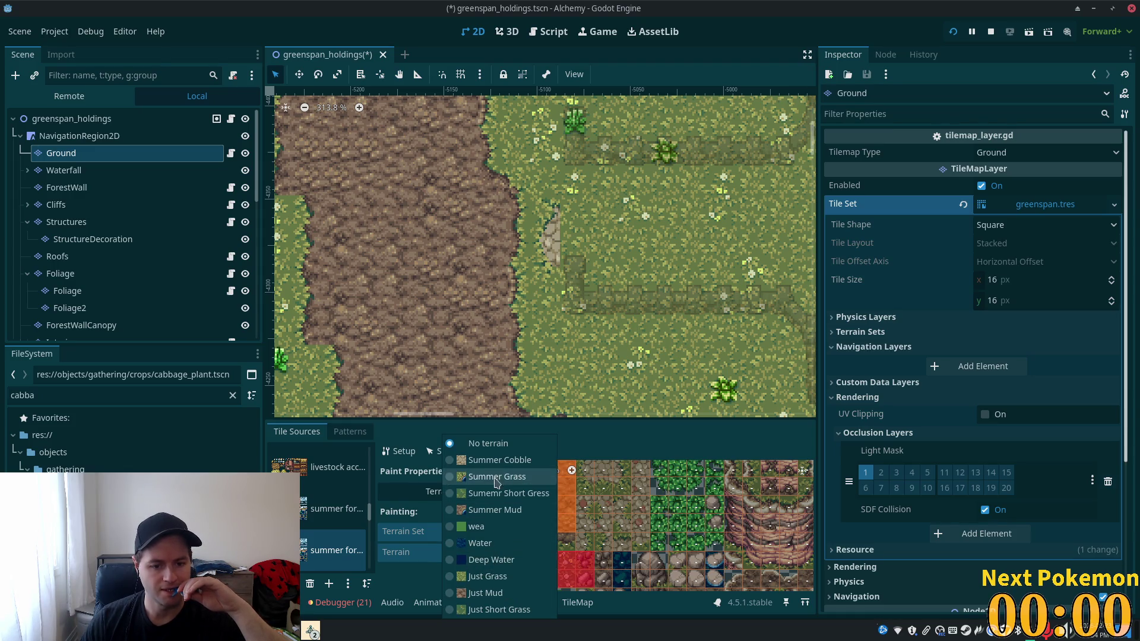
pyautogui.click(472, 456)
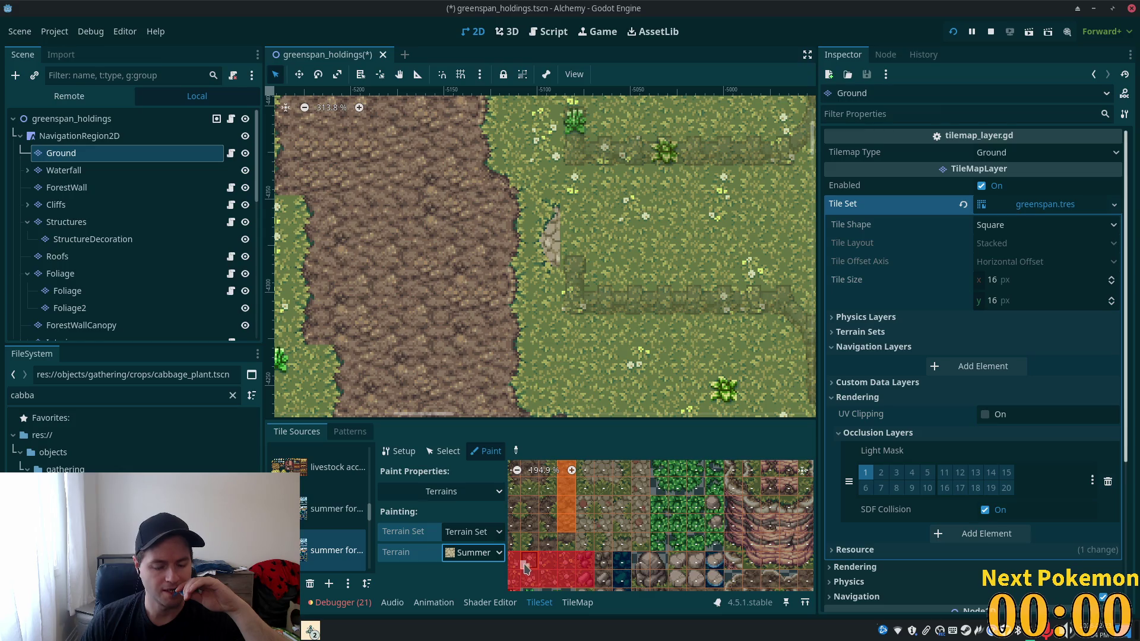
pyautogui.scroll(2, 623, 499)
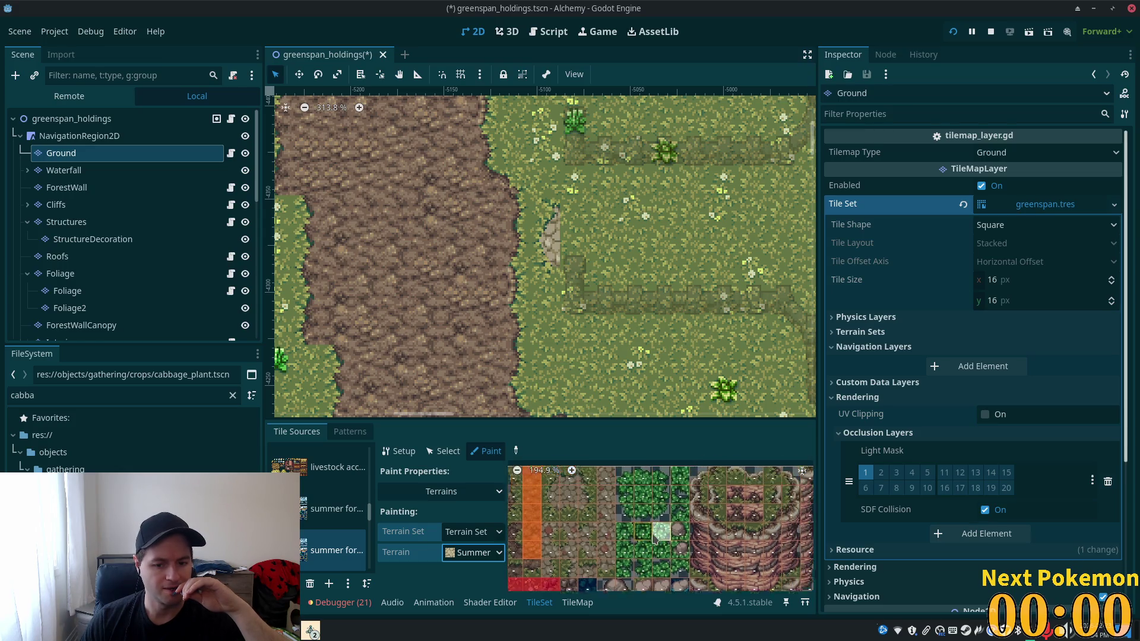
pyautogui.moveTo(607, 488); pyautogui.dragTo(608, 558)
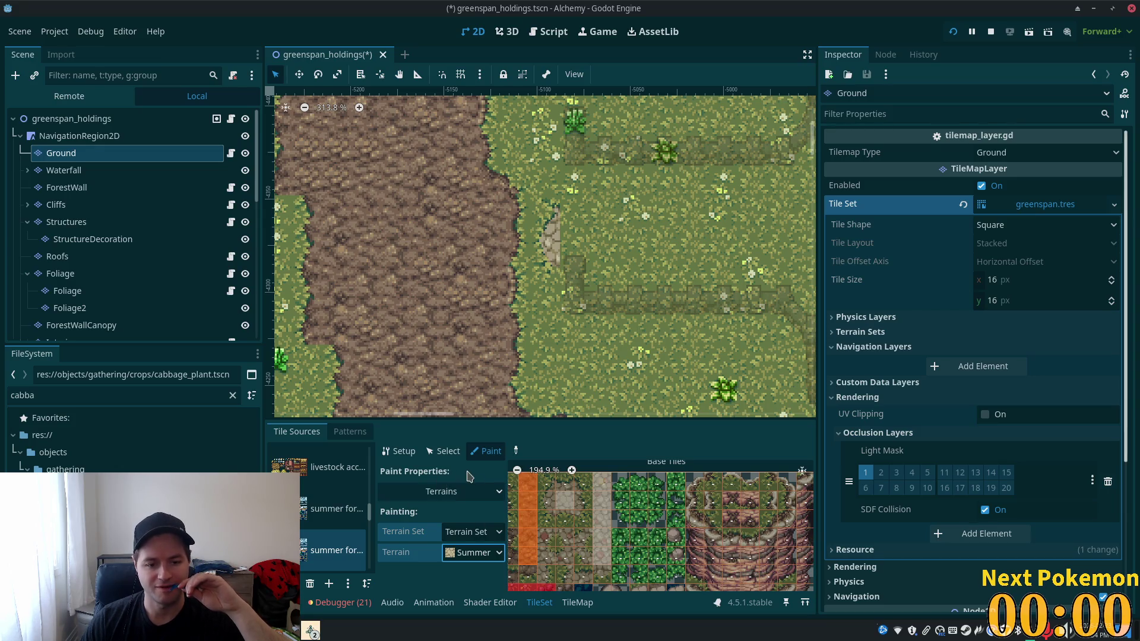
# - Select the Summer Cobble terrain and try placing the cobble strip, undoing two misplaced attempts
pyautogui.click(561, 602)
pyautogui.scroll(4, 330, 488)
pyautogui.scroll(3, 330, 488)
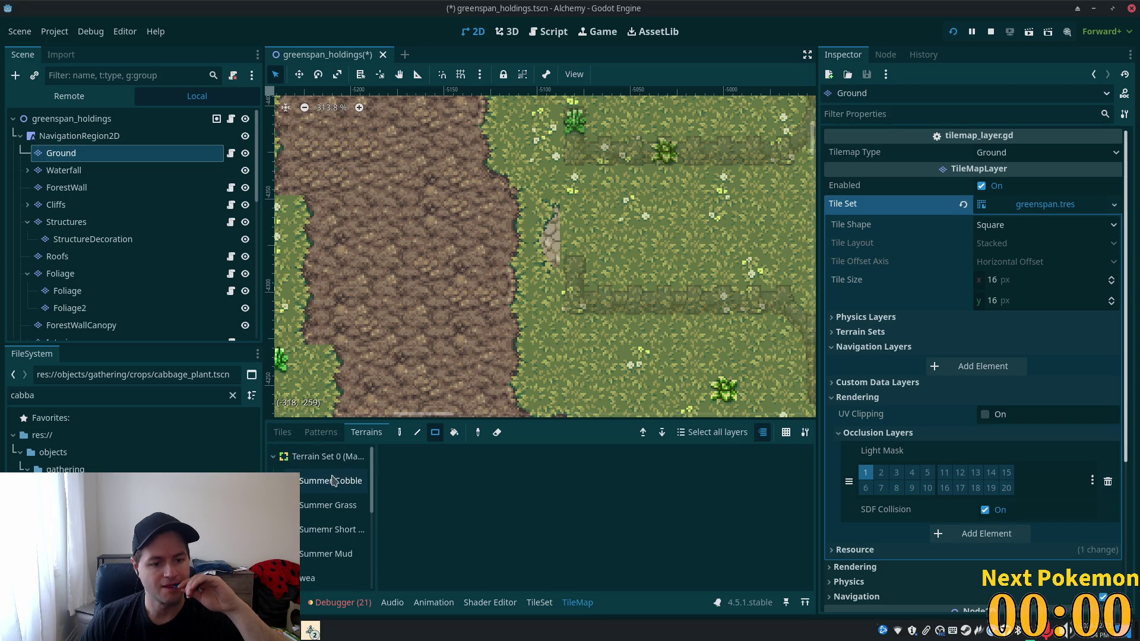
pyautogui.click(328, 483)
pyautogui.hscroll(5, 603, 301)
pyautogui.scroll(2, 603, 302)
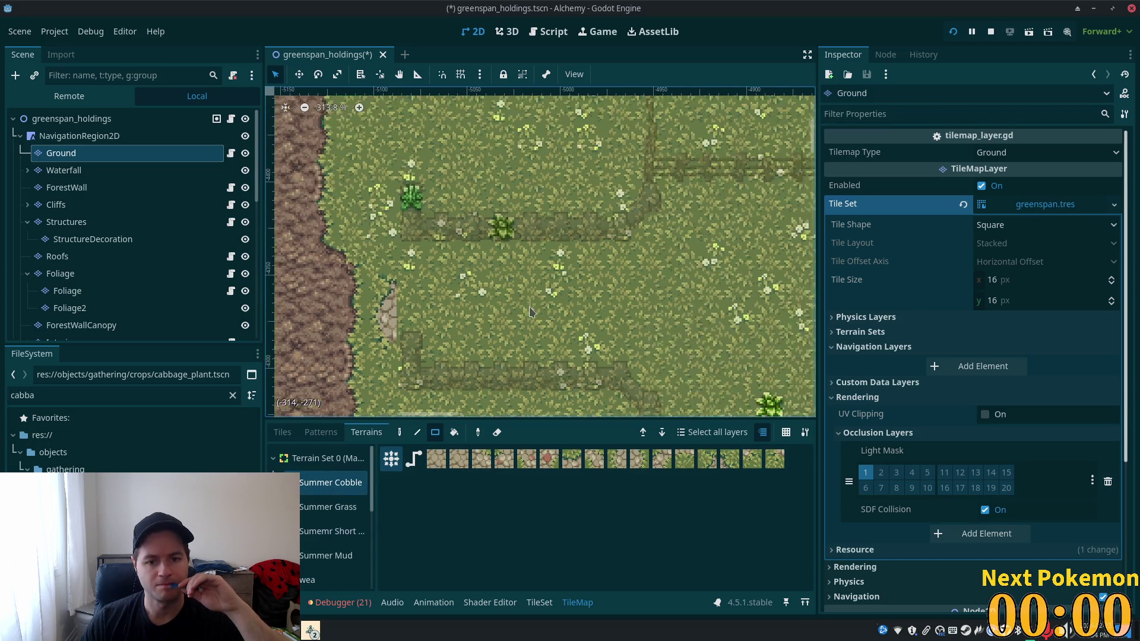
pyautogui.moveTo(398, 296)
pyautogui.mouseDown()
pyautogui.moveTo(514, 356)
pyautogui.moveTo(669, 328)
pyautogui.mouseUp()
pyautogui.hotkey('ctrl', 'z')
pyautogui.moveTo(394, 304); pyautogui.dragTo(555, 326)
pyautogui.hotkey('ctrl', 'z')
# - Paint the cobble strip from the dirt track and extend it east across the grass
pyautogui.moveTo(397, 305); pyautogui.dragTo(716, 318)
pyautogui.hscroll(5, 550, 315)
pyautogui.scroll(-1, 550, 315)
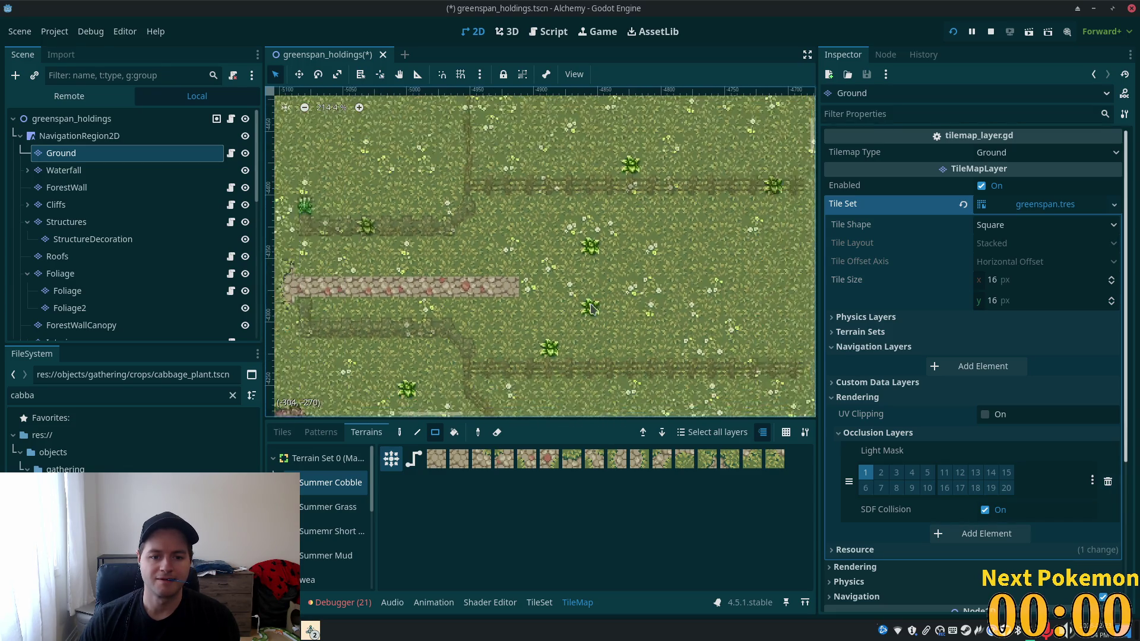
pyautogui.scroll(-4, 605, 317)
pyautogui.moveTo(541, 298); pyautogui.dragTo(730, 304)
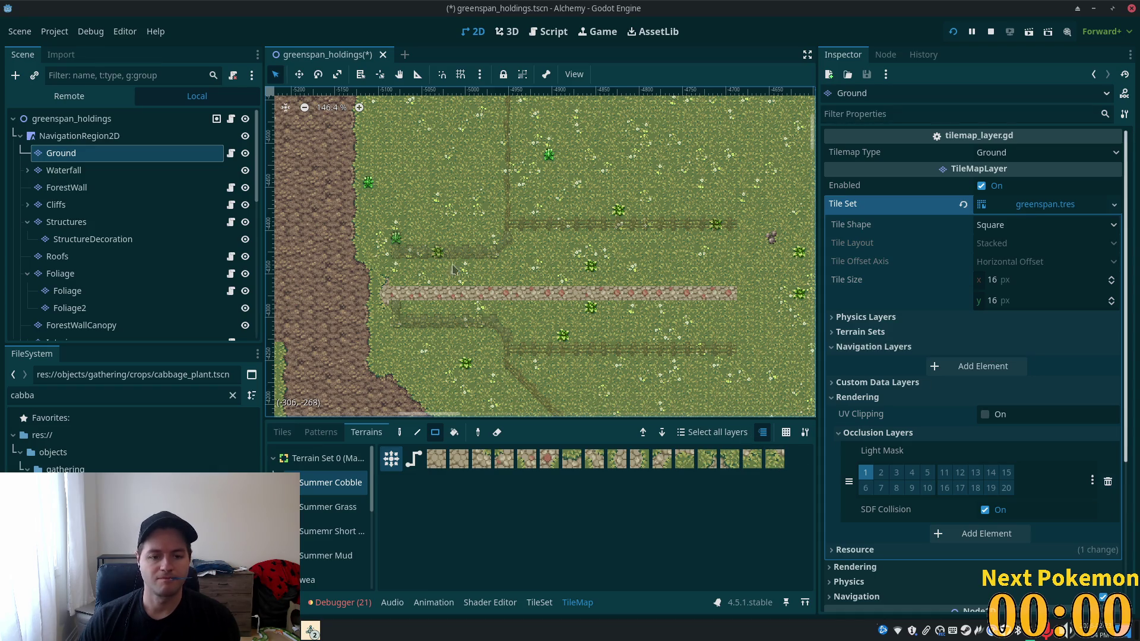
pyautogui.hscroll(5, 572, 288)
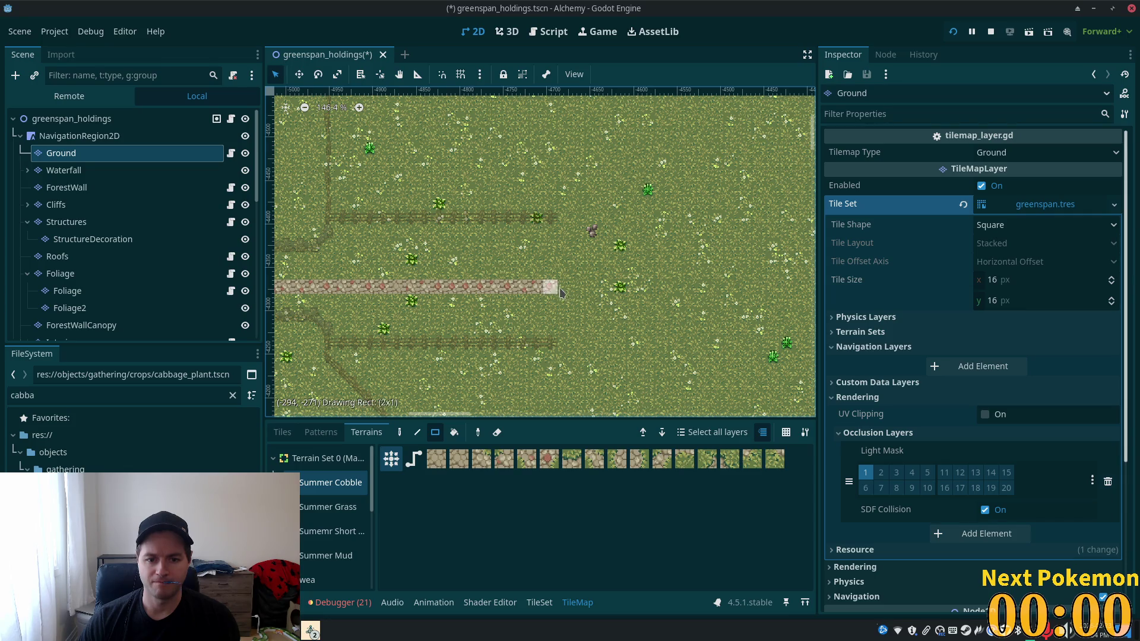
pyautogui.scroll(-4, 564, 285)
pyautogui.scroll(-5, 597, 256)
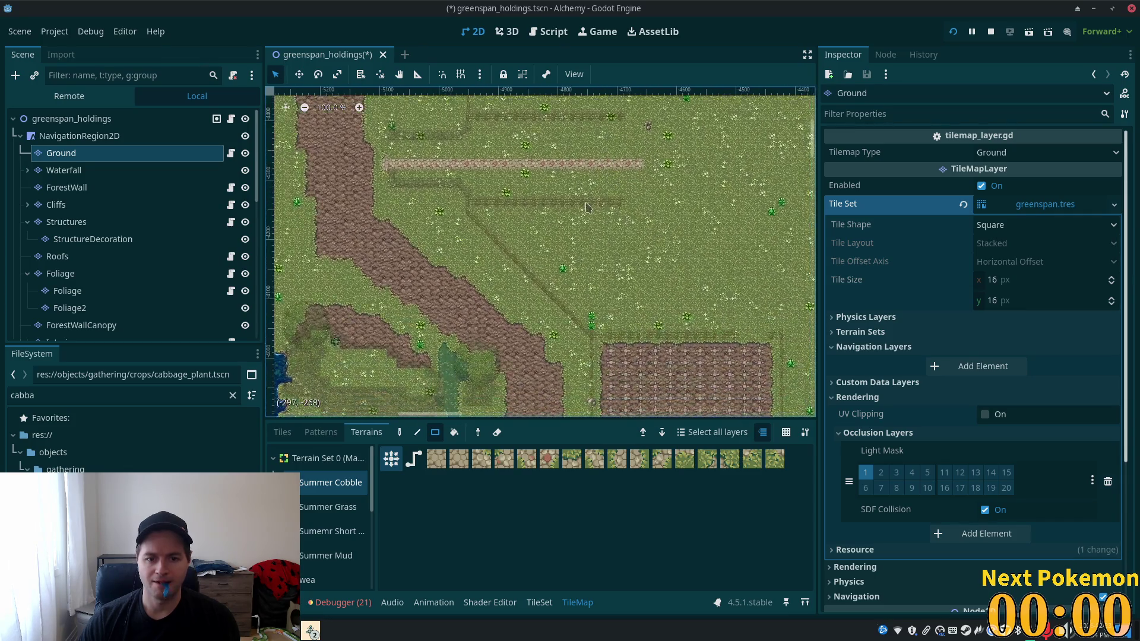
pyautogui.scroll(-5, 627, 250)
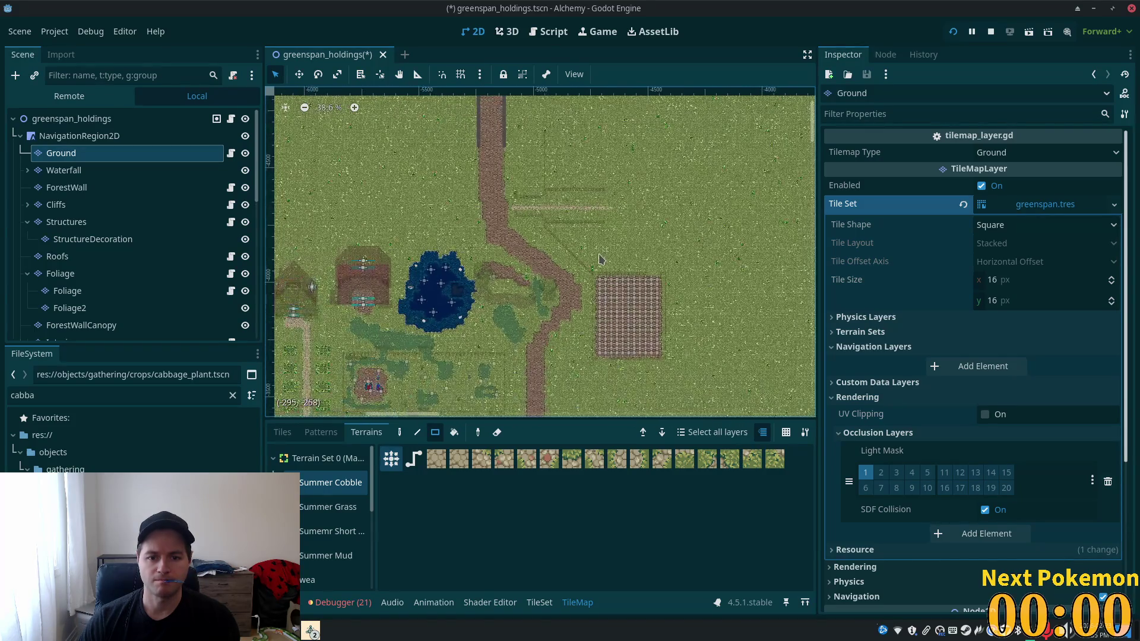
pyautogui.scroll(-1, 600, 260)
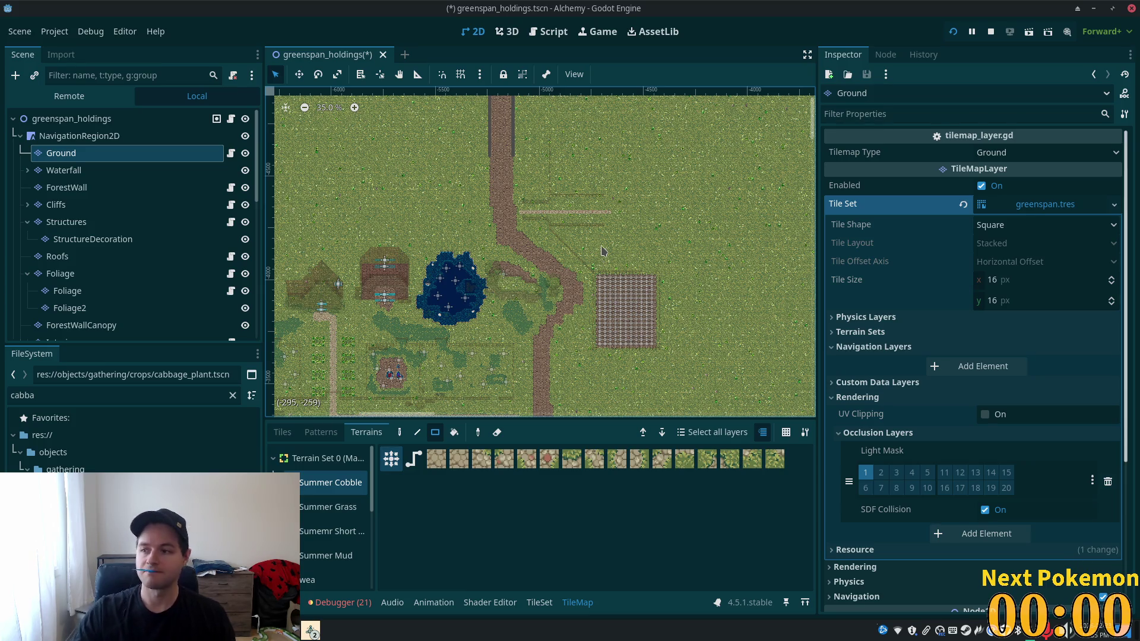
pyautogui.scroll(1, 453, 155)
pyautogui.scroll(3, 584, 178)
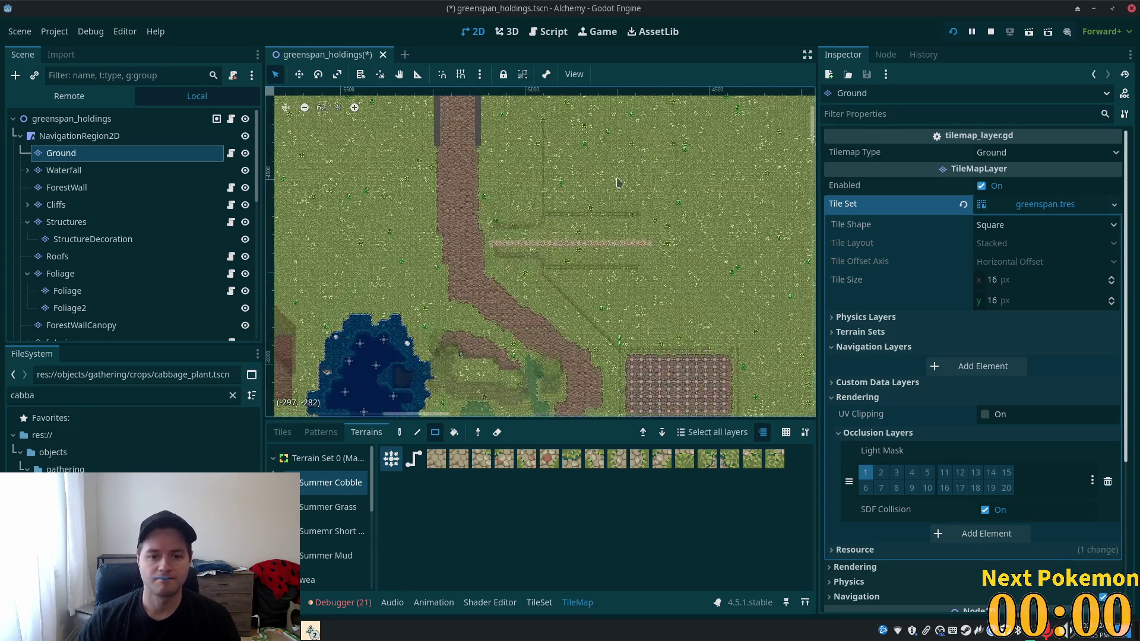
pyautogui.scroll(3, 591, 171)
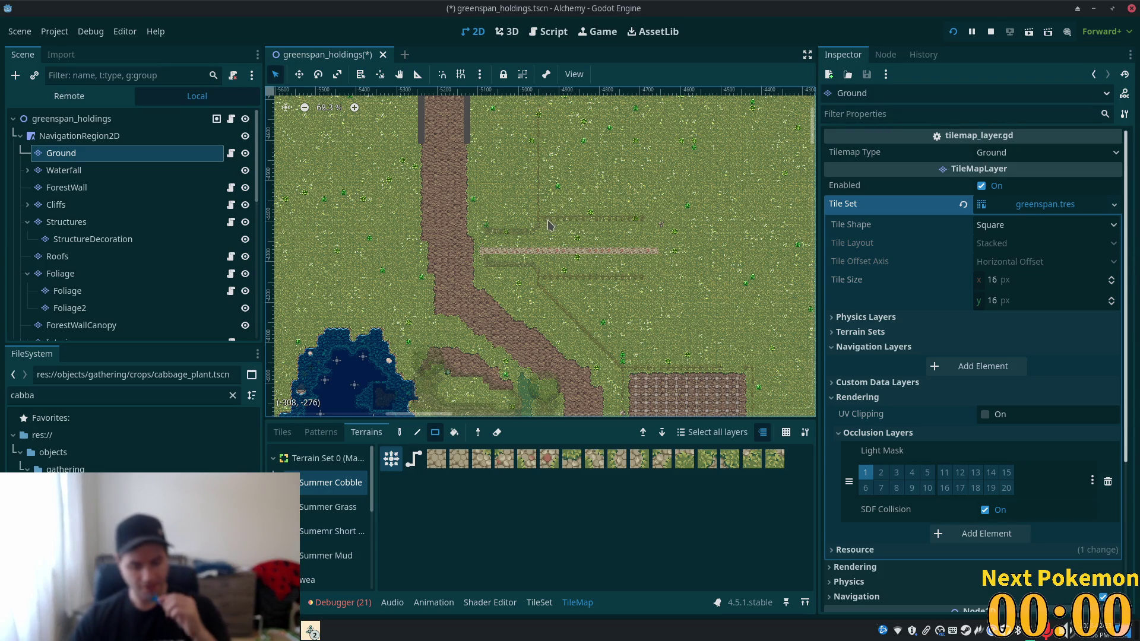
pyautogui.scroll(1, 672, 197)
pyautogui.scroll(11, 550, 283)
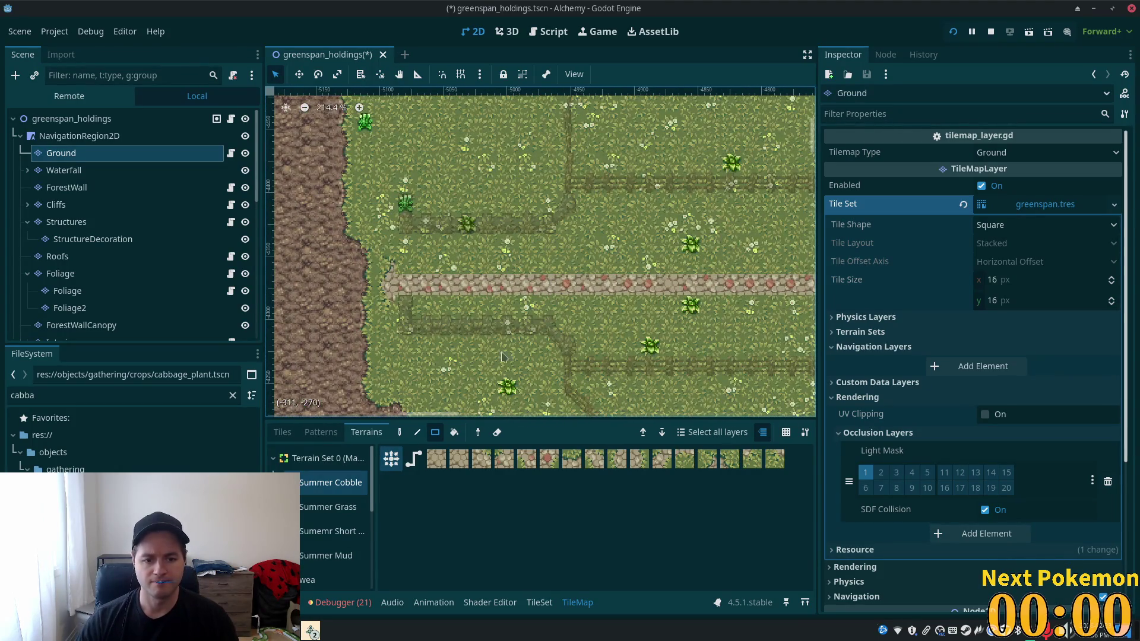
# - Paint stone edge tiles from the atlas along the upper edge of the cobblestone path
pyautogui.scroll(1, 550, 283)
pyautogui.click(282, 433)
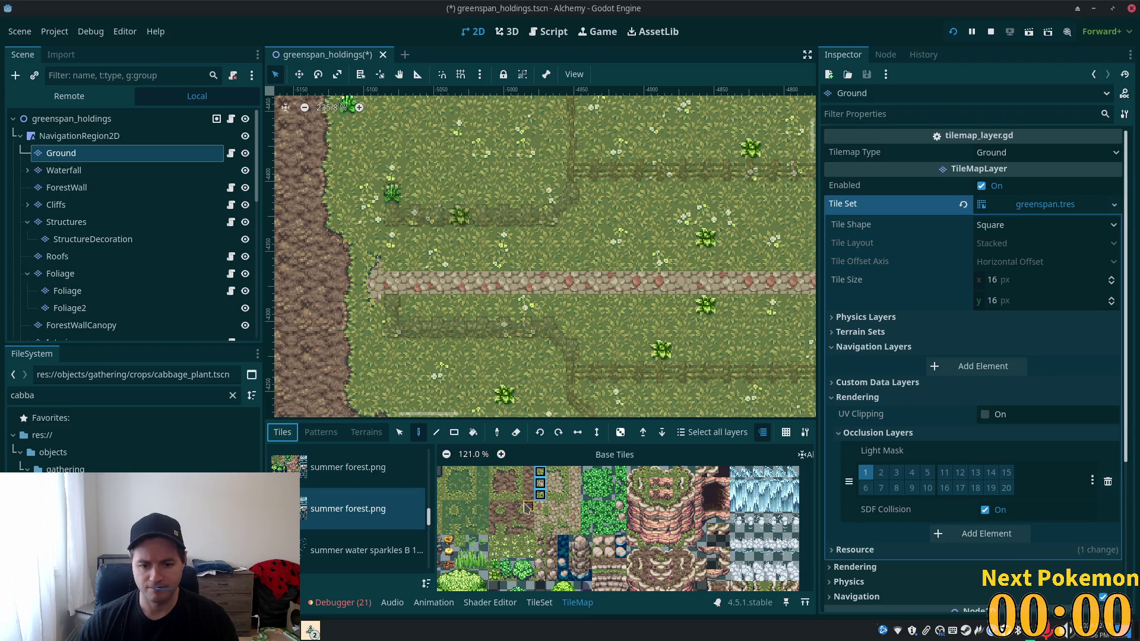
pyautogui.scroll(3, 528, 507)
pyautogui.scroll(7, 368, 294)
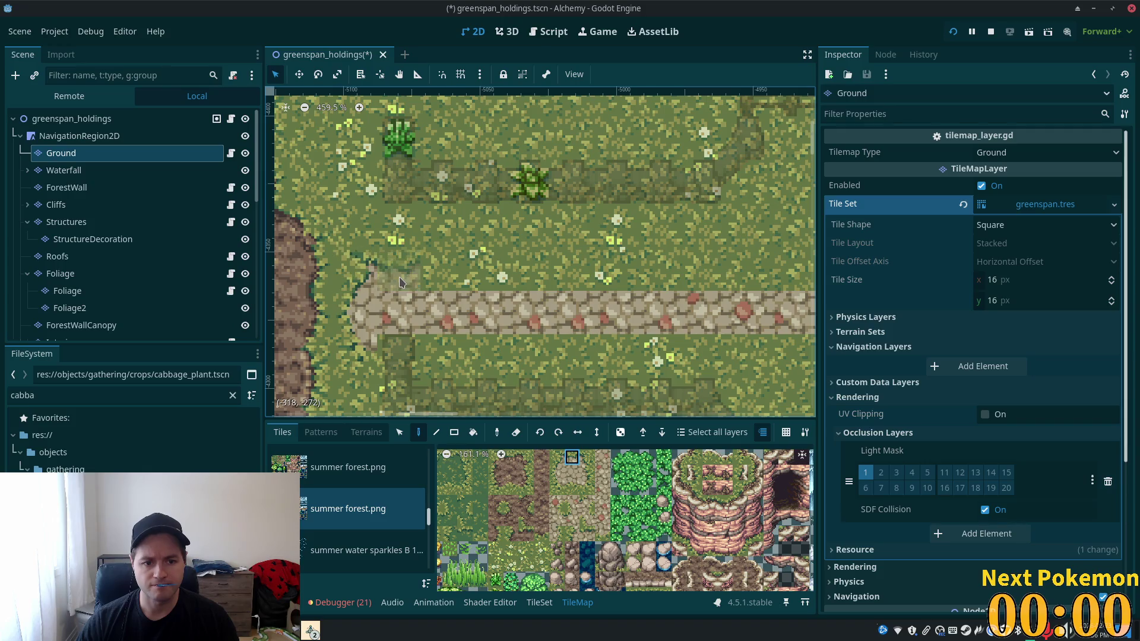
pyautogui.click(399, 283)
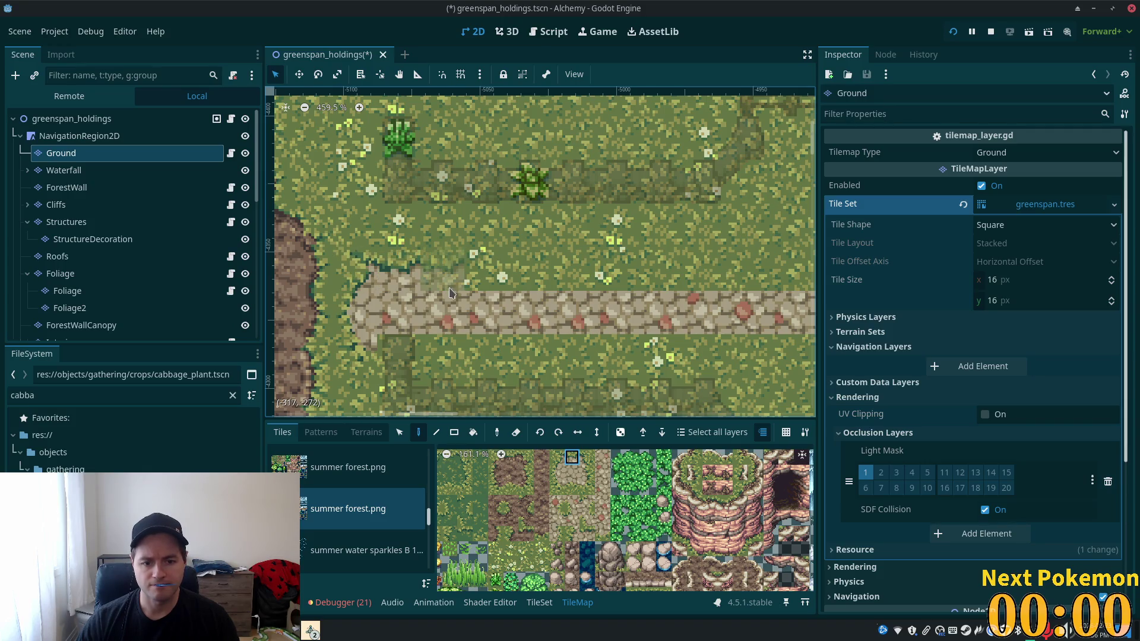
pyautogui.click(447, 286)
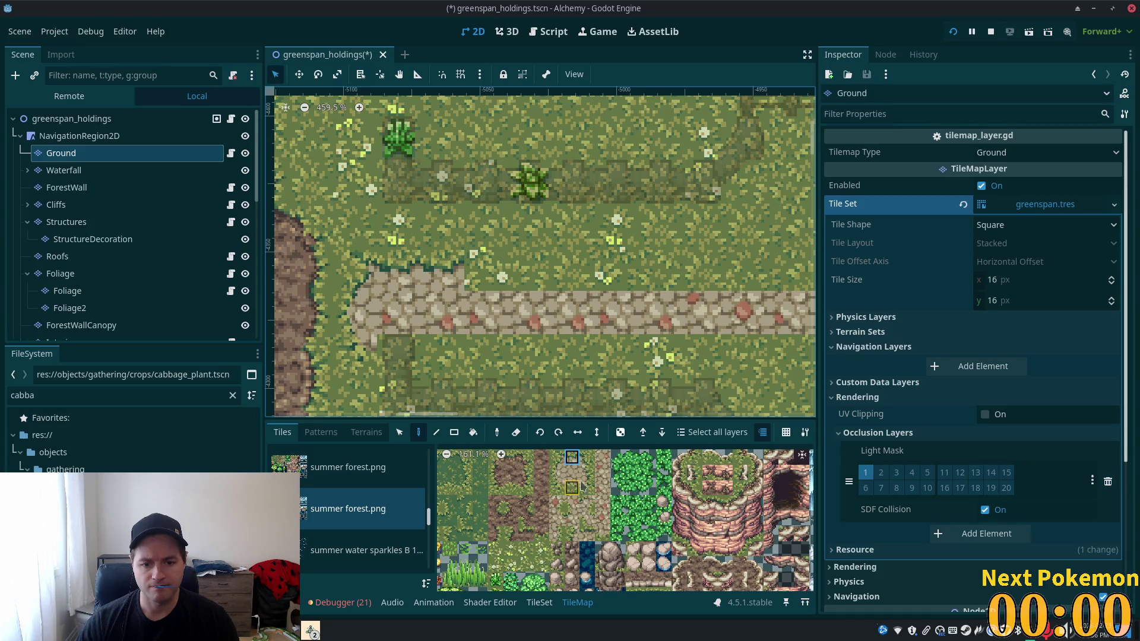
pyautogui.click(587, 533)
pyautogui.click(486, 276)
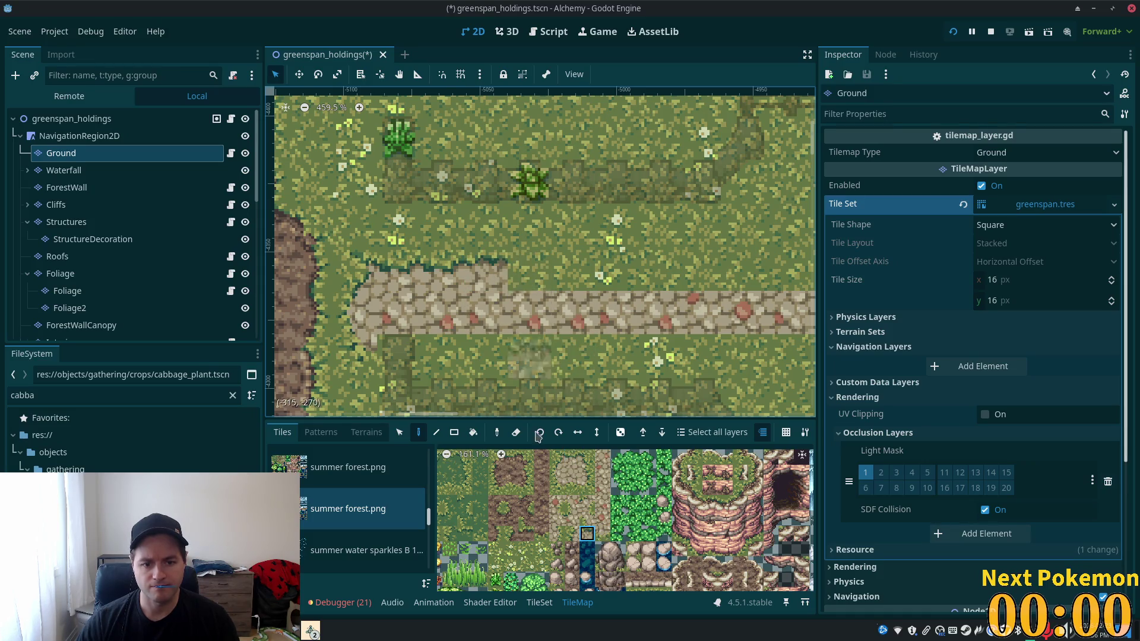
# - Erase the stray stone tile above the path, then switch to tile selection and saved patterns
pyautogui.click(570, 459)
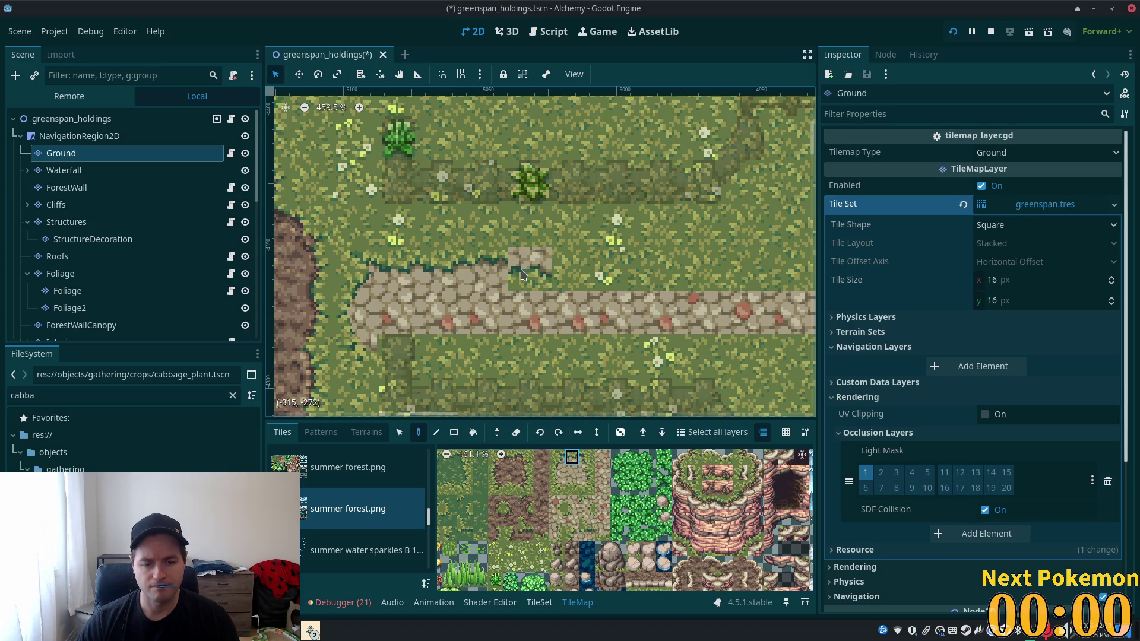
pyautogui.rightClick(542, 271)
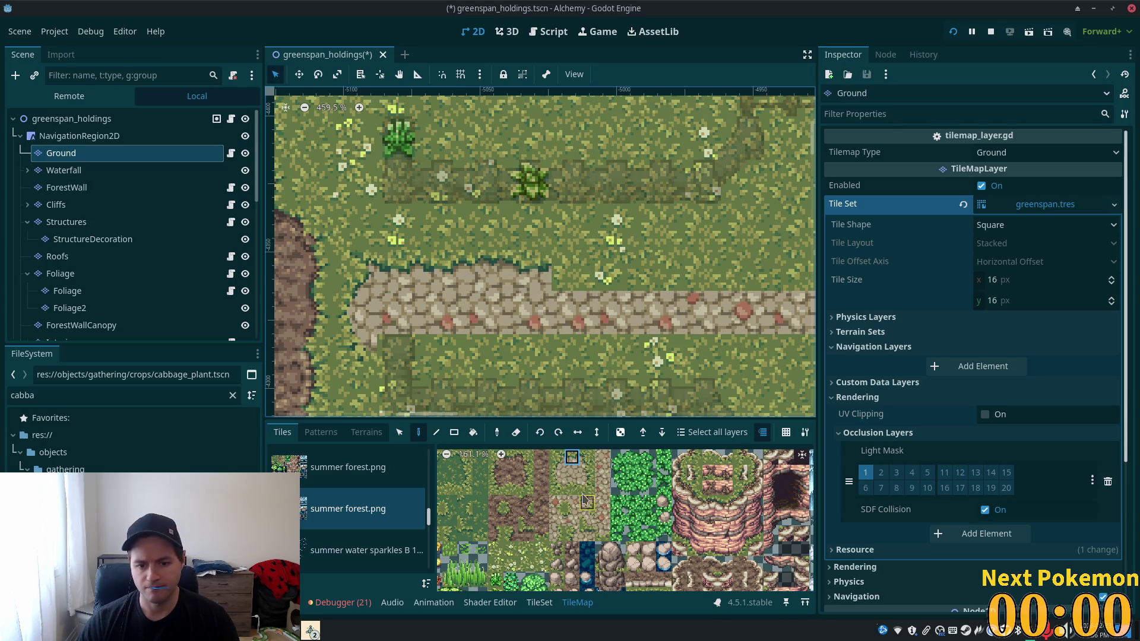
pyautogui.click(587, 519)
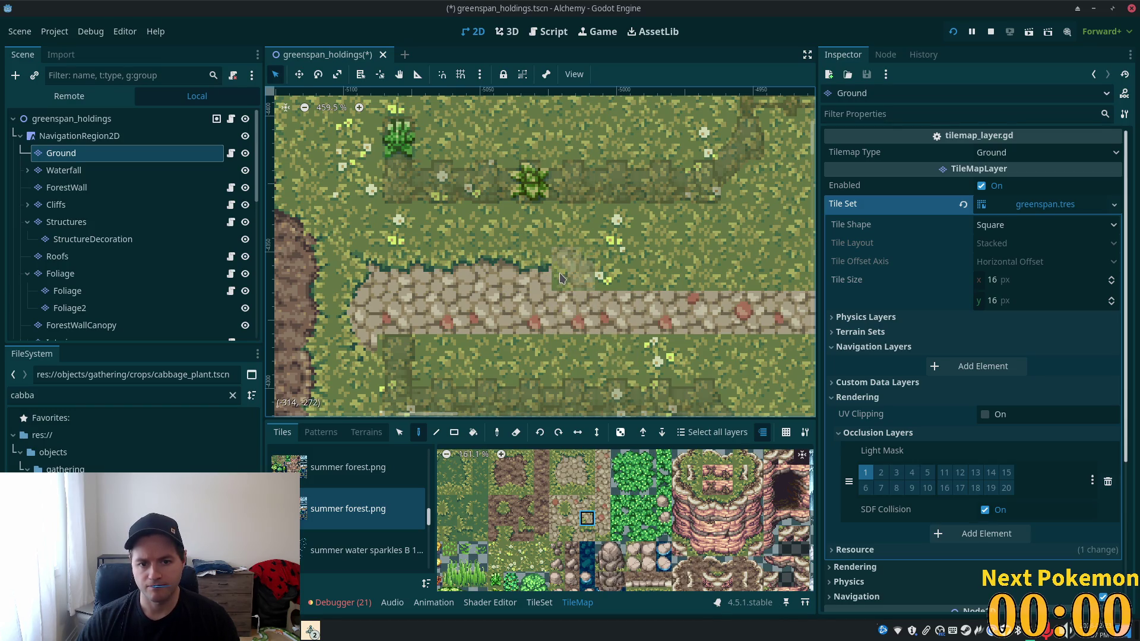
pyautogui.click(586, 534)
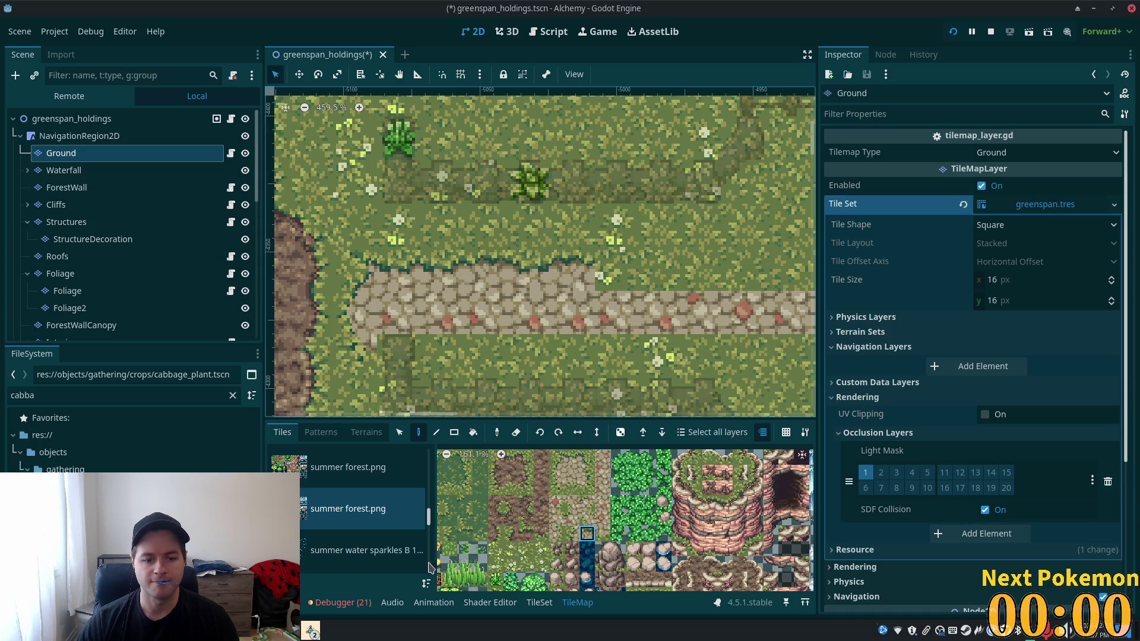
pyautogui.click(400, 433)
pyautogui.click(321, 432)
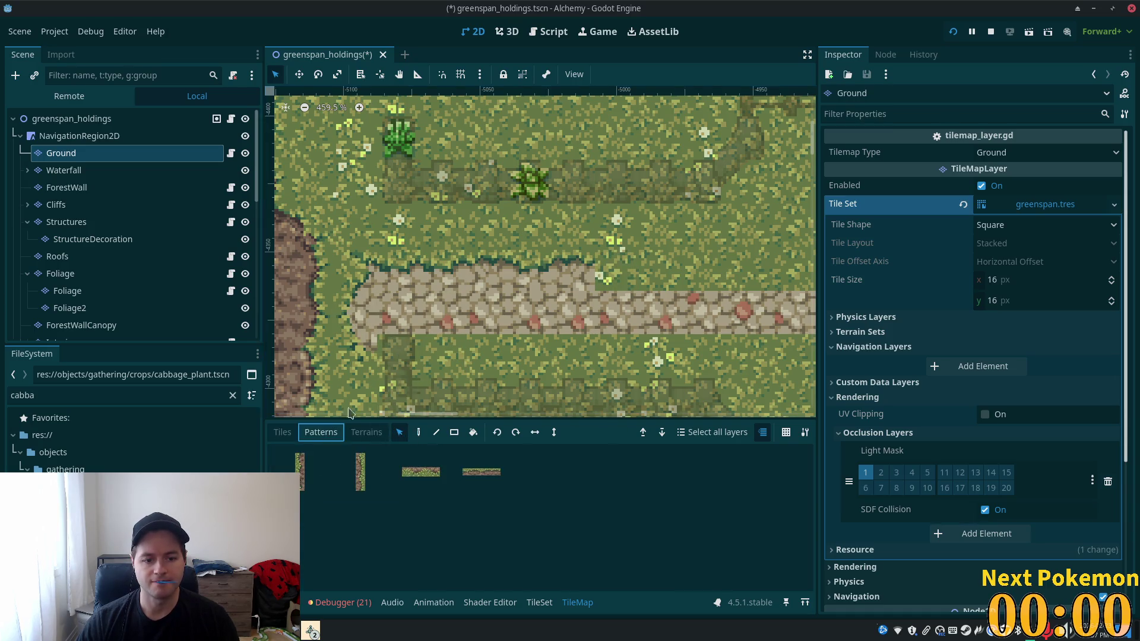
# - Save a selected stretch of cobblestone path as a pattern and paint it rightward to lengthen the path
pyautogui.moveTo(409, 265)
pyautogui.mouseDown()
pyautogui.moveTo(581, 274)
pyautogui.moveTo(569, 268)
pyautogui.moveTo(545, 392)
pyautogui.moveTo(558, 483)
pyautogui.mouseUp()
pyautogui.press('d')
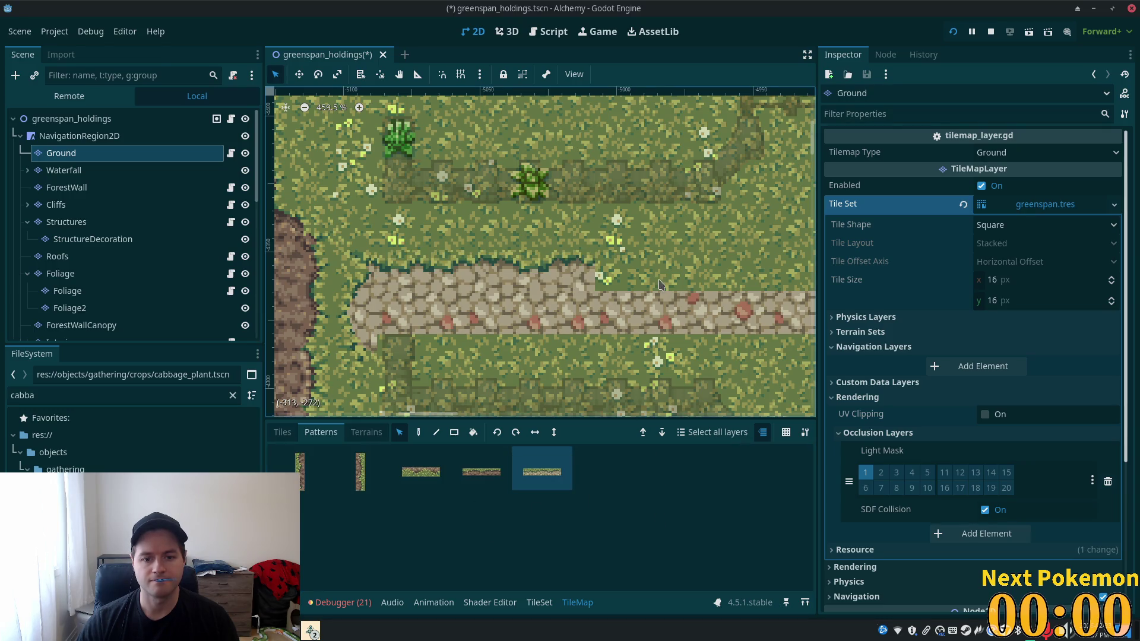
pyautogui.scroll(-1, 479, 312)
pyautogui.moveTo(463, 306); pyautogui.dragTo(681, 310)
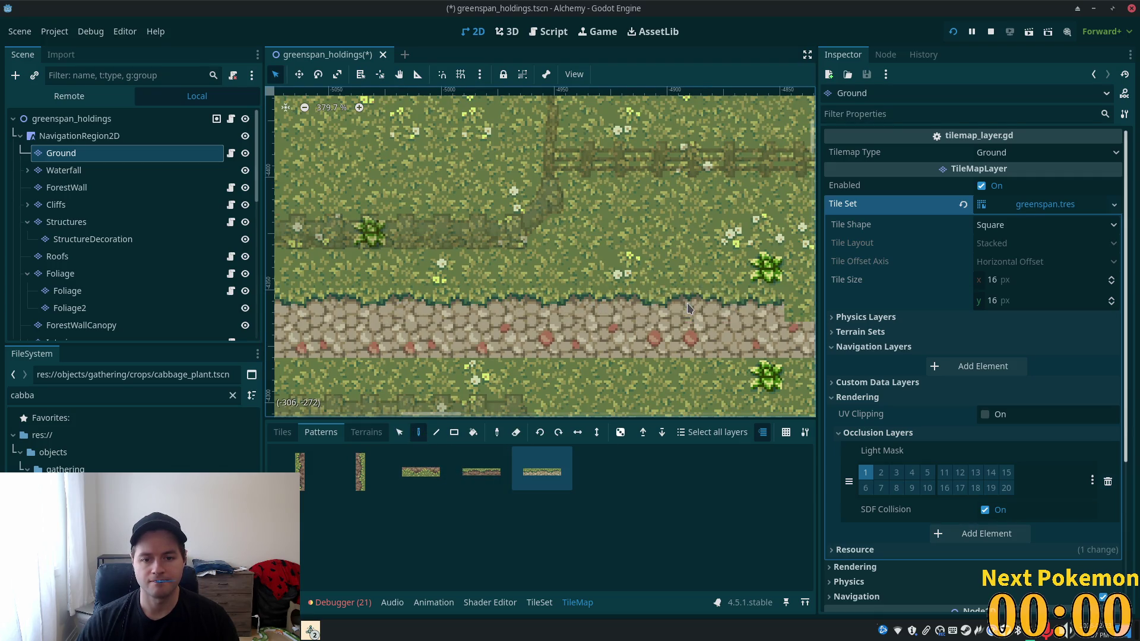
pyautogui.scroll(-3, 585, 297)
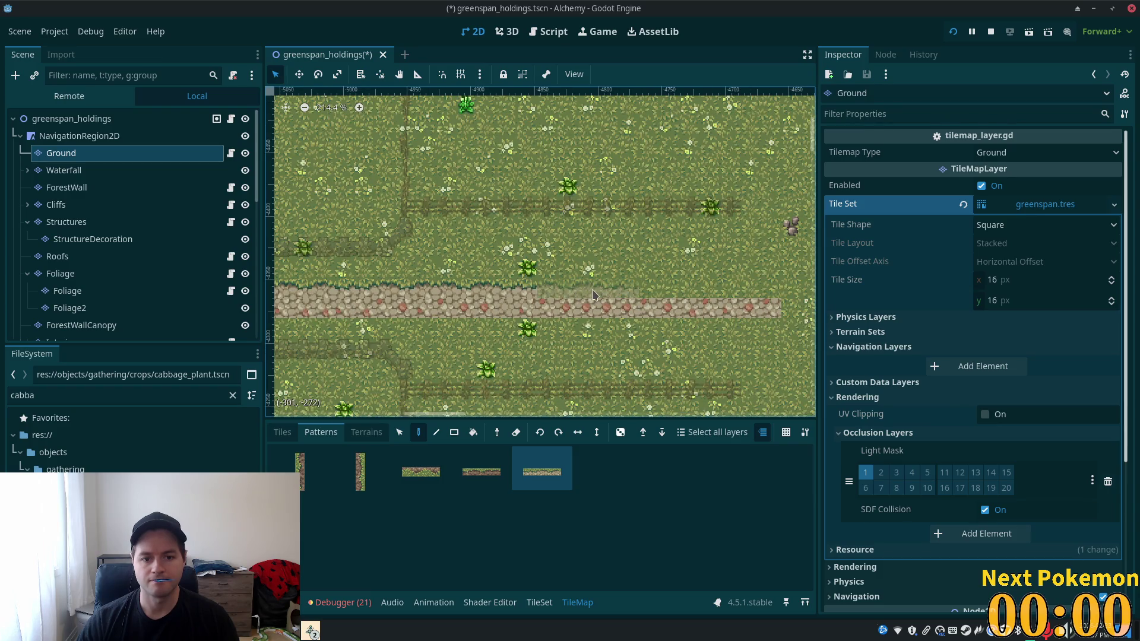
pyautogui.moveTo(664, 290)
pyautogui.mouseDown()
pyautogui.moveTo(550, 288)
pyautogui.moveTo(675, 285)
pyautogui.mouseUp()
pyautogui.scroll(-2, 554, 290)
pyautogui.scroll(4, 588, 339)
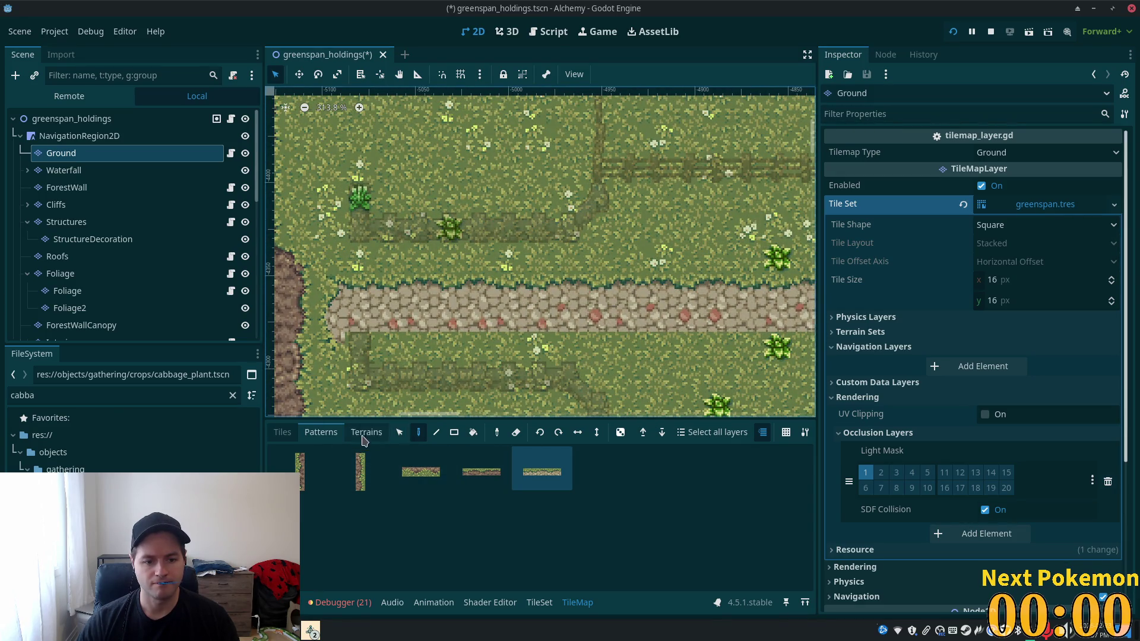
pyautogui.click(282, 432)
# - Paint cobblestone edge tiles along the path's lower edge near the dirt road
pyautogui.moveTo(473, 353); pyautogui.dragTo(519, 275)
pyautogui.scroll(3, 518, 275)
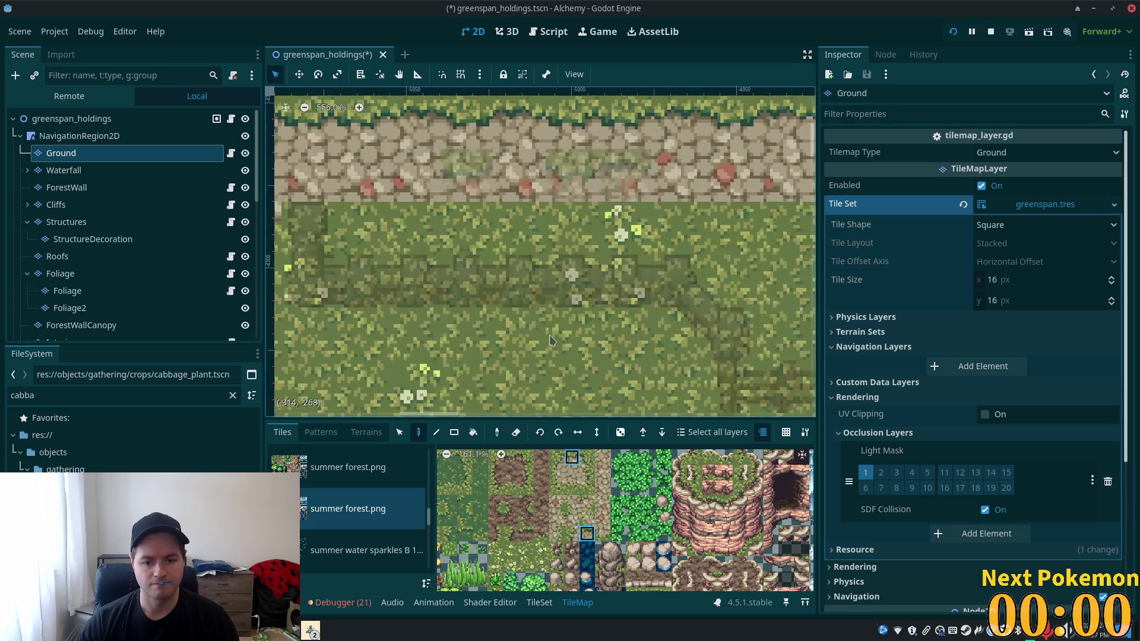
pyautogui.click(572, 487)
pyautogui.moveTo(585, 285); pyautogui.dragTo(614, 321)
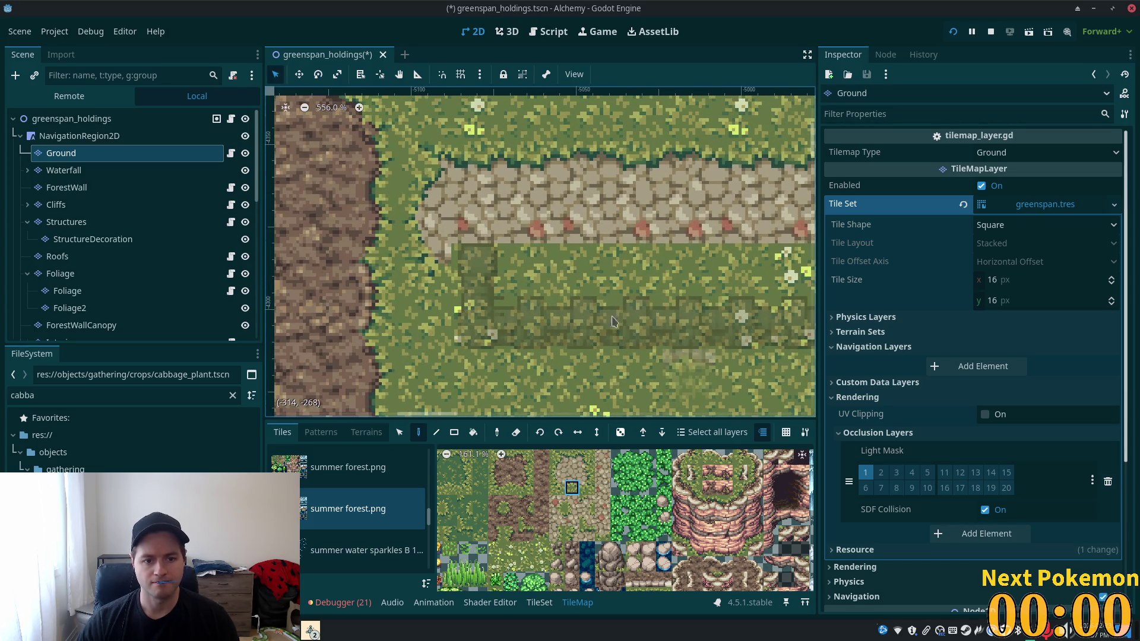
pyautogui.click(480, 251)
pyautogui.click(530, 268)
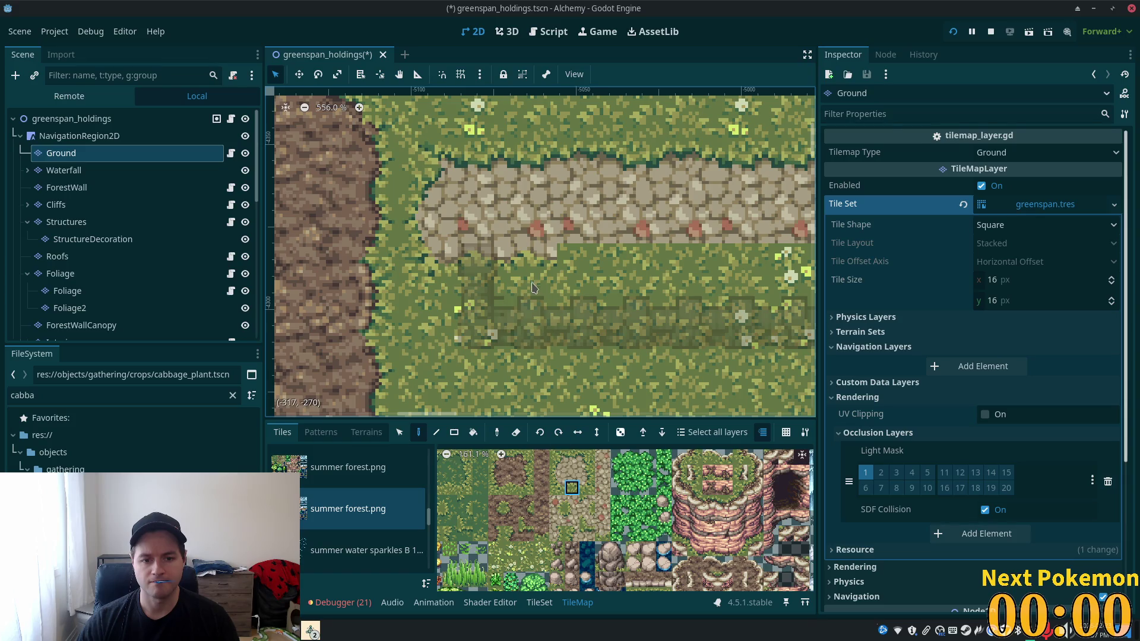
pyautogui.click(586, 518)
pyautogui.click(601, 534)
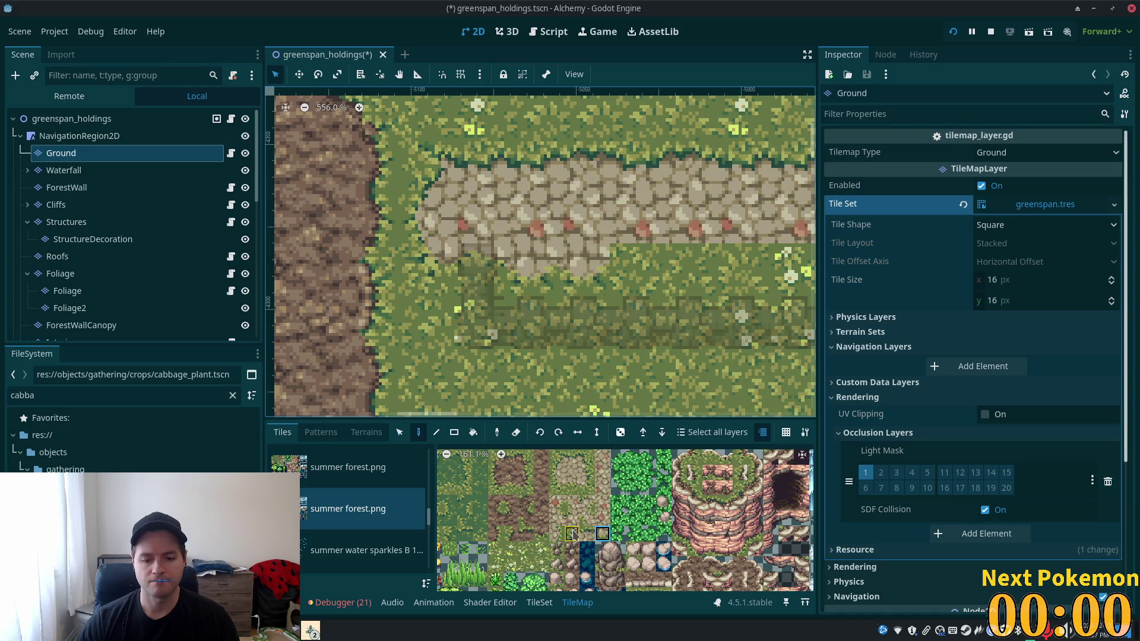
pyautogui.click(572, 488)
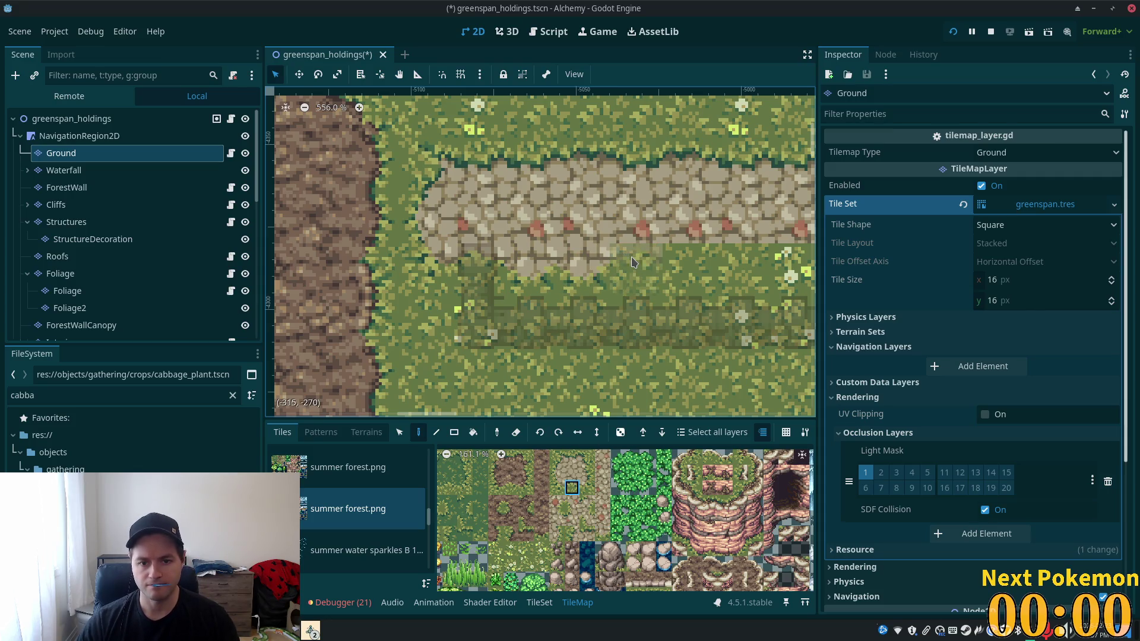
pyautogui.click(688, 268)
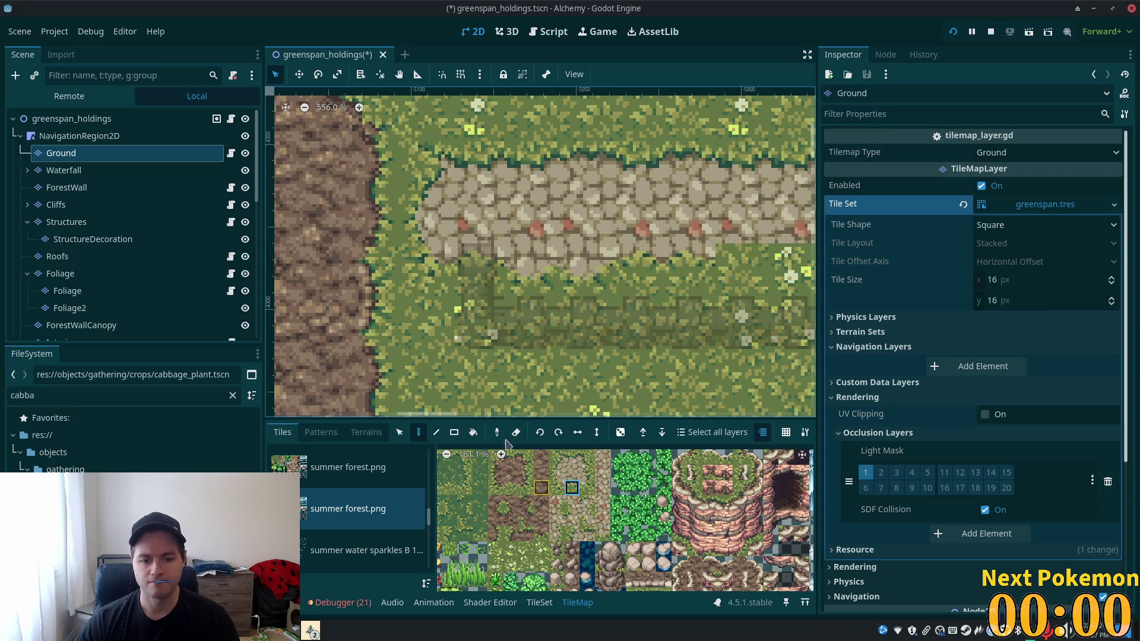
# - Select tile rows along the path edge and stamp a row of path tiles below the path
pyautogui.click(399, 432)
pyautogui.moveTo(479, 261); pyautogui.dragTo(593, 262)
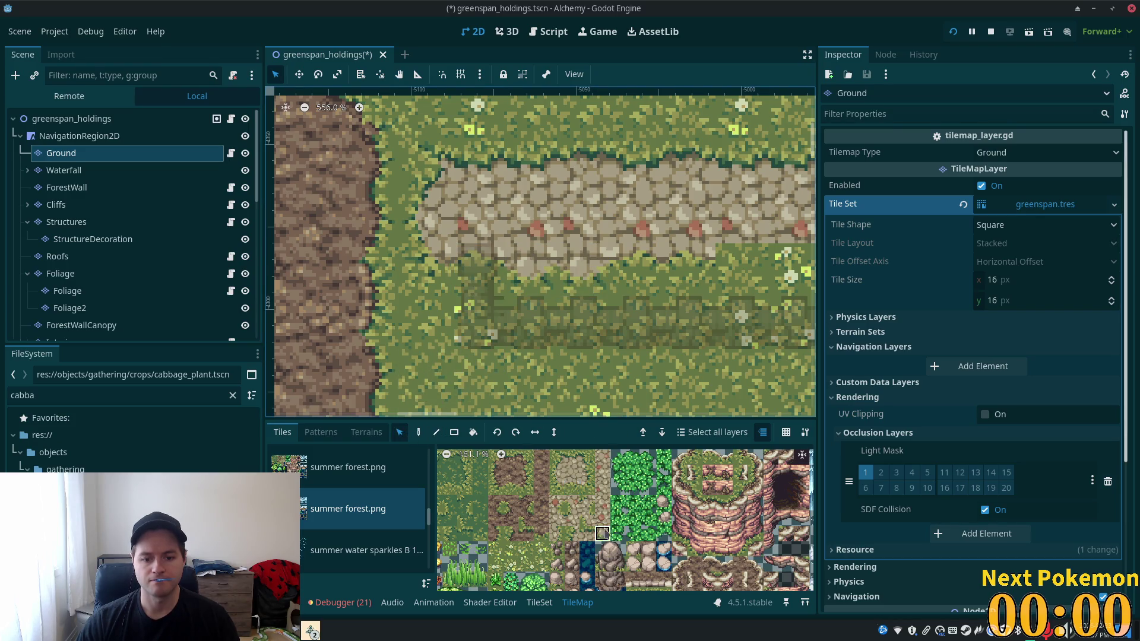
pyautogui.click(418, 433)
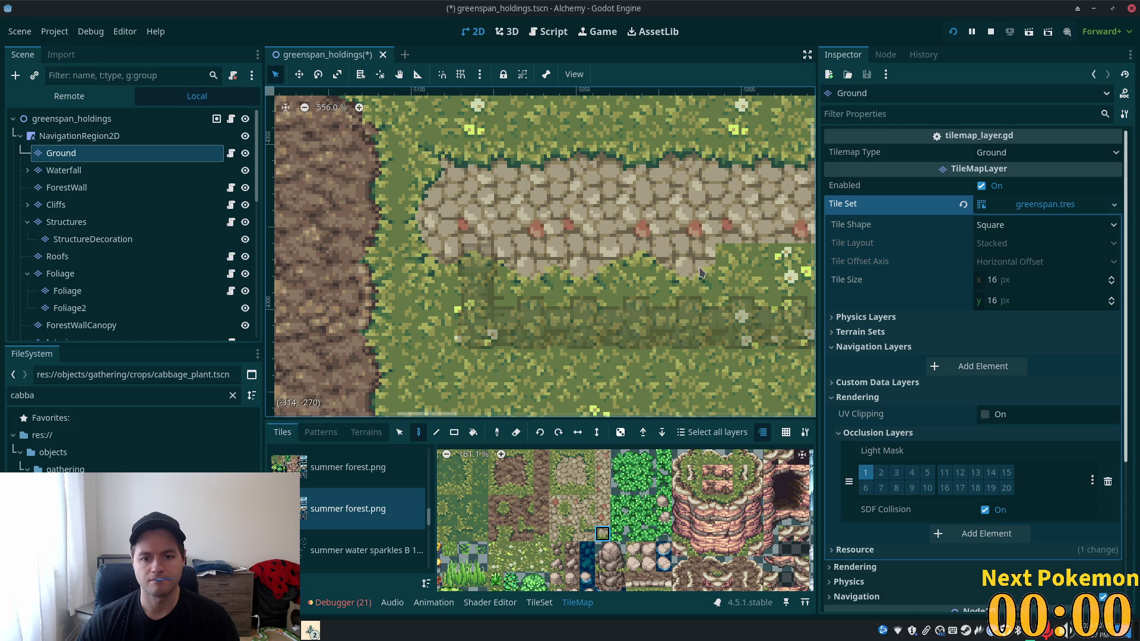
pyautogui.click(571, 487)
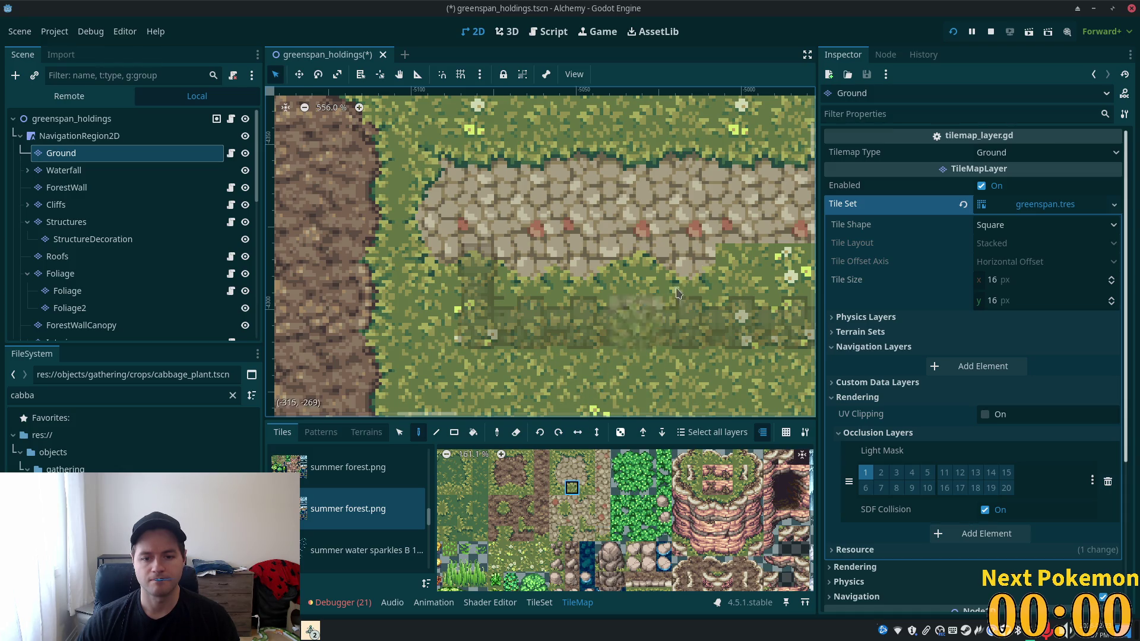
pyautogui.click(399, 432)
pyautogui.moveTo(469, 267); pyautogui.dragTo(692, 281)
pyautogui.scroll(-2, 691, 281)
pyautogui.scroll(-2, 534, 297)
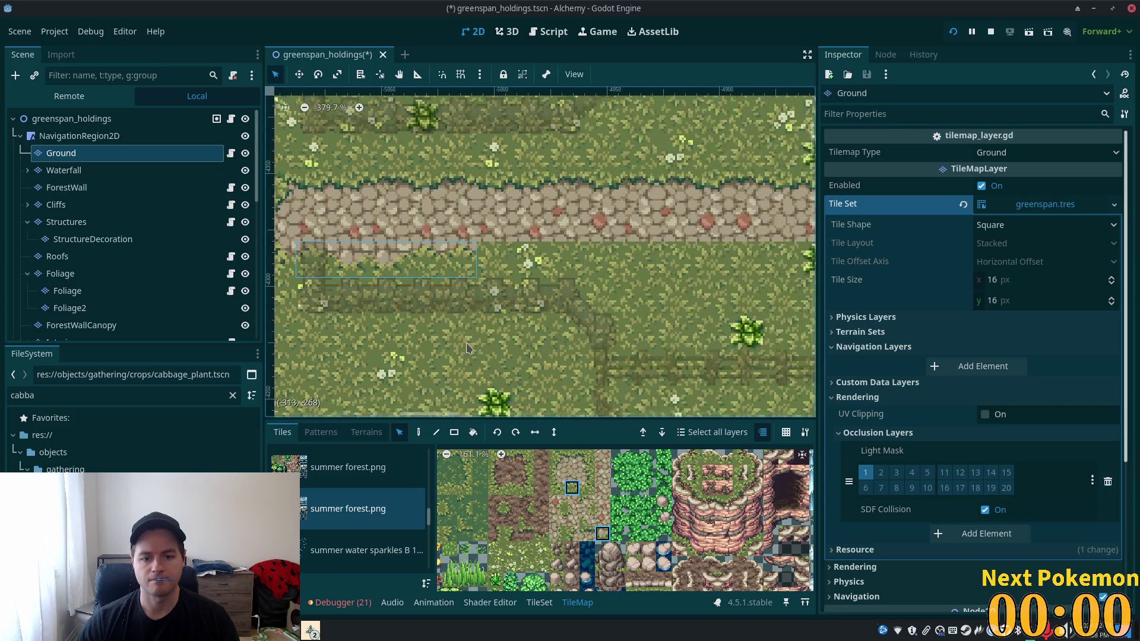
pyautogui.click(418, 432)
pyautogui.click(558, 267)
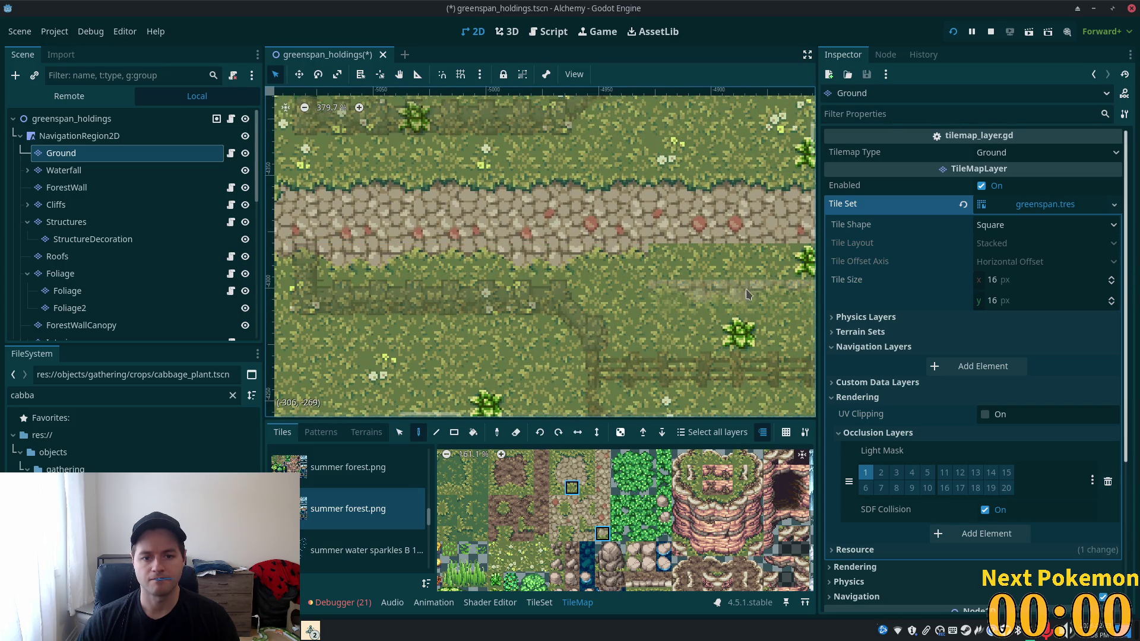
pyautogui.moveTo(712, 305); pyautogui.dragTo(715, 279)
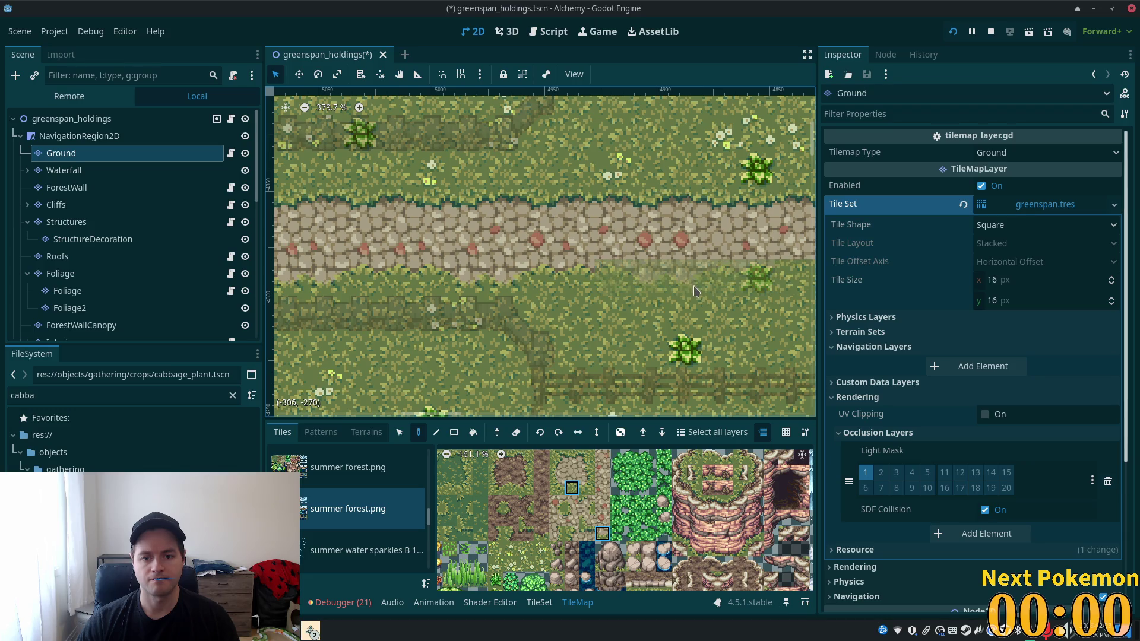
pyautogui.scroll(-4, 700, 300)
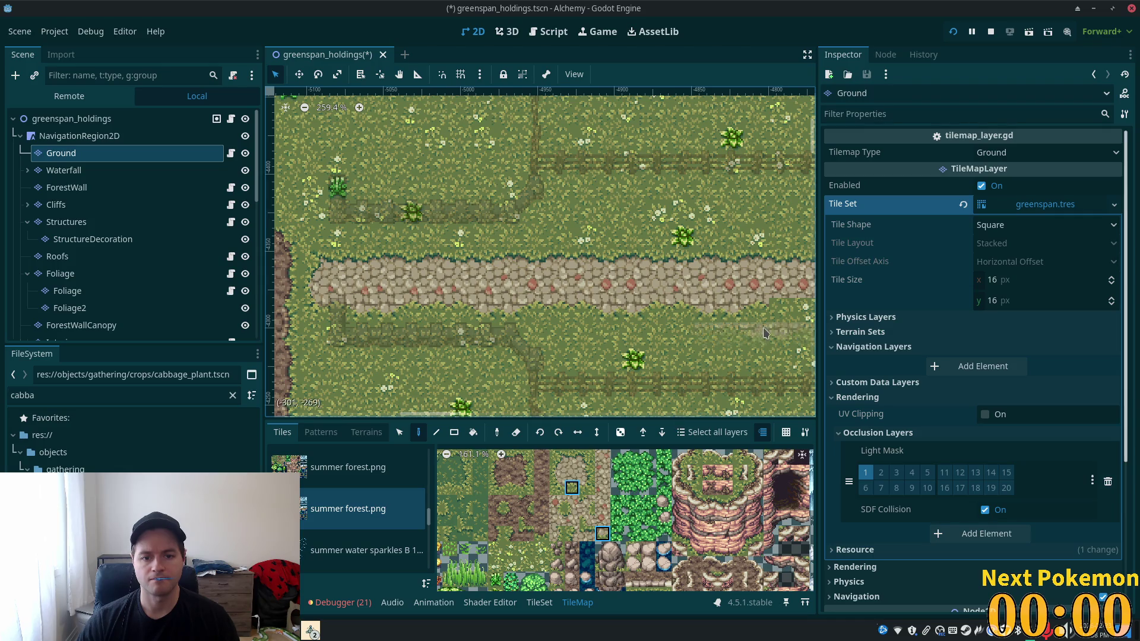
pyautogui.hscroll(5, 765, 332)
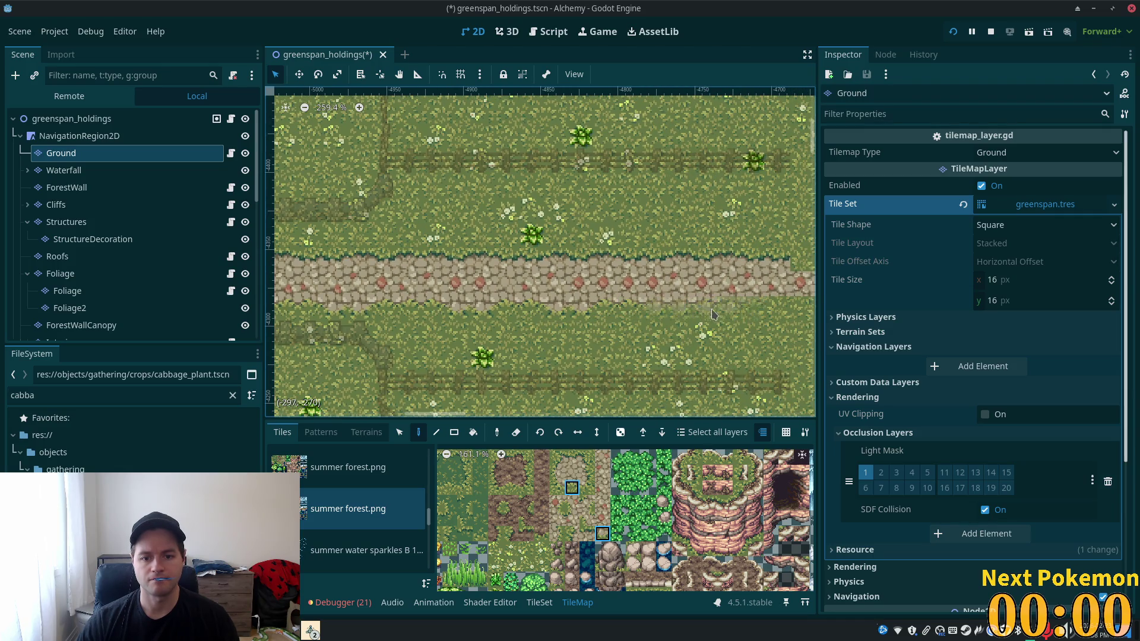
pyautogui.hscroll(4, 682, 297)
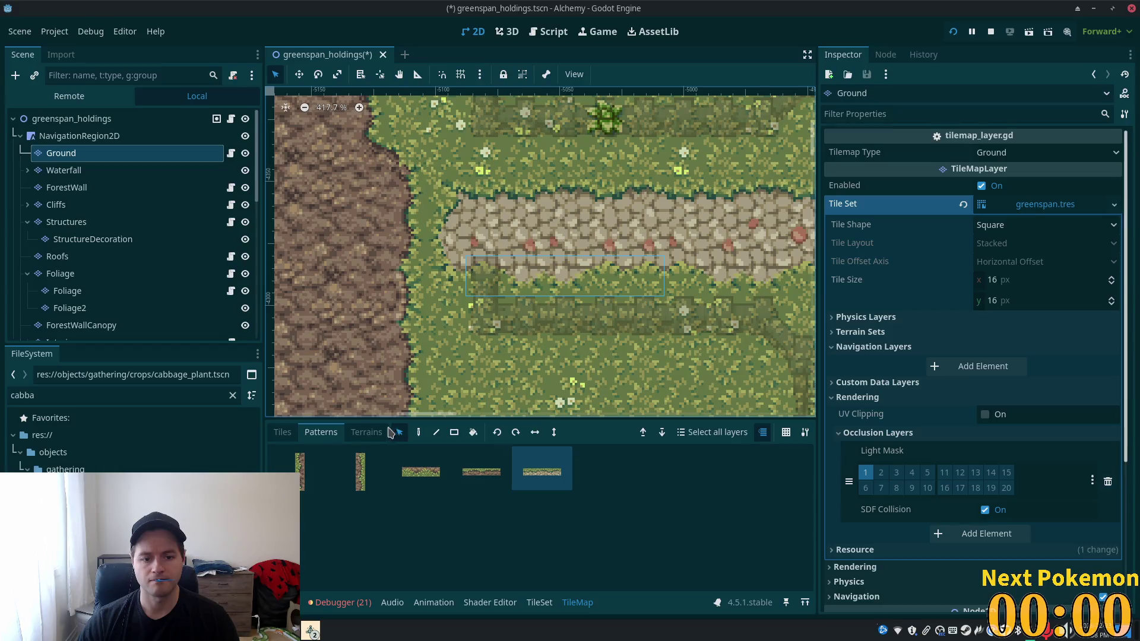
# - Delete the selected tiles, then save the scene and run the game with F5
pyautogui.press('Delete')
pyautogui.scroll(-10, 446, 301)
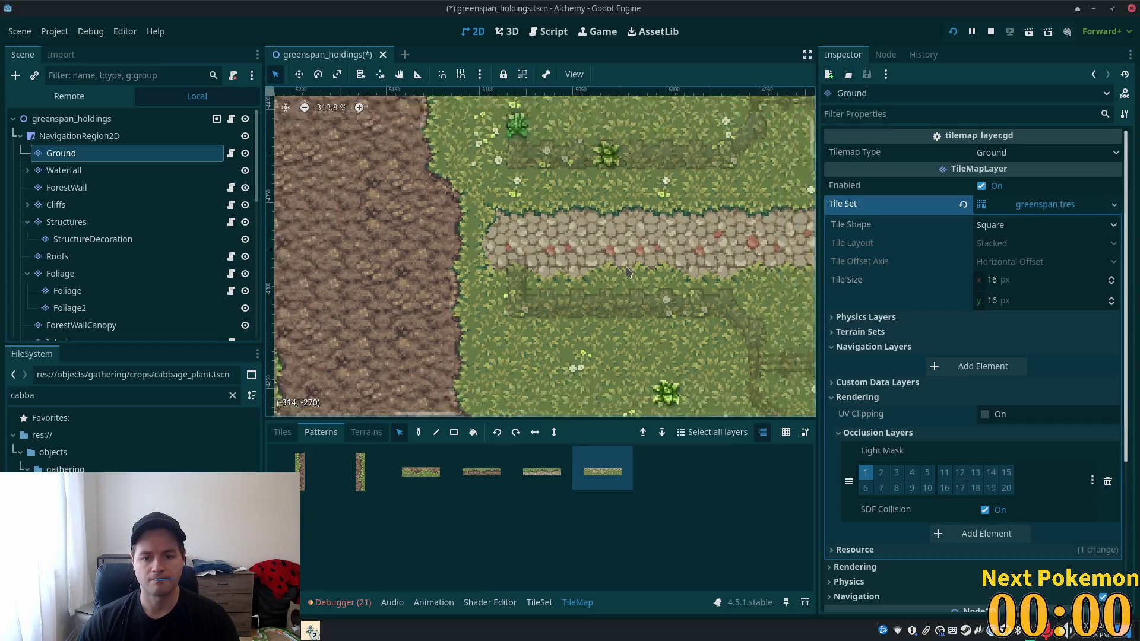
pyautogui.scroll(-2, 445, 301)
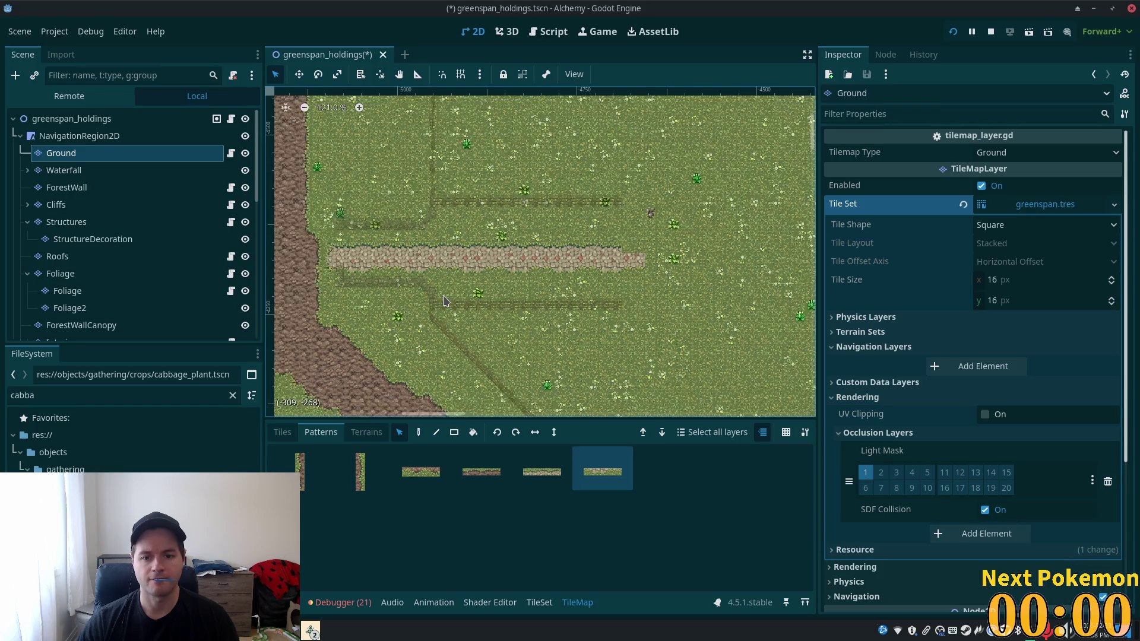
pyautogui.press('F5')
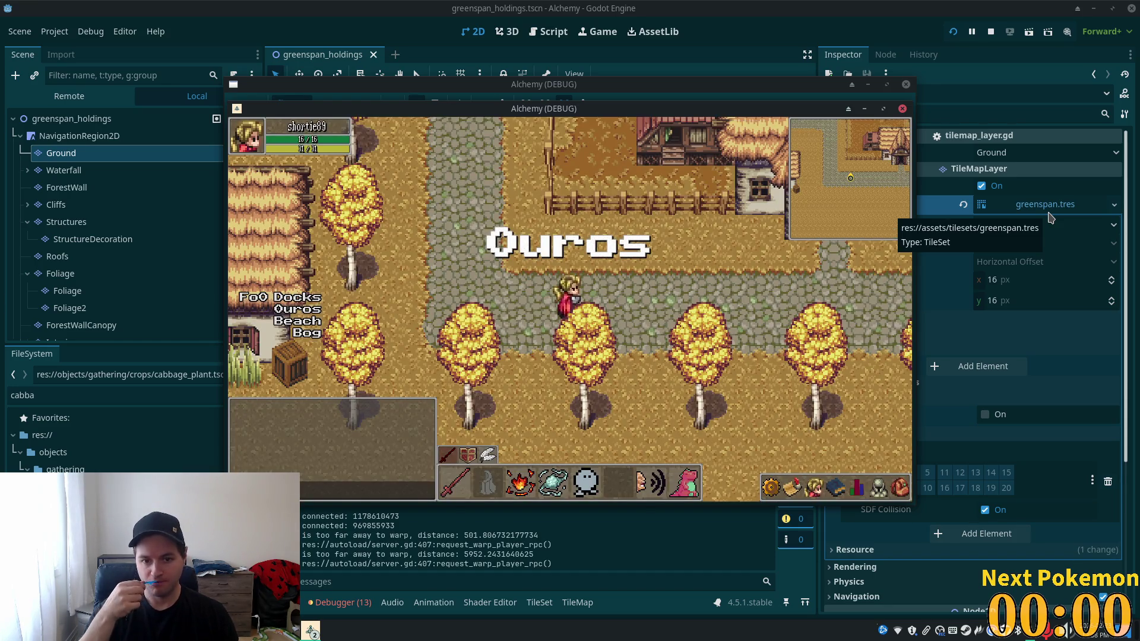
# - Walk the character along the road and up-left past the tree in the game window
pyautogui.press('Right')
pyautogui.press('Right')
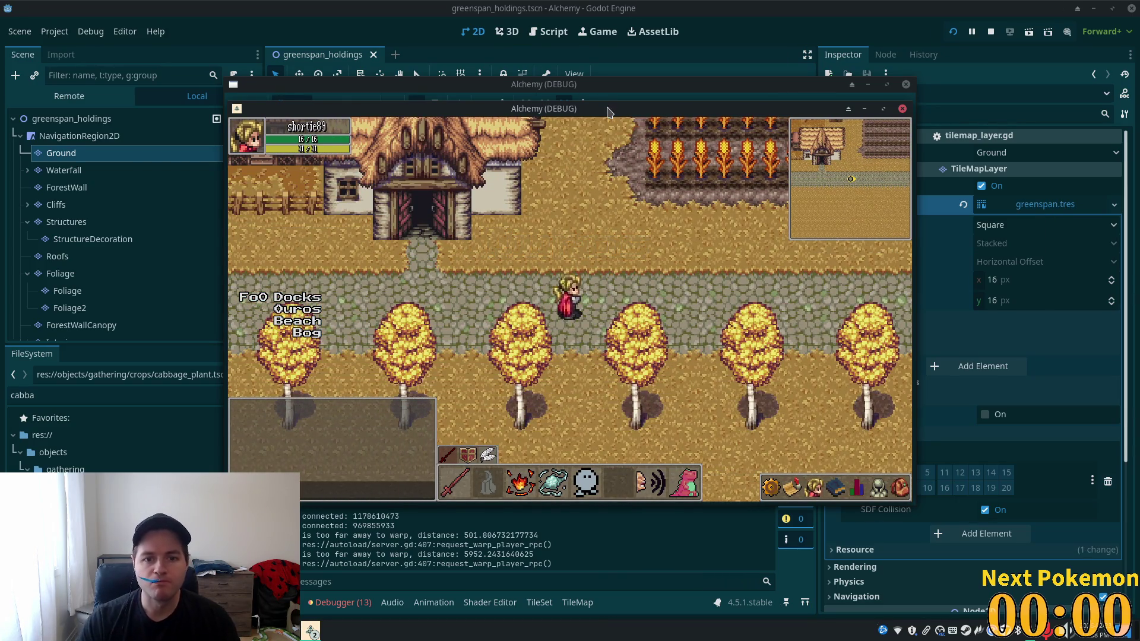
pyautogui.moveTo(607, 111); pyautogui.dragTo(758, 179)
pyautogui.click(723, 187)
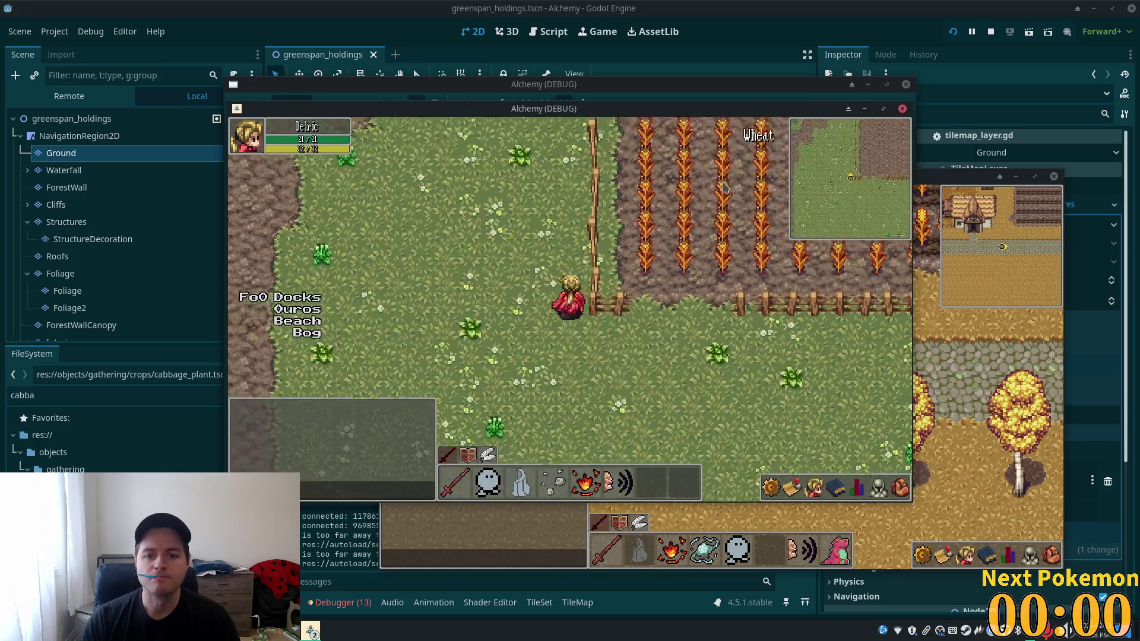
pyautogui.press('Up')
pyautogui.press('Left')
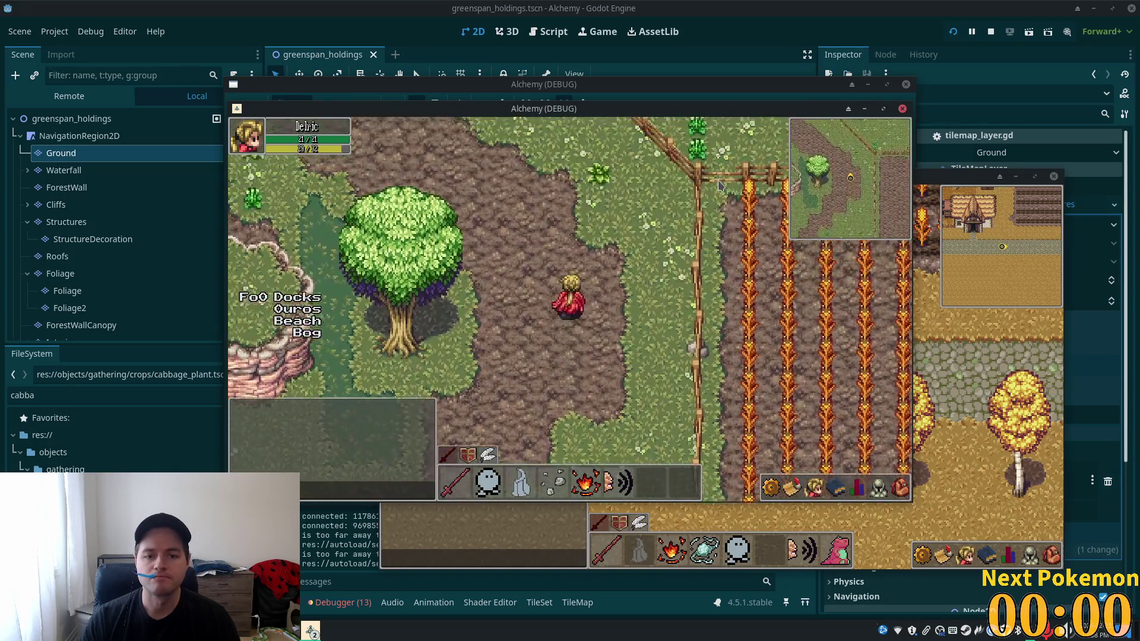
pyautogui.press('Up')
pyautogui.press('Left')
# - Walk along the cobblestone path between the stone walls, onto the dirt road, then stop the game
pyautogui.press('Up')
pyautogui.press('Up')
pyautogui.press('Left')
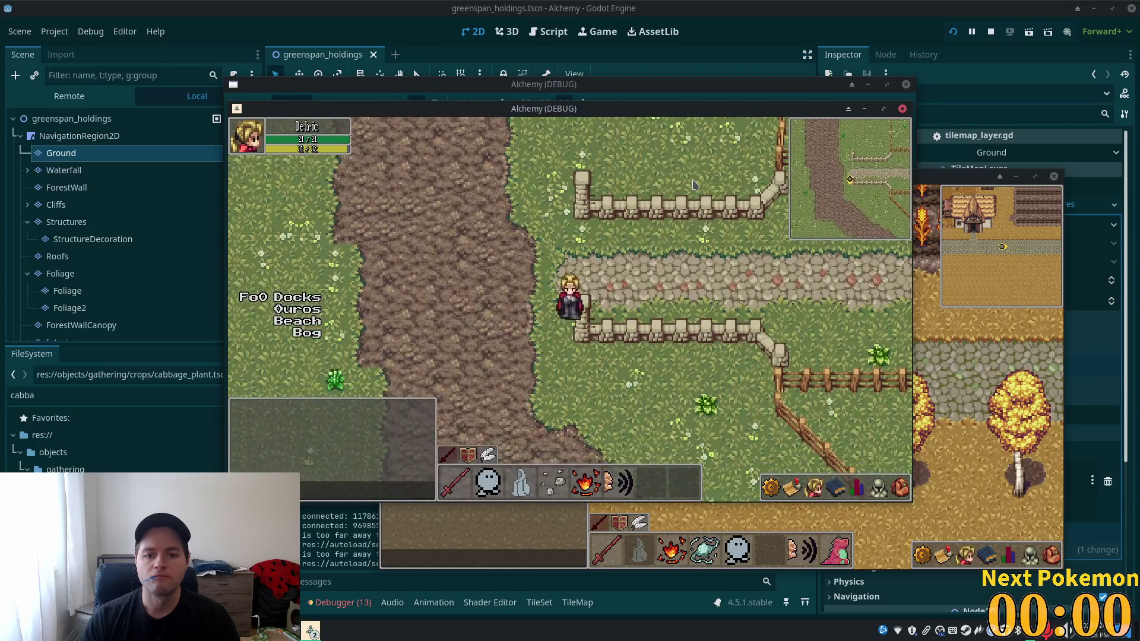
pyautogui.press('Left')
pyautogui.press('Up')
pyautogui.press('Up')
pyautogui.press('Left')
pyautogui.press('Right')
pyautogui.press('Down')
pyautogui.press('Left')
pyautogui.press('Right')
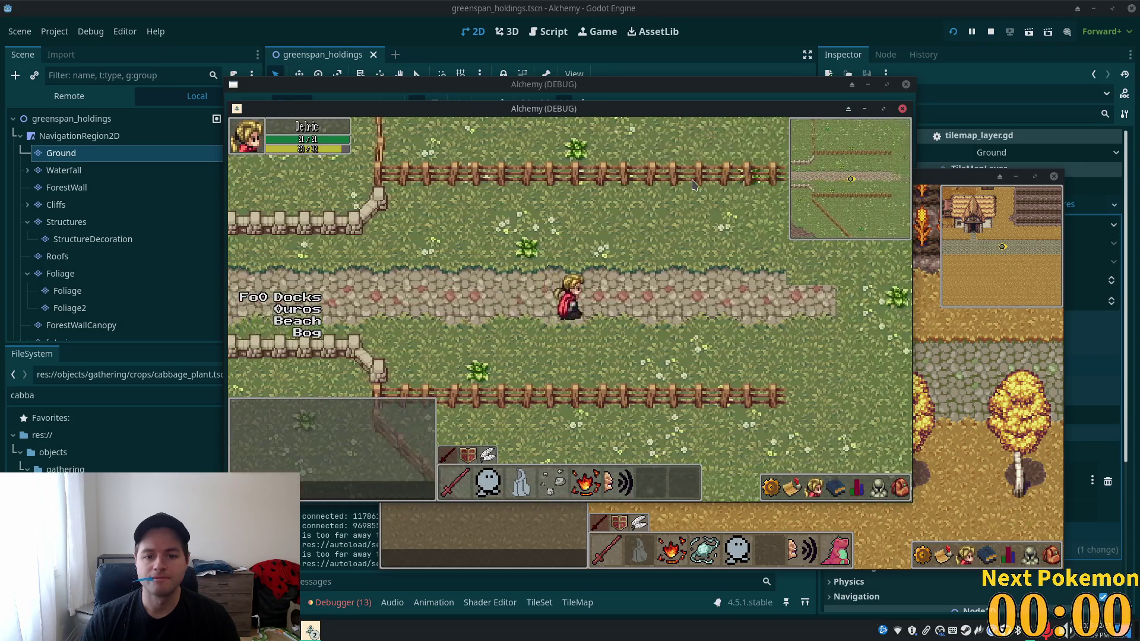
pyautogui.press('Right')
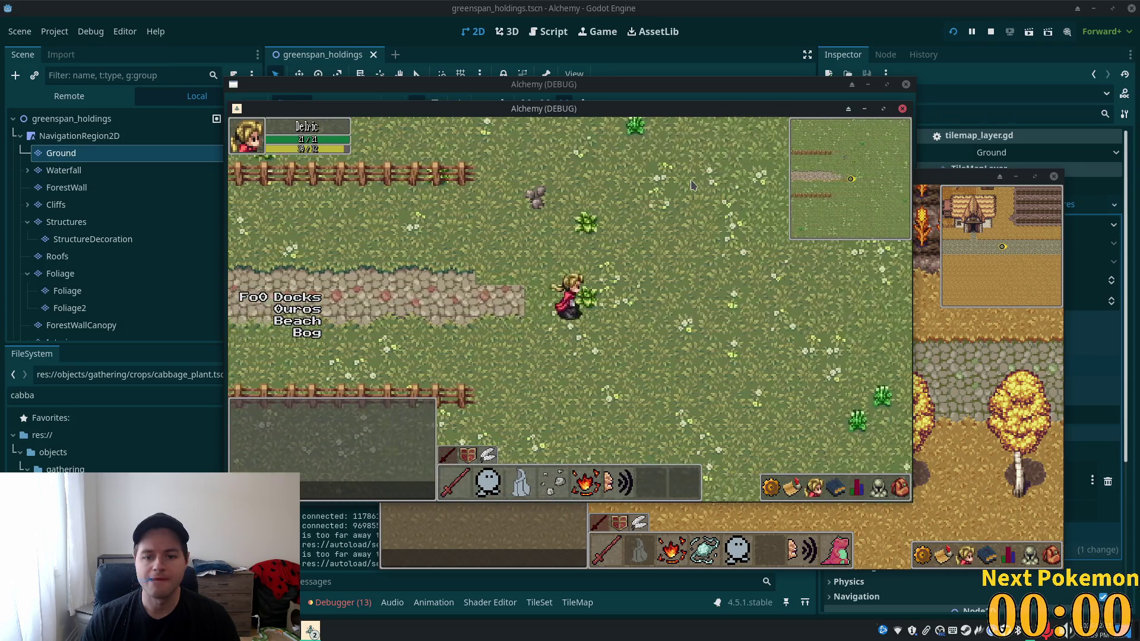
pyautogui.press('Right')
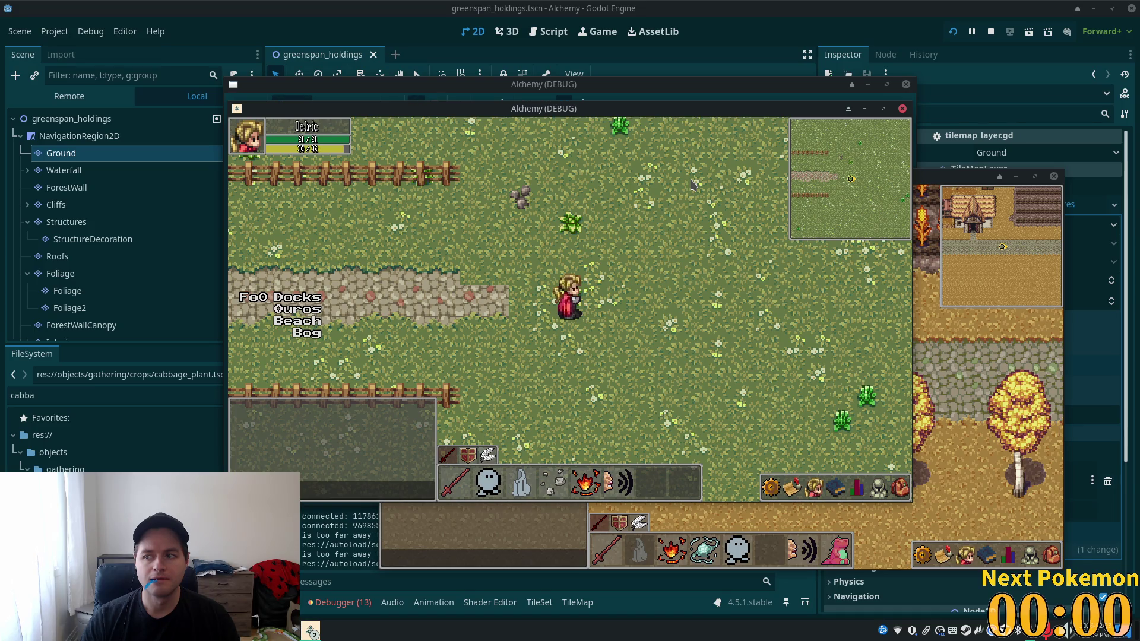
pyautogui.press('Left')
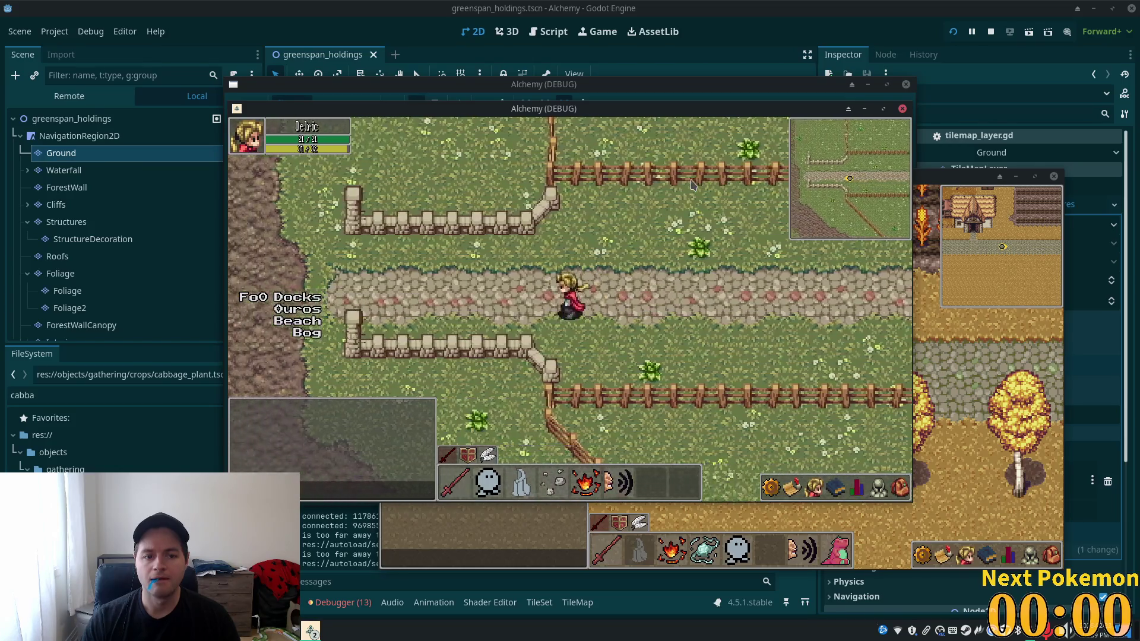
pyautogui.press('Left')
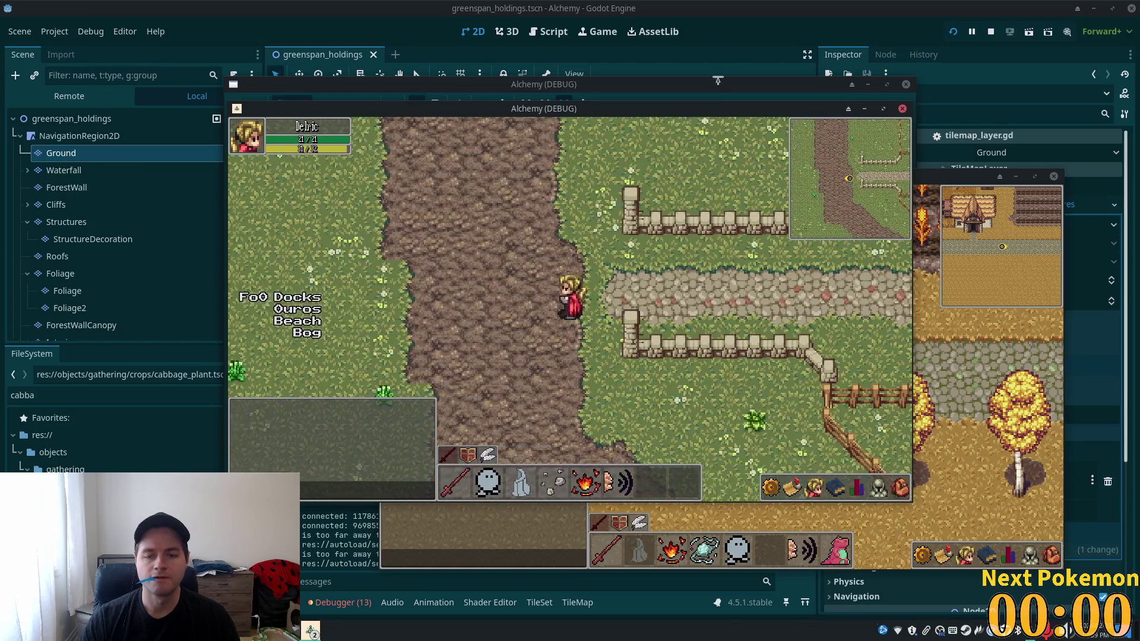
pyautogui.hotkey('alt', 'Tab')
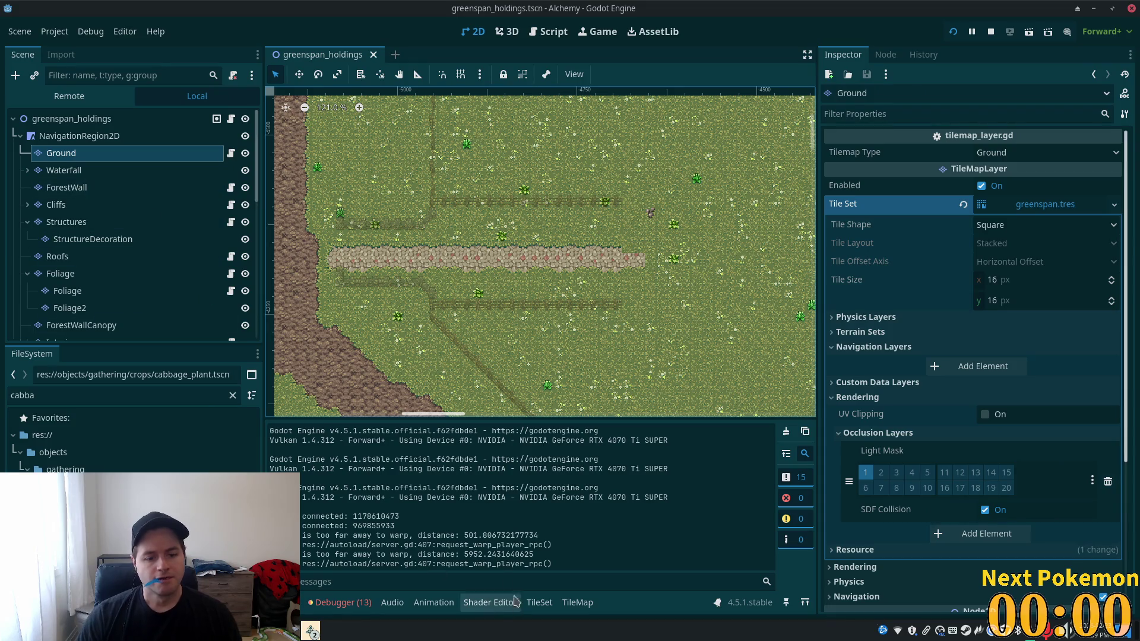
# - Switch to the Structures layer and choose the fences & walls tile source
pyautogui.click(66, 221)
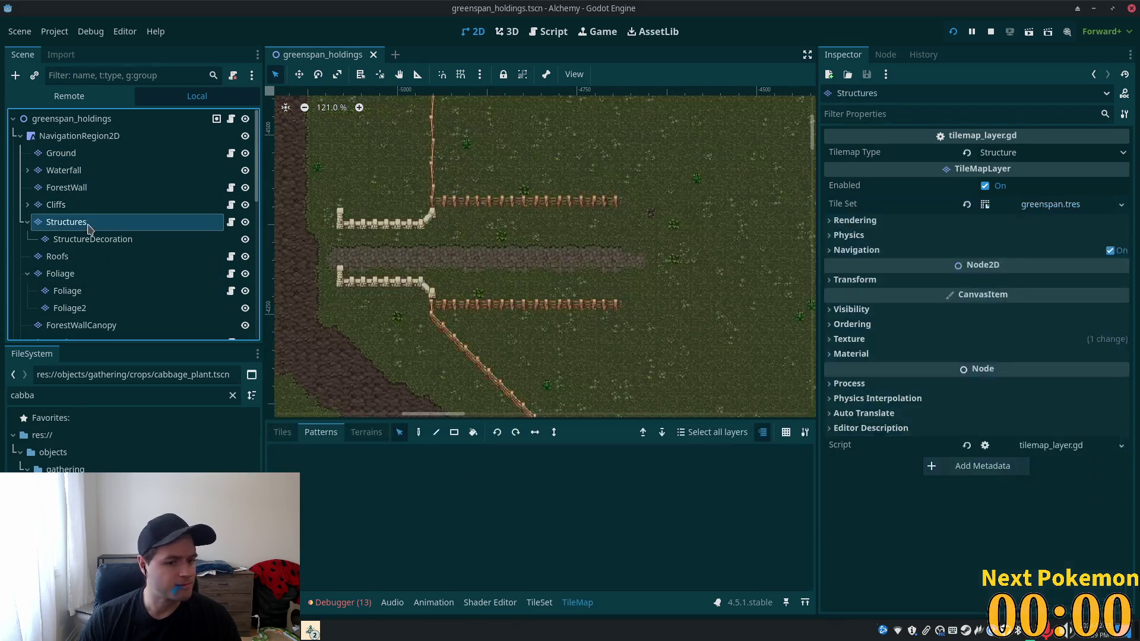
pyautogui.scroll(2, 478, 260)
pyautogui.hscroll(-3, 478, 259)
pyautogui.scroll(2, 611, 224)
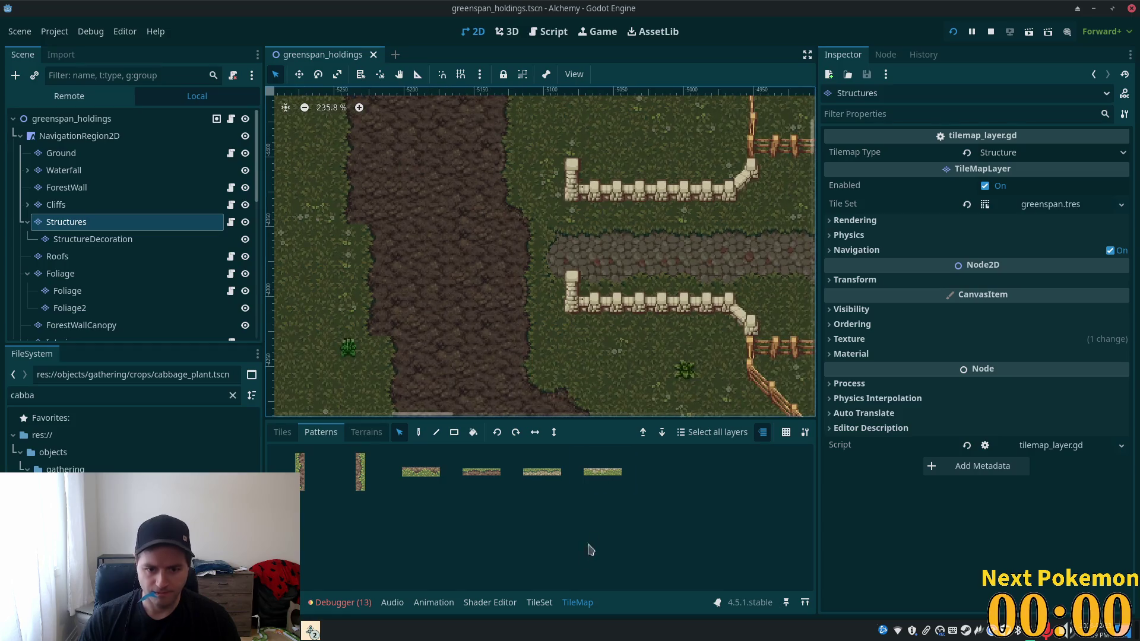
pyautogui.click(282, 432)
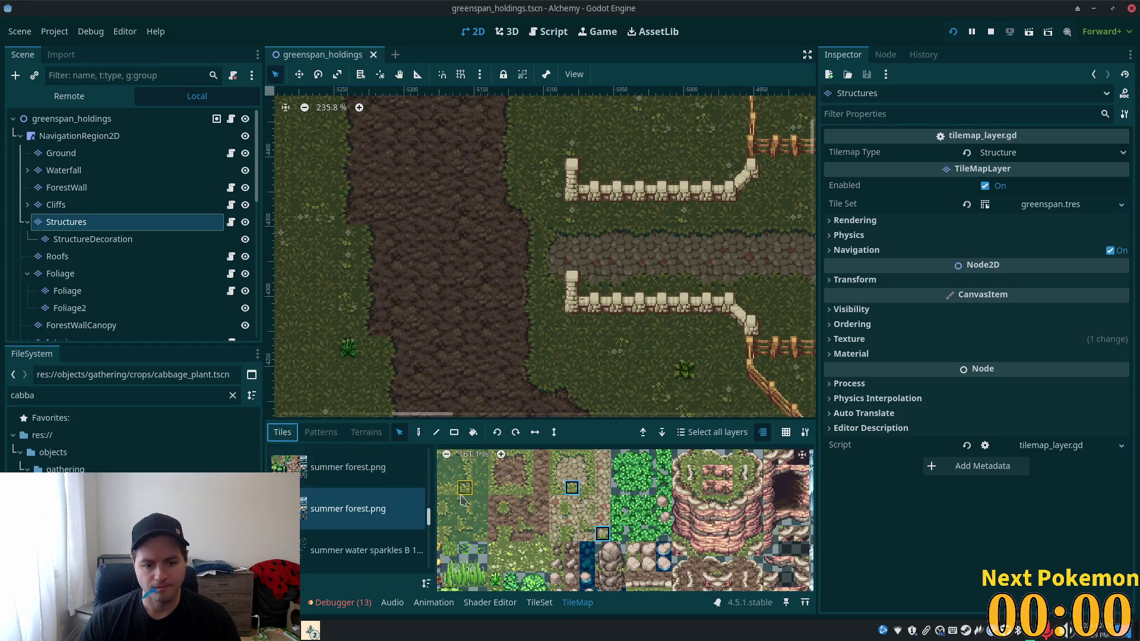
pyautogui.moveTo(428, 518); pyautogui.dragTo(434, 490)
pyautogui.click(366, 541)
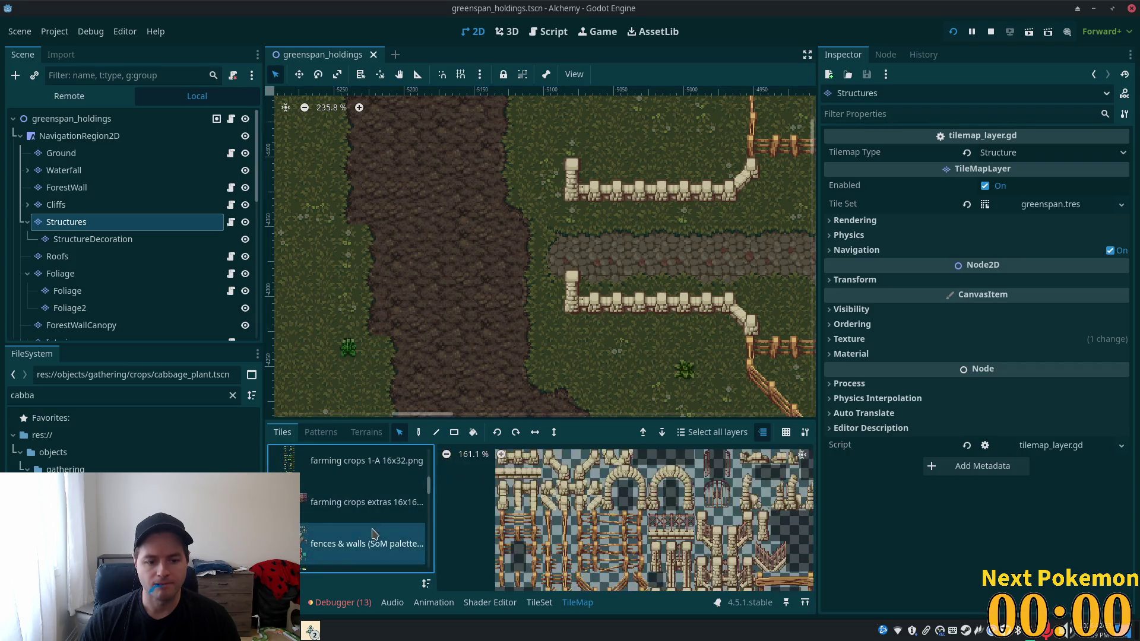
# - Pick the stone wall post tile and bring up the TileSet editor
pyautogui.scroll(3, 589, 214)
pyautogui.scroll(1, 552, 190)
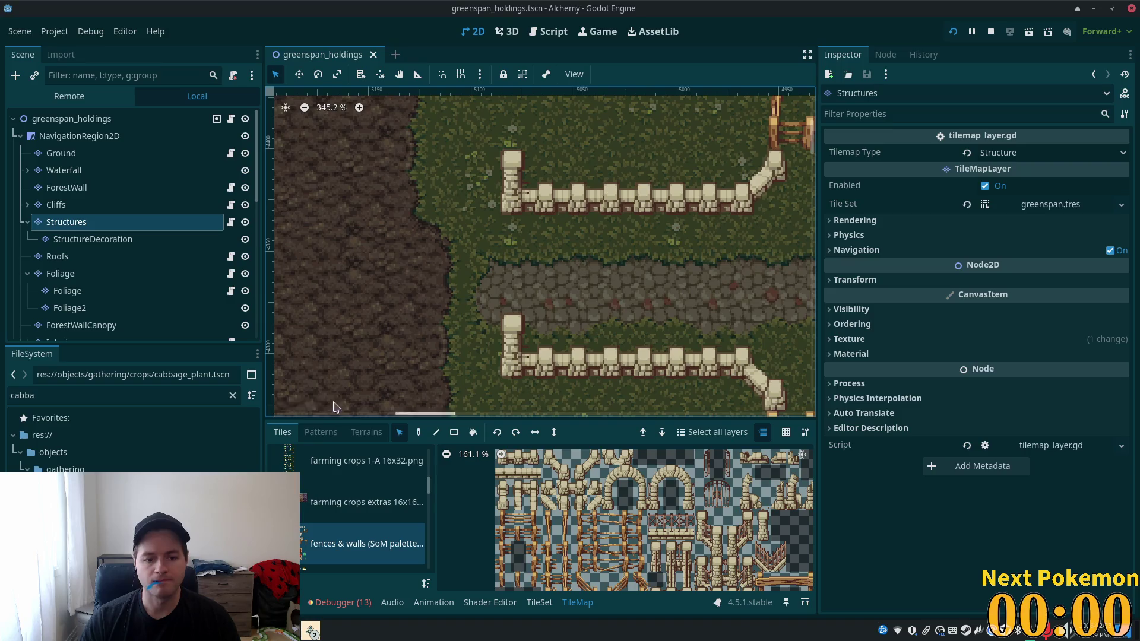
pyautogui.click(508, 166)
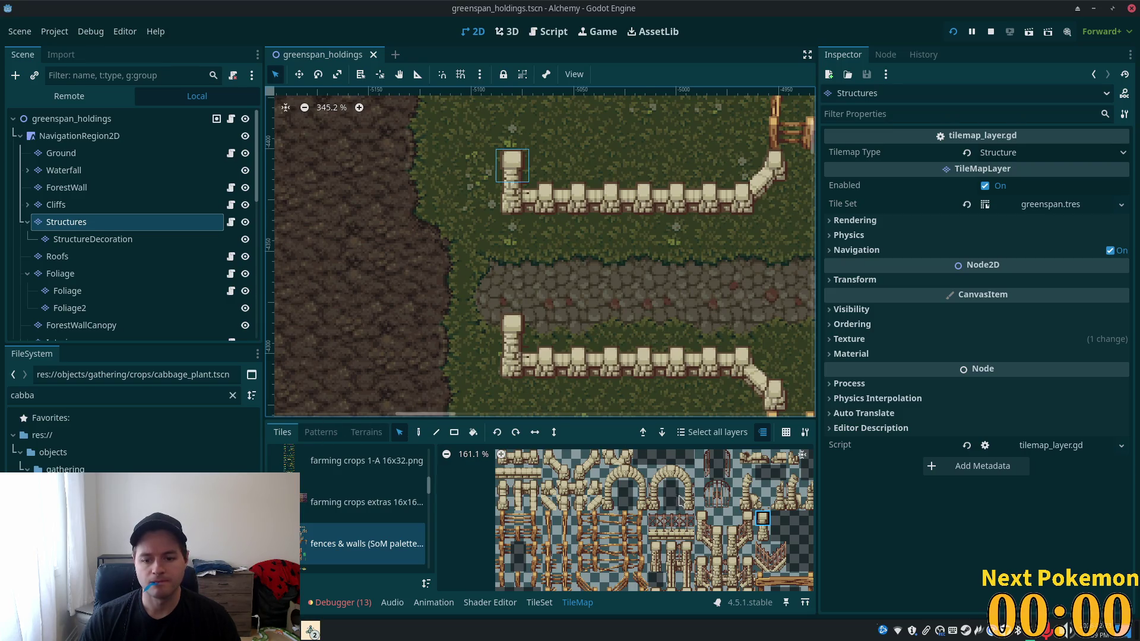
pyautogui.hscroll(3, 698, 497)
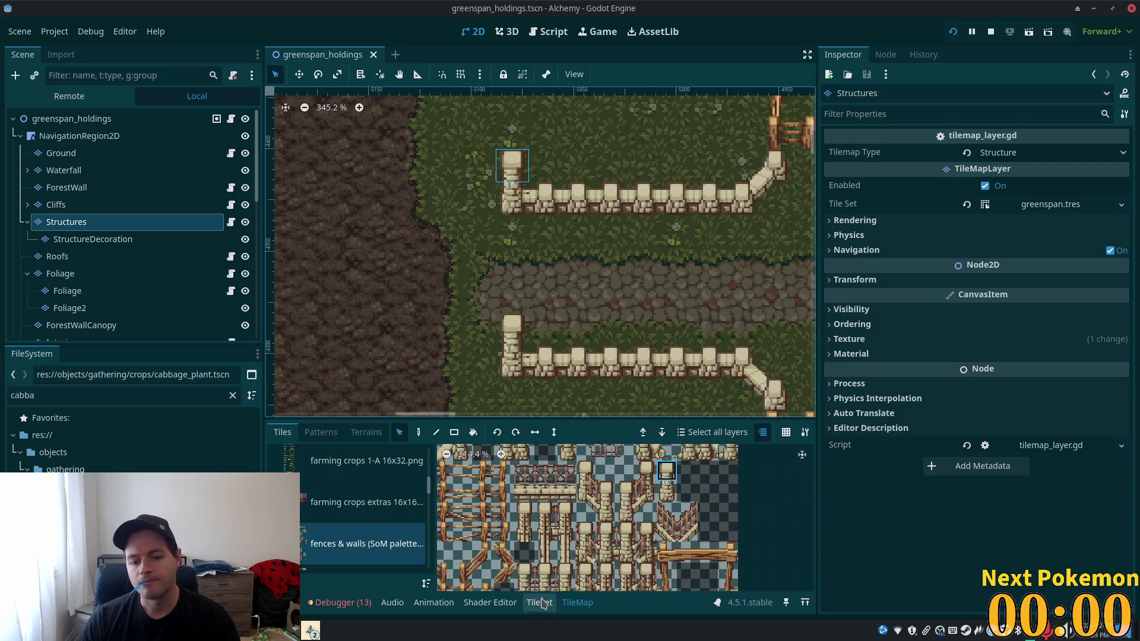
pyautogui.click(539, 603)
pyautogui.scroll(5, 702, 503)
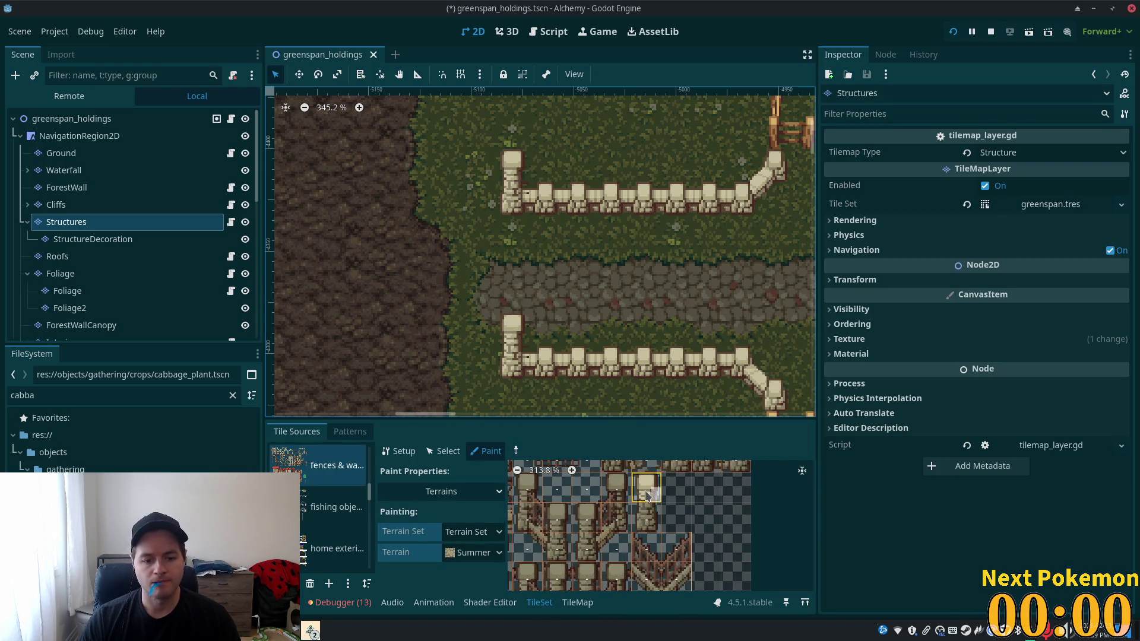
# - Select the upper wall-post tile in the TileSet editor and change its Z Index value
pyautogui.click(442, 451)
pyautogui.click(646, 488)
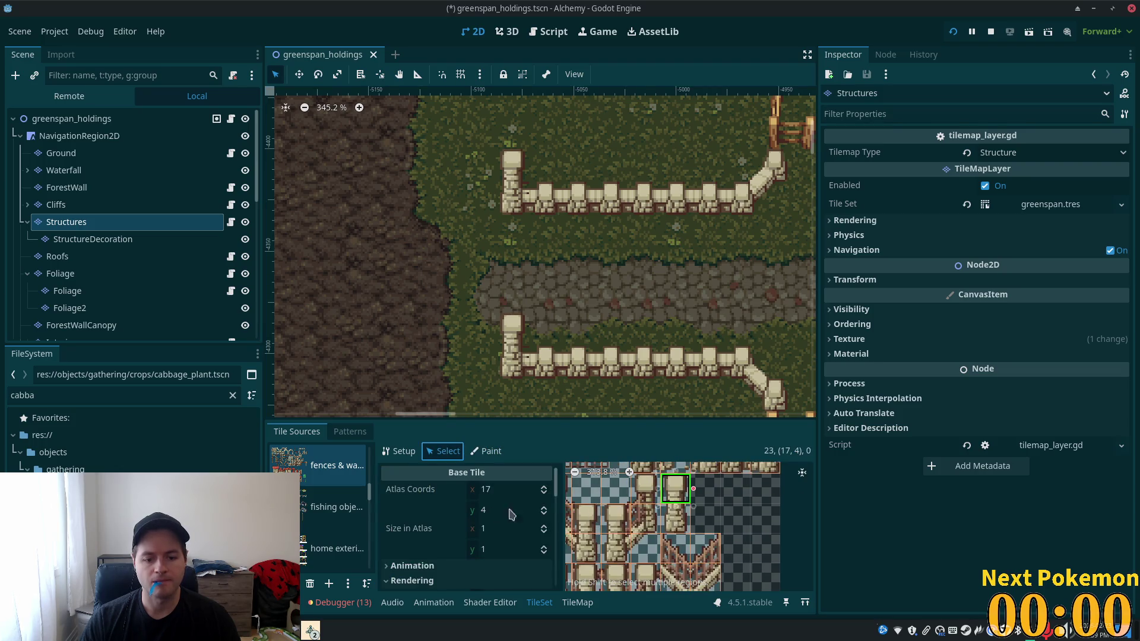
pyautogui.scroll(-10, 495, 514)
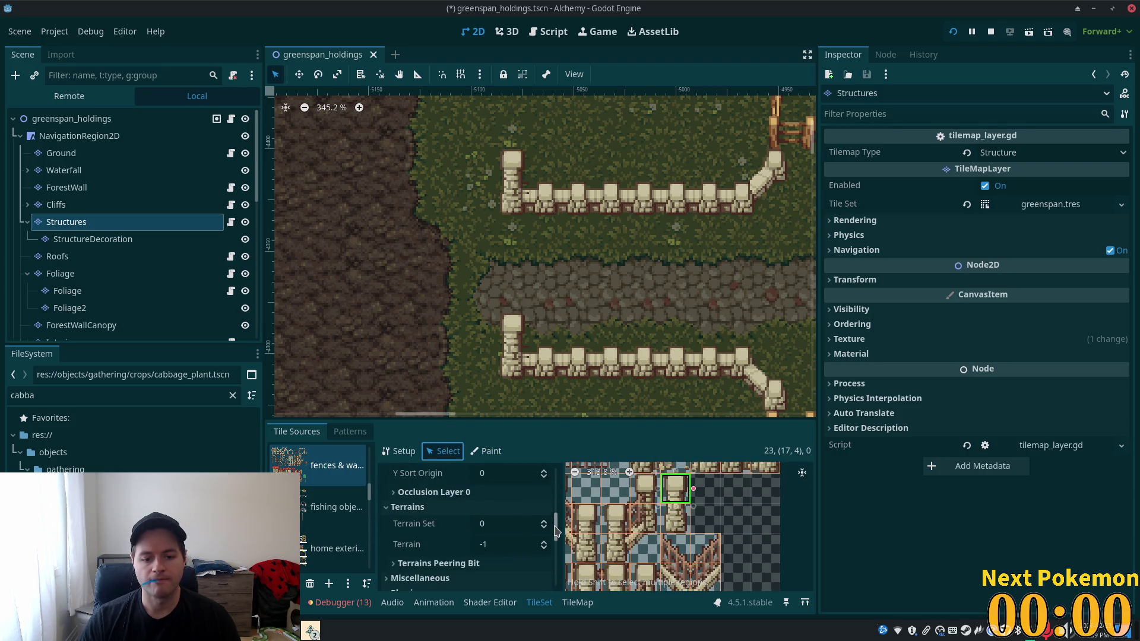
pyautogui.scroll(3, 556, 530)
pyautogui.click(514, 508)
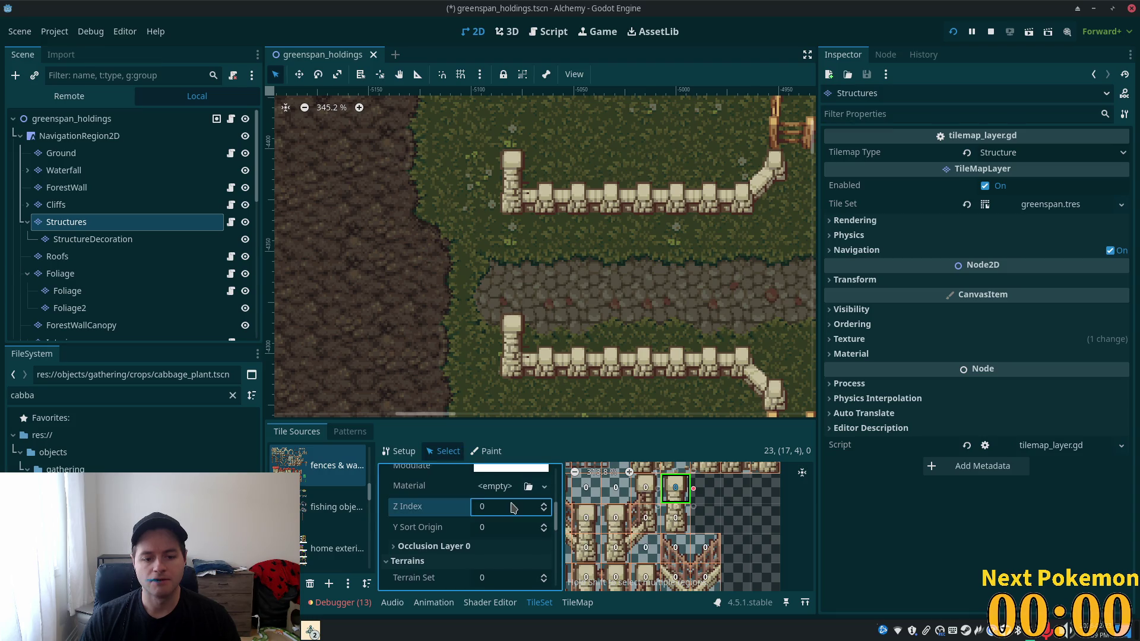
pyautogui.write('5')
pyautogui.click(675, 519)
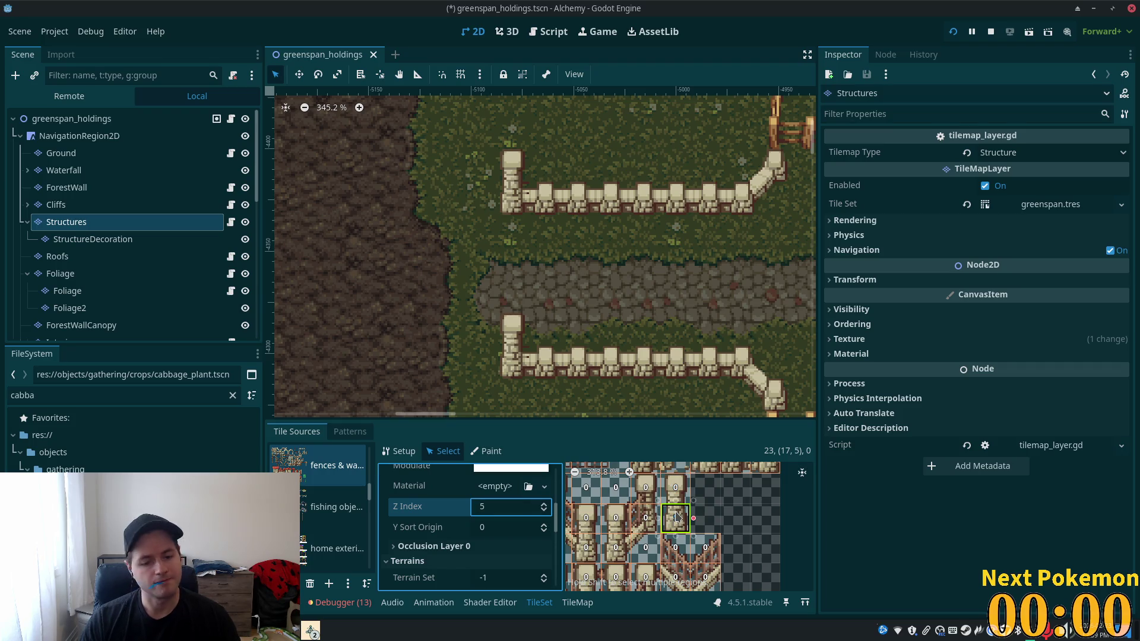
pyautogui.click(676, 488)
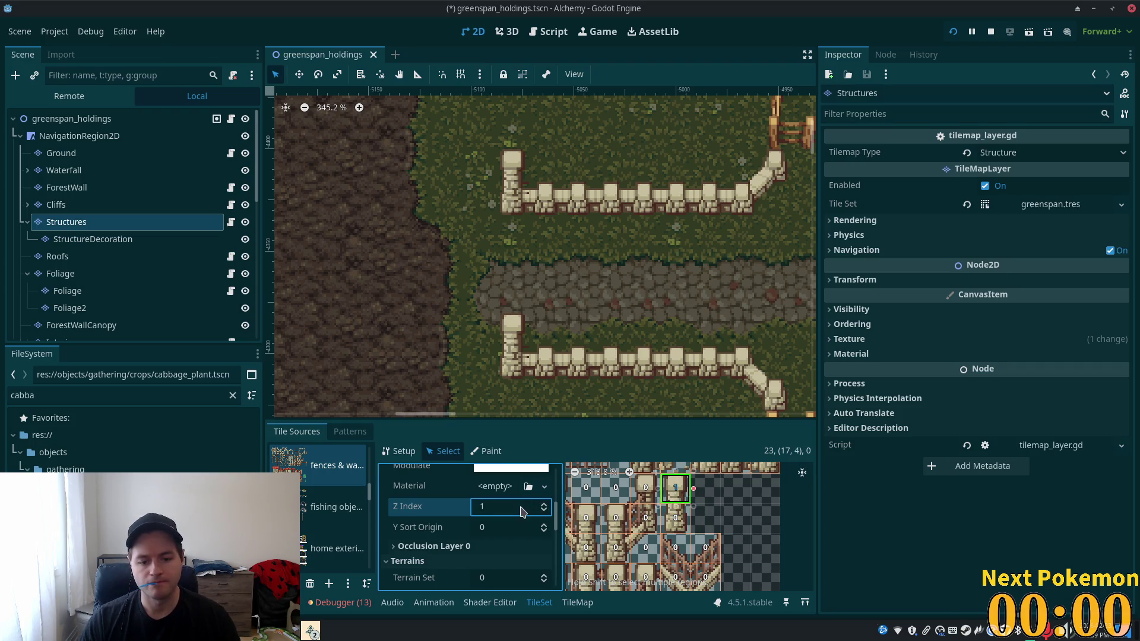
# - Draw a collision polygon on the lower wall-post tile and save the scene
pyautogui.click(517, 527)
pyautogui.click(676, 519)
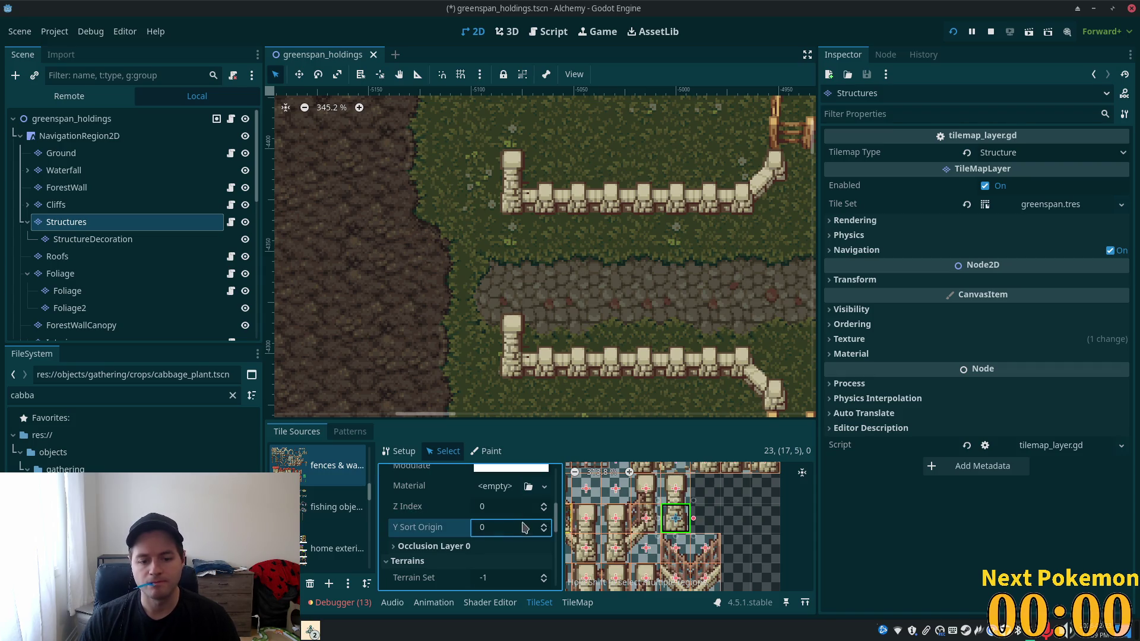
pyautogui.scroll(-3, 556, 523)
pyautogui.scroll(10, 514, 521)
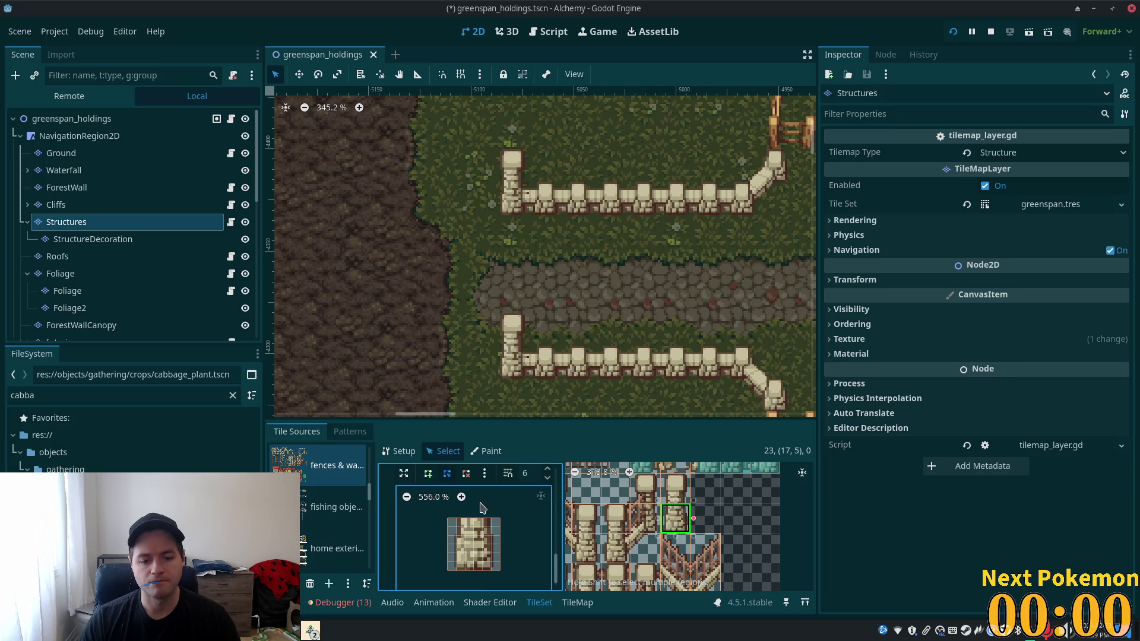
pyautogui.click(456, 517)
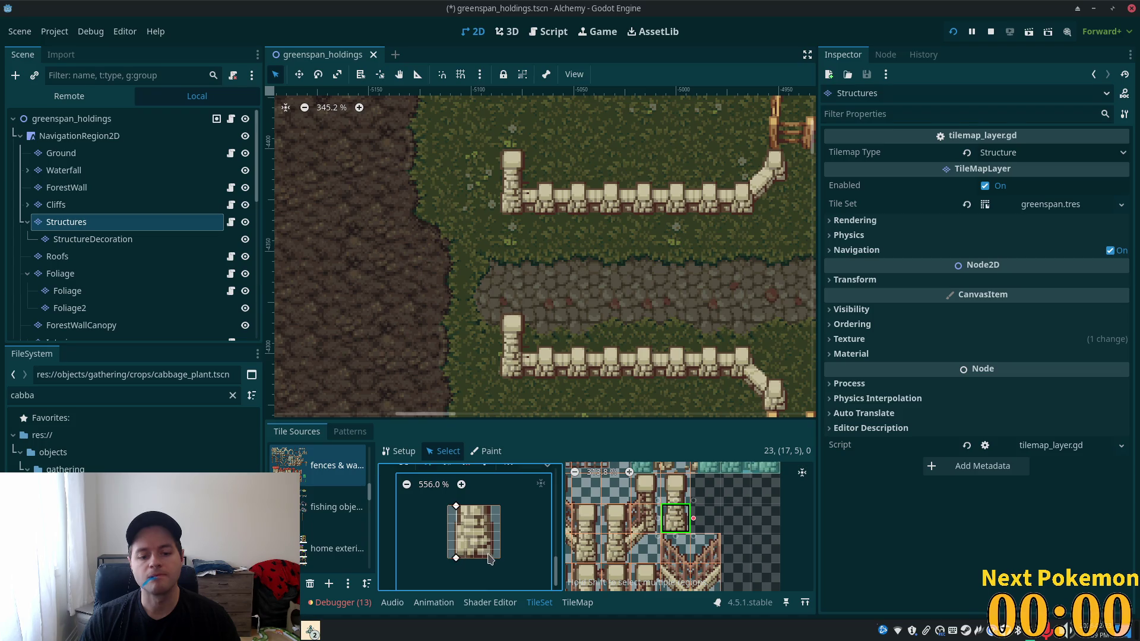
pyautogui.click(456, 507)
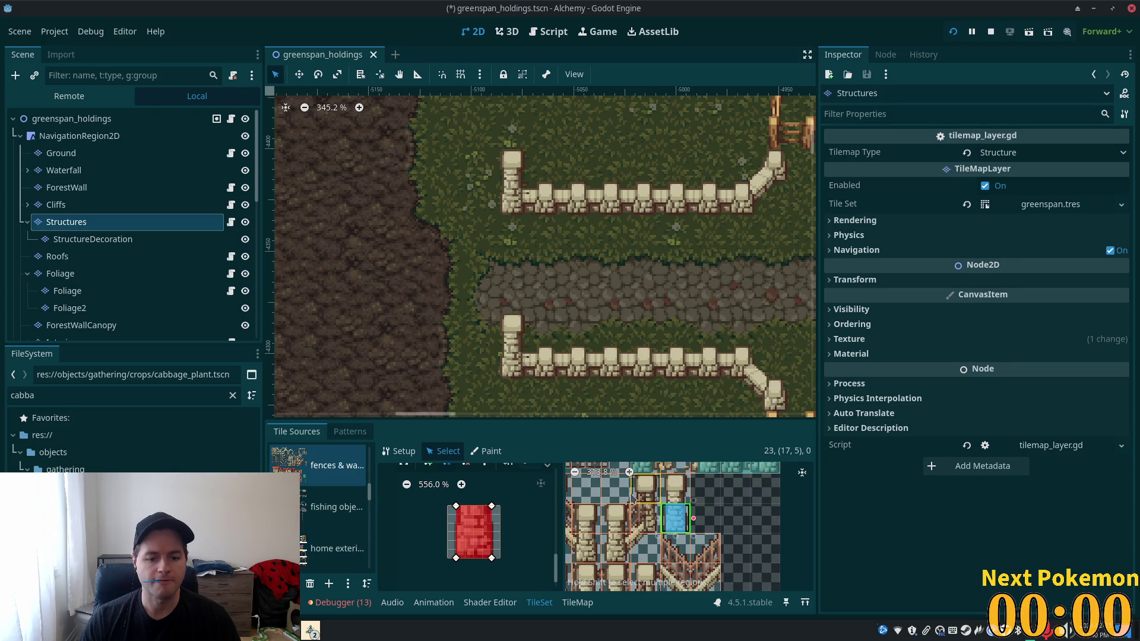
pyautogui.hotkey('ctrl', 's')
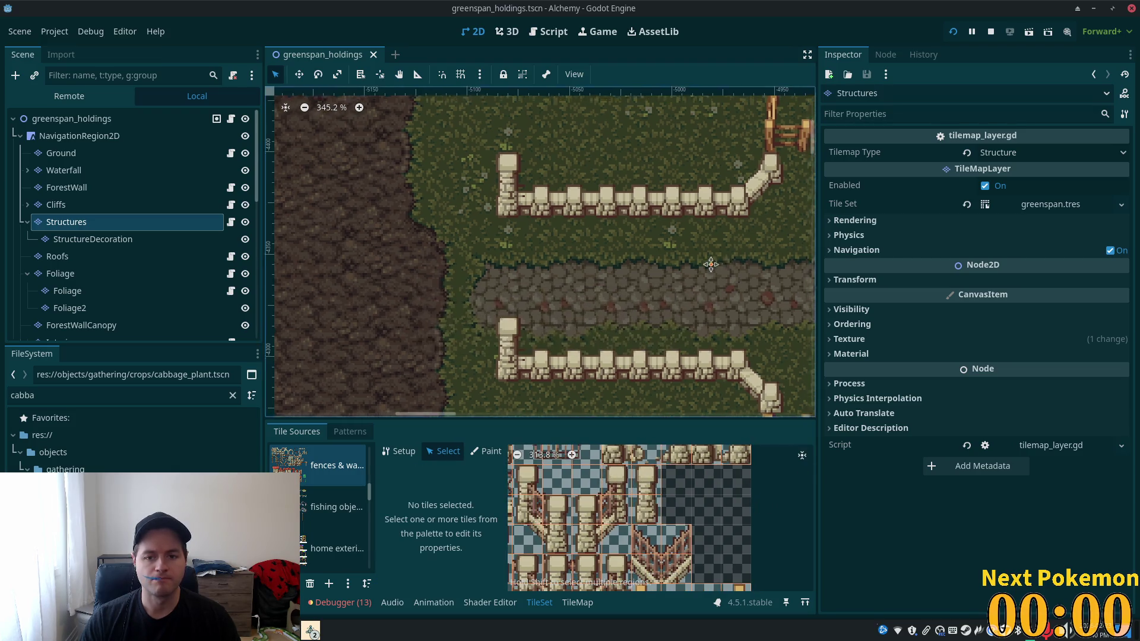
# - Check the upper stone wall corner on the map, then reopen the TileSet editor for the fence tiles
pyautogui.moveTo(732, 260); pyautogui.dragTo(587, 334)
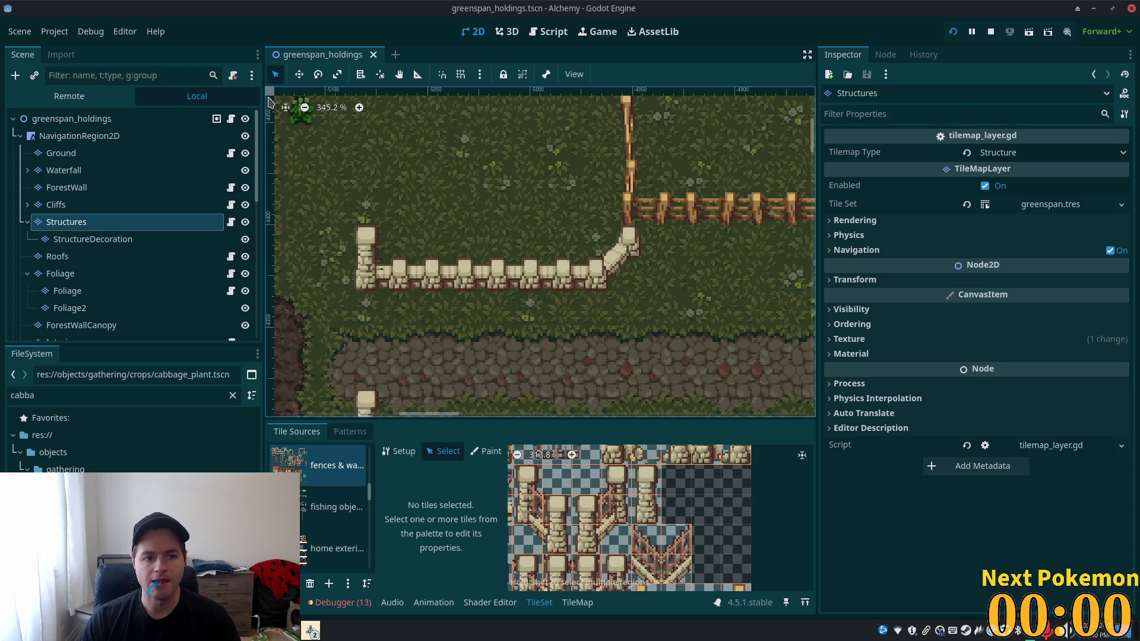
pyautogui.click(577, 602)
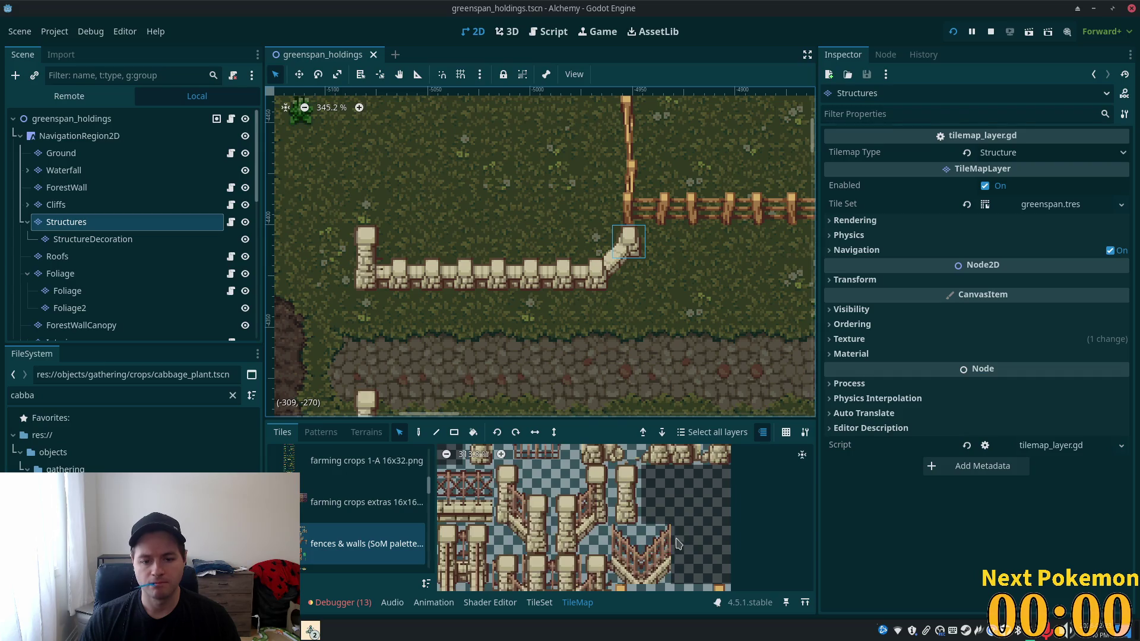
pyautogui.scroll(-5, 668, 515)
pyautogui.scroll(5, 668, 515)
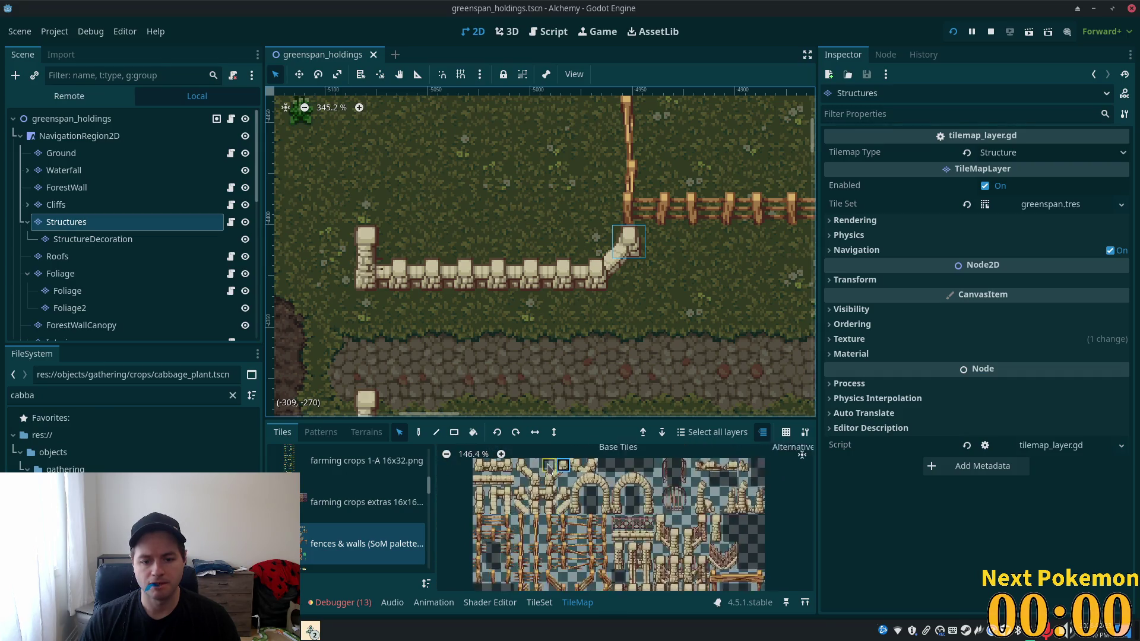
pyautogui.scroll(1, 651, 539)
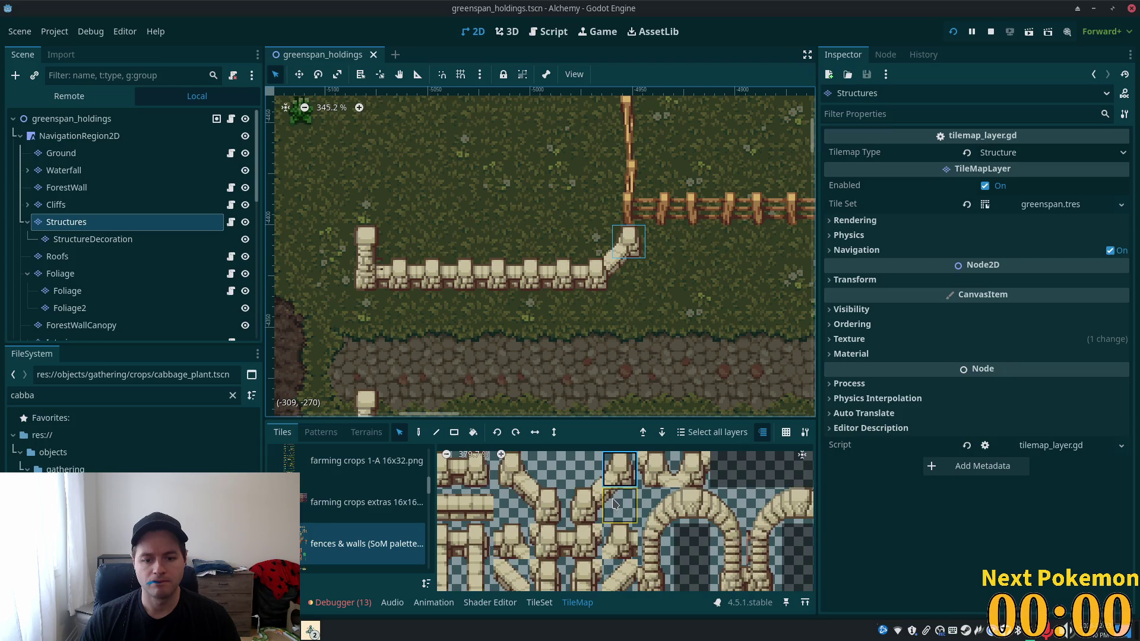
pyautogui.scroll(-3, 567, 279)
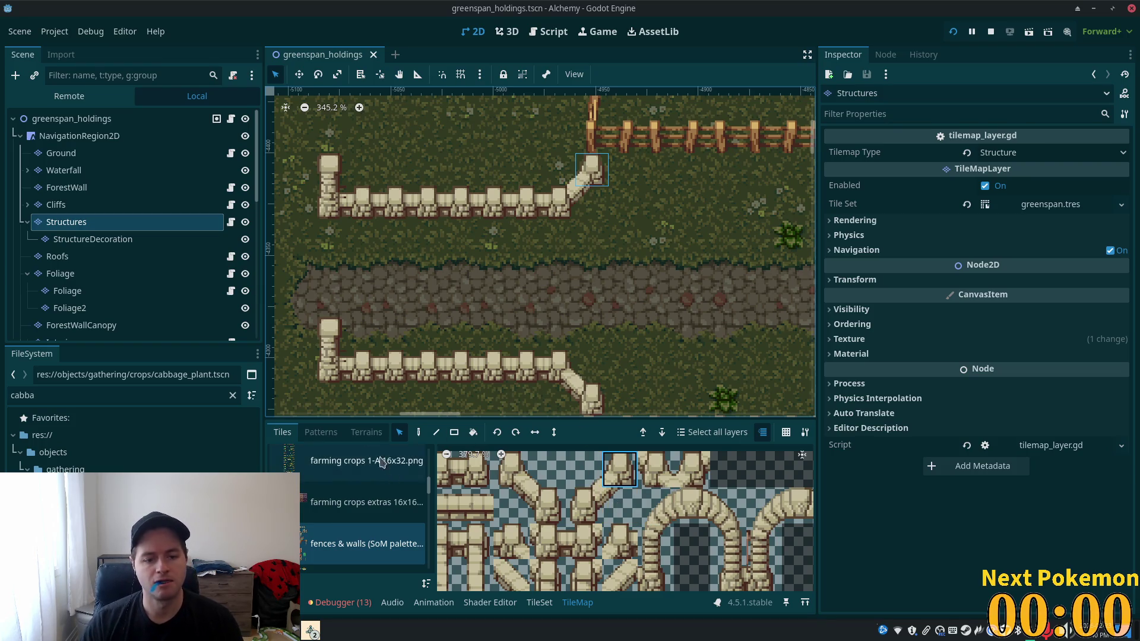
pyautogui.click(539, 603)
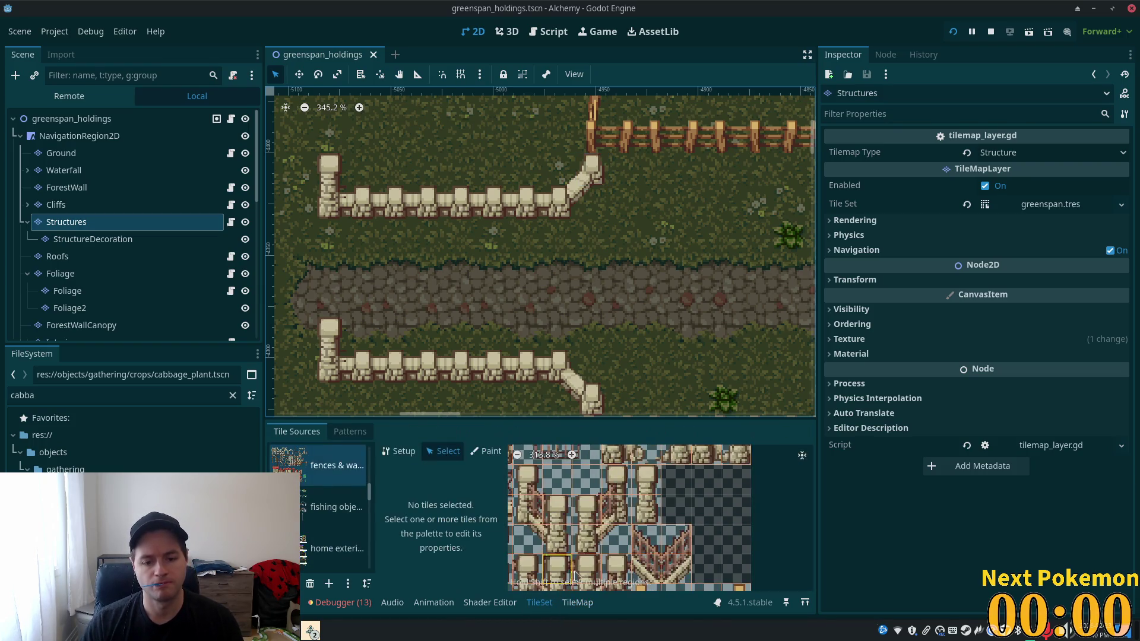
pyautogui.scroll(6, 618, 535)
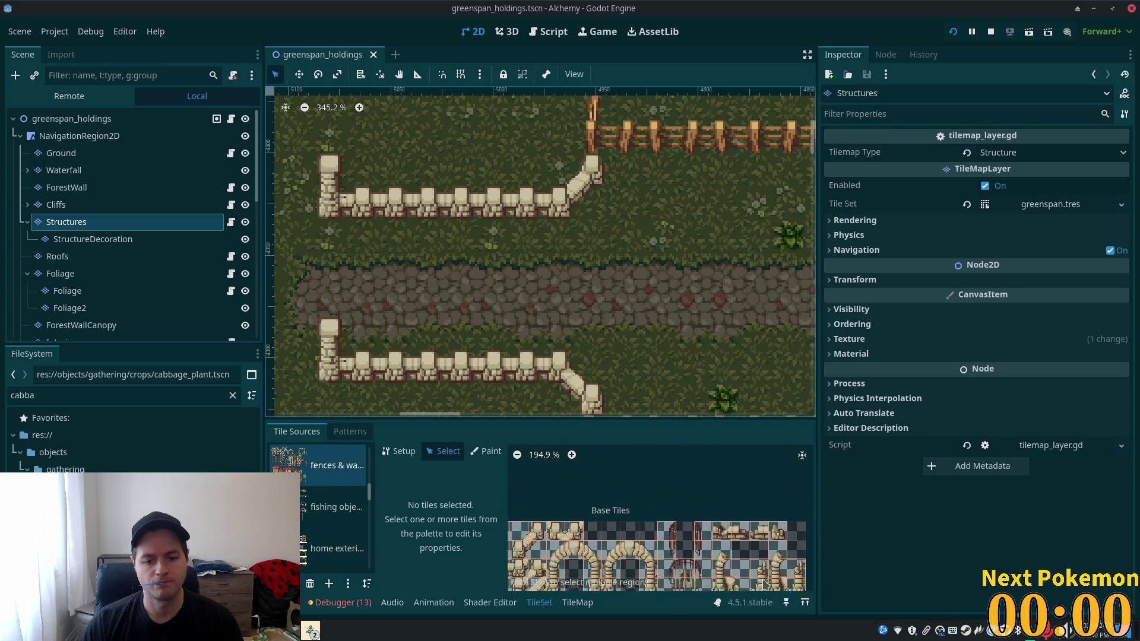
# - Close a collision shape on the first stone fence tile
pyautogui.click(682, 491)
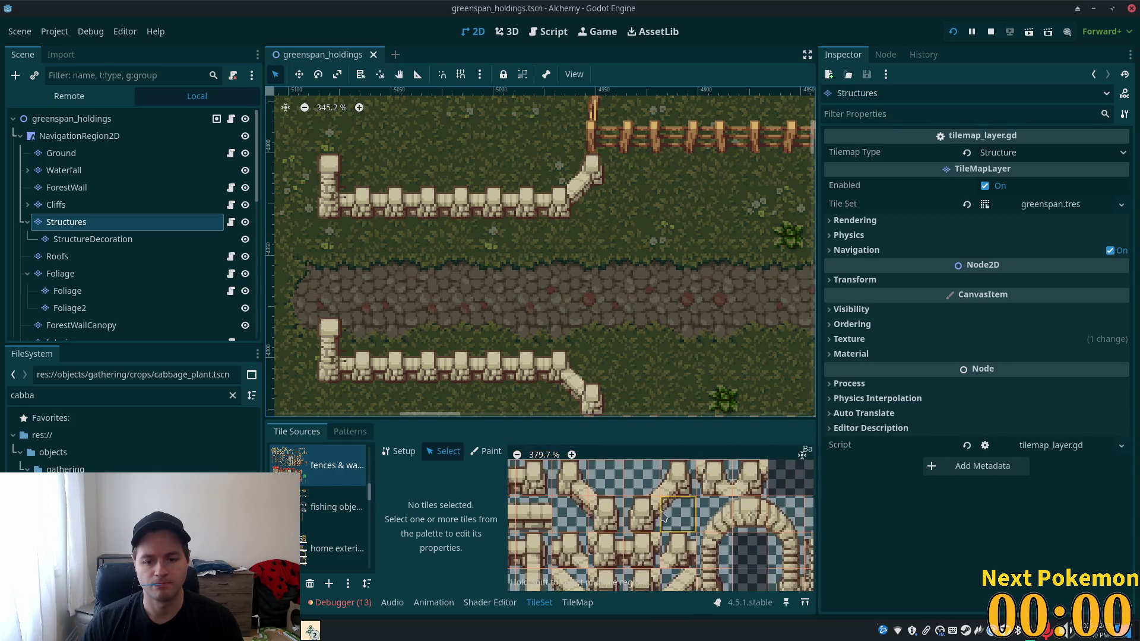
pyautogui.scroll(1, 428, 472)
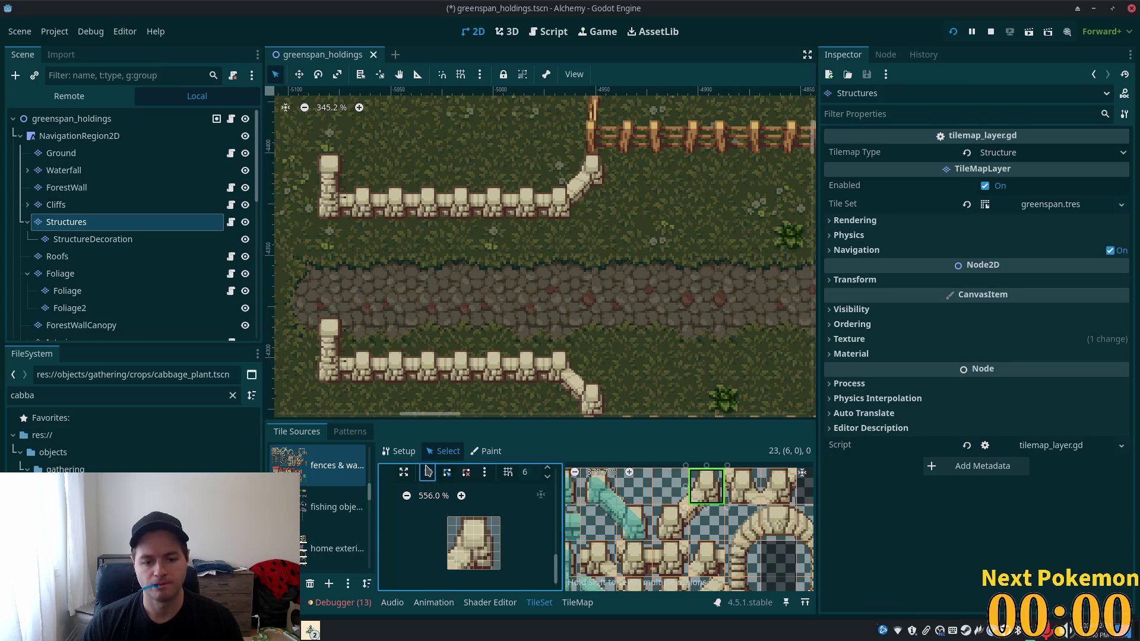
pyautogui.scroll(-1, 461, 518)
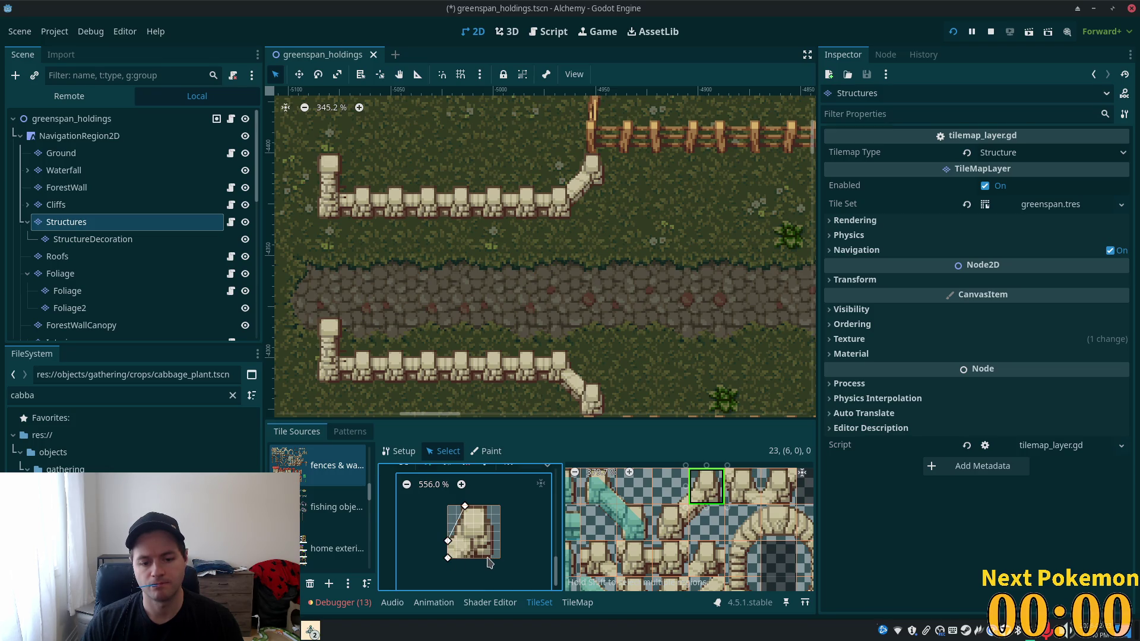
pyautogui.click(465, 506)
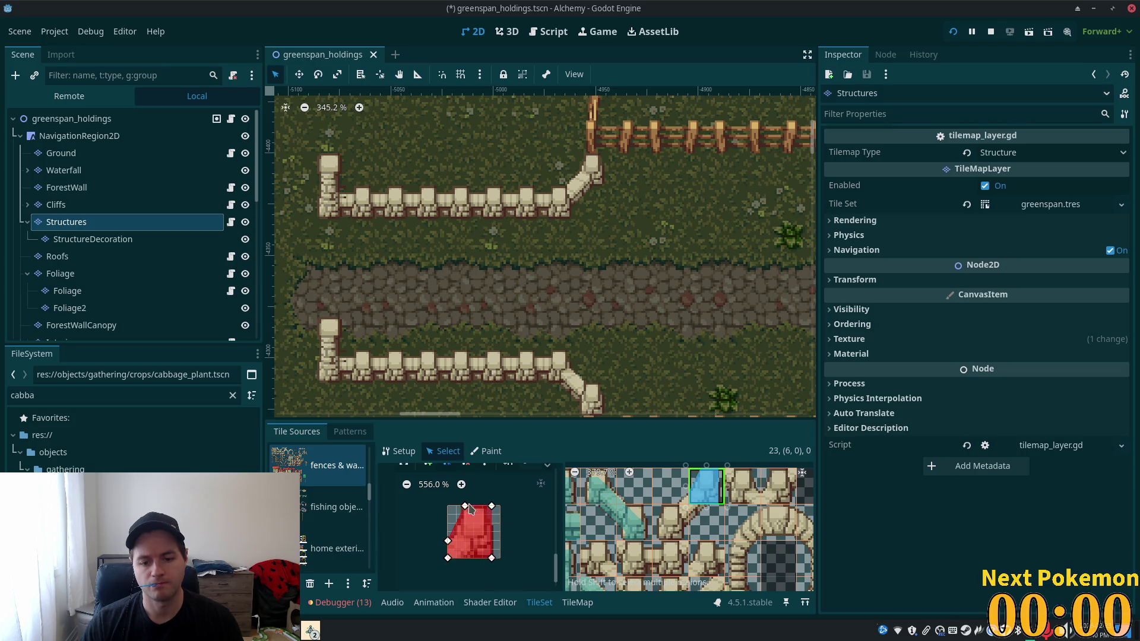
# - Draw a triangular collision shape on the diagonal fence tile below
pyautogui.click(697, 514)
pyautogui.click(473, 523)
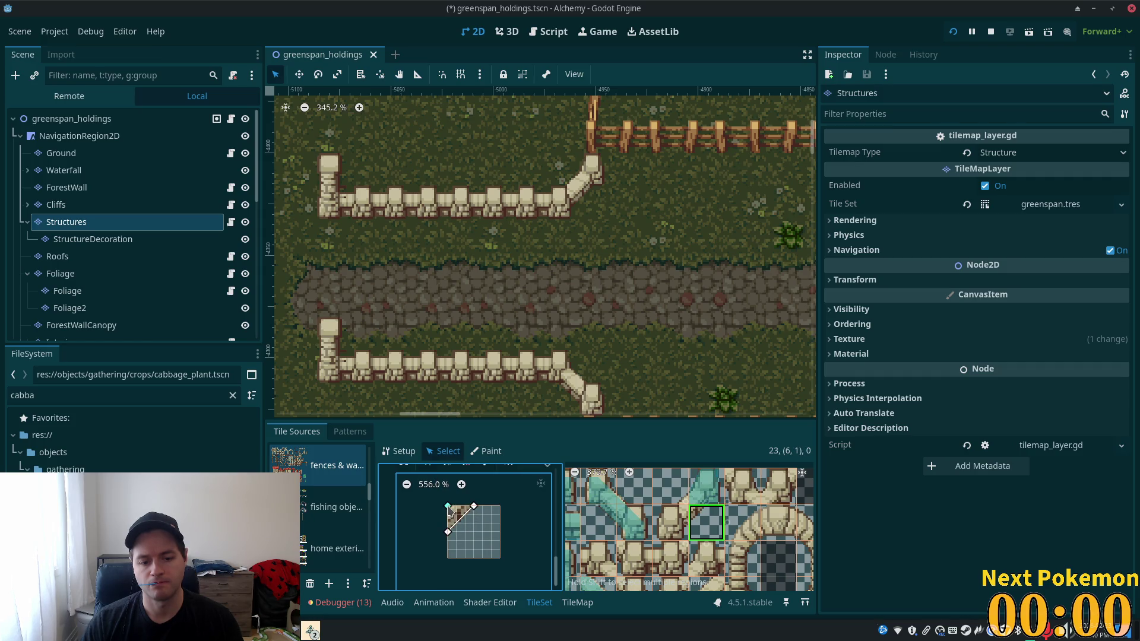
pyautogui.click(448, 506)
# - Add a small corner collision shape to the next fence tile, snapping it to the top-left corner
pyautogui.click(670, 486)
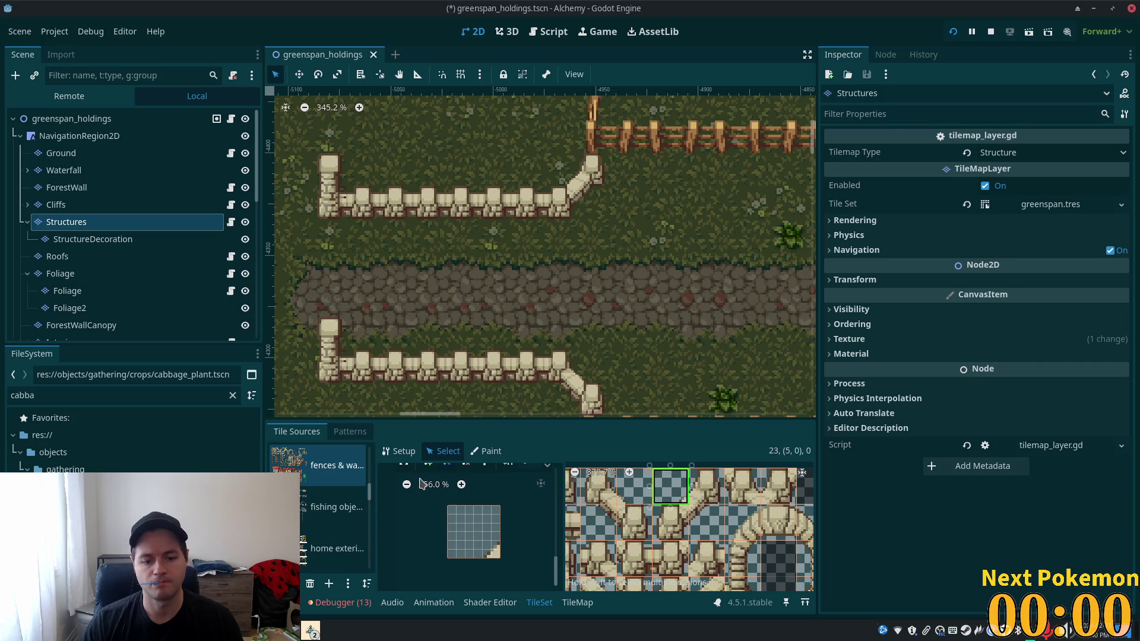
pyautogui.click(440, 473)
pyautogui.click(500, 560)
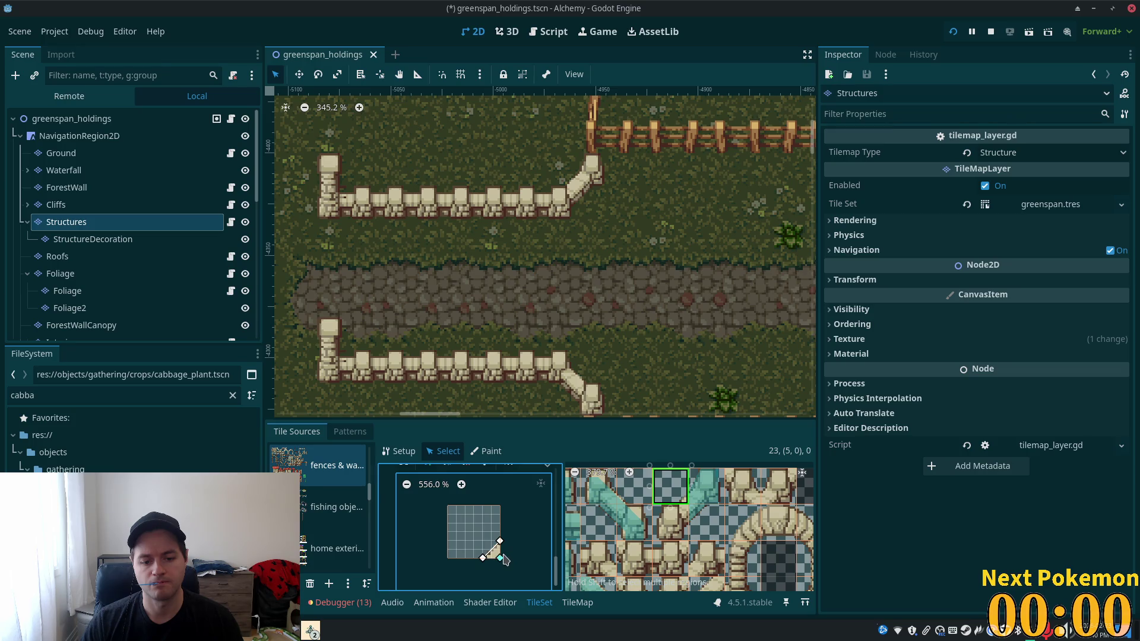
pyautogui.click(501, 549)
pyautogui.click(403, 451)
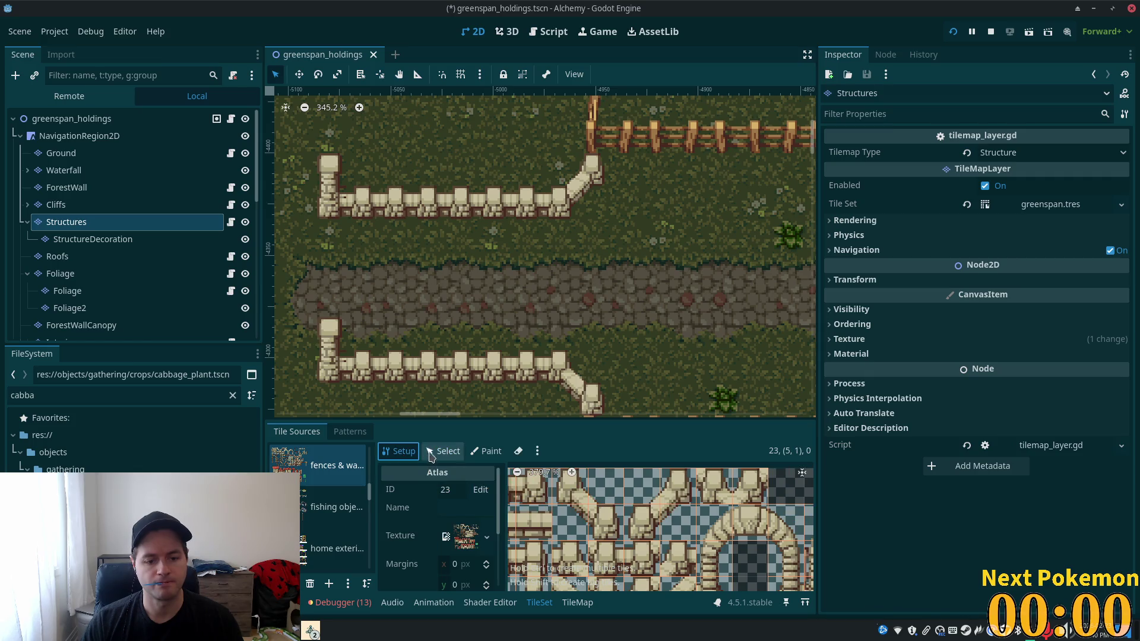
pyautogui.click(430, 453)
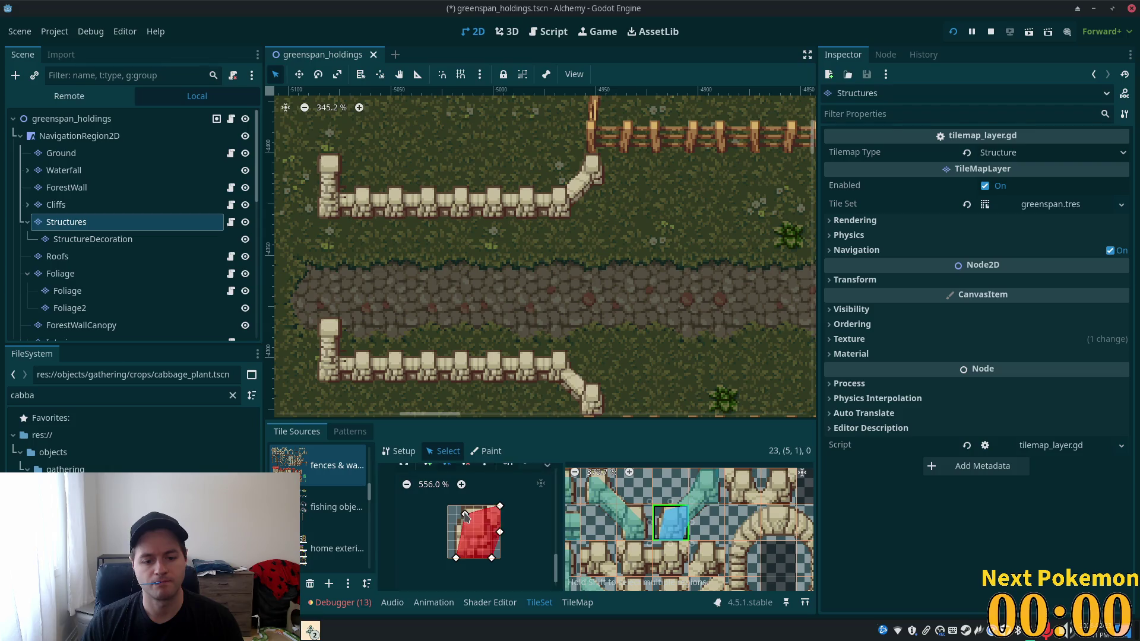
pyautogui.moveTo(465, 514); pyautogui.dragTo(456, 506)
pyautogui.scroll(-2, 706, 532)
pyautogui.scroll(-2, 715, 533)
pyautogui.scroll(-1, 715, 537)
pyautogui.scroll(2, 683, 536)
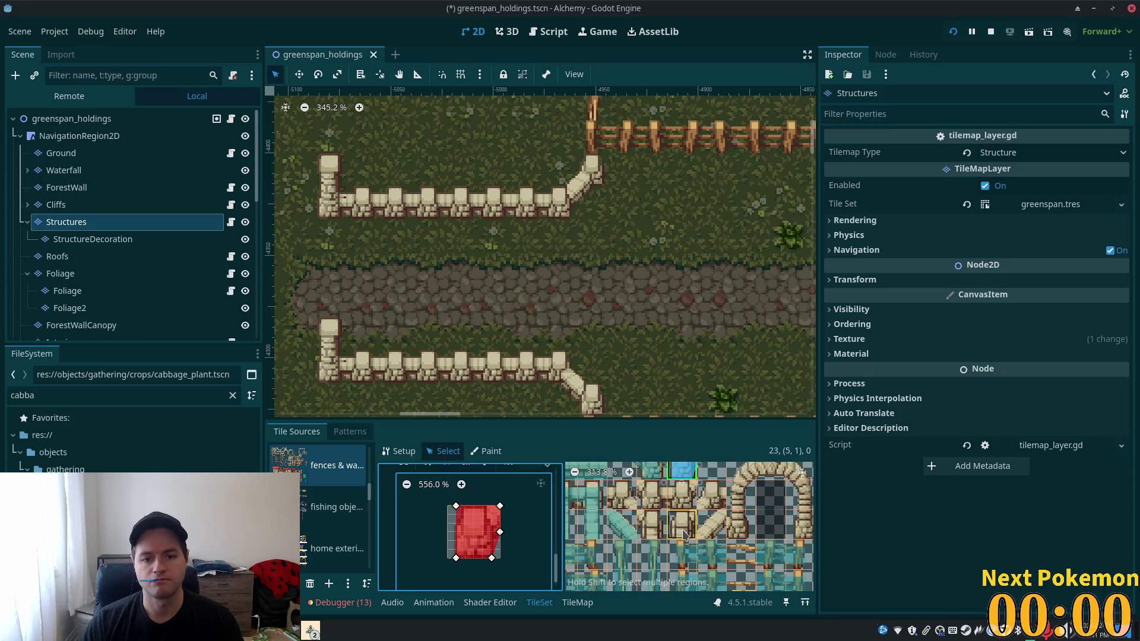
# - Outline a collision polygon along the fence post tile's right side and top
pyautogui.click(682, 498)
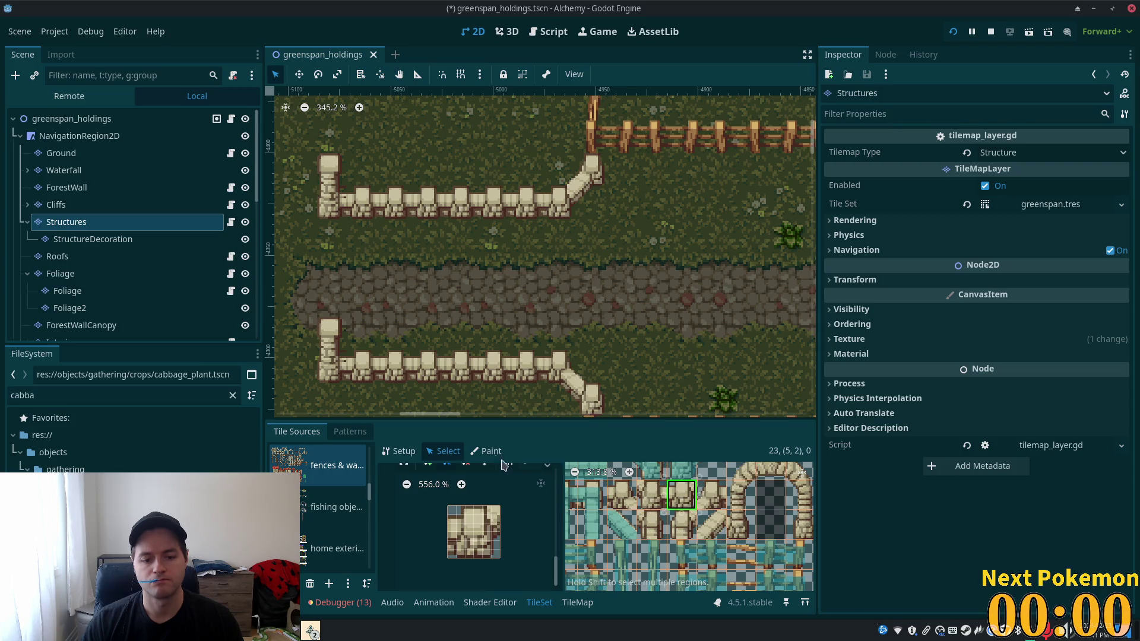
pyautogui.scroll(-1, 517, 511)
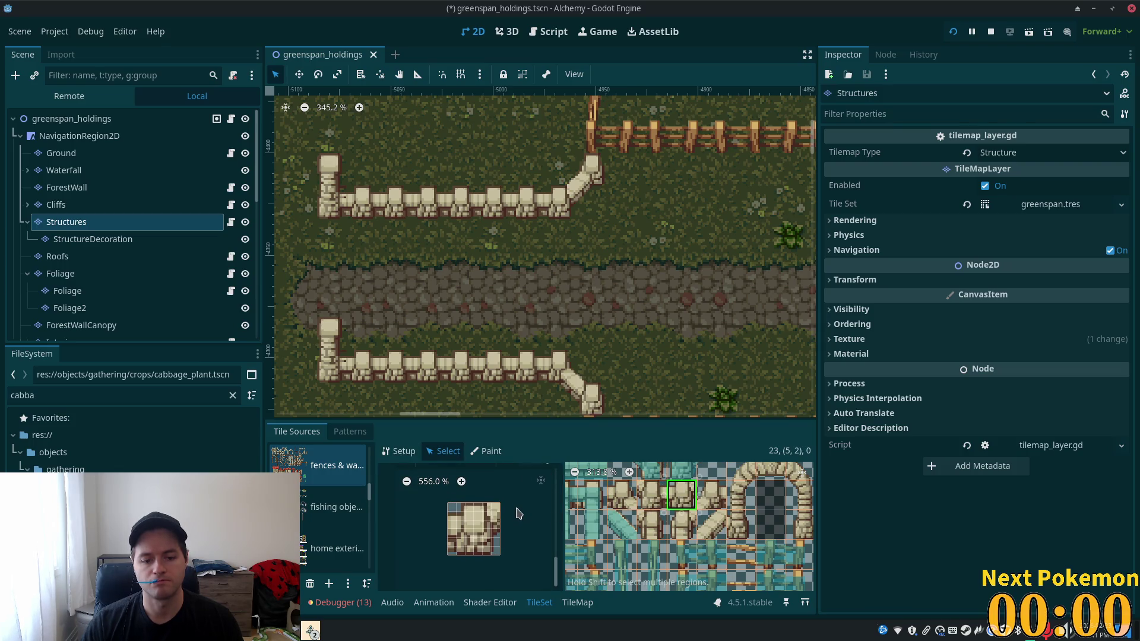
pyautogui.scroll(1, 518, 512)
pyautogui.moveTo(464, 500)
pyautogui.mouseDown()
pyautogui.moveTo(461, 510)
pyautogui.moveTo(452, 489)
pyautogui.mouseUp()
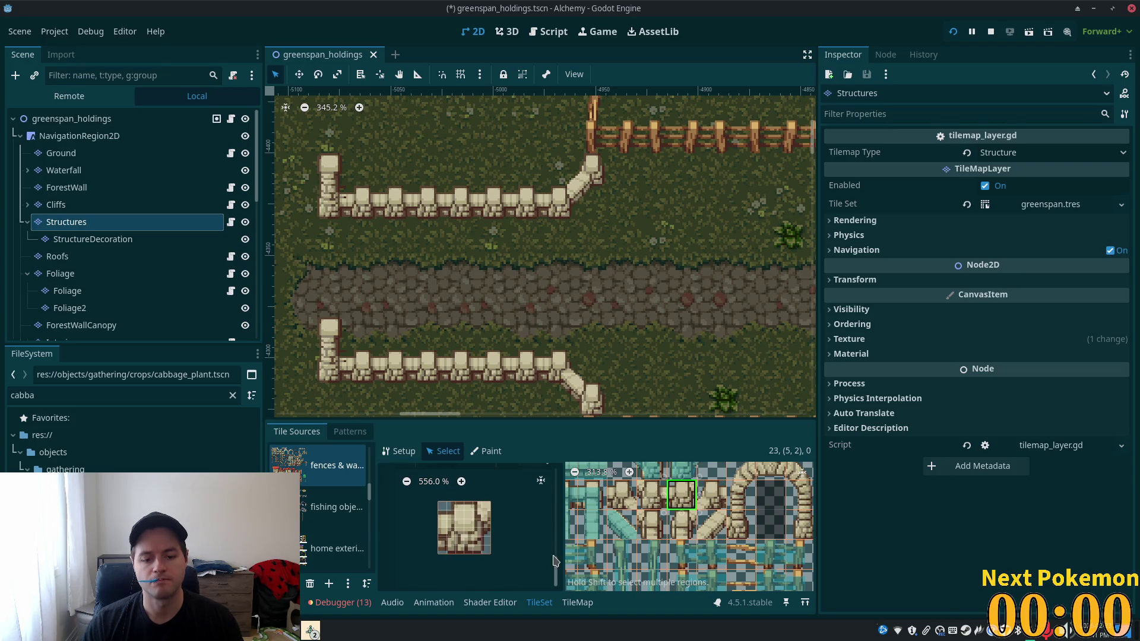
pyautogui.scroll(3, 535, 547)
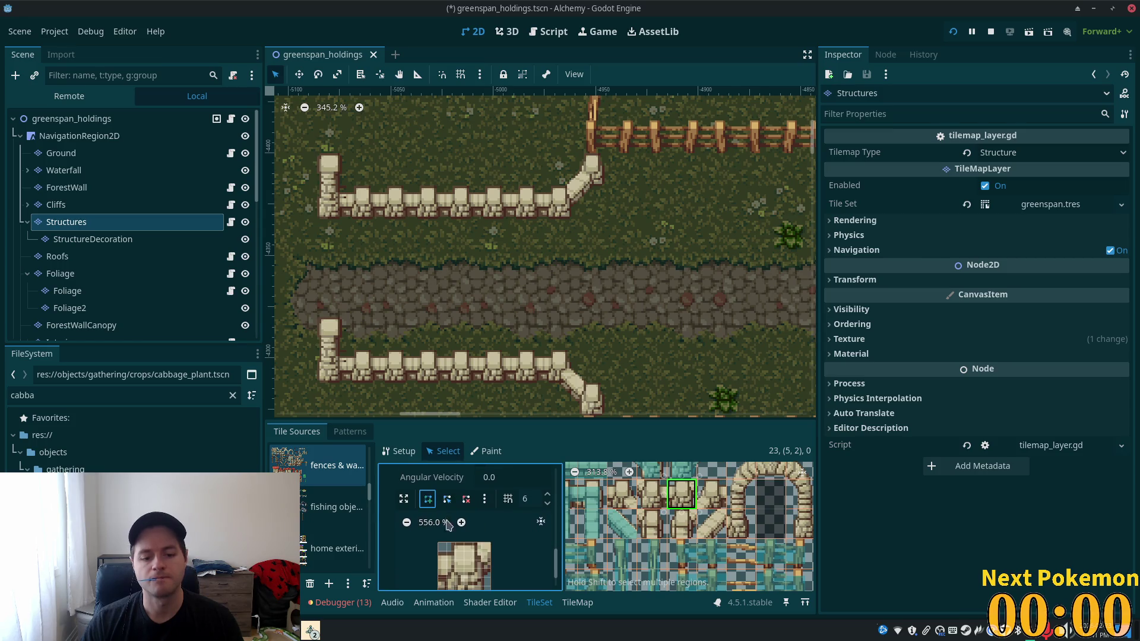
pyautogui.scroll(-2, 445, 547)
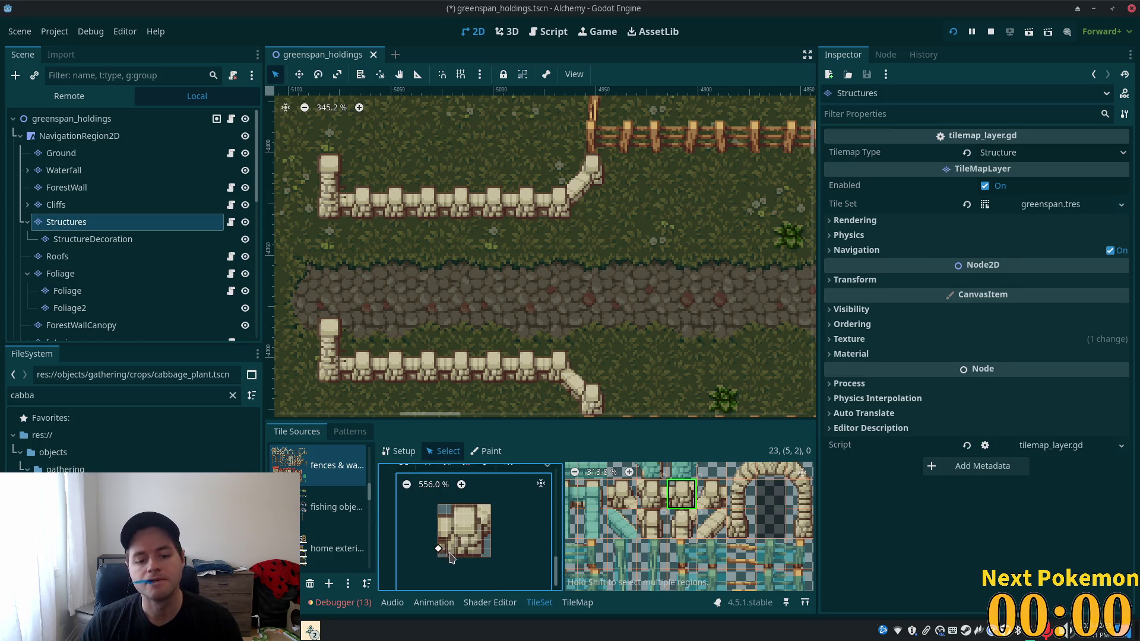
pyautogui.click(482, 557)
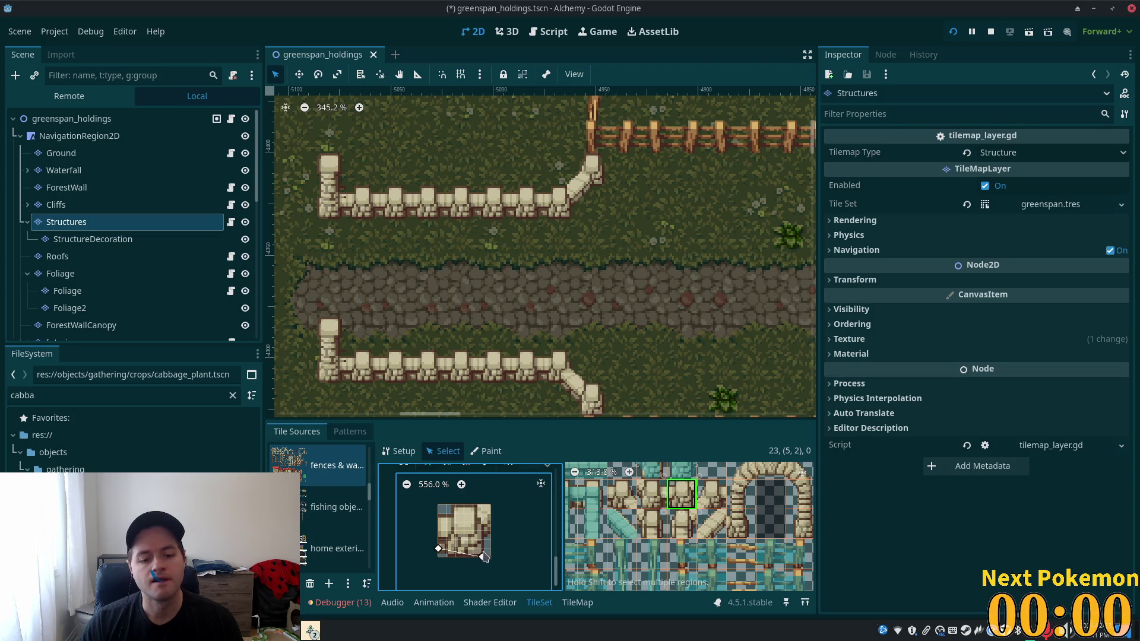
pyautogui.click(482, 540)
pyautogui.click(491, 506)
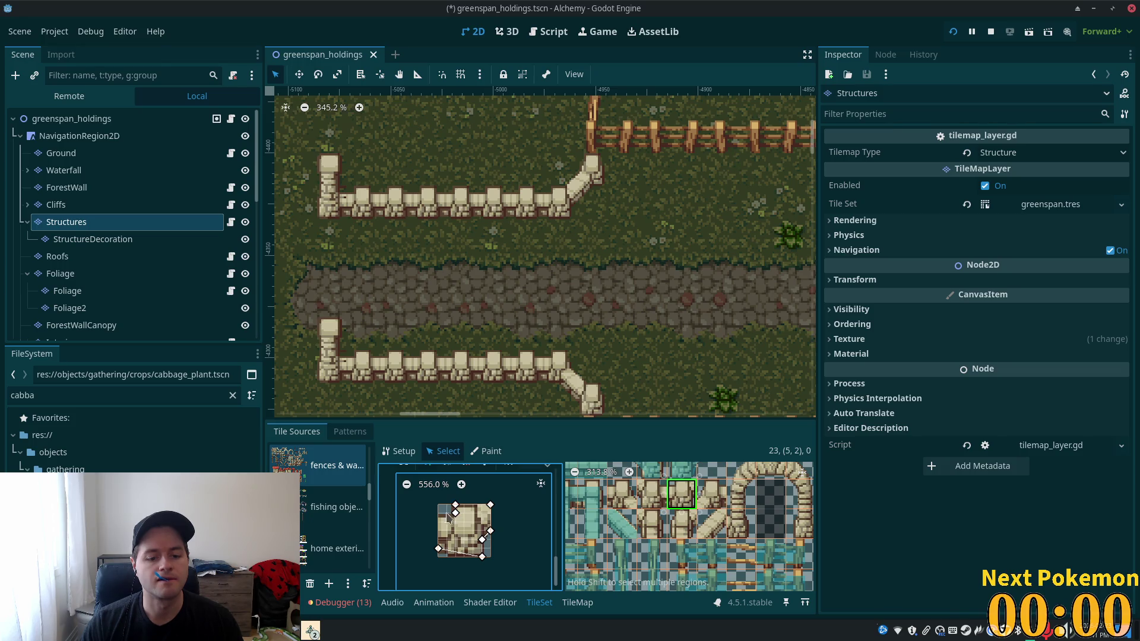
pyautogui.click(439, 548)
pyautogui.click(448, 557)
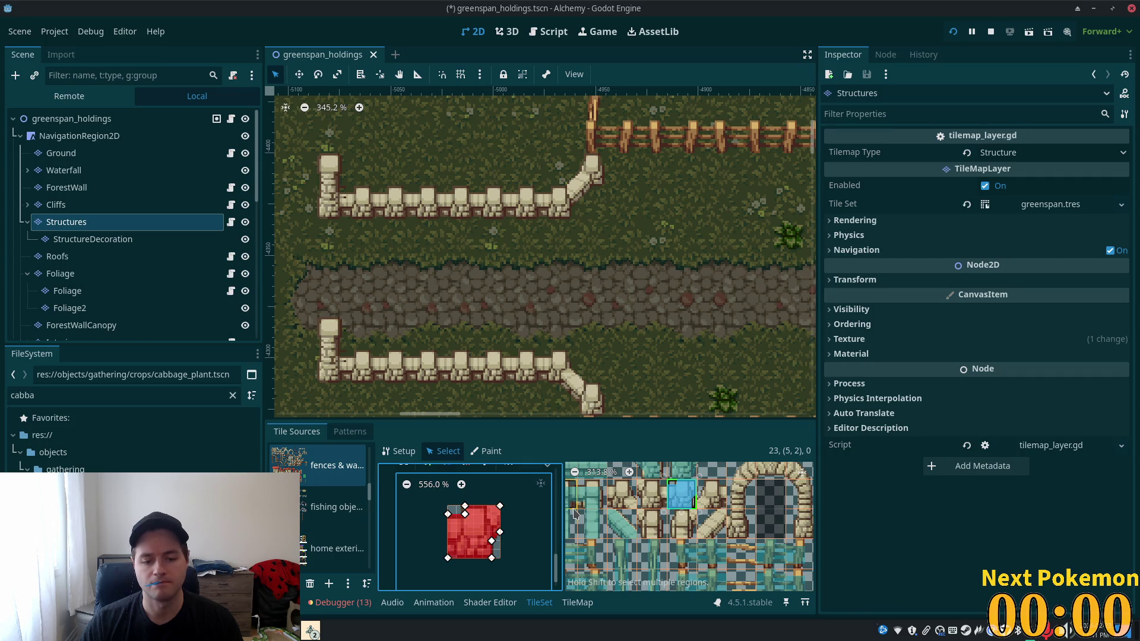
# - Redraw the collision outline on another stone fence tile and save the scene
pyautogui.click(652, 494)
pyautogui.click(429, 472)
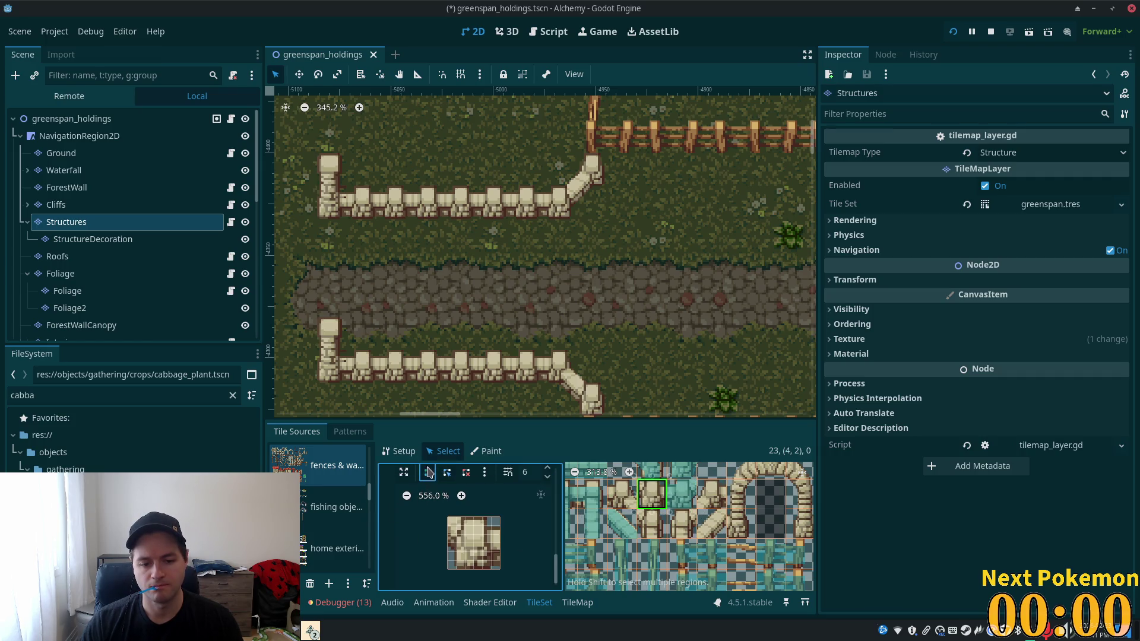
pyautogui.click(448, 515)
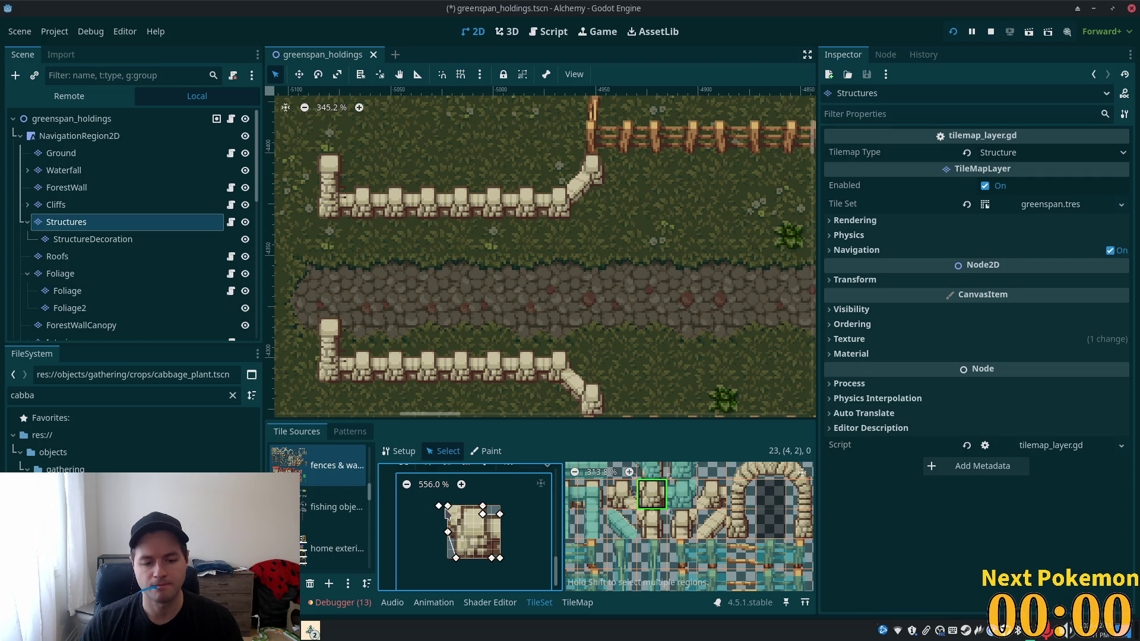
pyautogui.click(544, 526)
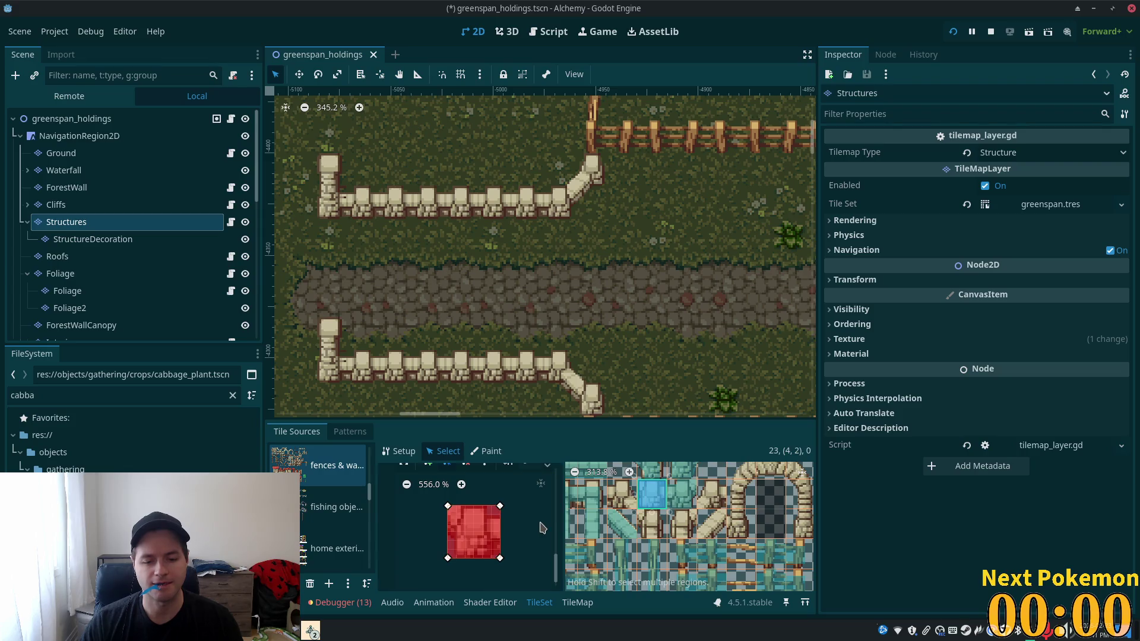
pyautogui.click(447, 514)
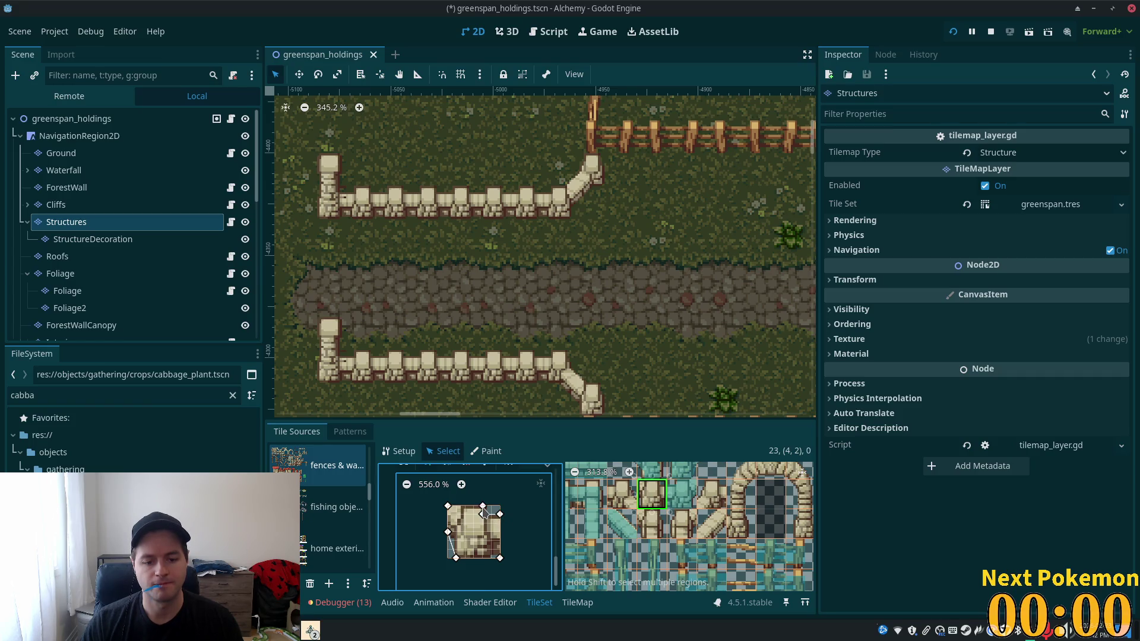
pyautogui.hotkey('ctrl', 's')
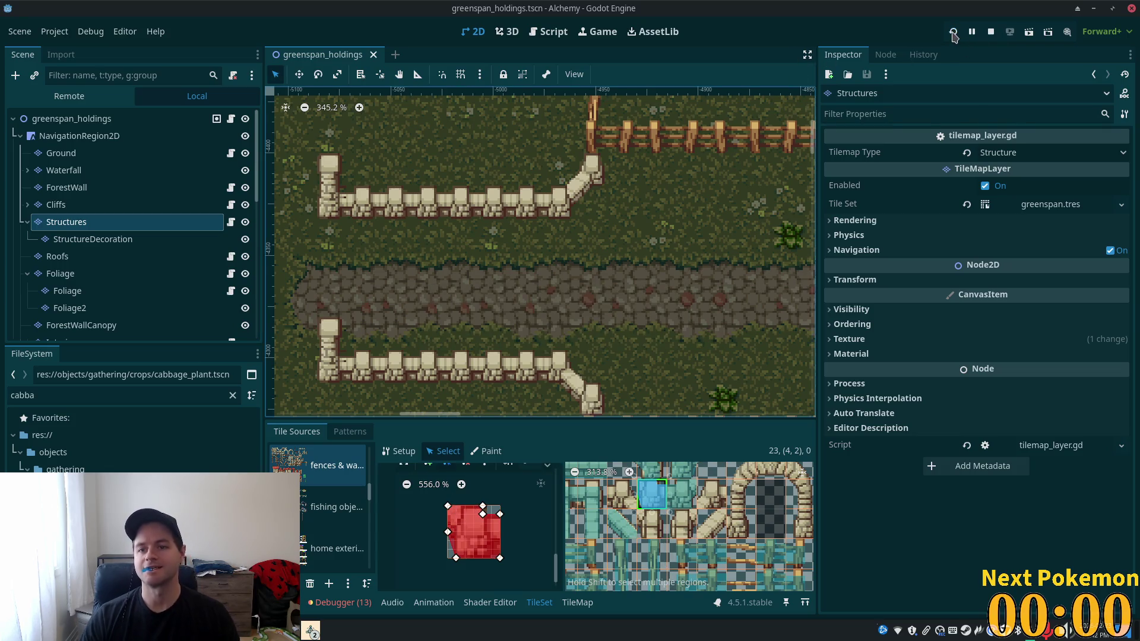
# - Run the game and walk the character onto the stone path between the fences
pyautogui.click(953, 32)
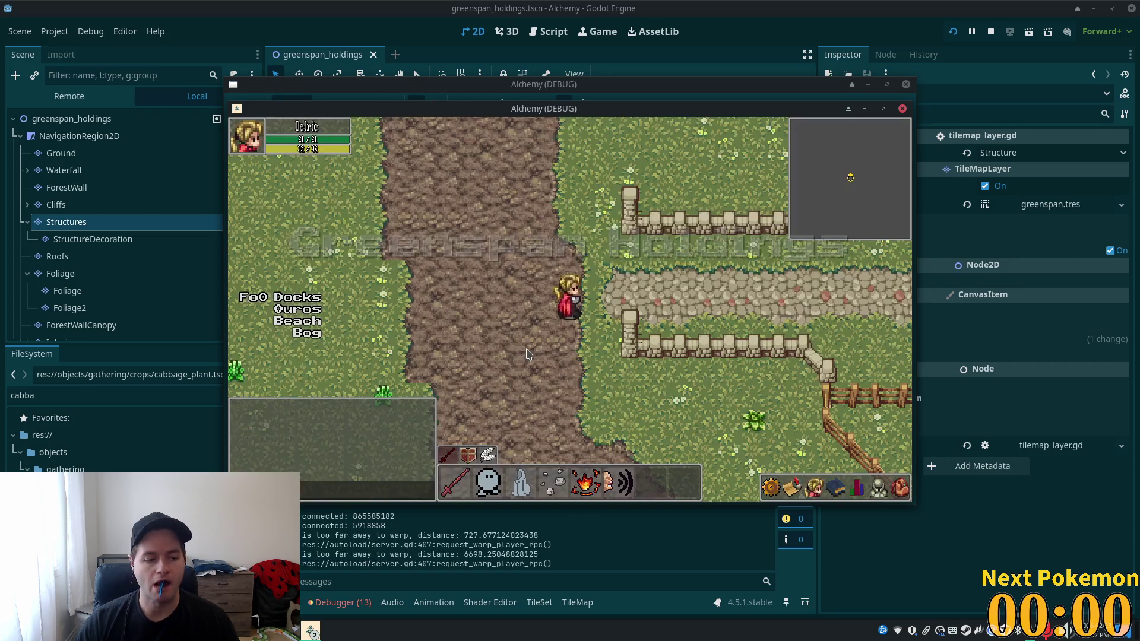
pyautogui.click(668, 355)
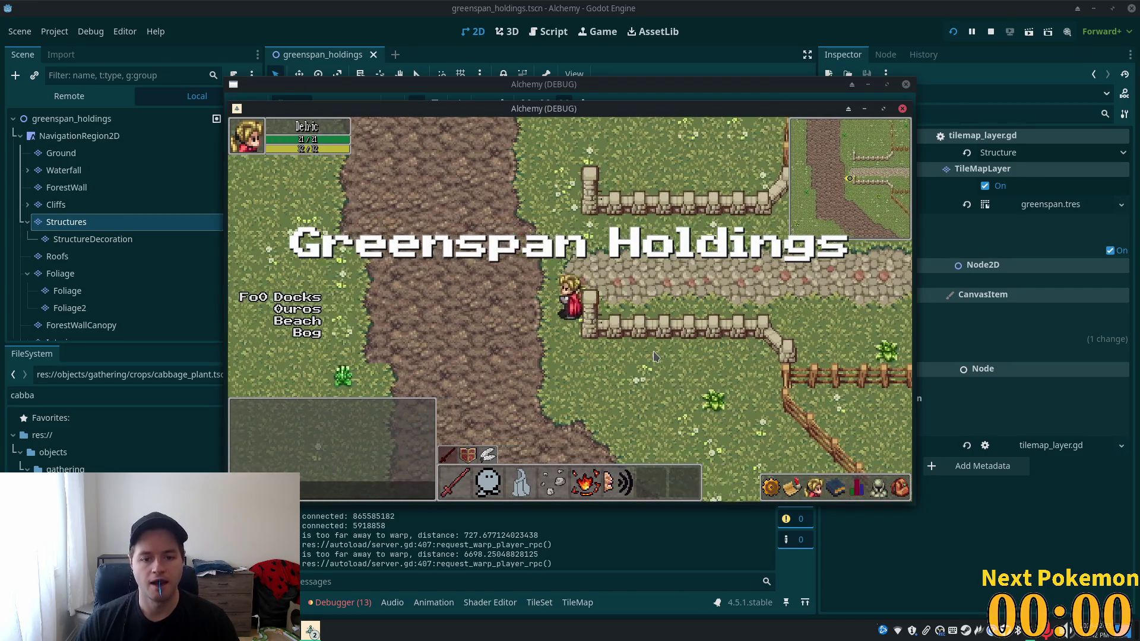
pyautogui.click(650, 358)
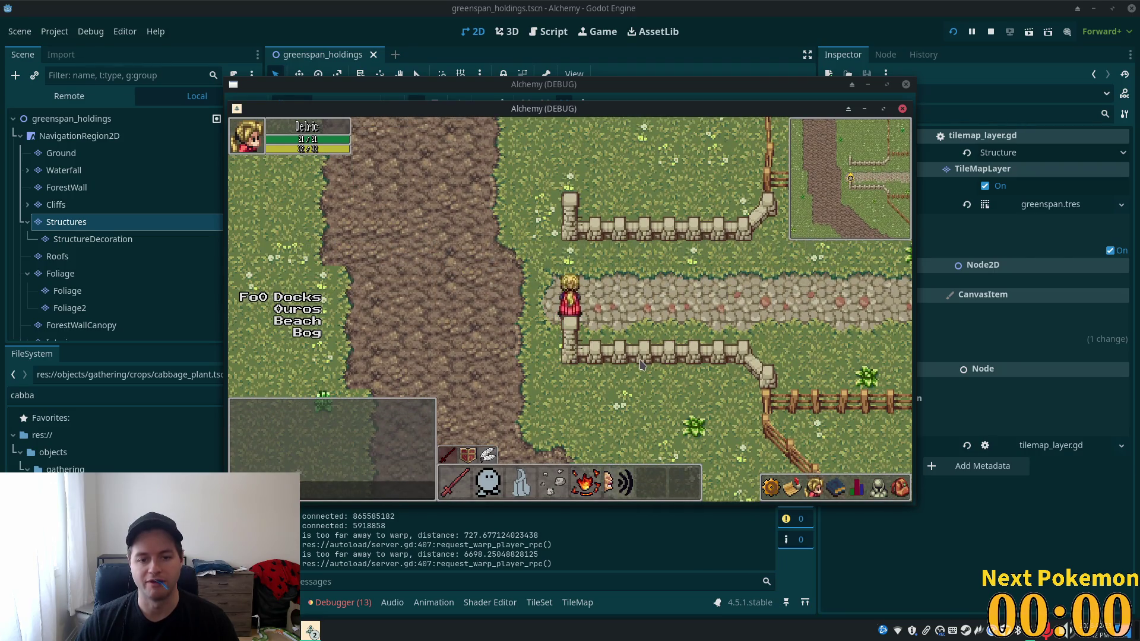
# - Walk the character north, east, south, west and north along the walls, then stop the game
pyautogui.press('w')
pyautogui.press('d')
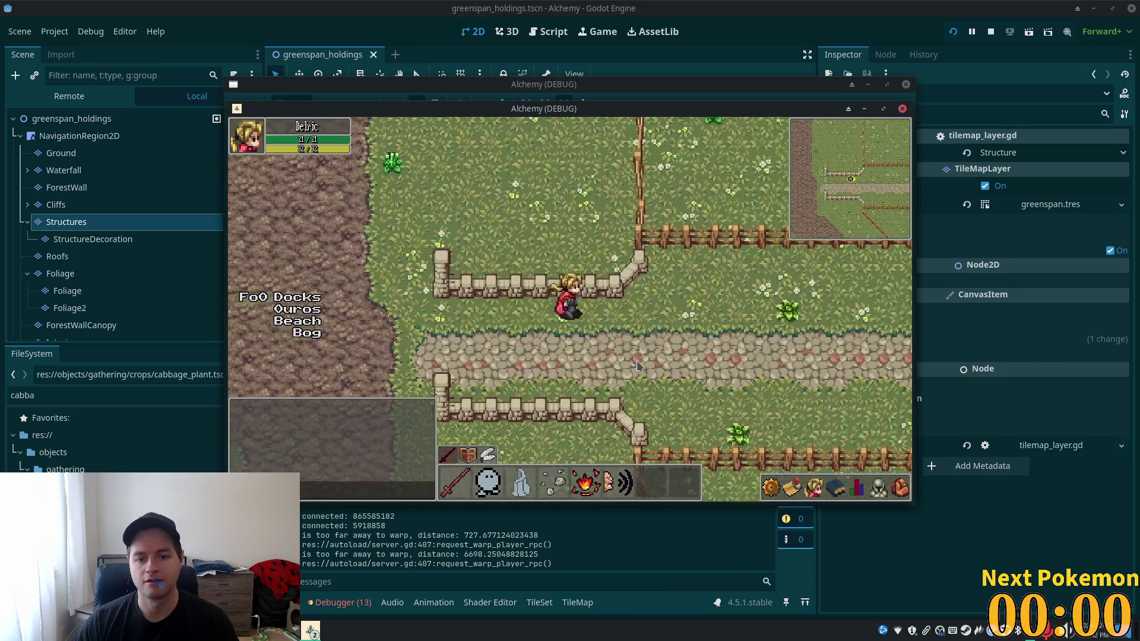
pyautogui.press('s')
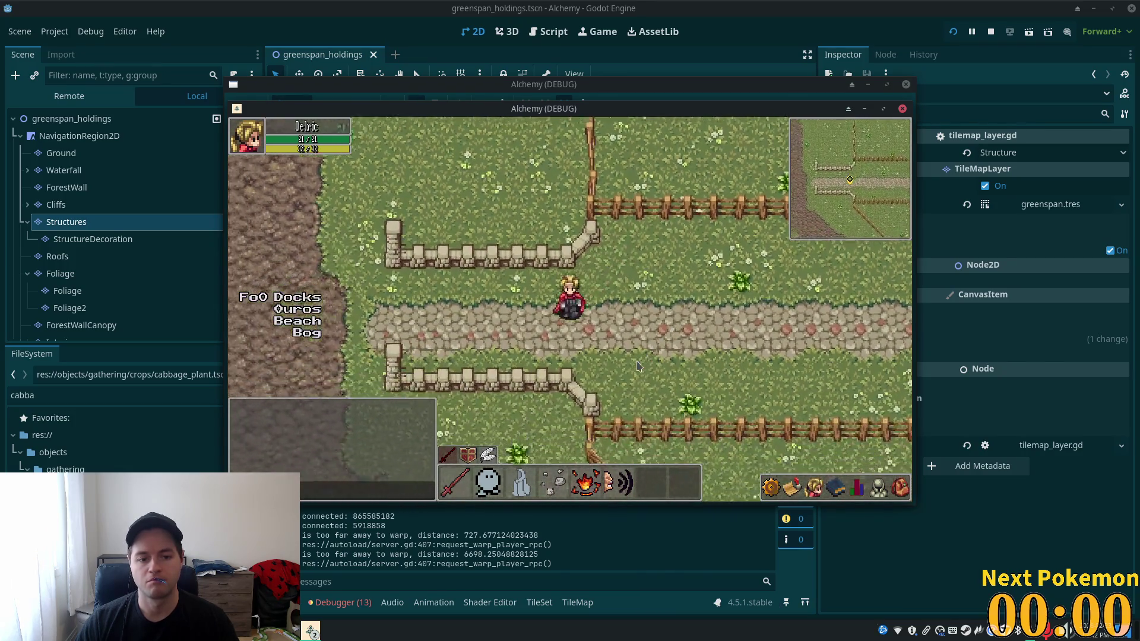
pyautogui.press('a')
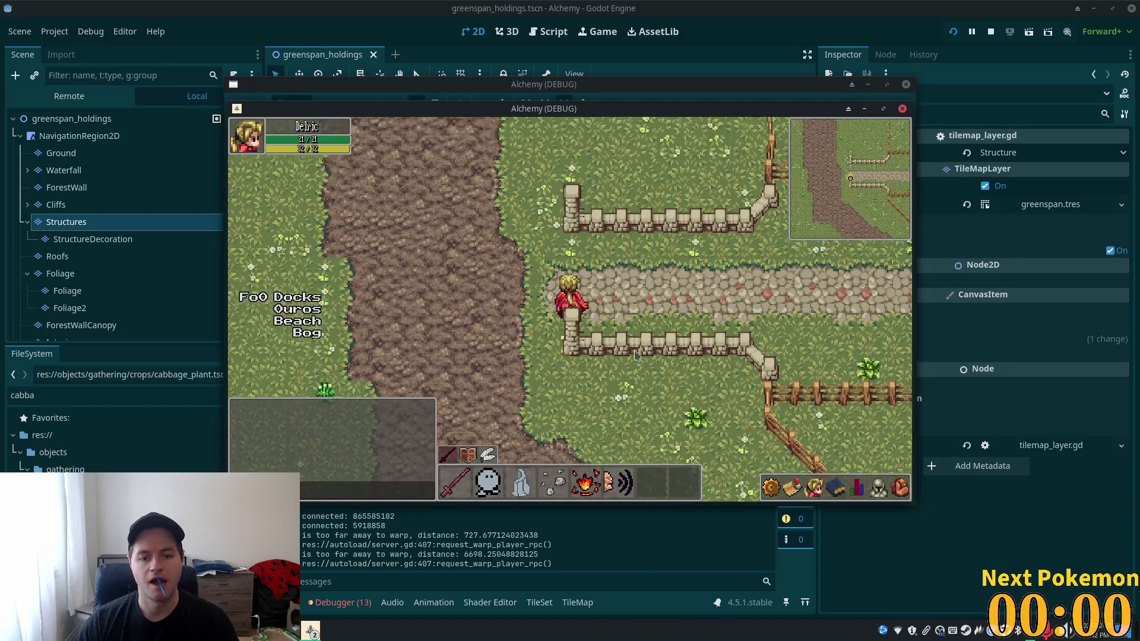
pyautogui.press('w')
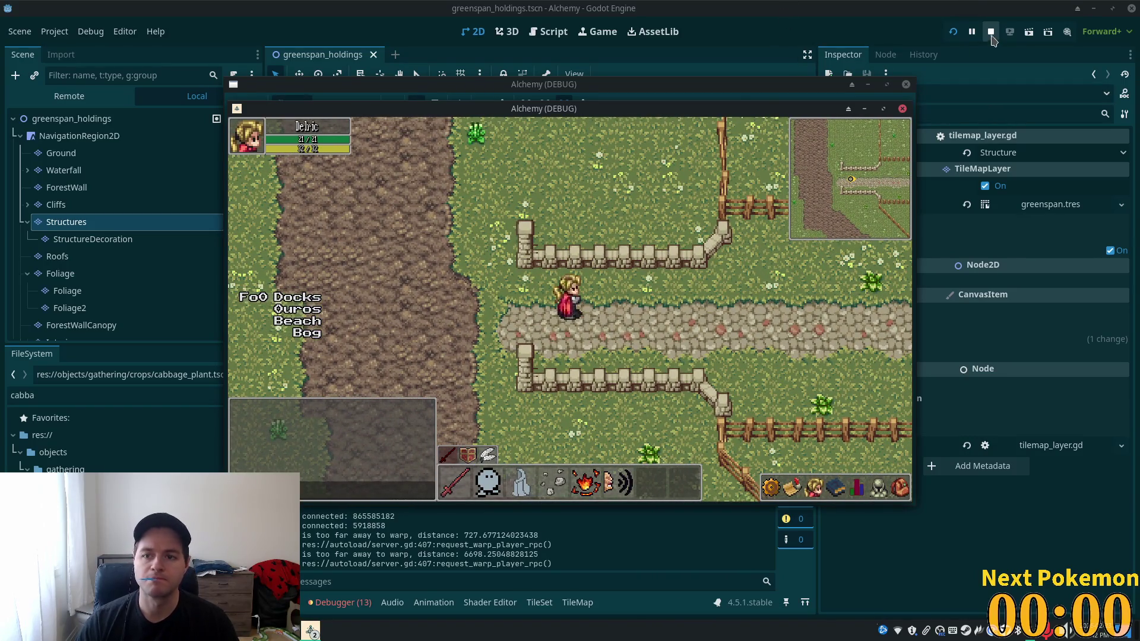
pyautogui.click(991, 32)
pyautogui.scroll(-3, 532, 280)
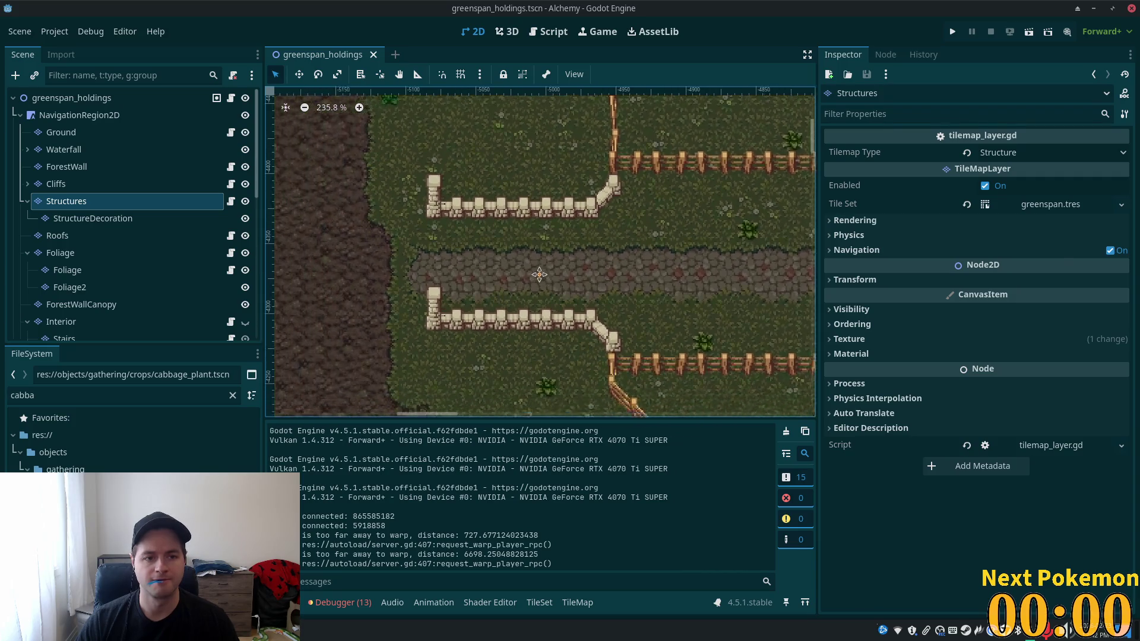
# - With the Structures layer selected, pick the stone-pillar fence tile in the TileSet atlas
pyautogui.moveTo(532, 280); pyautogui.dragTo(588, 232)
pyautogui.click(61, 131)
pyautogui.click(67, 201)
pyautogui.scroll(-5, 582, 580)
pyautogui.scroll(3, 581, 580)
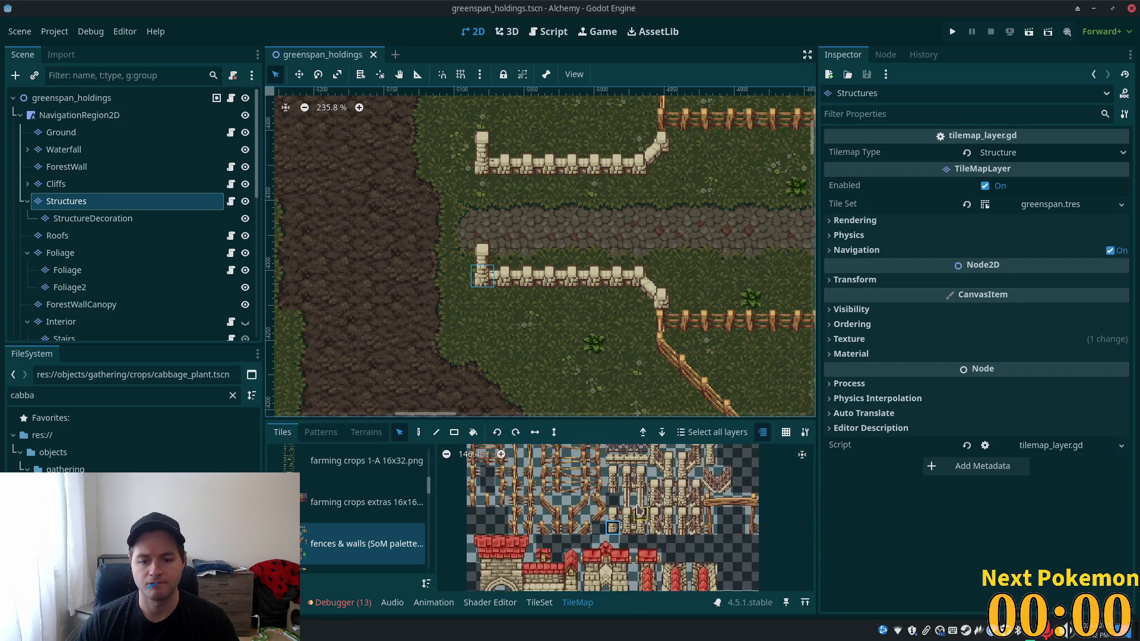
pyautogui.click(539, 603)
pyautogui.scroll(-3, 631, 528)
pyautogui.click(659, 520)
pyautogui.scroll(3, 653, 523)
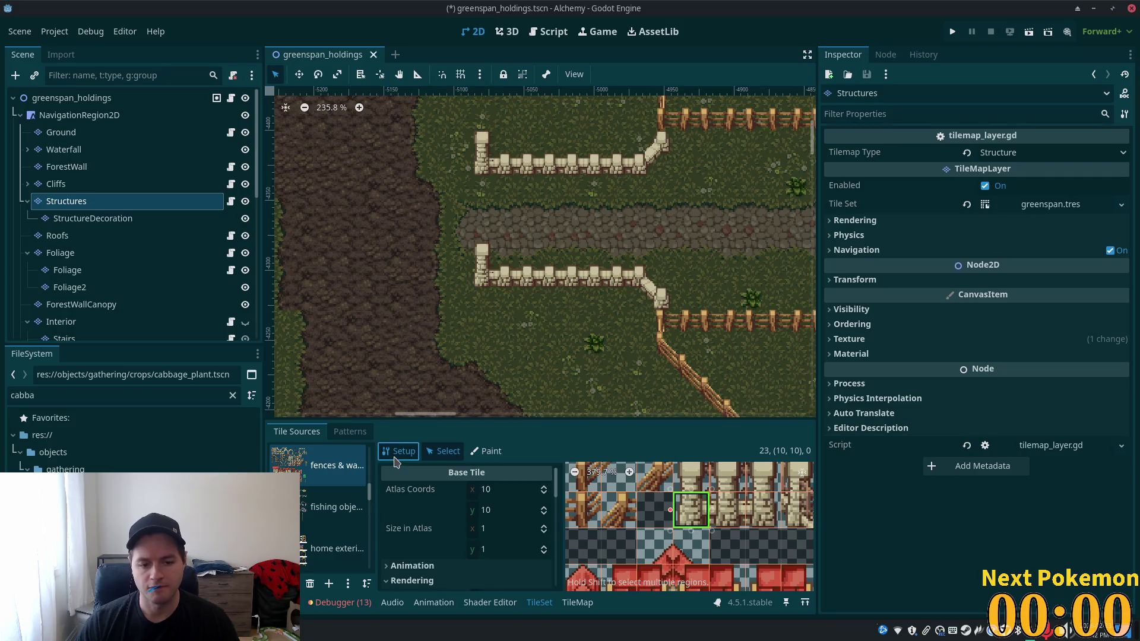
pyautogui.click(414, 449)
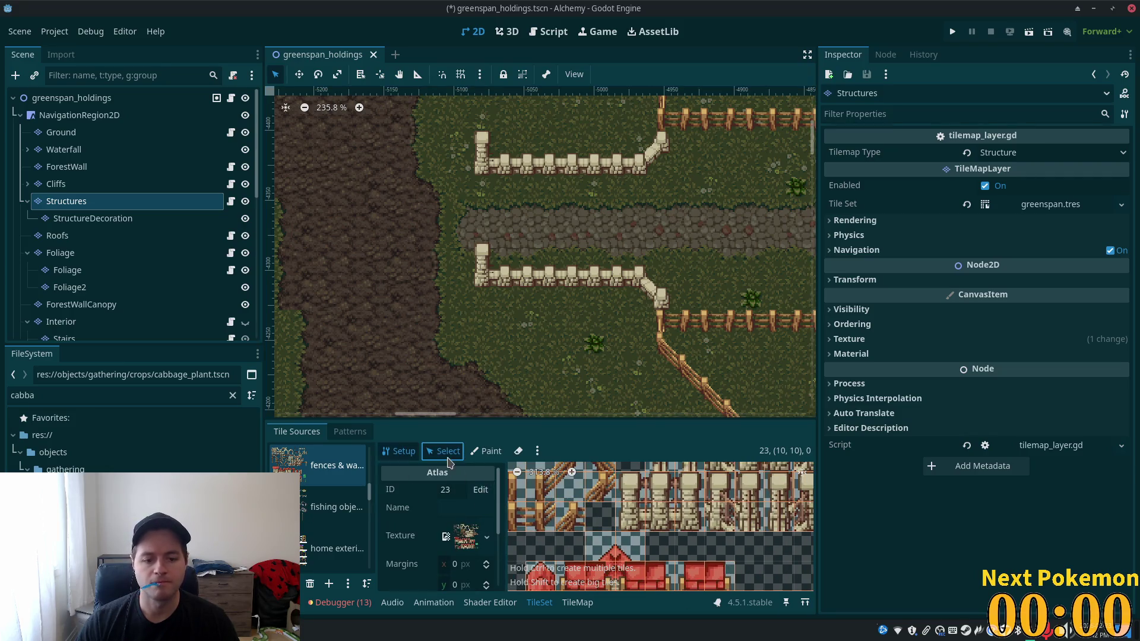
pyautogui.click(444, 451)
# - Draw a full-tile physics collision polygon on the pillar tile and save greenspan_holdings.tscn
pyautogui.scroll(-2, 552, 528)
pyautogui.scroll(-1, 552, 529)
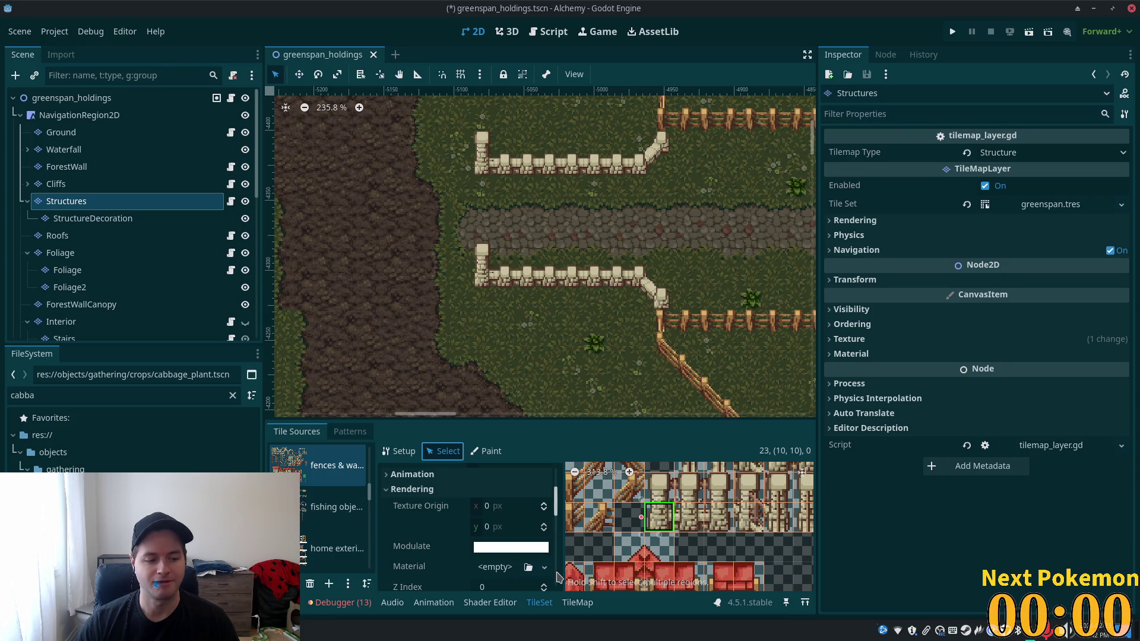
pyautogui.scroll(-5, 552, 574)
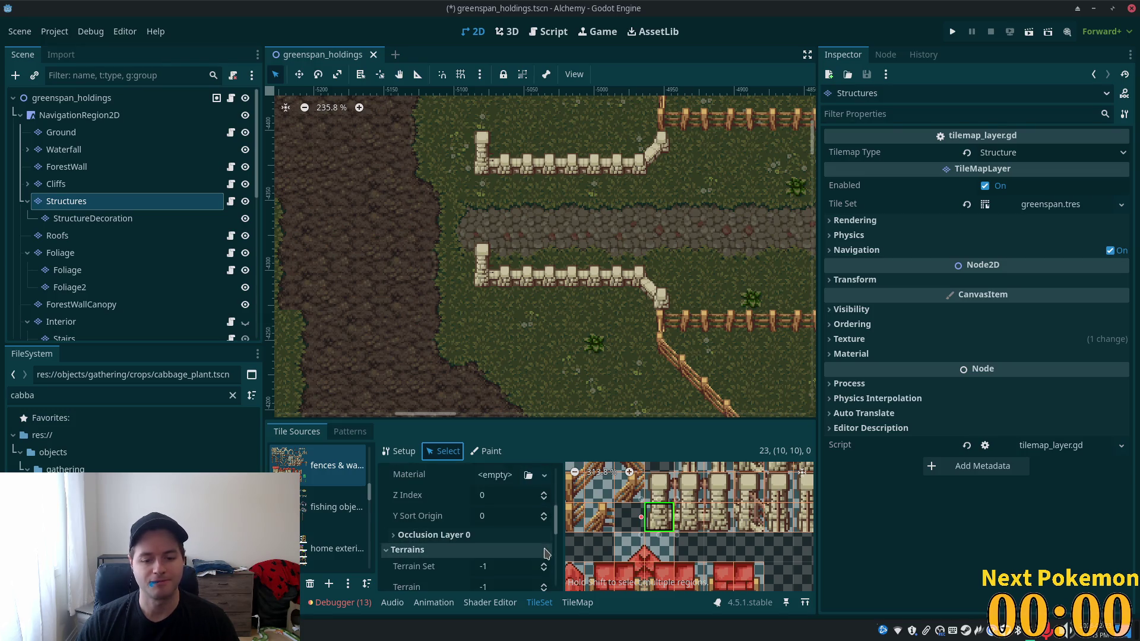
pyautogui.scroll(-3, 543, 571)
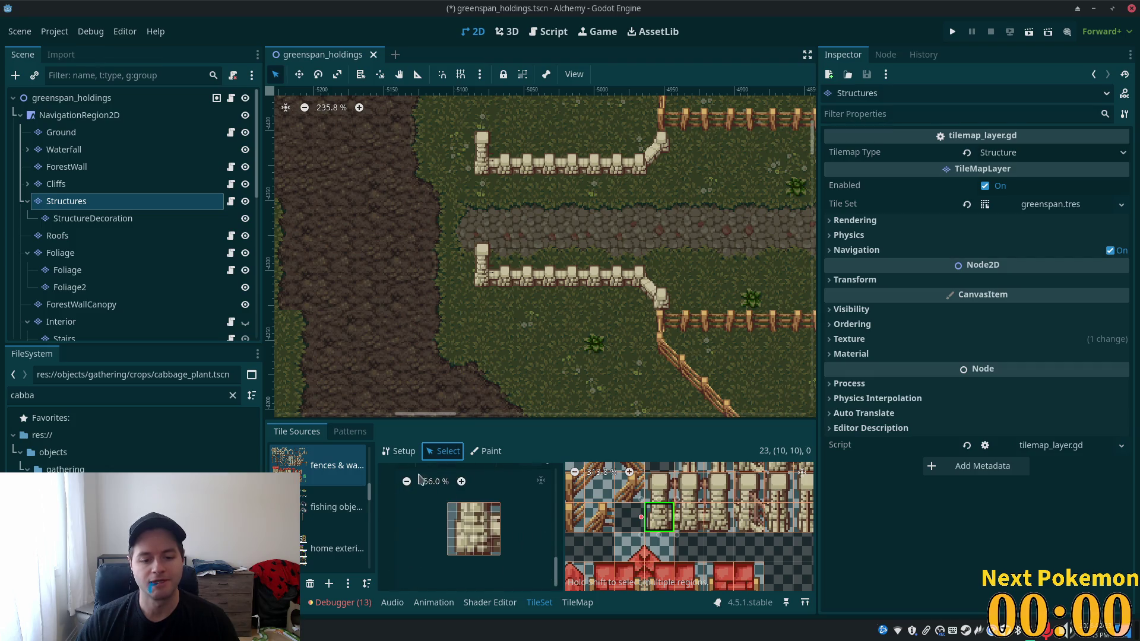
pyautogui.scroll(2, 423, 479)
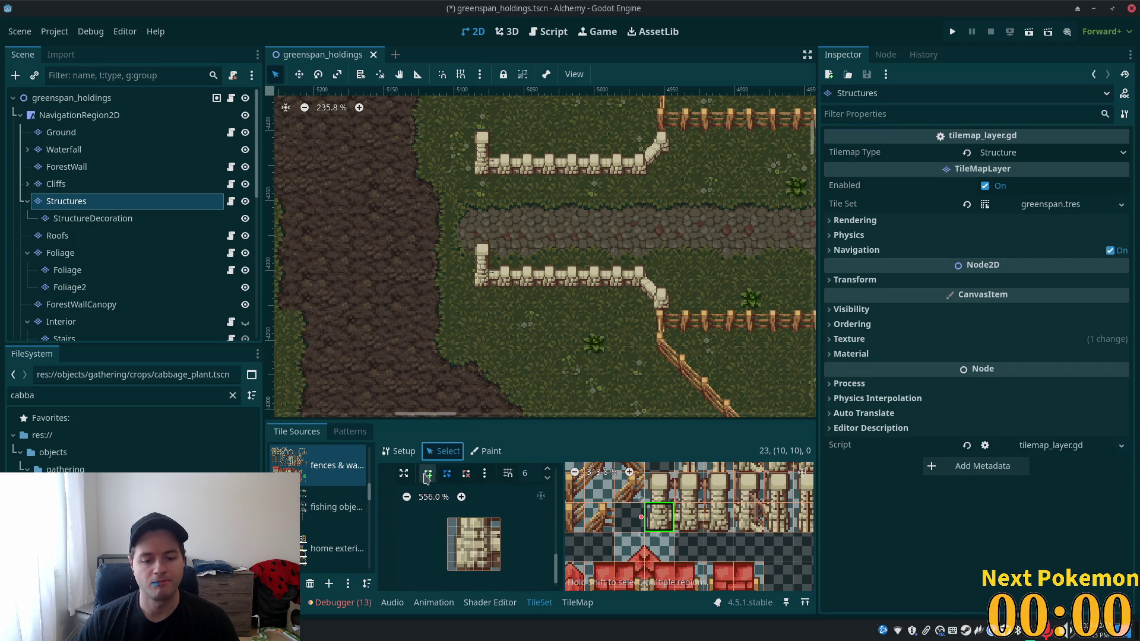
pyautogui.click(455, 524)
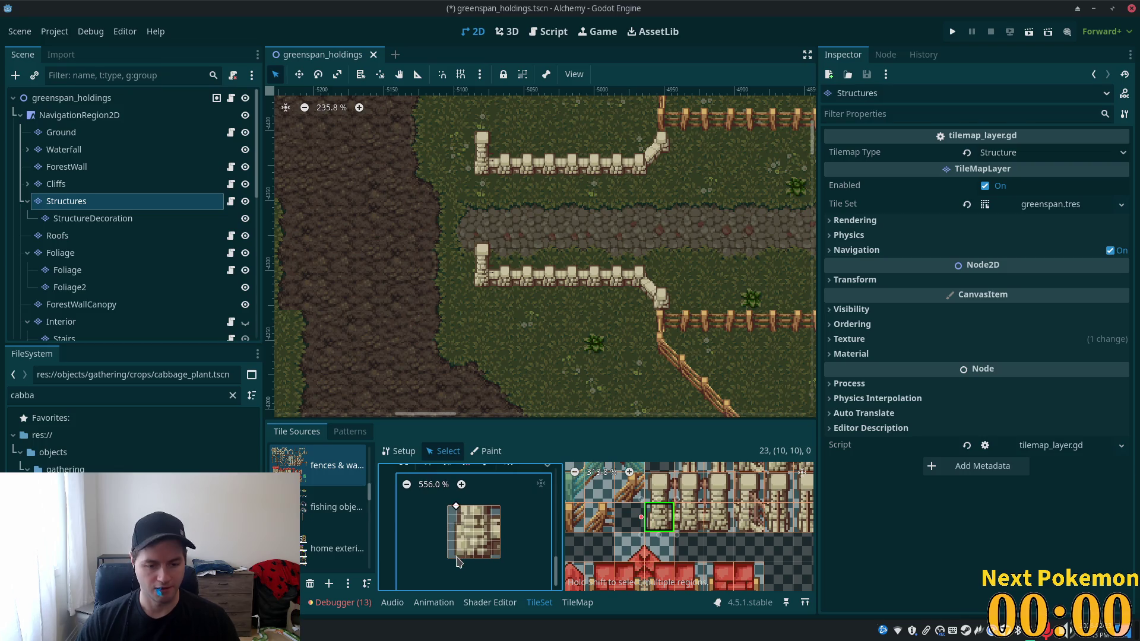
pyautogui.moveTo(502, 515); pyautogui.dragTo(502, 507)
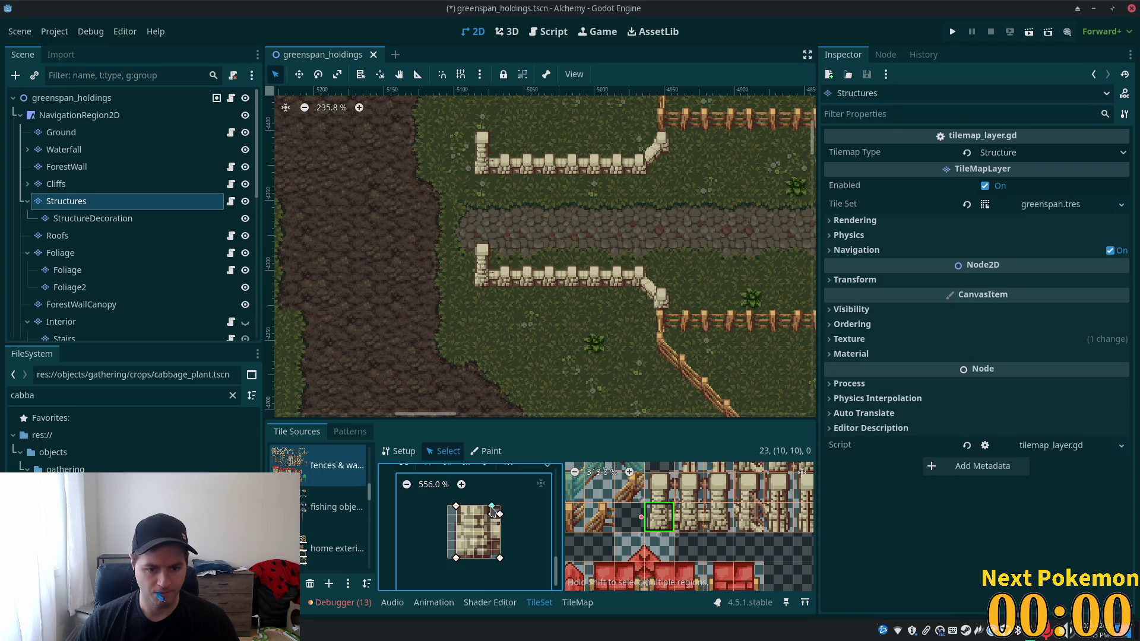
pyautogui.click(455, 507)
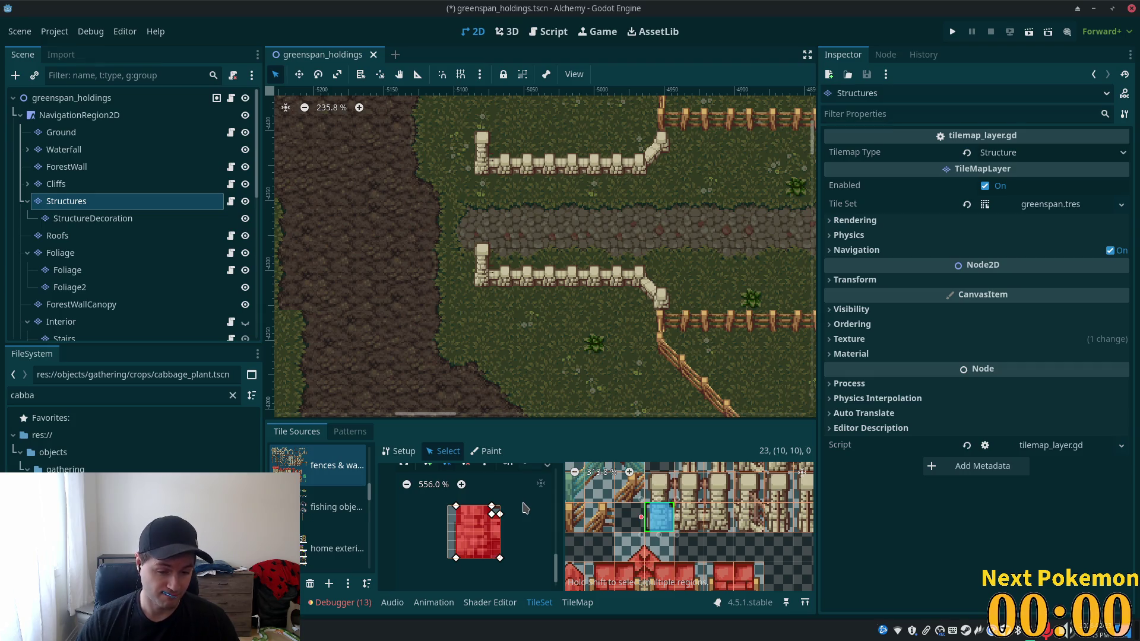
pyautogui.hotkey('ctrl', 's')
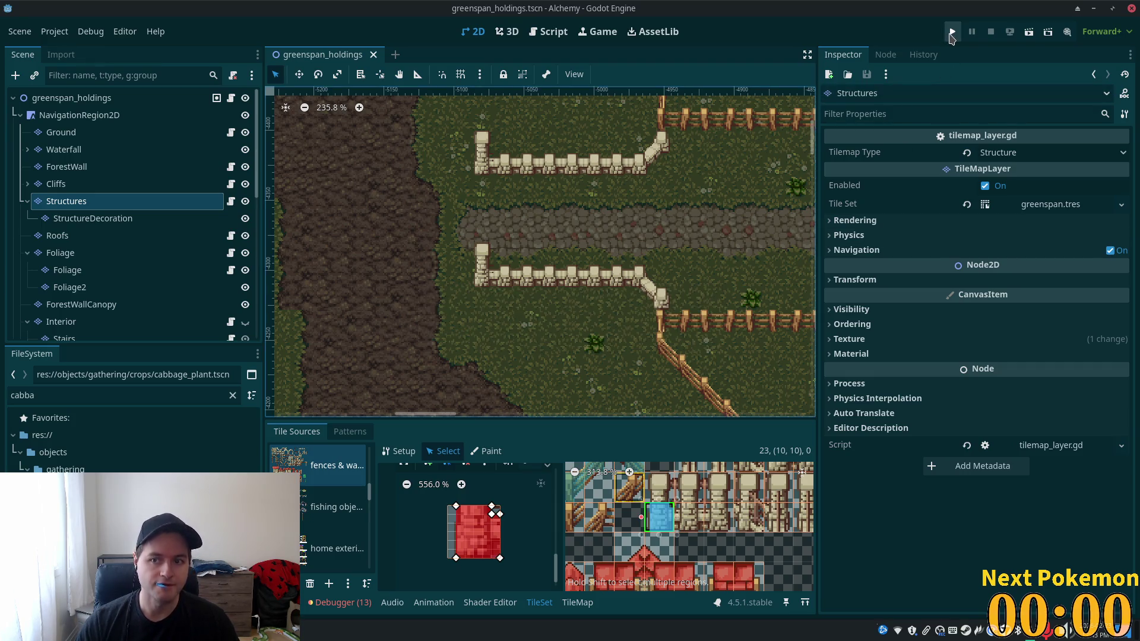
# - Launch the game and move the extra debug window aside to focus Greenspan Holdings
pyautogui.click(952, 33)
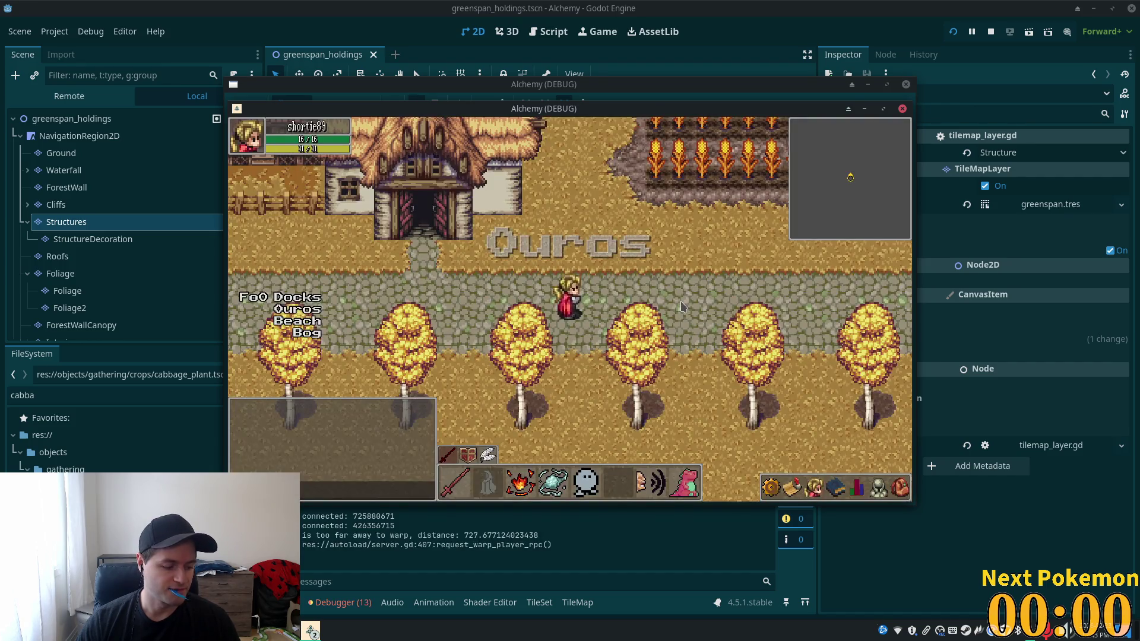
pyautogui.moveTo(684, 135); pyautogui.dragTo(829, 202)
pyautogui.click(624, 184)
# - Walk the character left, up, down and around the fence post to test the stone fence collisions
pyautogui.press('Left')
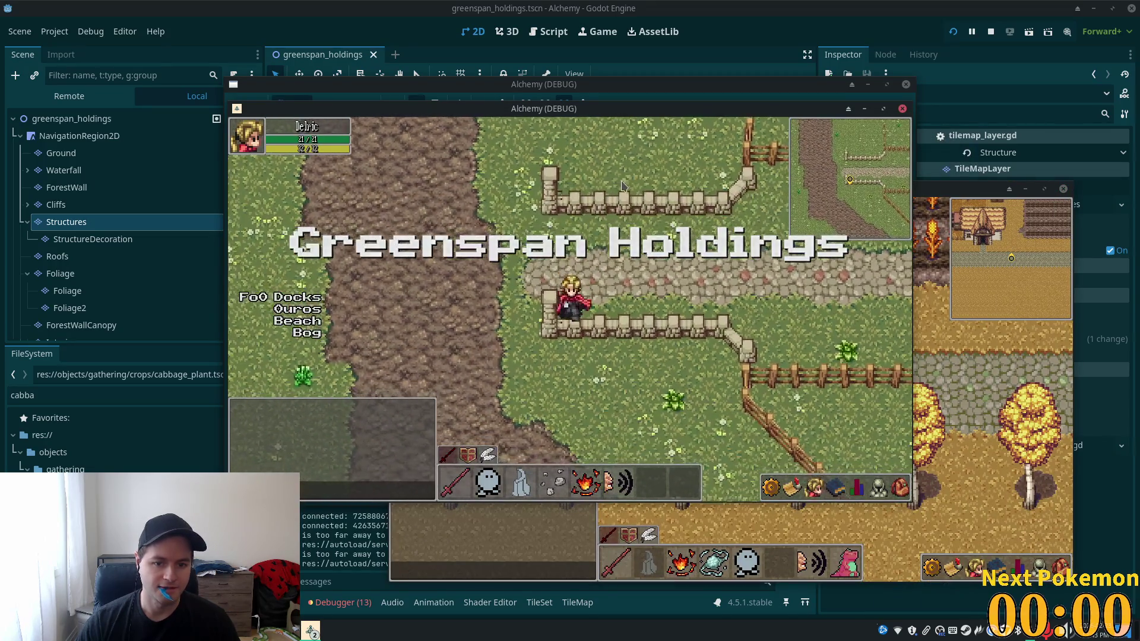
pyautogui.press('Left')
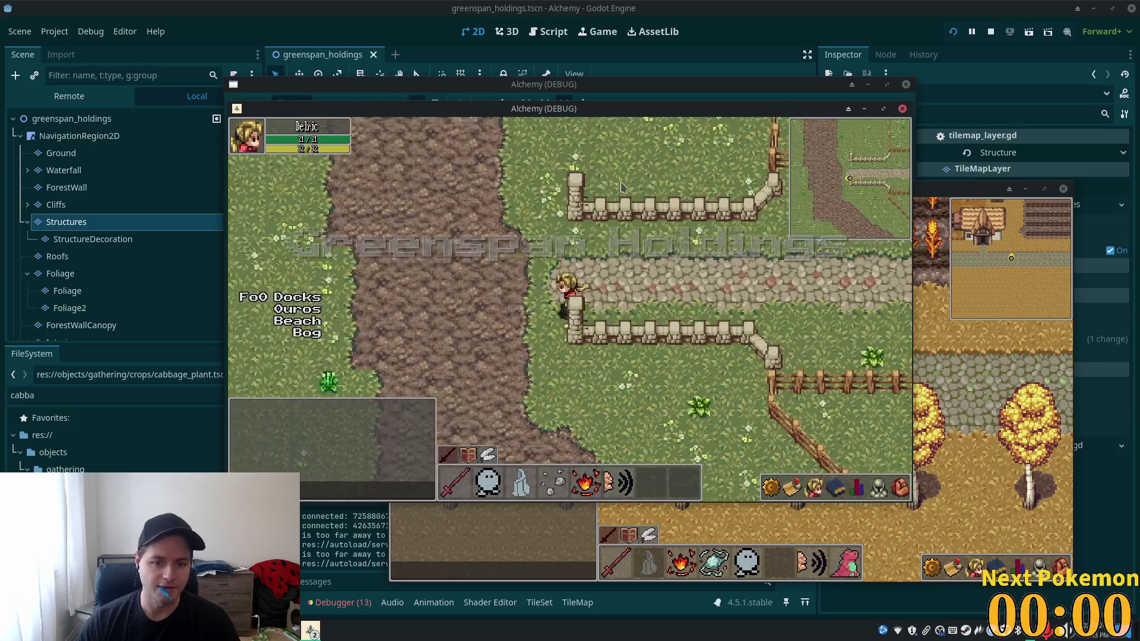
pyautogui.press('Up')
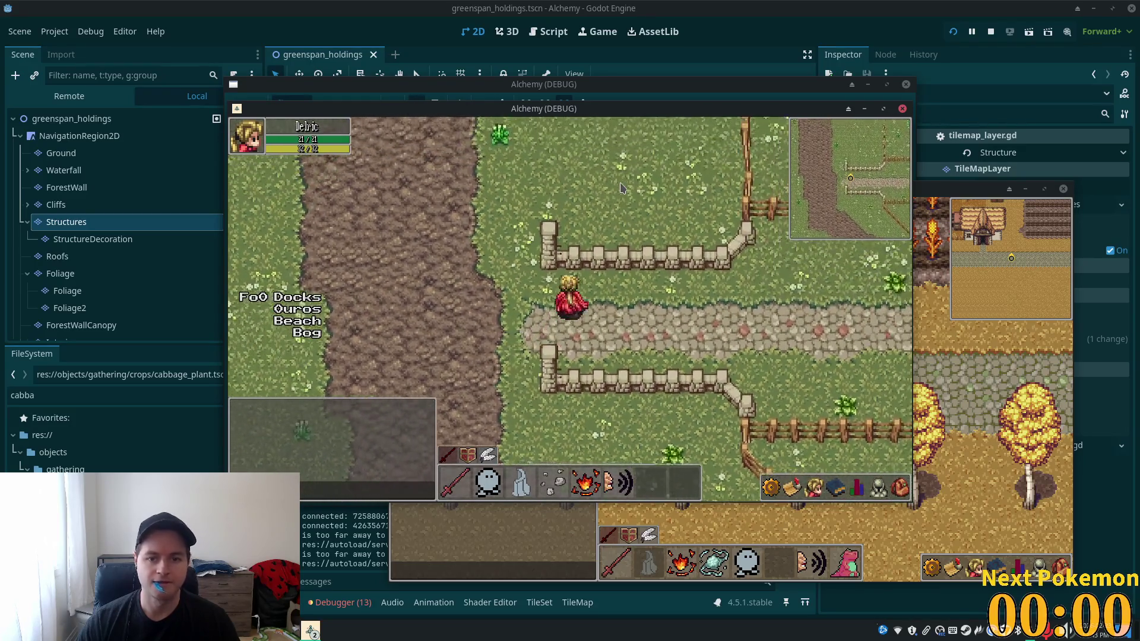
pyautogui.press('Down')
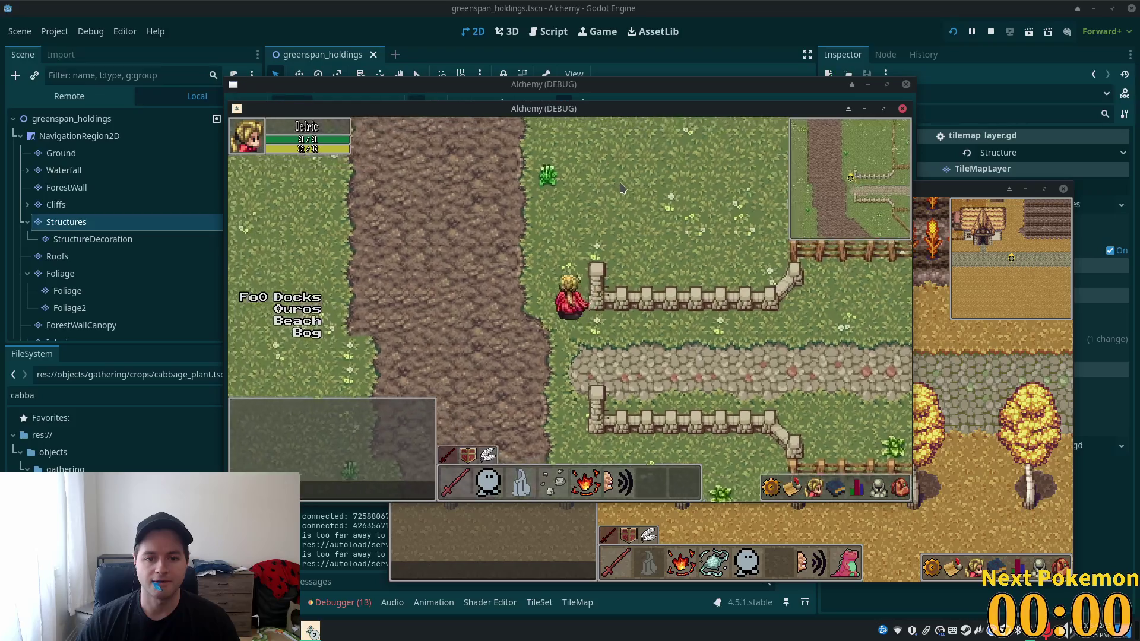
pyautogui.press('Left')
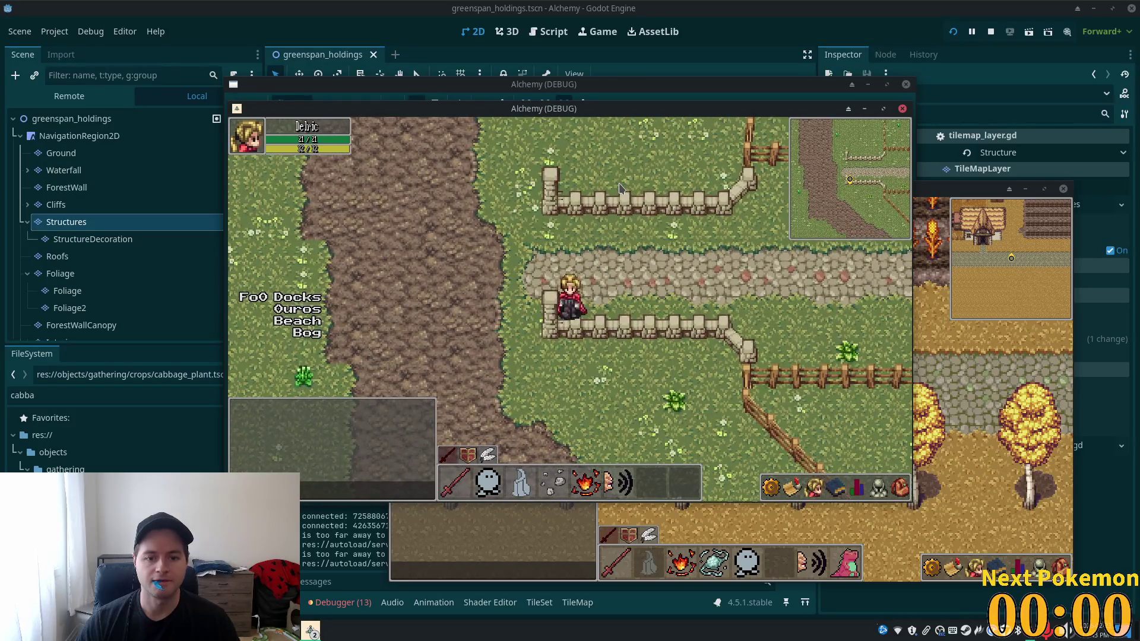
pyautogui.press('Down')
pyautogui.press('Up')
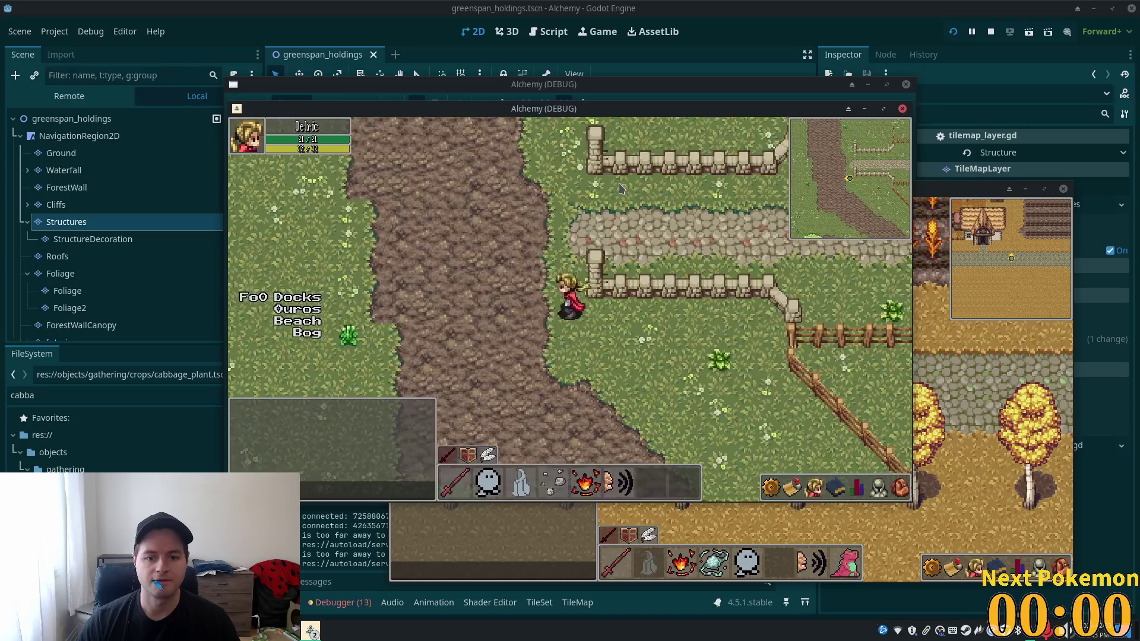
pyautogui.press('Right')
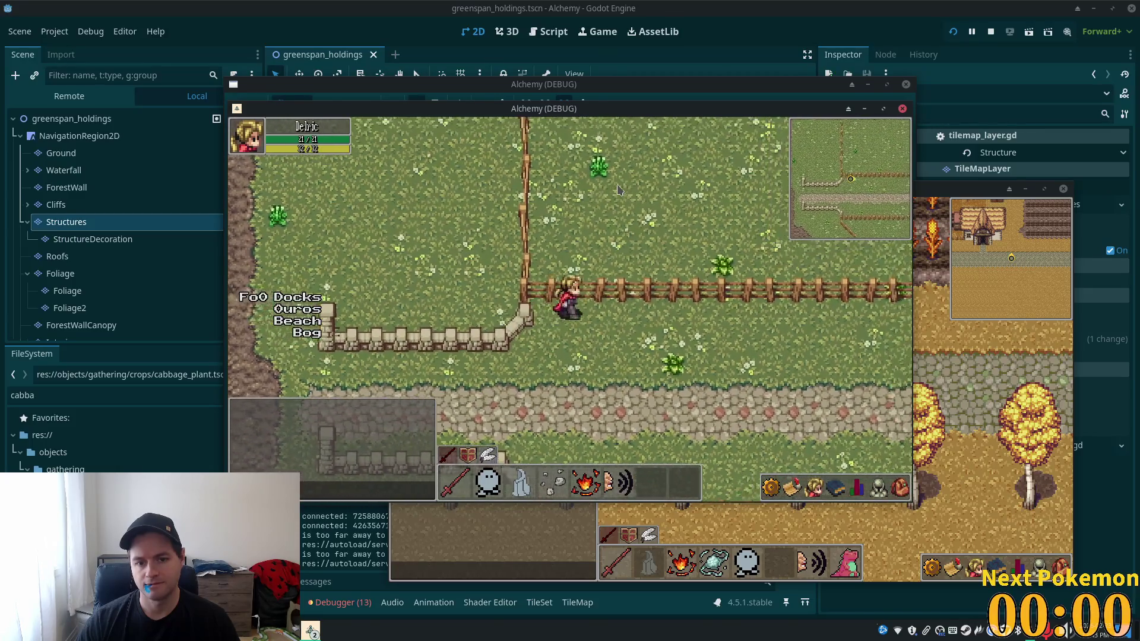
pyautogui.press('Down')
pyautogui.press('Right')
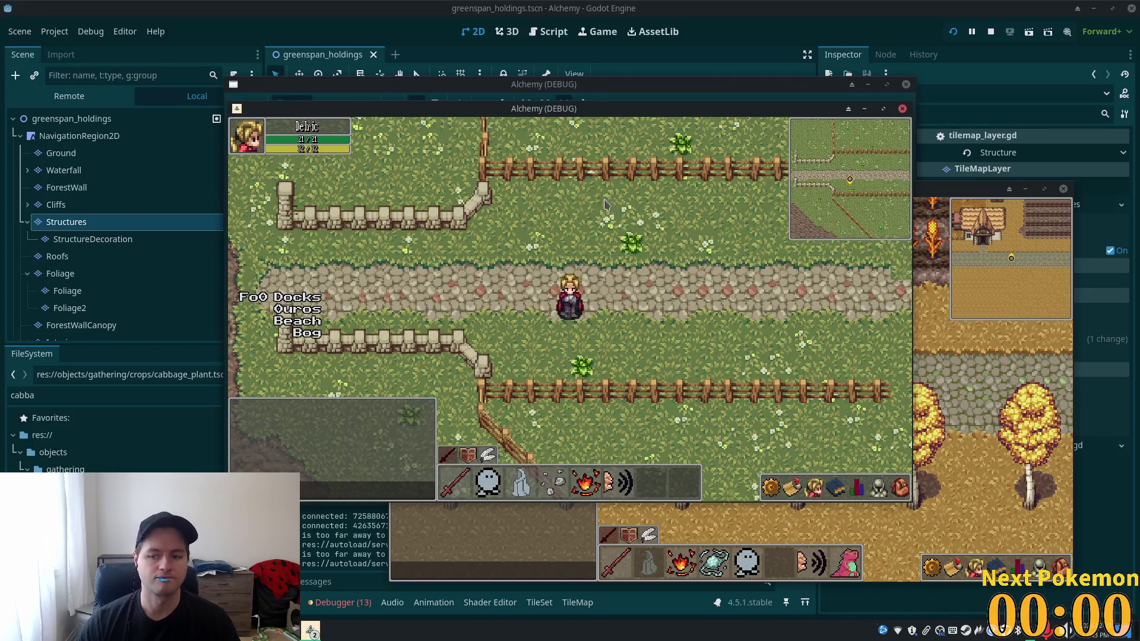
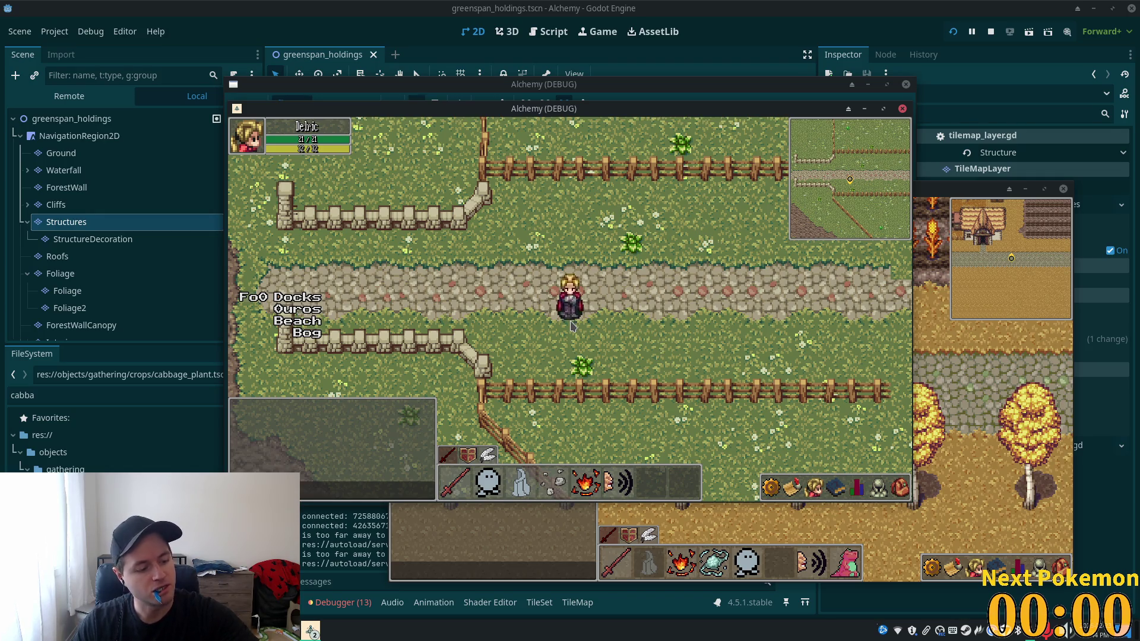
# - Stop the running Alchemy game with F8 and return to the greenspan_holdings editor
pyautogui.press('F8')
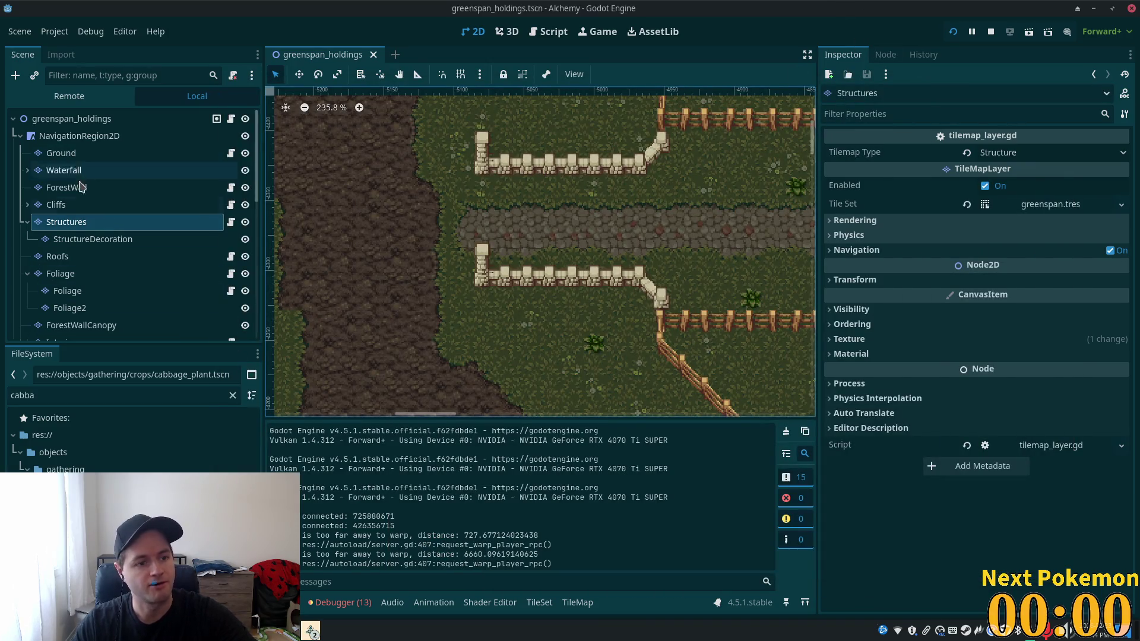
pyautogui.scroll(-2, 86, 264)
# - Select the Foliage tilemap layer and pick the summer forest.png tile source
pyautogui.click(65, 200)
pyautogui.click(62, 217)
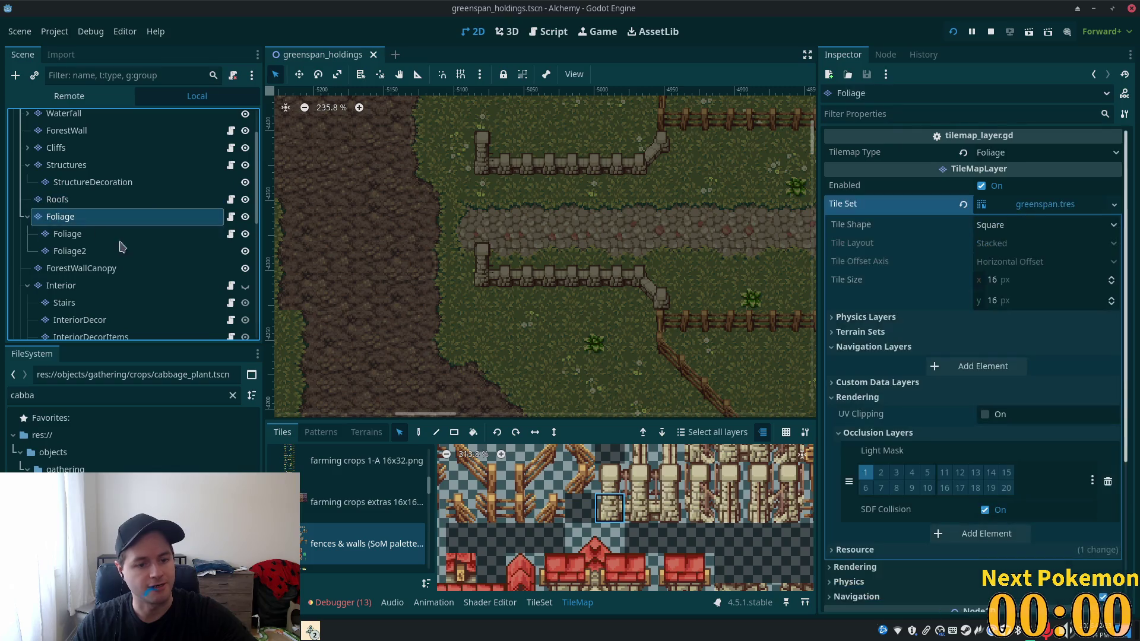
pyautogui.scroll(-5, 422, 511)
pyautogui.click(365, 532)
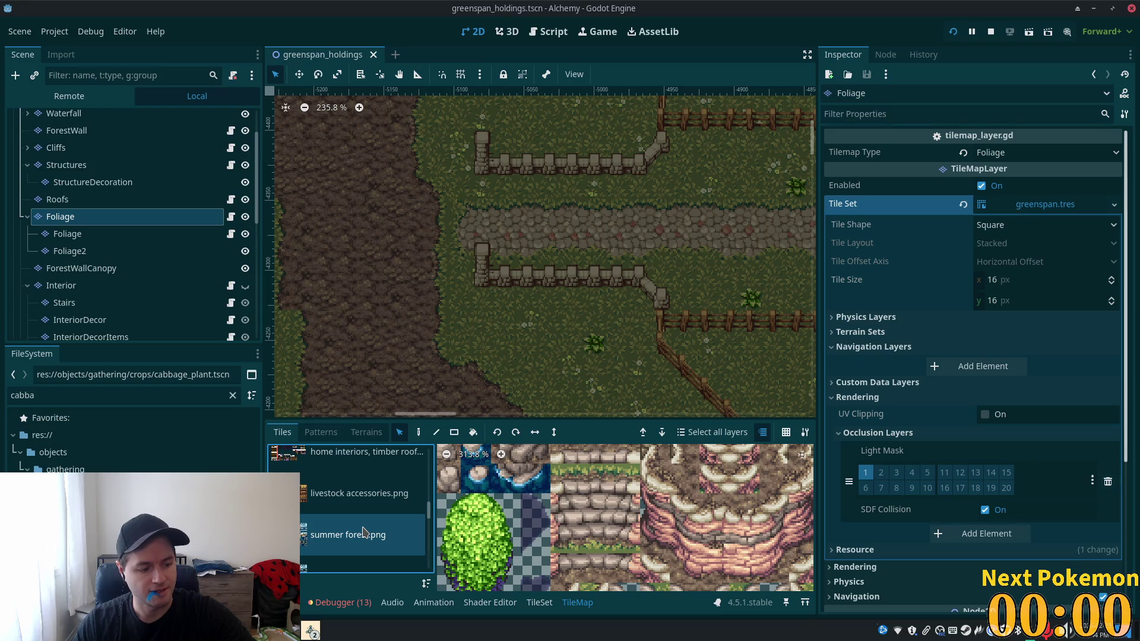
# - Open the summer forest.png atlas in the TileSet editor
pyautogui.scroll(-3, 511, 517)
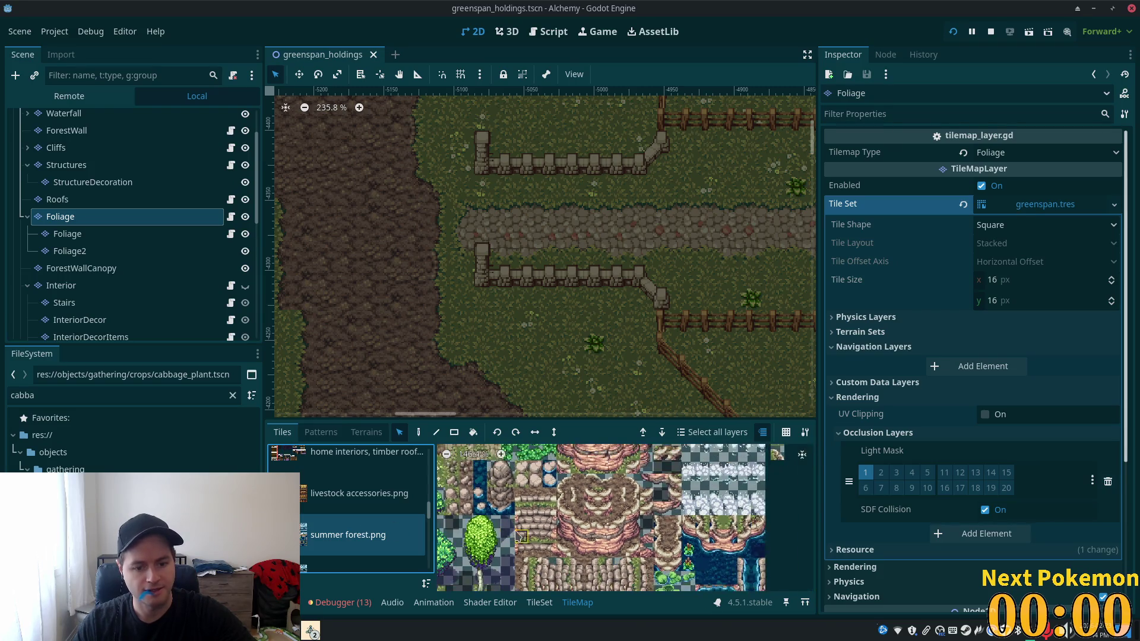
pyautogui.hscroll(-1, 668, 488)
pyautogui.hscroll(-3, 653, 487)
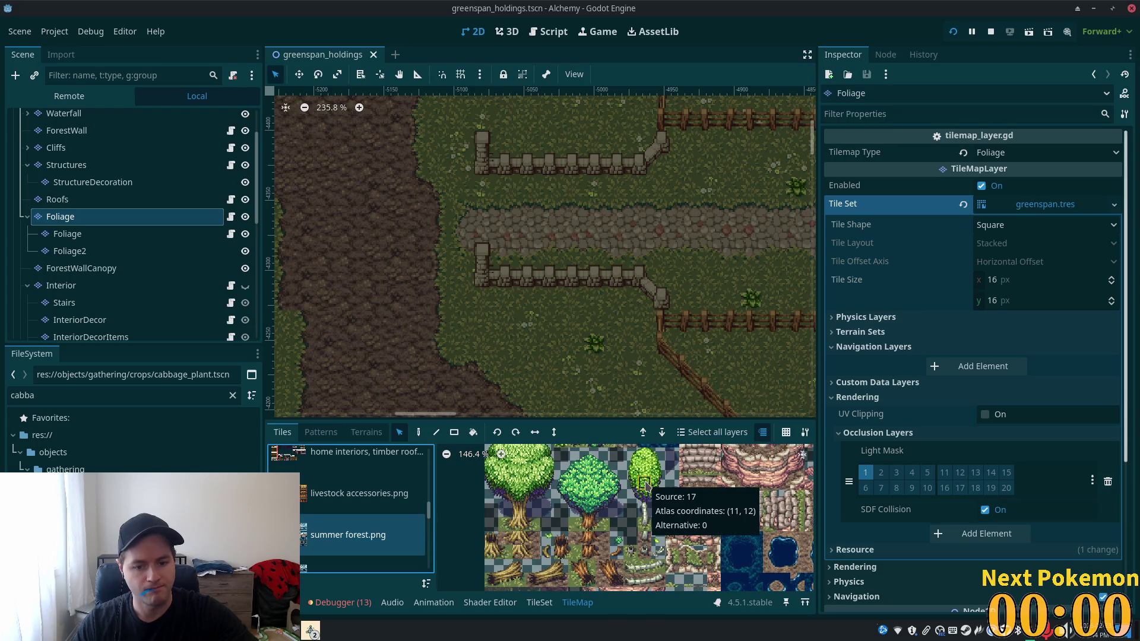
pyautogui.scroll(-4, 458, 321)
pyautogui.scroll(-3, 458, 329)
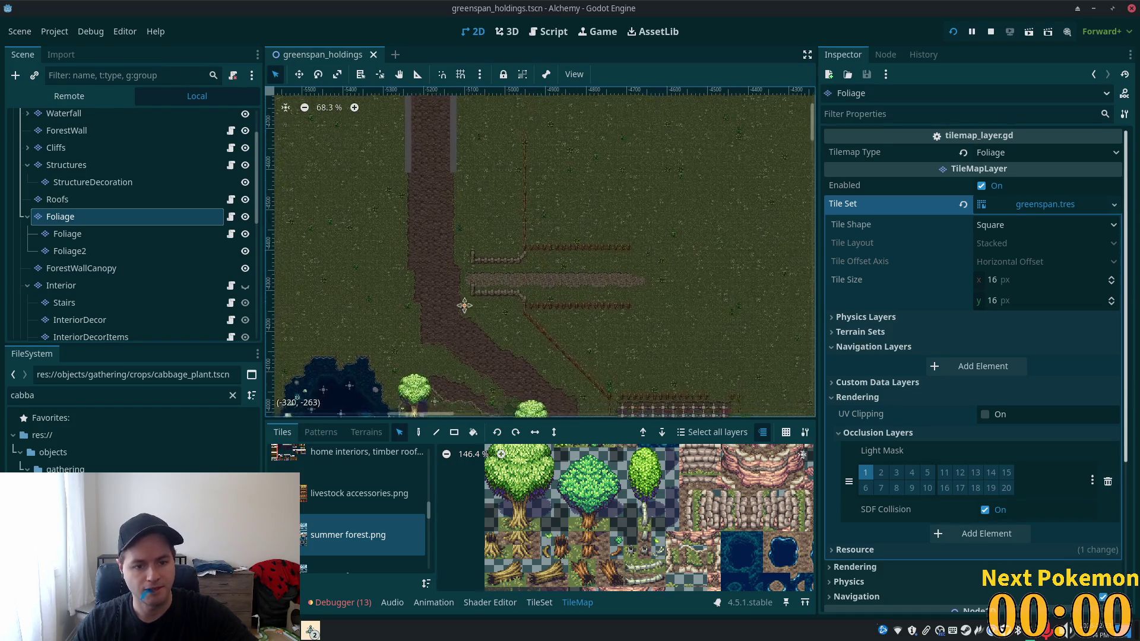
pyautogui.moveTo(430, 285); pyautogui.dragTo(425, 300)
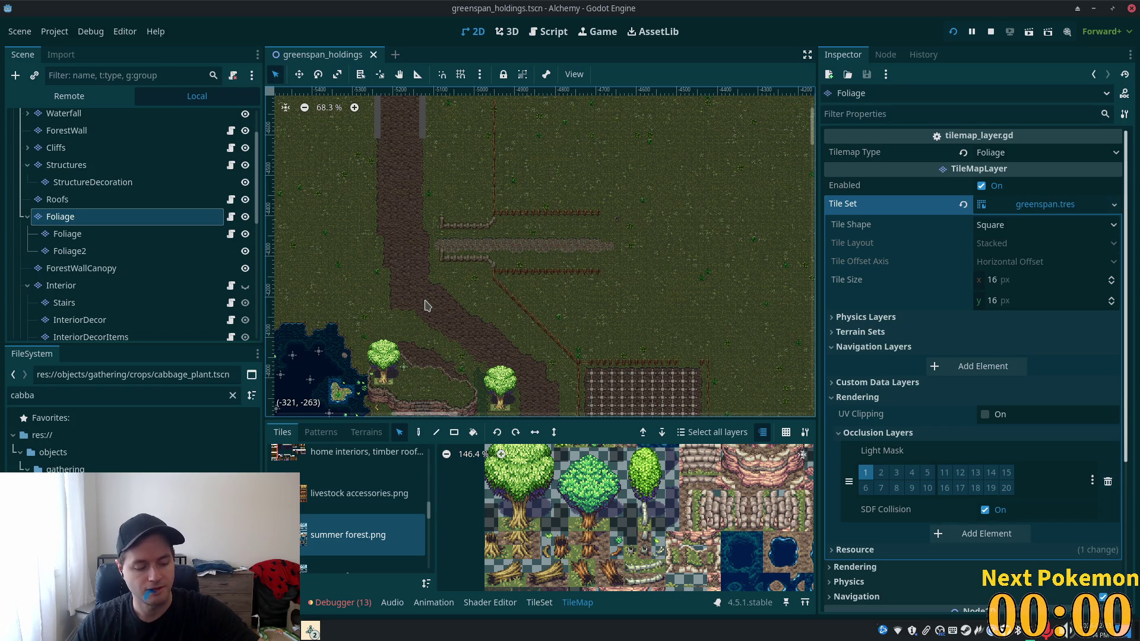
pyautogui.scroll(3, 515, 295)
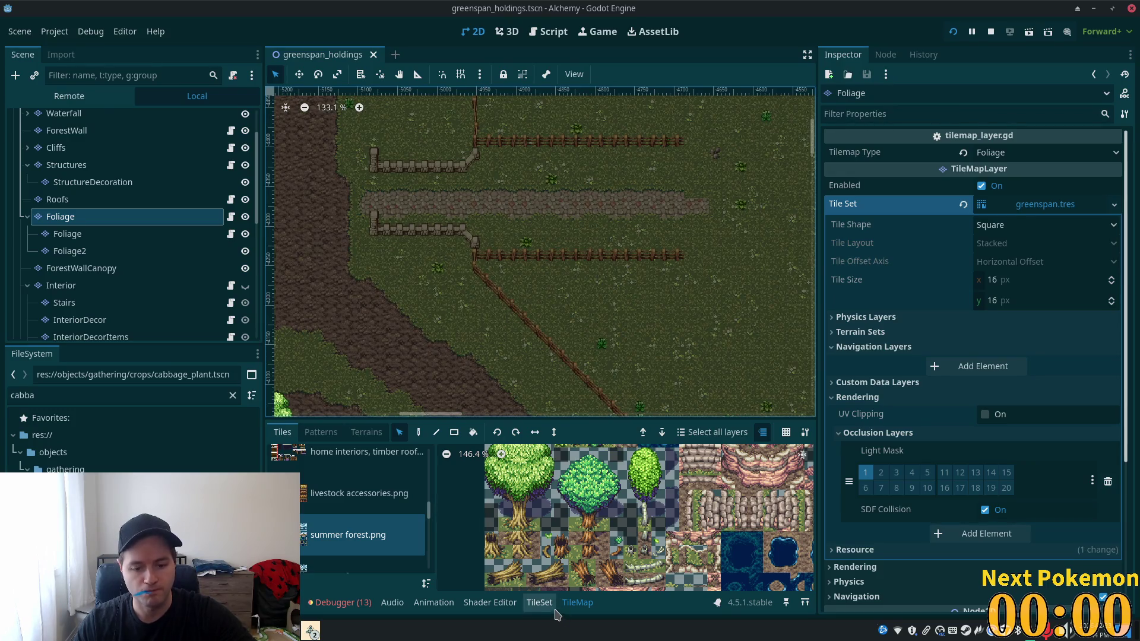
pyautogui.click(539, 602)
pyautogui.scroll(-4, 594, 551)
pyautogui.scroll(-2, 683, 517)
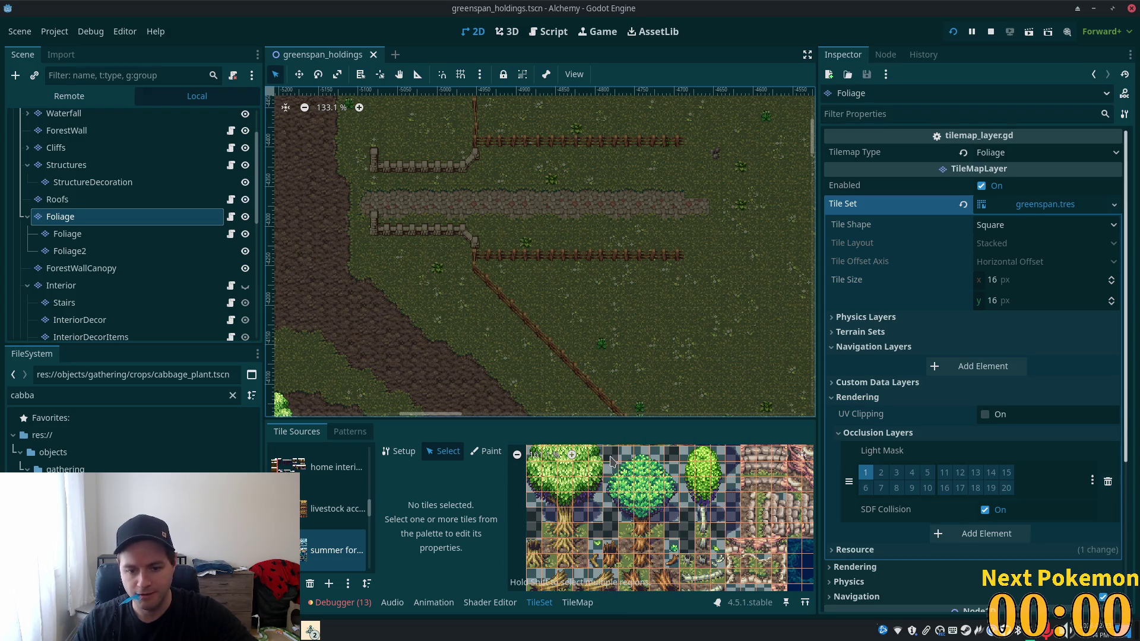
# - Box-select the block of tree canopy tiles in the summer forest atlas
pyautogui.click(625, 456)
pyautogui.scroll(3, 615, 532)
pyautogui.moveTo(609, 496)
pyautogui.mouseDown()
pyautogui.moveTo(701, 589)
pyautogui.moveTo(710, 561)
pyautogui.mouseUp()
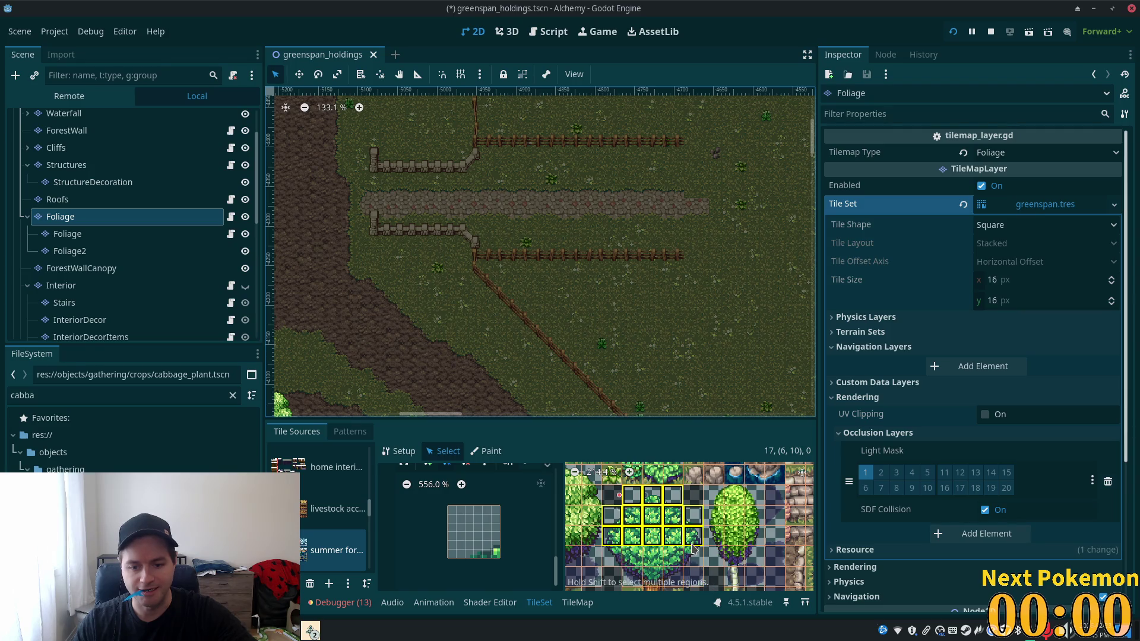
pyautogui.scroll(-2, 707, 561)
pyautogui.scroll(-4, 686, 563)
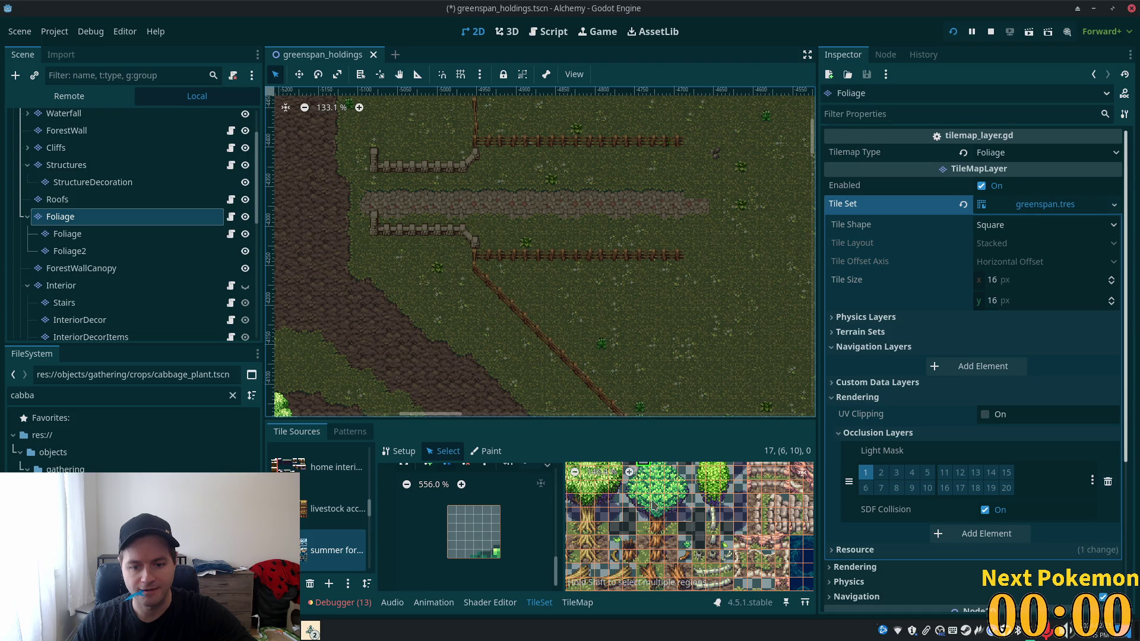
pyautogui.scroll(1, 671, 518)
pyautogui.scroll(5, 673, 542)
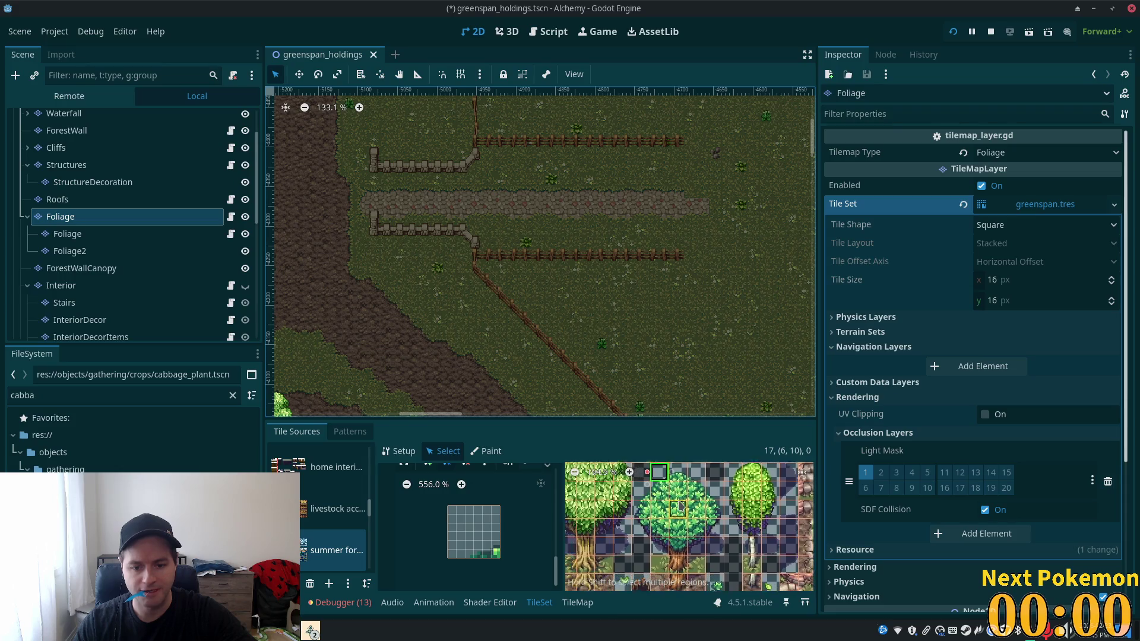
pyautogui.moveTo(712, 472)
pyautogui.mouseDown()
pyautogui.moveTo(715, 499)
pyautogui.moveTo(676, 549)
pyautogui.moveTo(650, 557)
pyautogui.mouseUp()
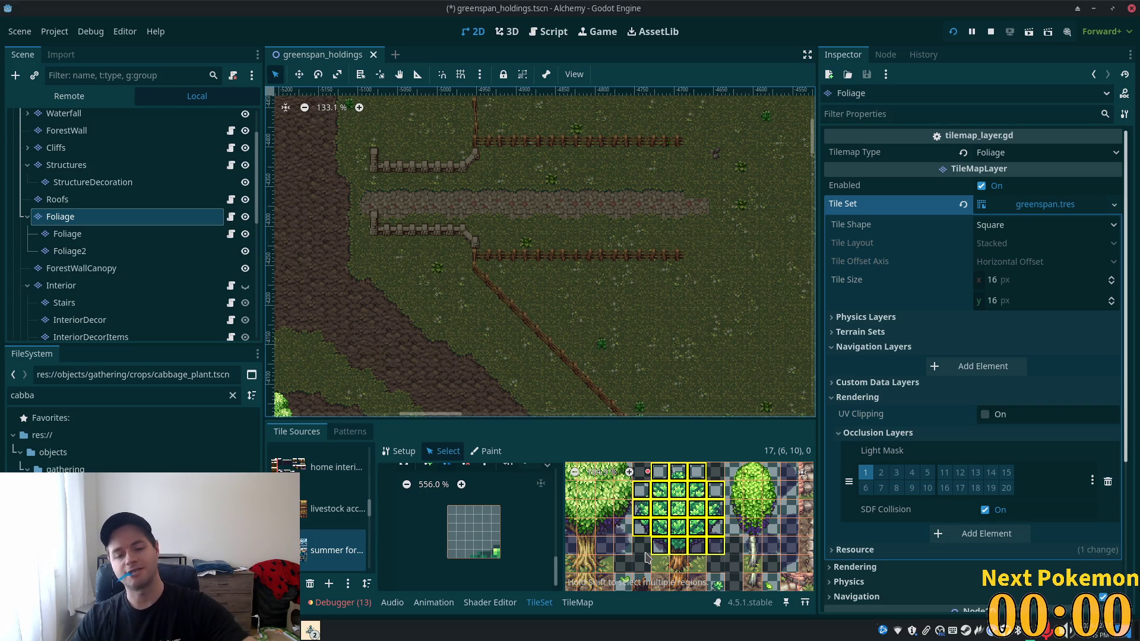
pyautogui.scroll(-1, 646, 556)
pyautogui.scroll(-2, 703, 540)
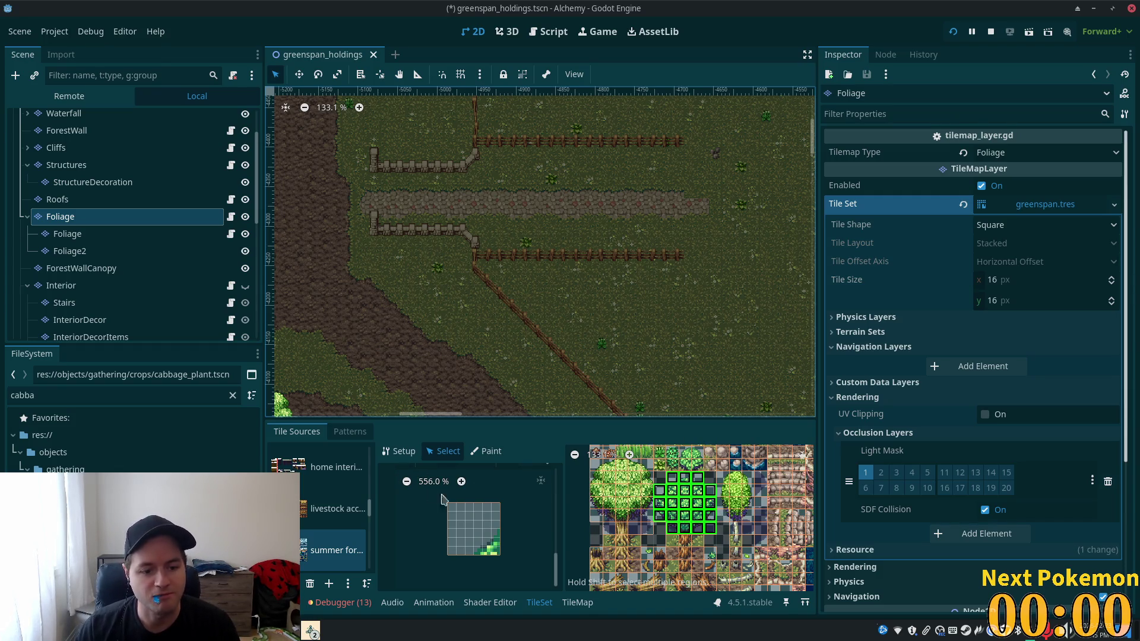
pyautogui.scroll(1, 556, 562)
pyautogui.scroll(10, 555, 563)
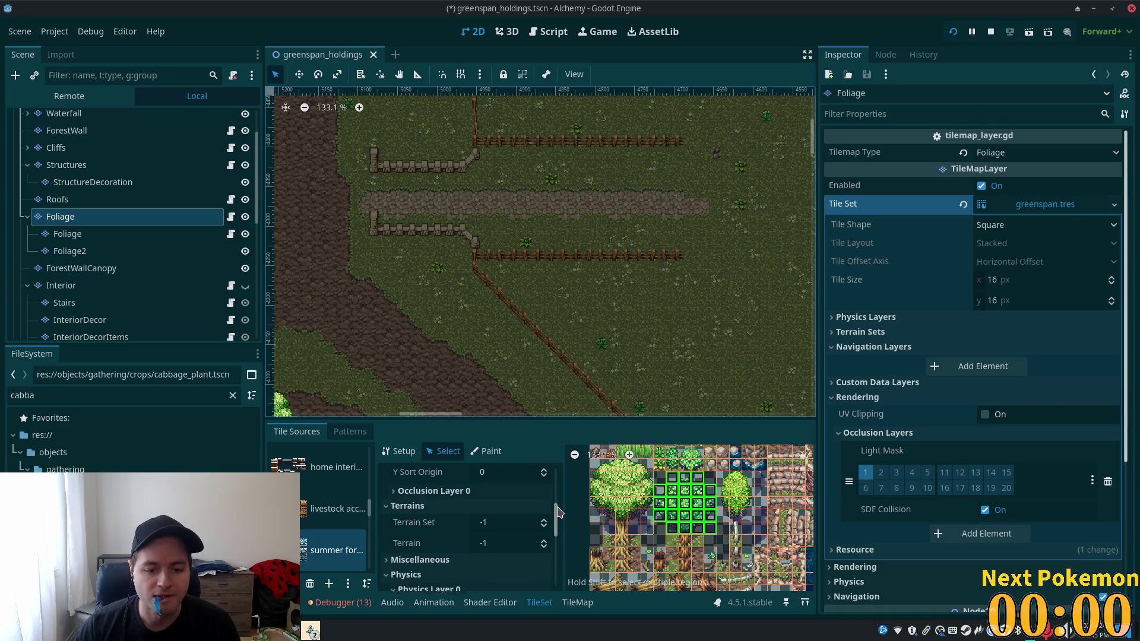
# - Set the selected canopy tiles' Rendering Z Index to 5
pyautogui.click(481, 522)
pyautogui.write('5')
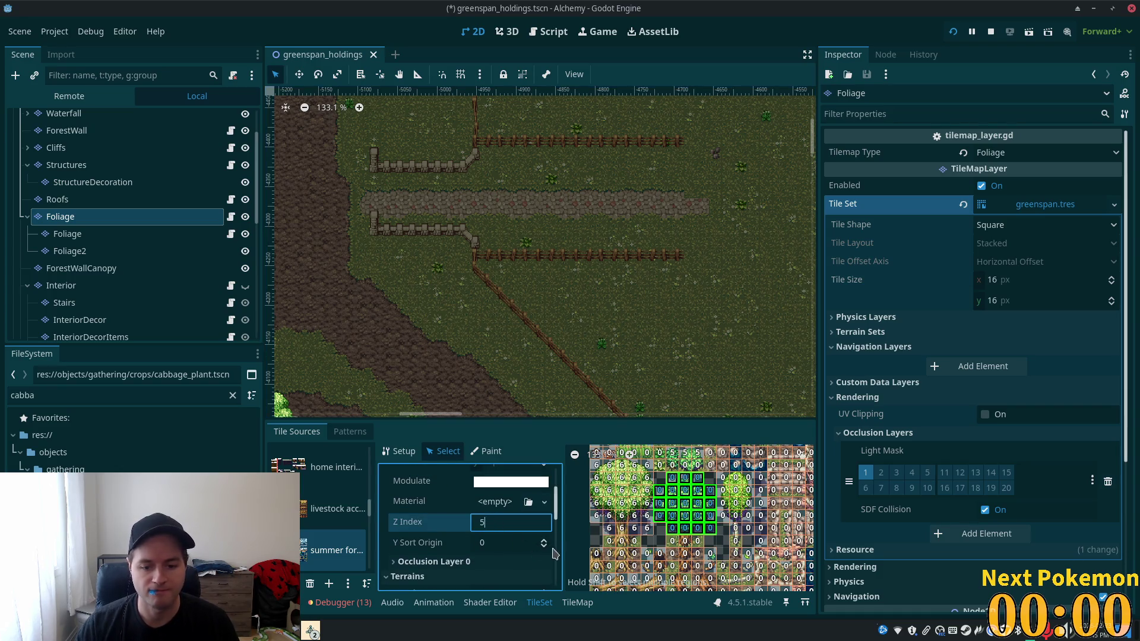
pyautogui.click(550, 547)
pyautogui.scroll(4, 687, 558)
pyautogui.click(416, 527)
pyautogui.click(416, 510)
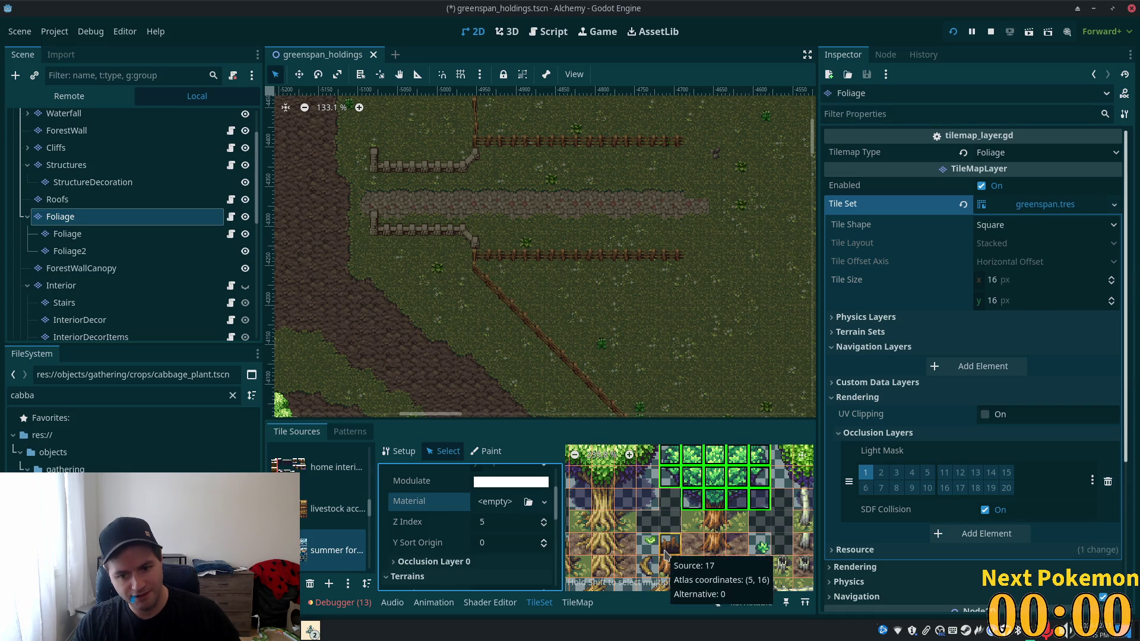
# - Select trunk tiles (7,15) and (6,15), then go back to the TileMap painting palette
pyautogui.click(715, 521)
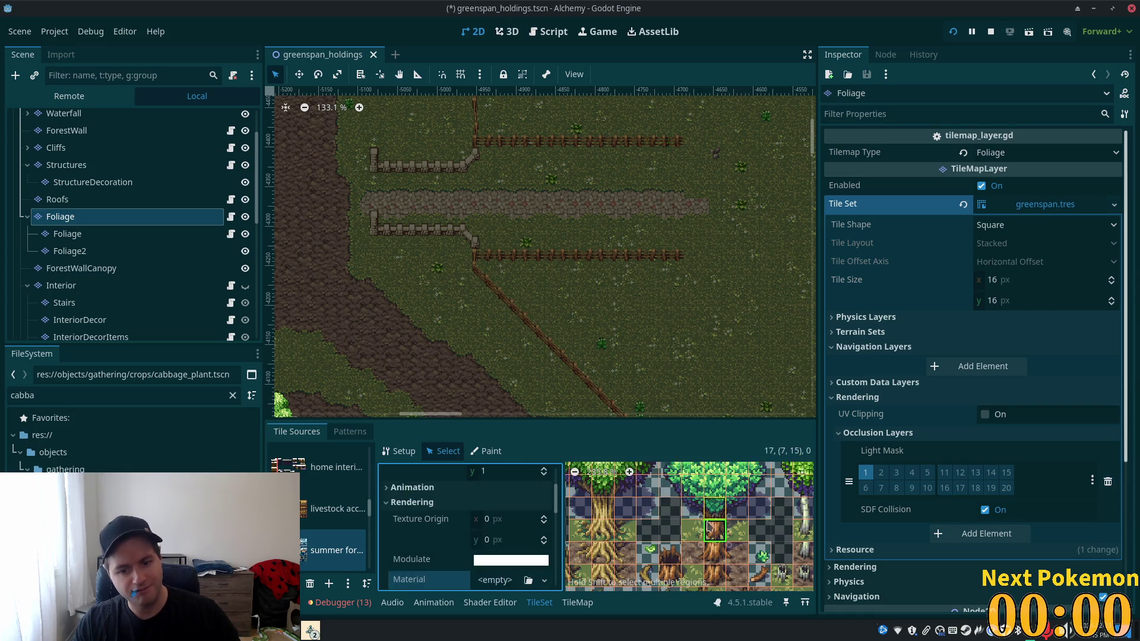
pyautogui.scroll(-5, 558, 511)
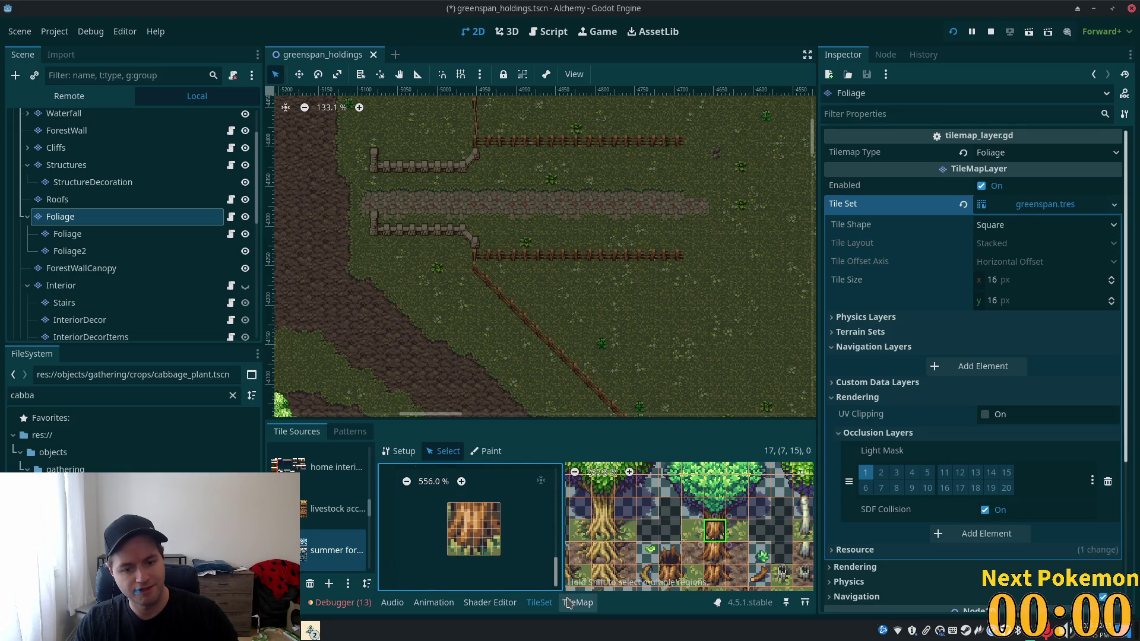
pyautogui.click(692, 531)
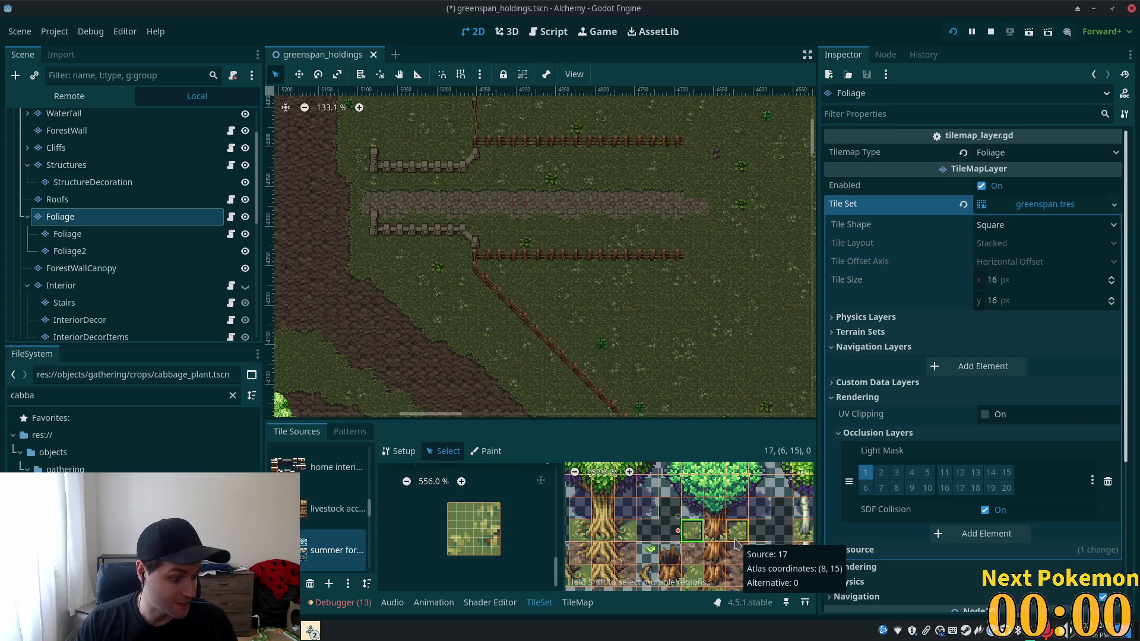
pyautogui.scroll(-2, 736, 547)
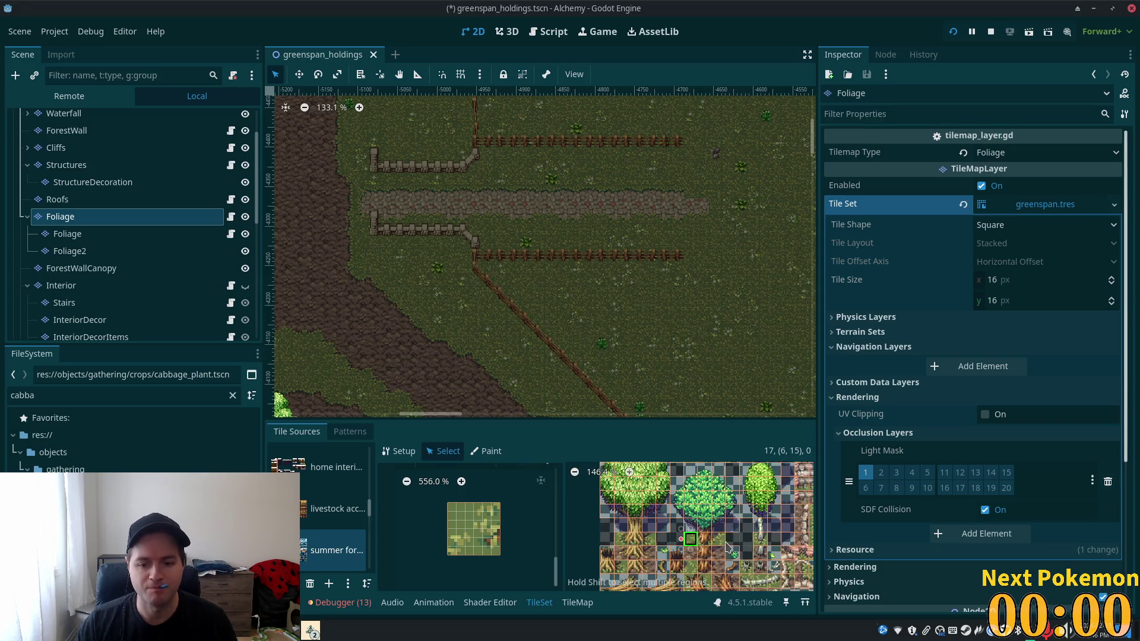
pyautogui.click(577, 603)
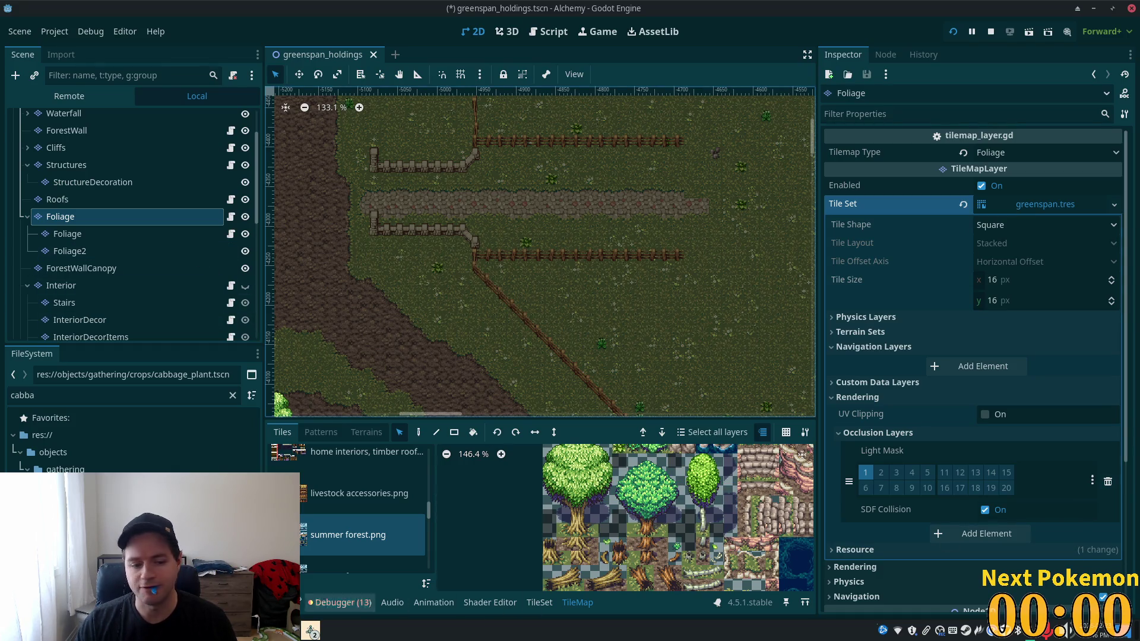
pyautogui.click(279, 631)
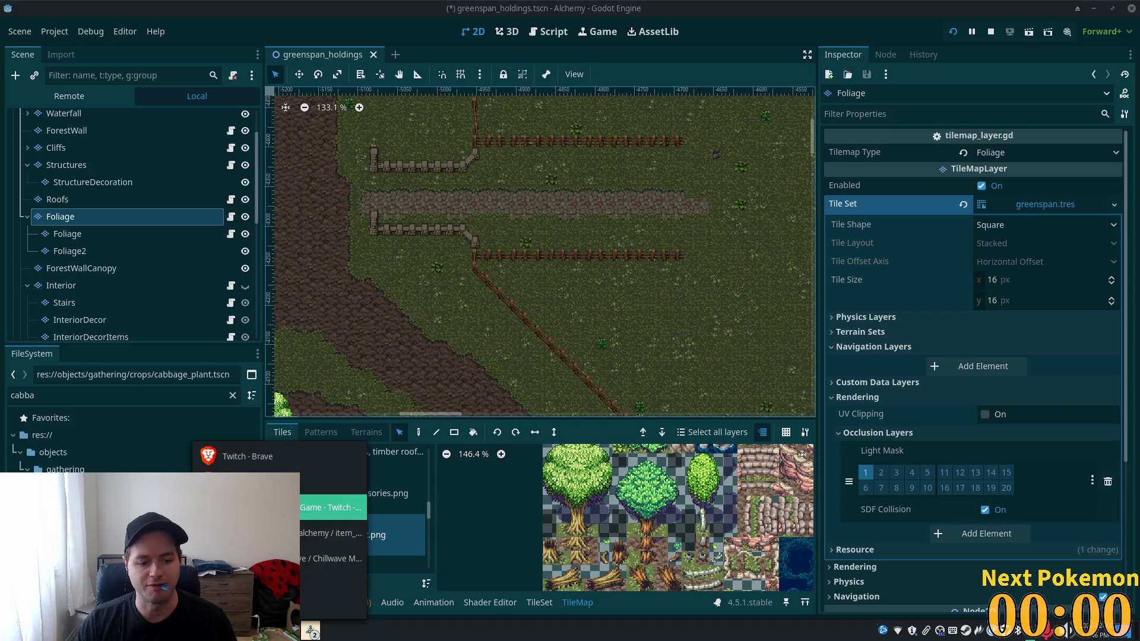
pyautogui.click(332, 507)
pyautogui.write('esp')
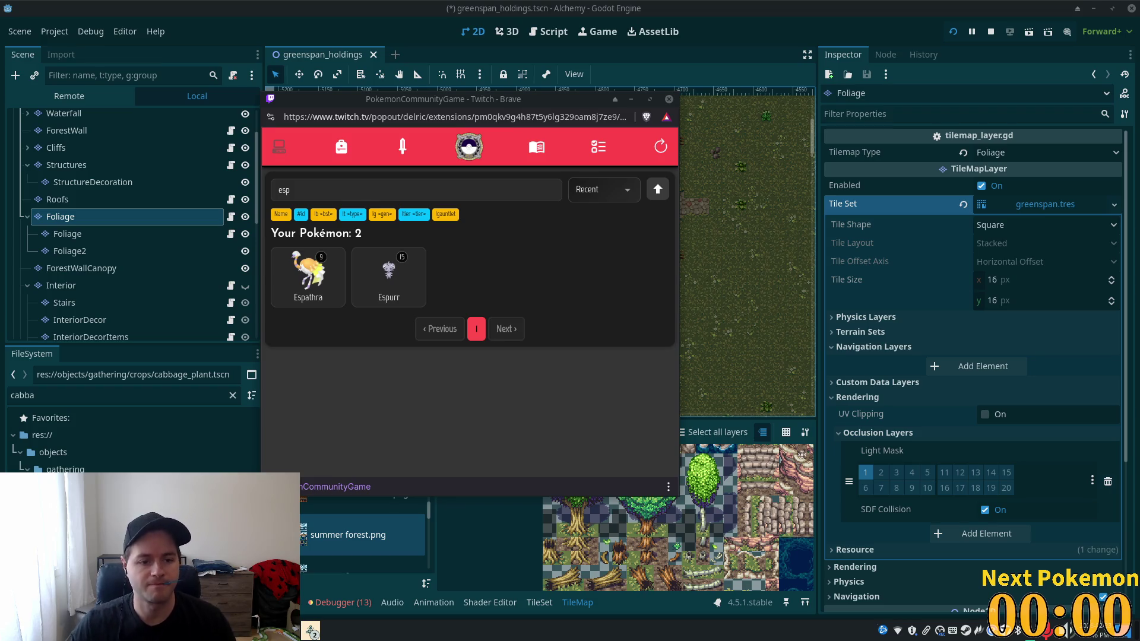
pyautogui.click(761, 30)
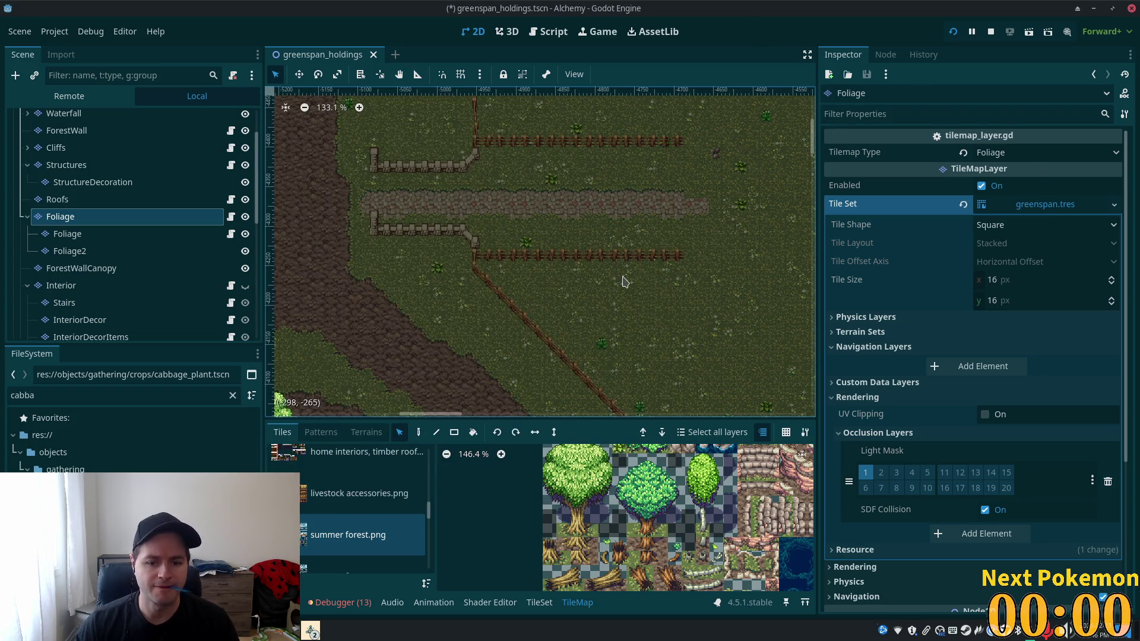
# - Paint round green trees to complete both three-tree rows along the fenced stone path
pyautogui.scroll(1, 620, 282)
pyautogui.moveTo(620, 461)
pyautogui.mouseDown()
pyautogui.moveTo(676, 546)
pyautogui.moveTo(671, 529)
pyautogui.mouseUp()
pyautogui.click(419, 432)
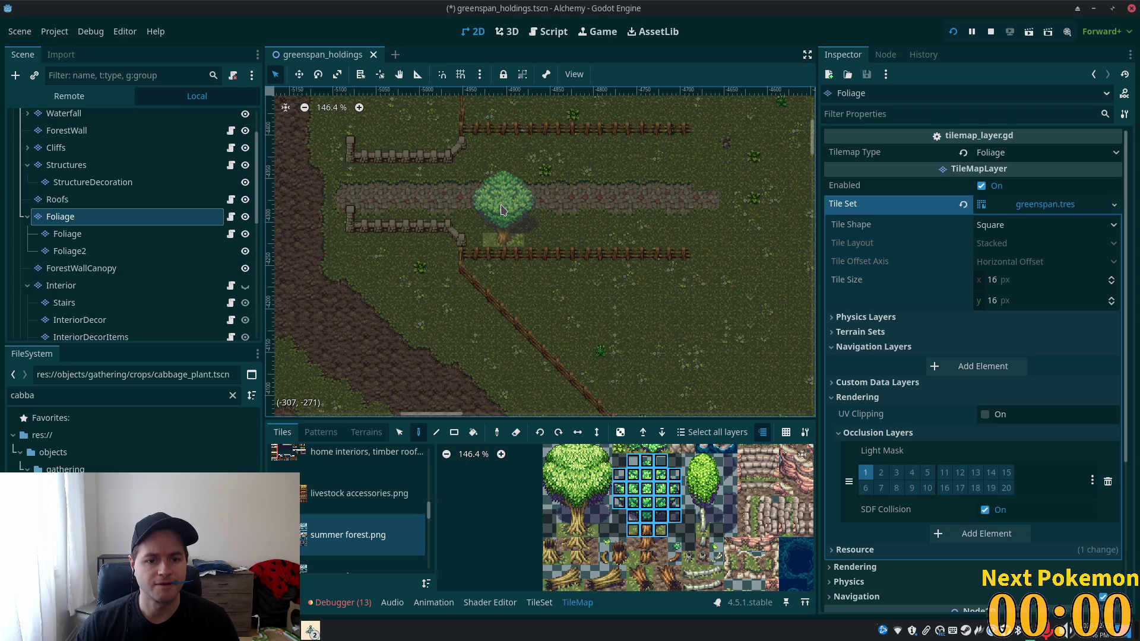
pyautogui.click(491, 209)
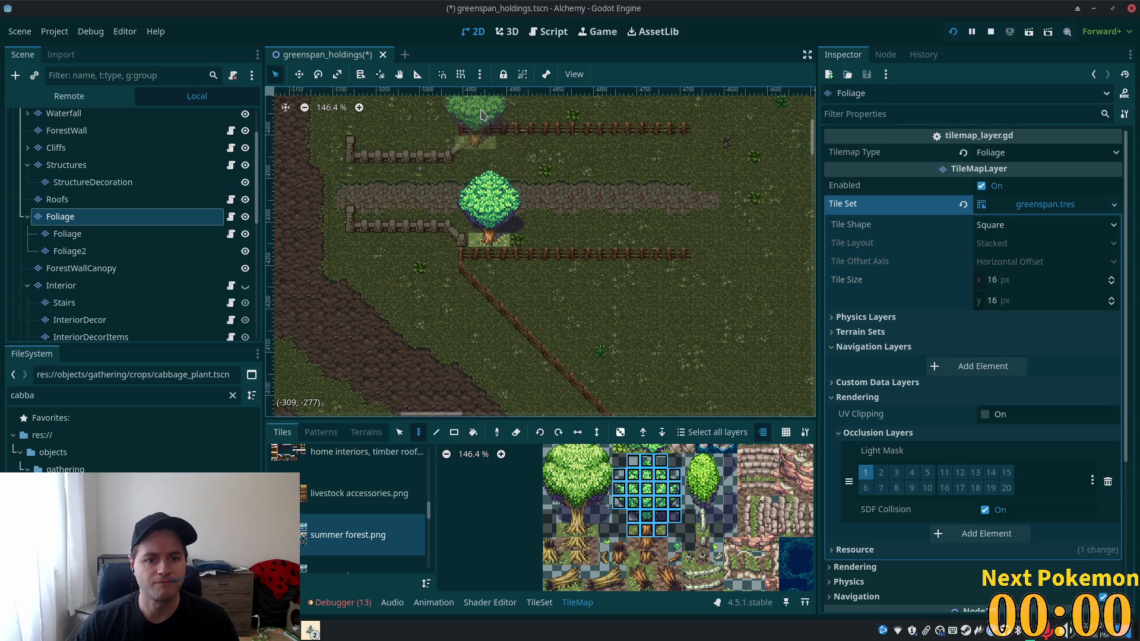
pyautogui.click(490, 117)
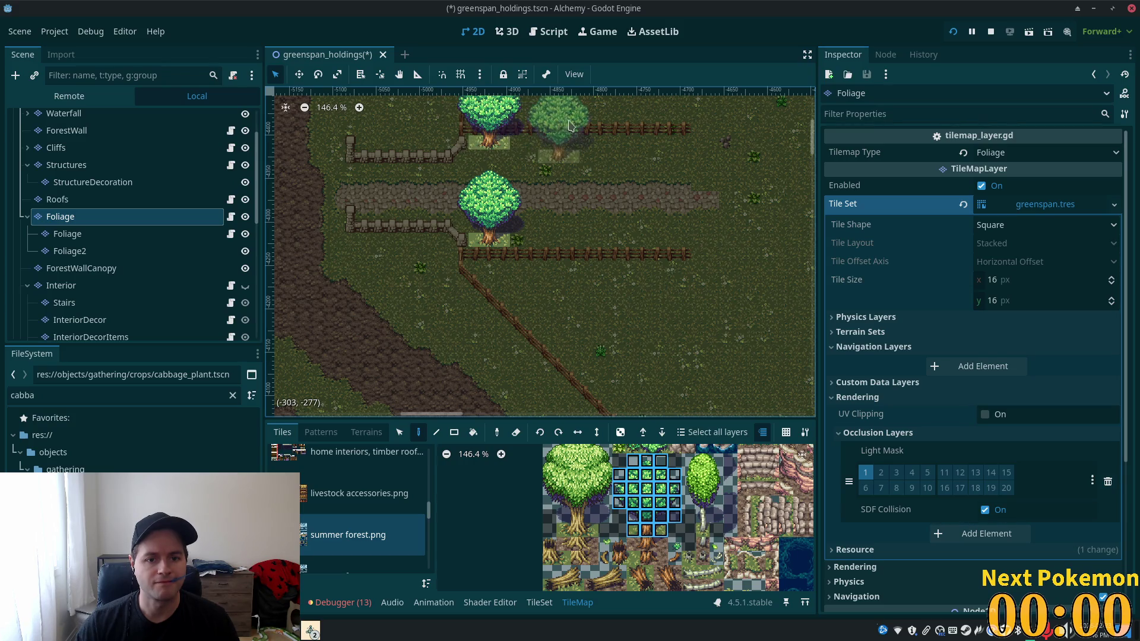
pyautogui.click(588, 111)
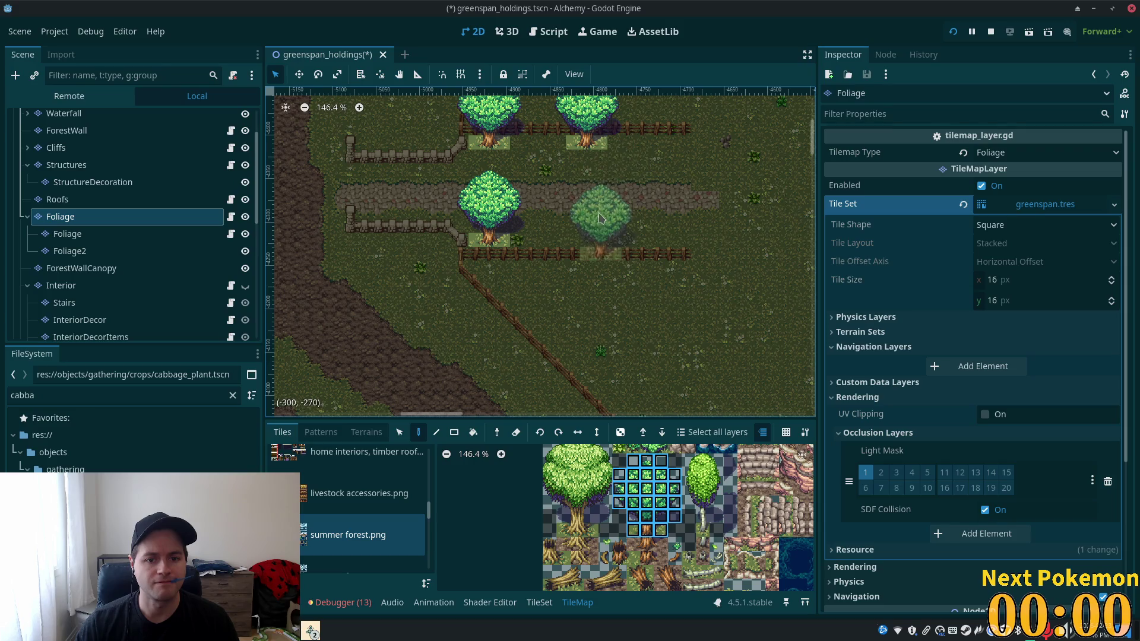
pyautogui.click(590, 213)
pyautogui.hscroll(5, 558, 219)
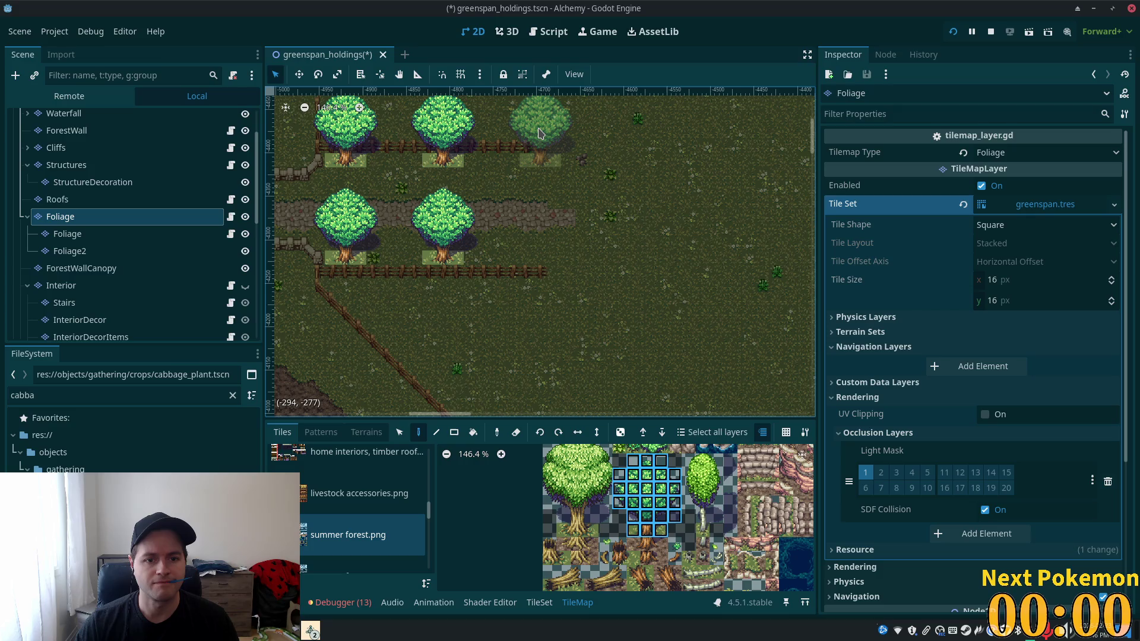
pyautogui.click(540, 131)
pyautogui.click(540, 228)
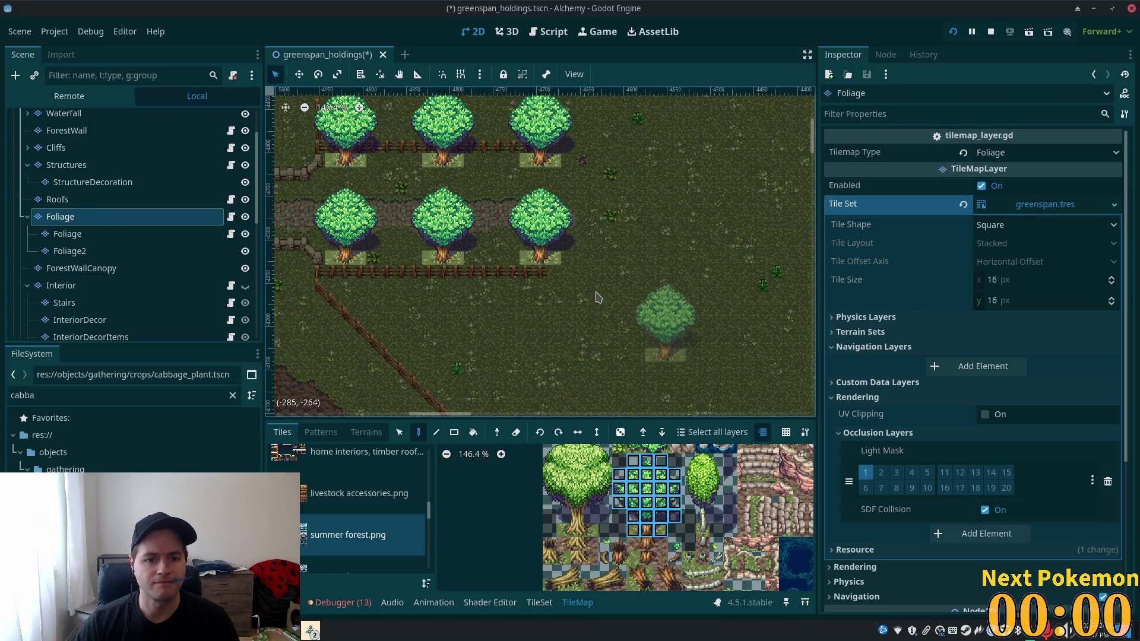
# - Save the greenspan_holdings scene, select its root, and launch the game to play-test
pyautogui.hotkey('ctrl', 's')
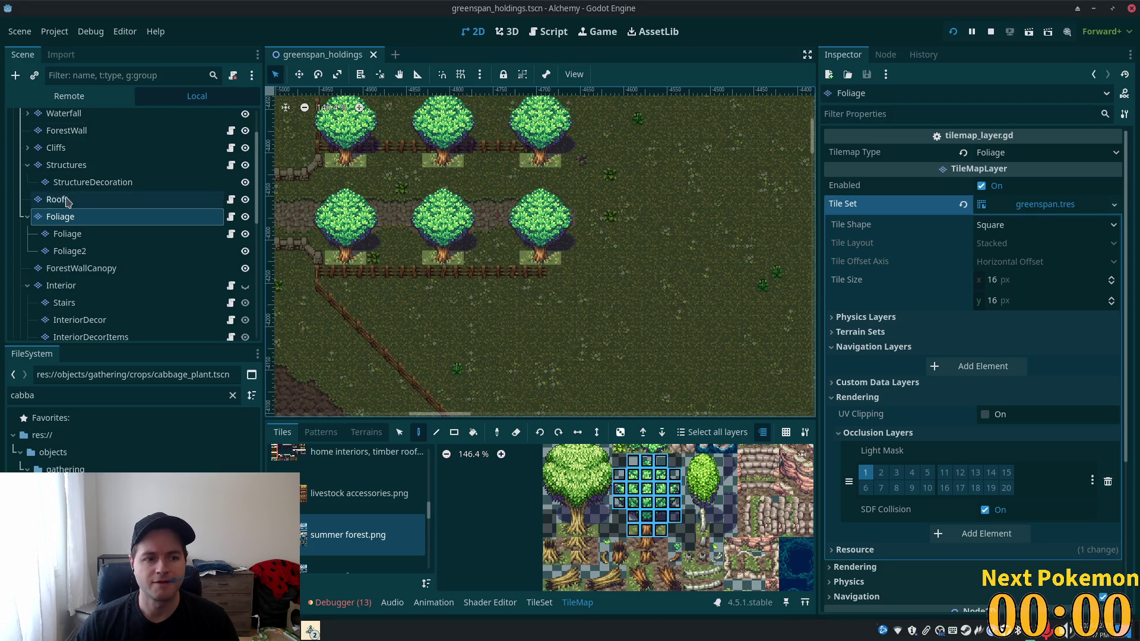
pyautogui.scroll(2, 75, 156)
pyautogui.click(71, 118)
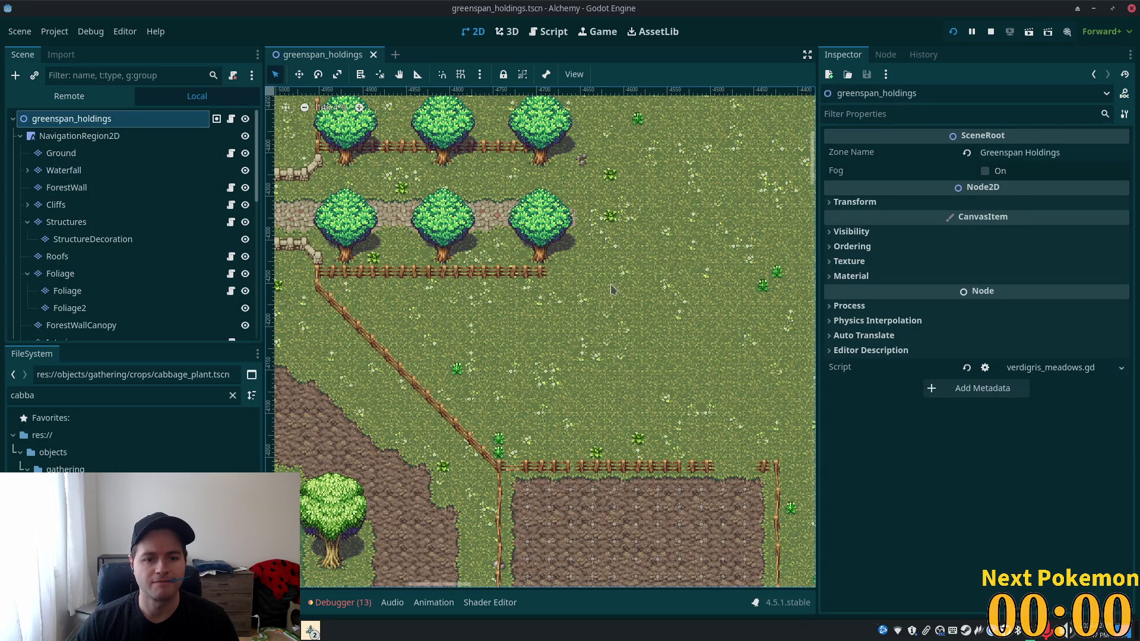
pyautogui.hscroll(-5, 291, 314)
pyautogui.scroll(1, 291, 315)
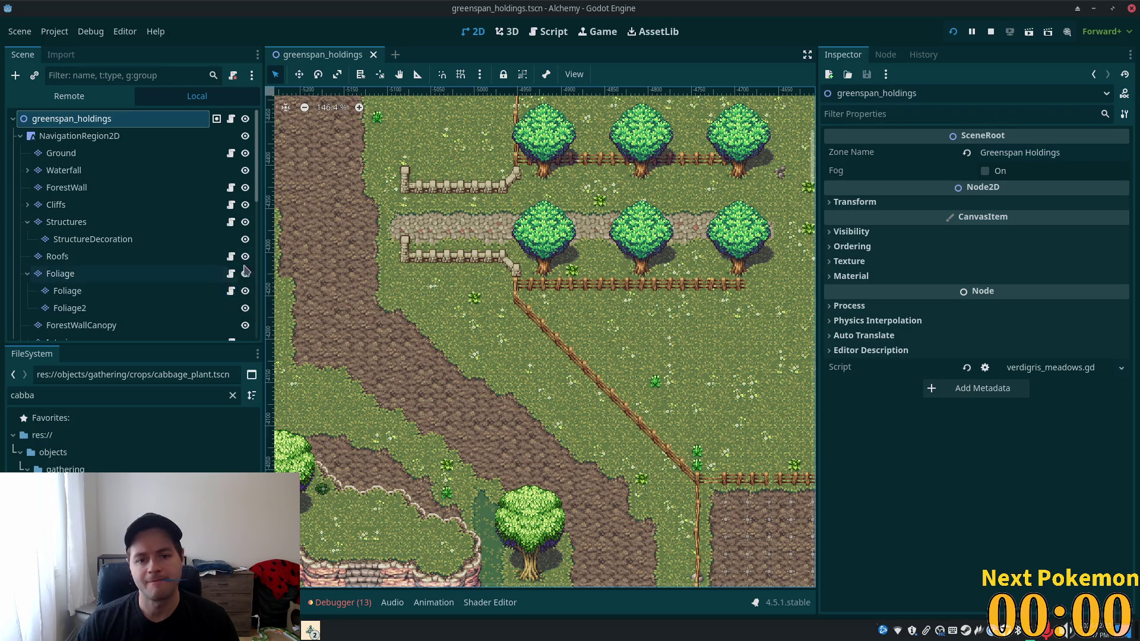
pyautogui.click(953, 31)
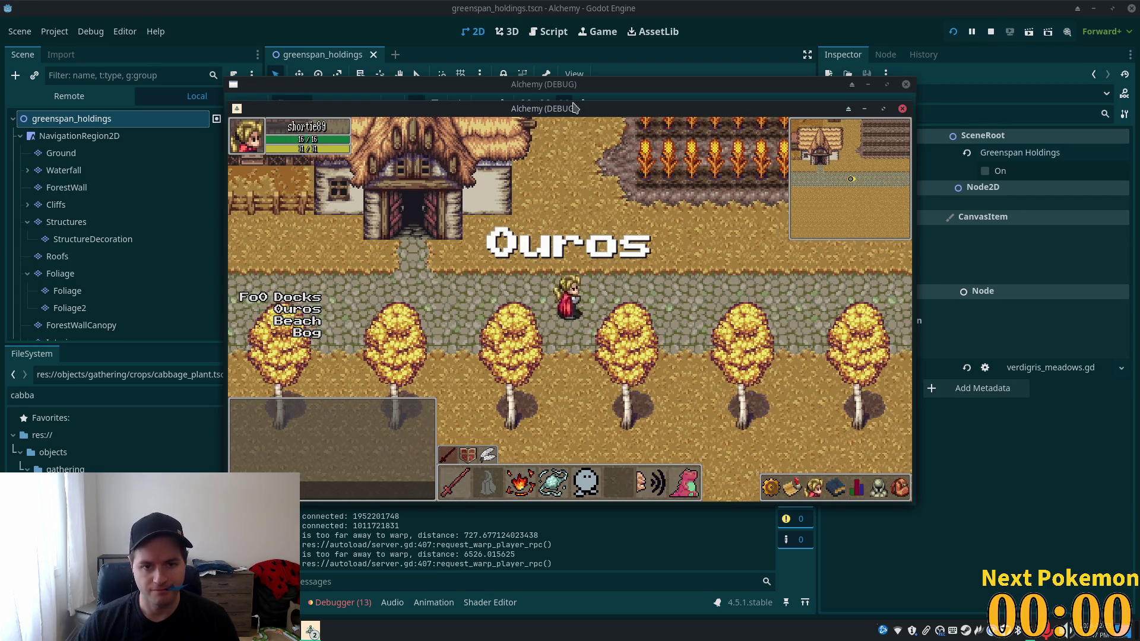
pyautogui.moveTo(574, 107)
pyautogui.mouseDown()
pyautogui.moveTo(744, 232)
pyautogui.moveTo(801, 245)
pyautogui.mouseUp()
pyautogui.click(671, 189)
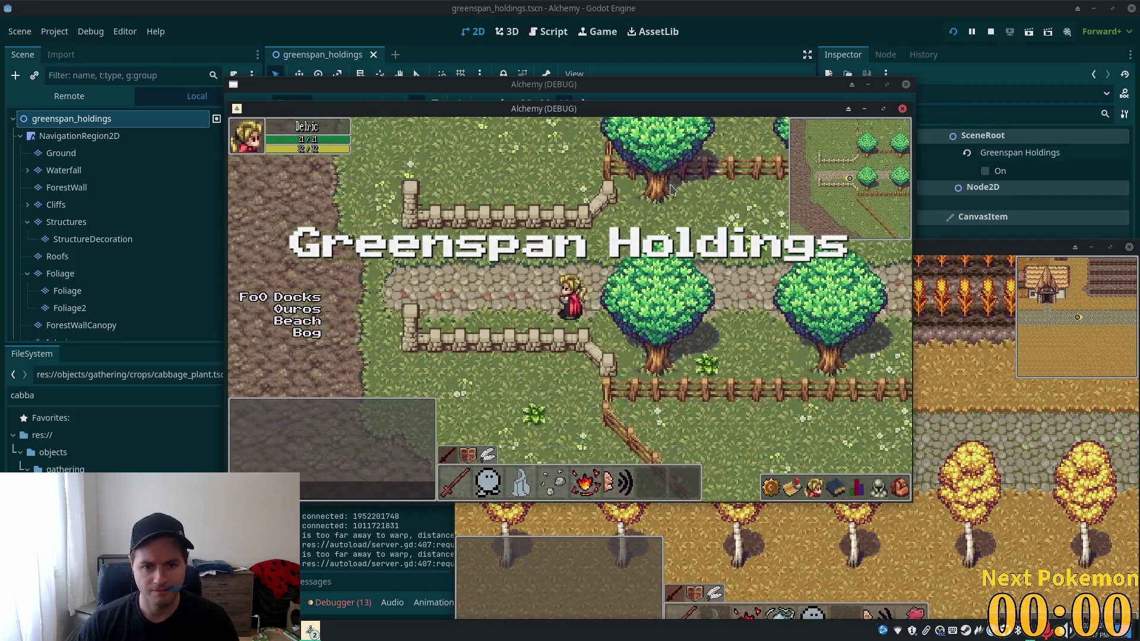
pyautogui.press('d')
pyautogui.press('s')
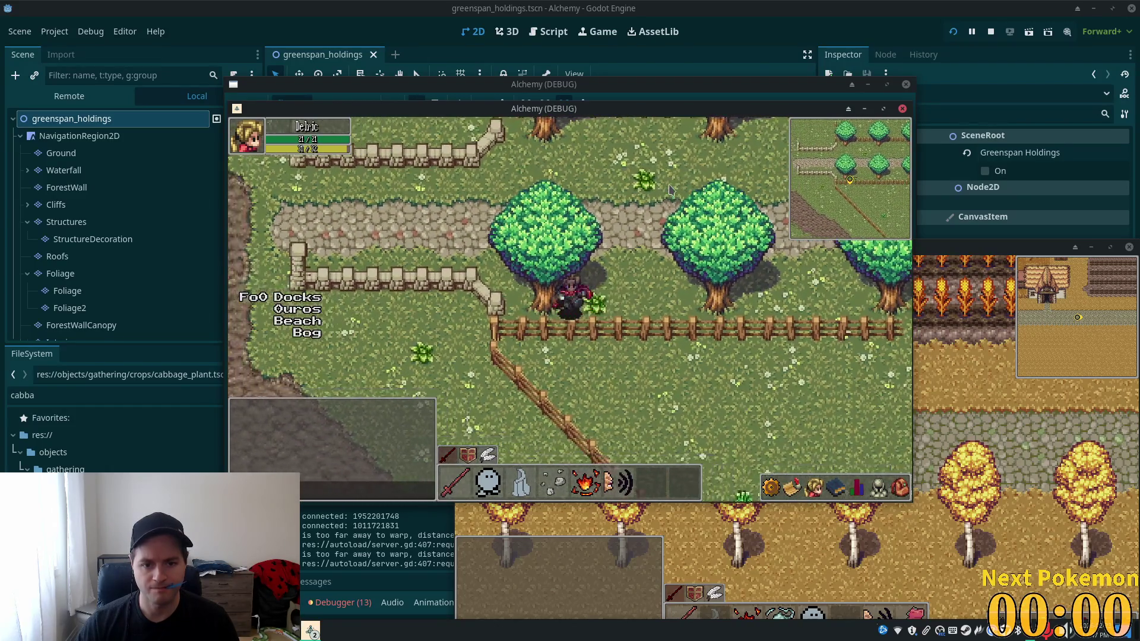
pyautogui.press('w')
pyautogui.press('a')
pyautogui.press('d')
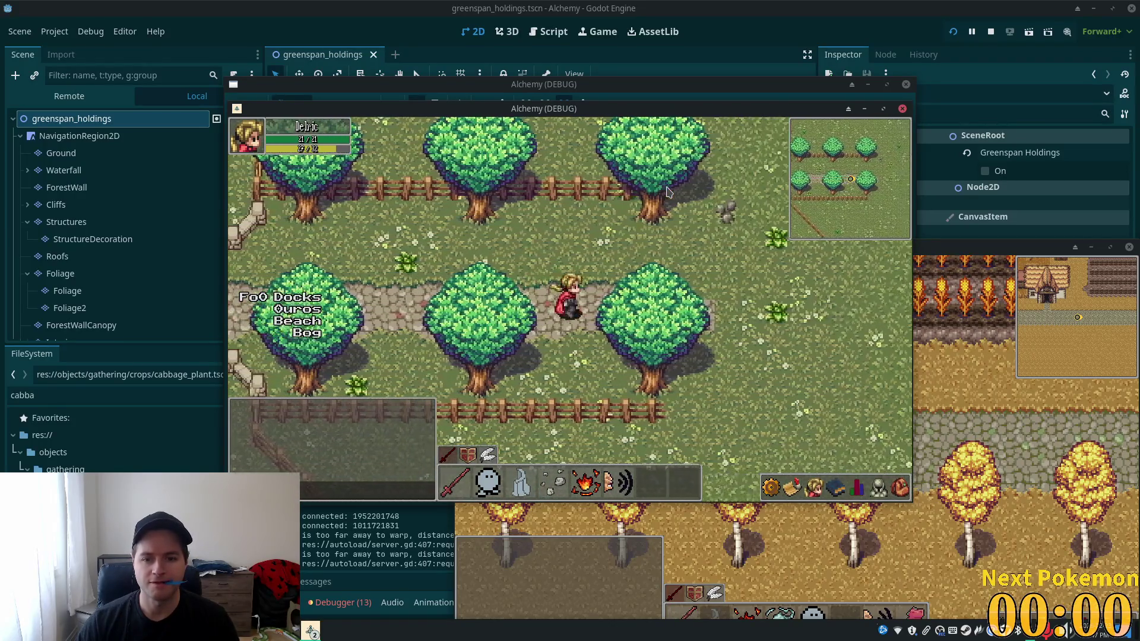
pyautogui.press('s')
pyautogui.press('a')
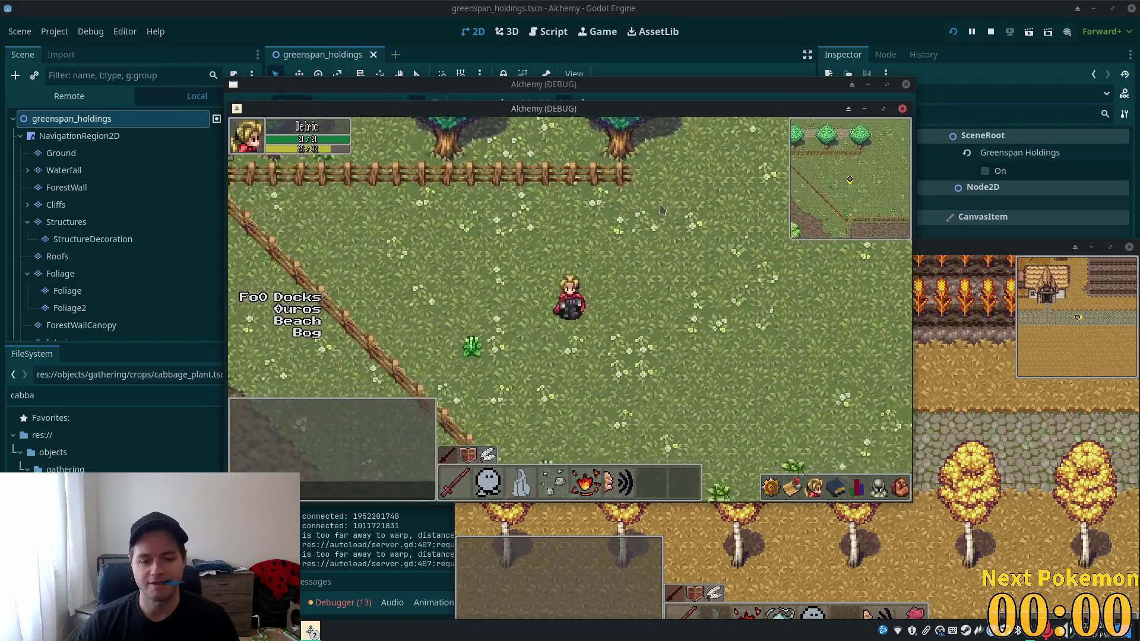
pyautogui.press('s')
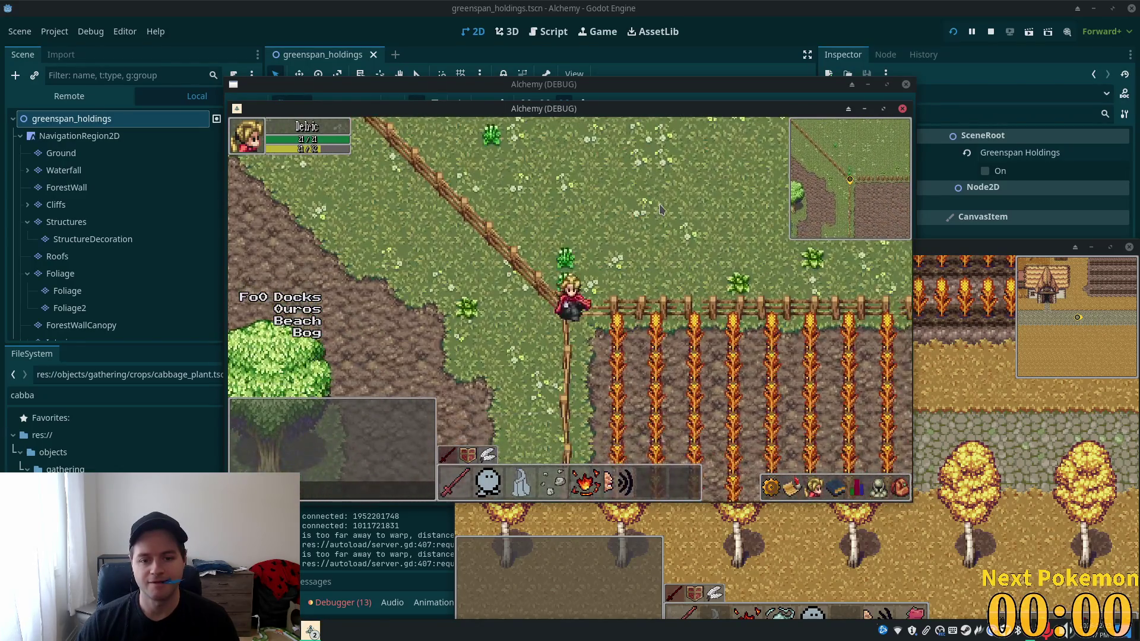
pyautogui.press('s')
pyautogui.press('w')
pyautogui.press('s')
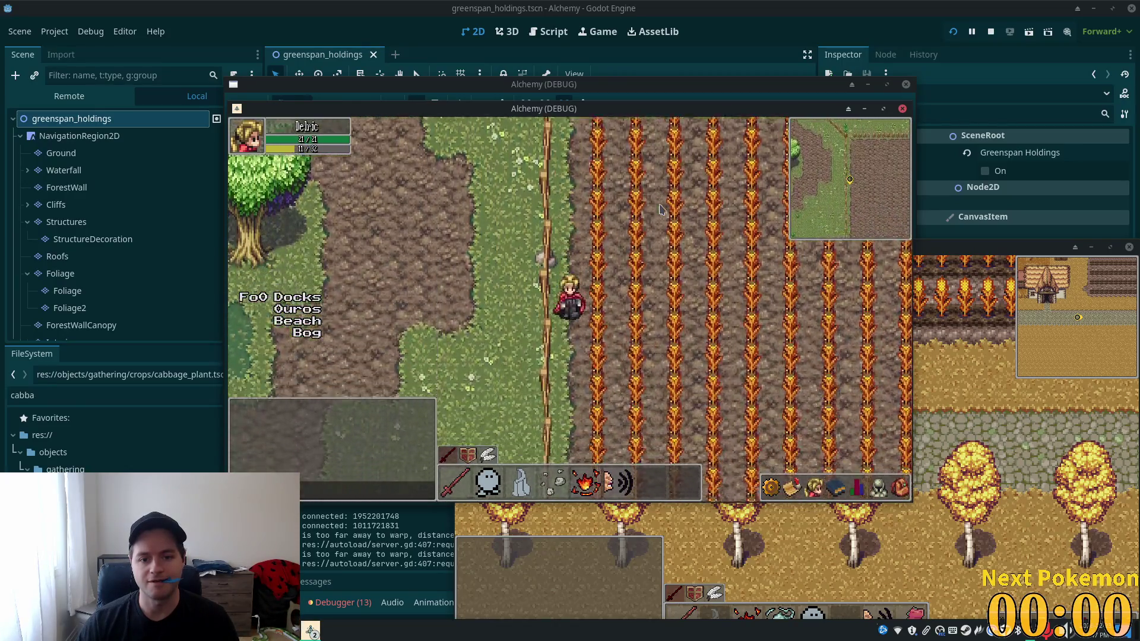
pyautogui.press('s')
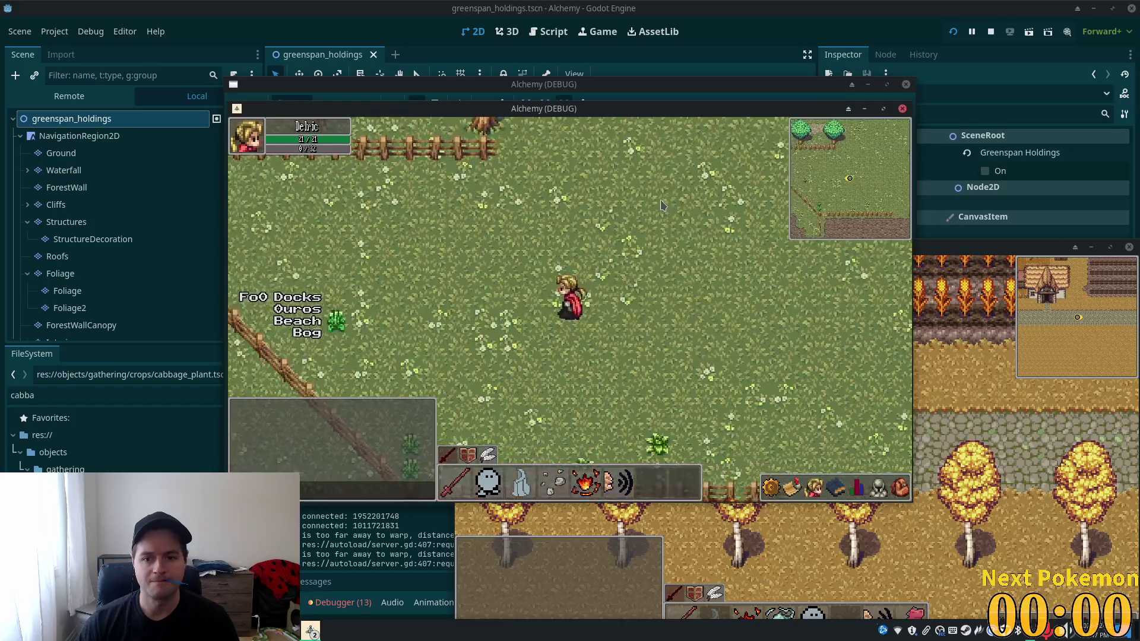
pyautogui.press('w')
pyautogui.press('d')
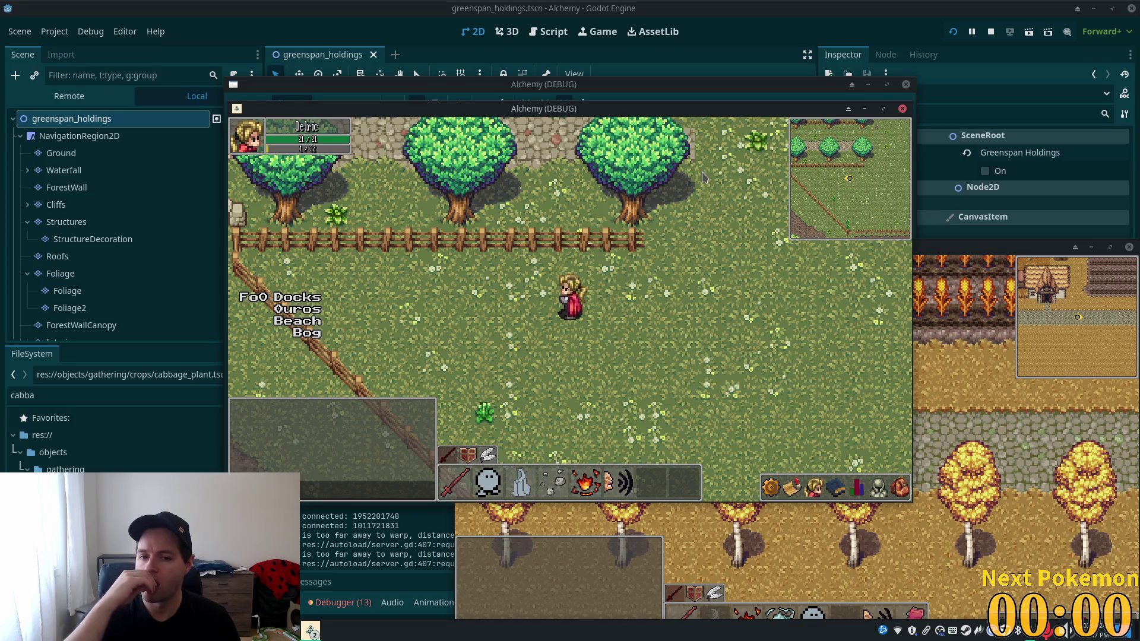
pyautogui.press('w')
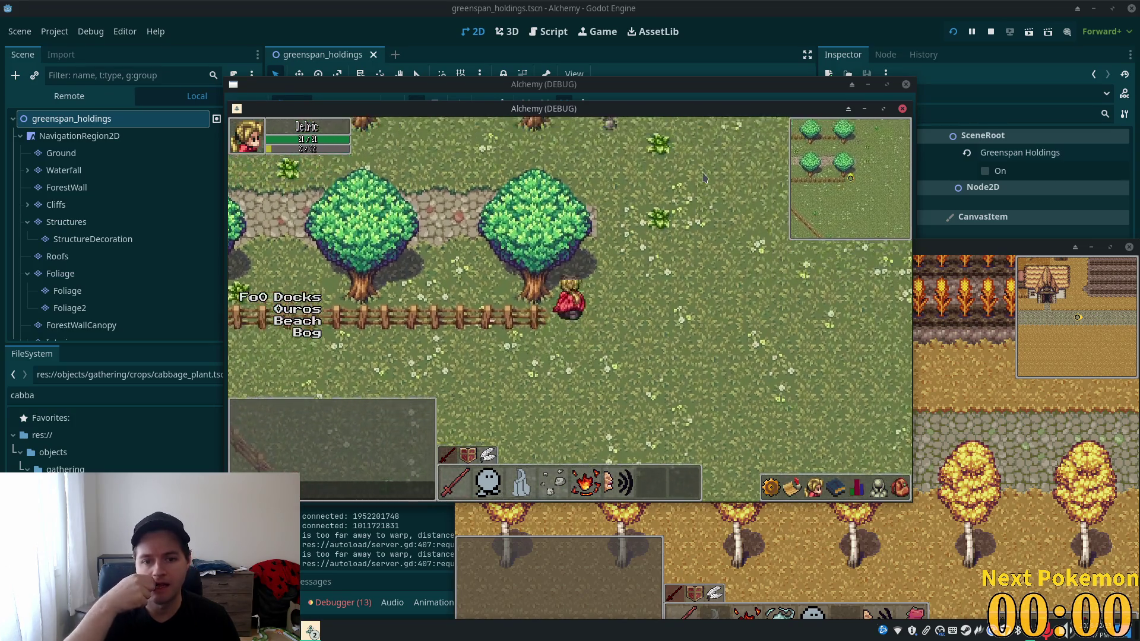
pyautogui.press('a')
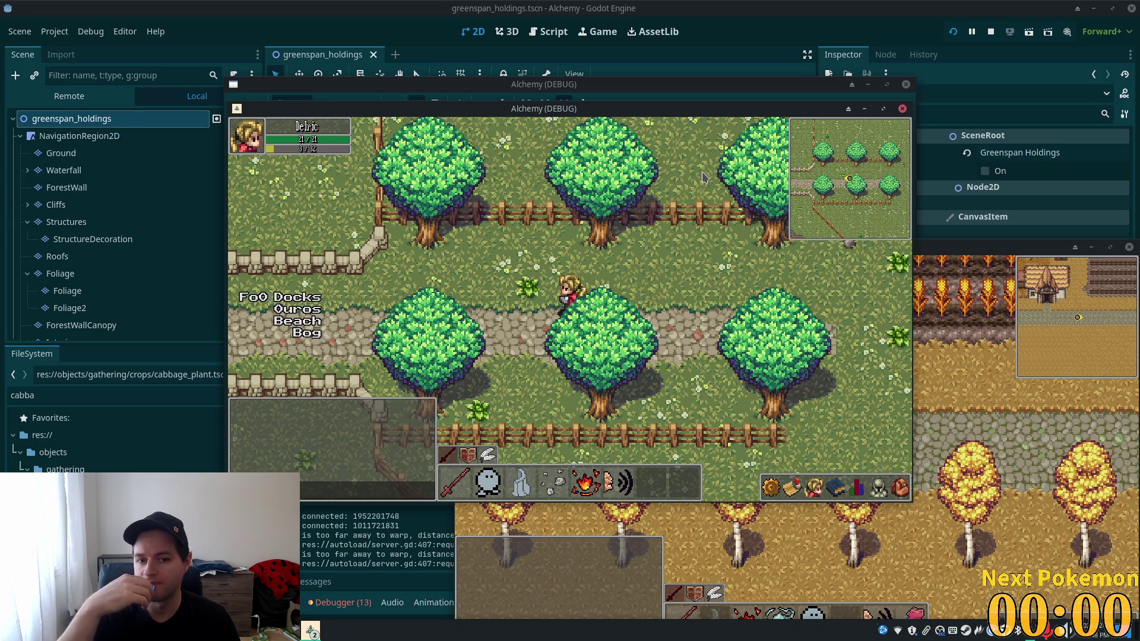
pyautogui.press('a')
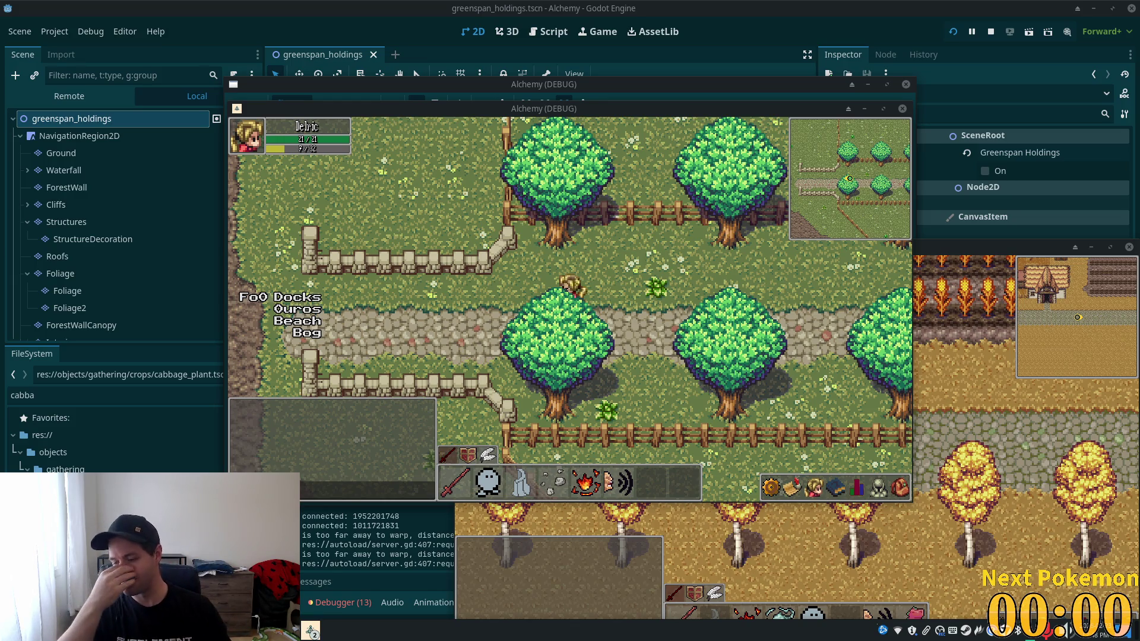
pyautogui.click(765, 279)
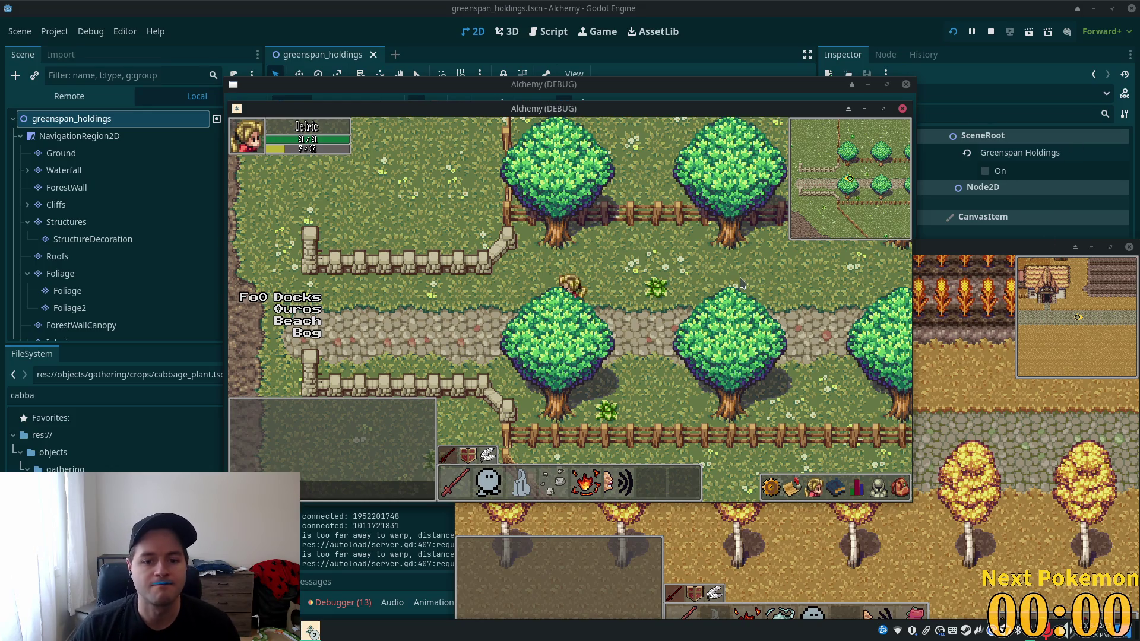
pyautogui.press('a')
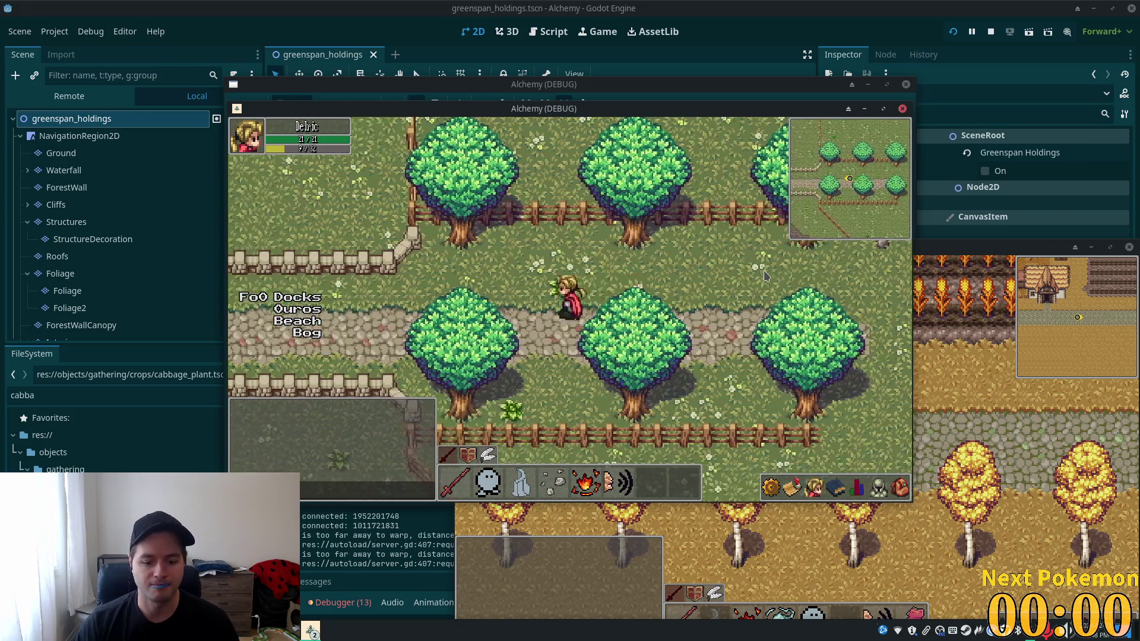
pyautogui.press('s')
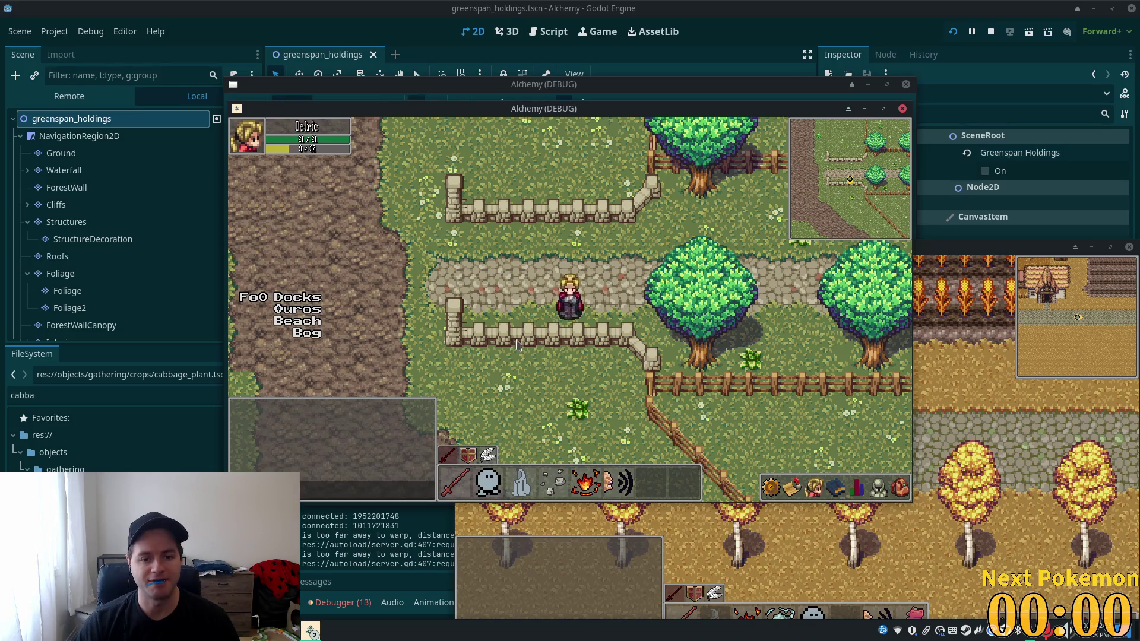
pyautogui.press('d')
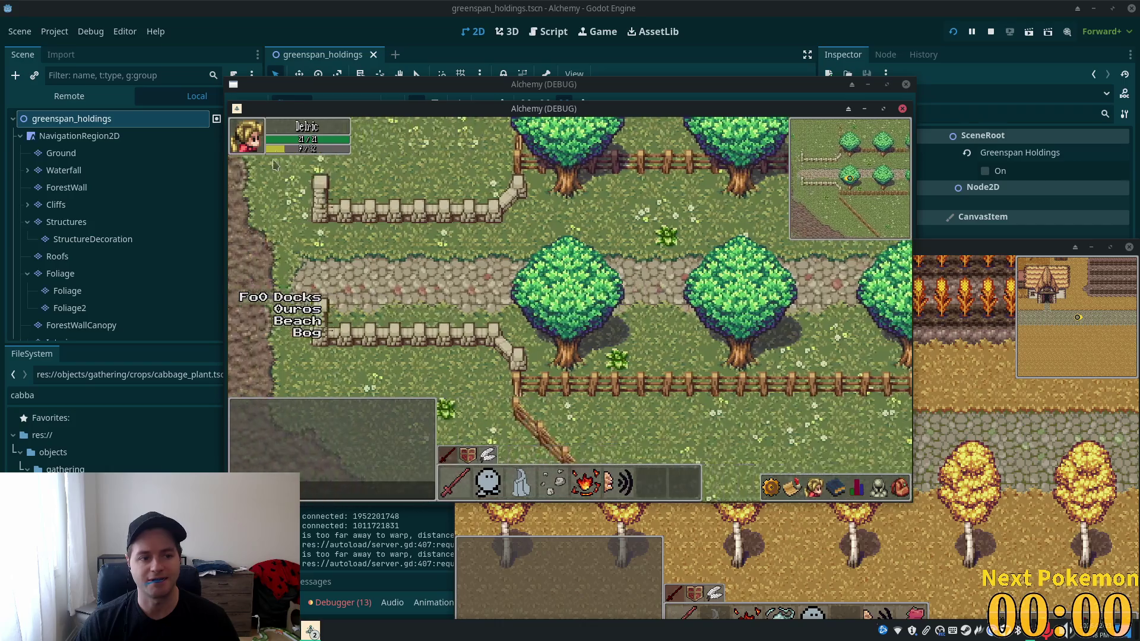
pyautogui.press('F8')
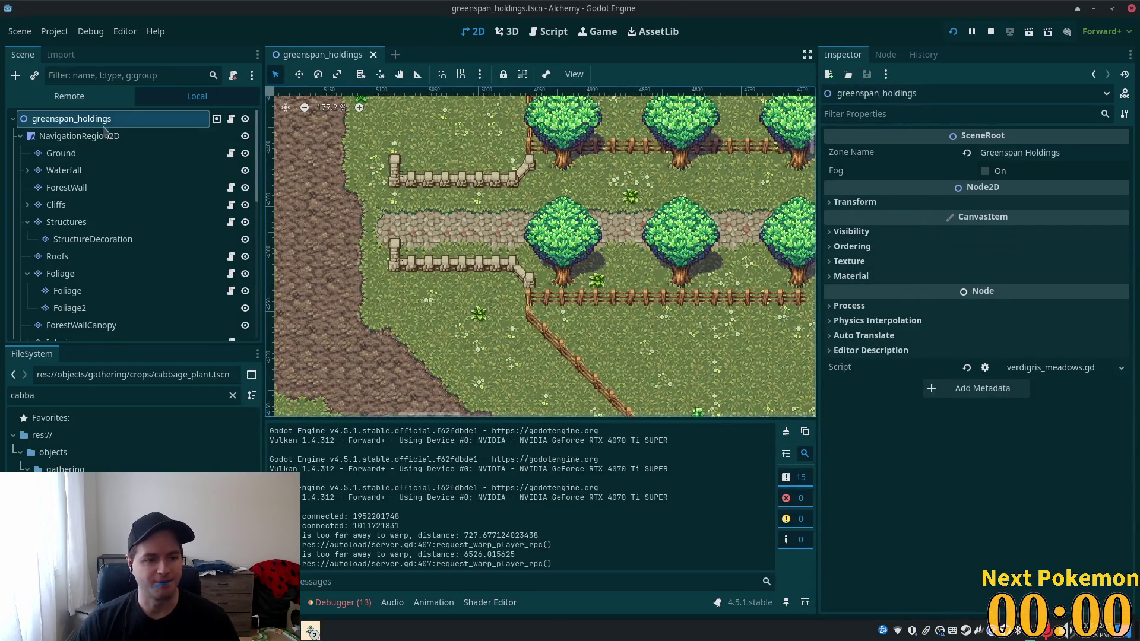
# - On the Ground layer, paint plain grass over the dark strip and add a flowery grass tile
pyautogui.click(61, 153)
pyautogui.scroll(3, 383, 278)
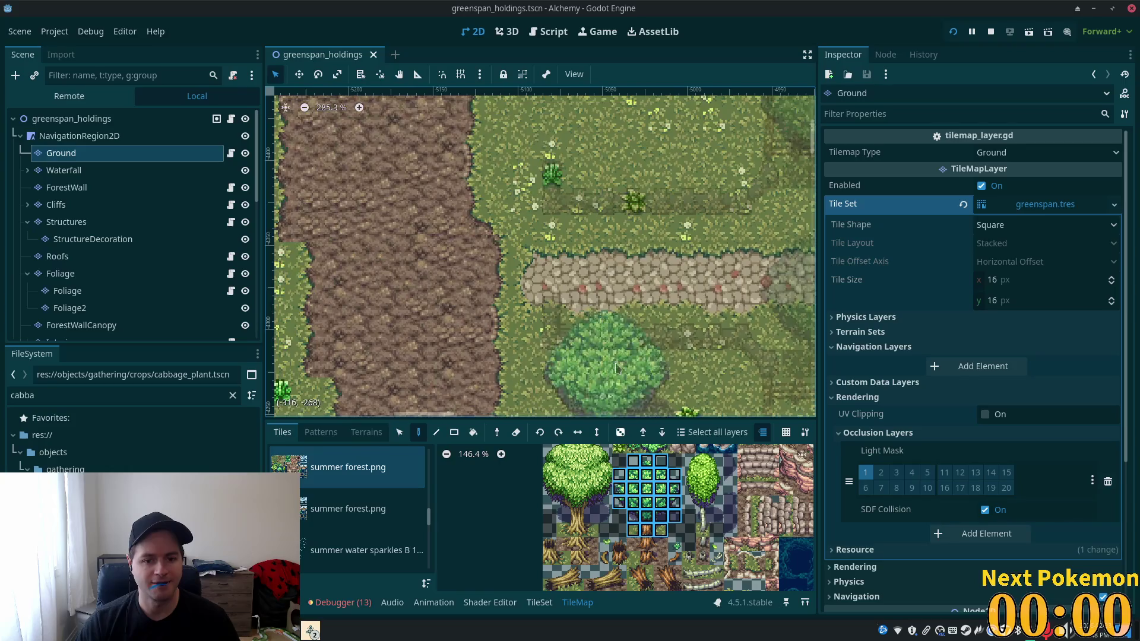
pyautogui.scroll(1, 603, 365)
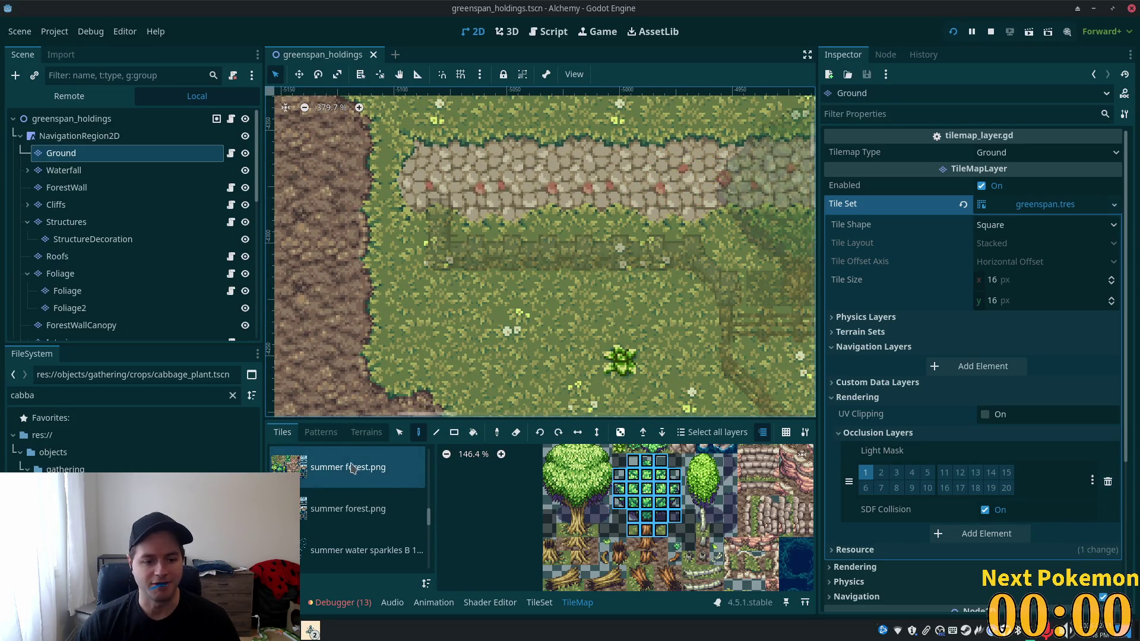
pyautogui.click(363, 432)
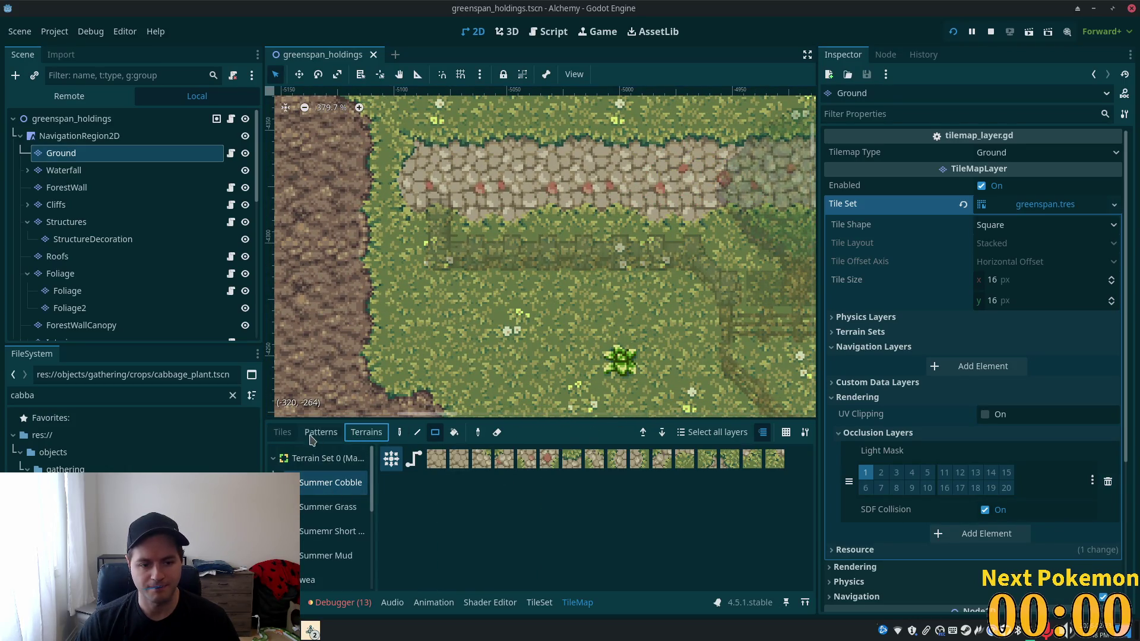
pyautogui.click(283, 433)
pyautogui.scroll(2, 635, 517)
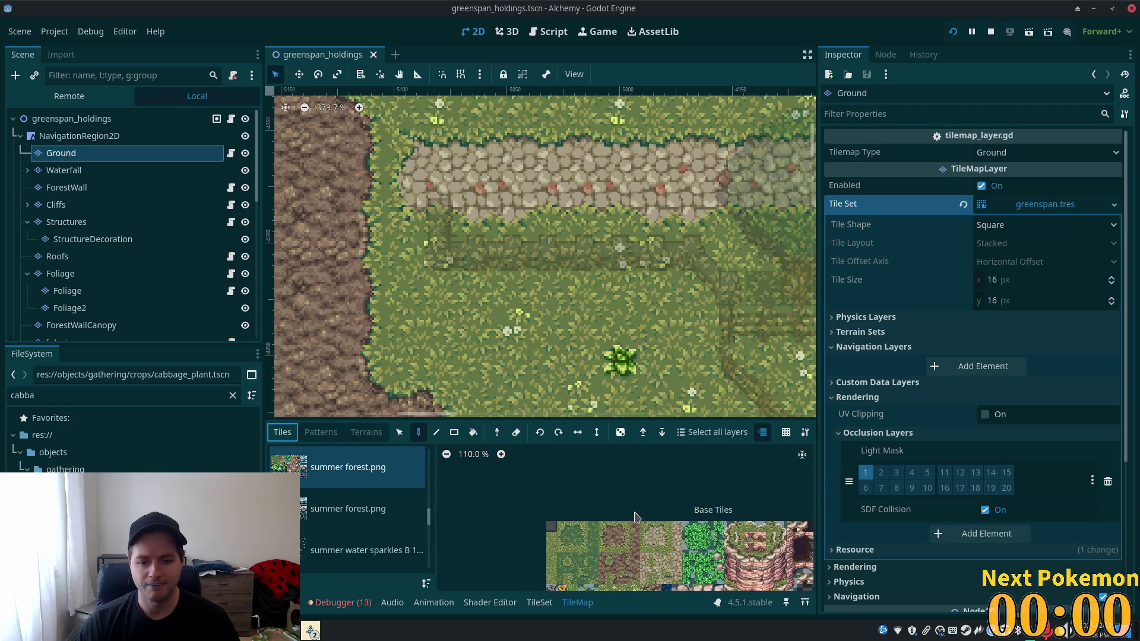
pyautogui.click(572, 529)
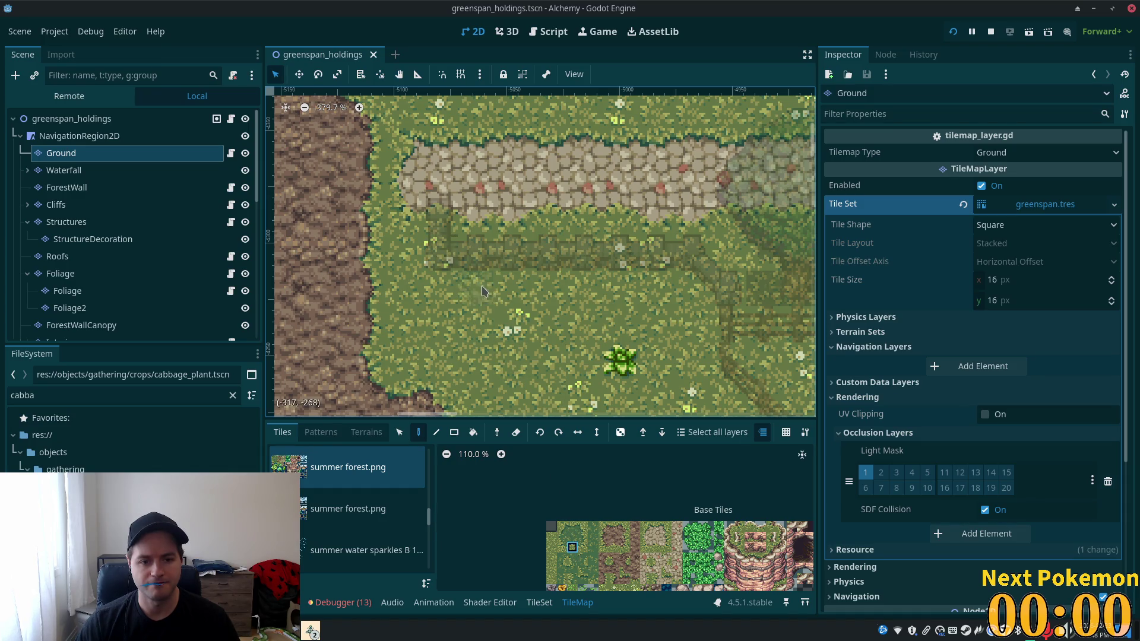
pyautogui.moveTo(466, 284)
pyautogui.mouseDown()
pyautogui.moveTo(659, 285)
pyautogui.moveTo(473, 256)
pyautogui.mouseUp()
pyautogui.click(561, 549)
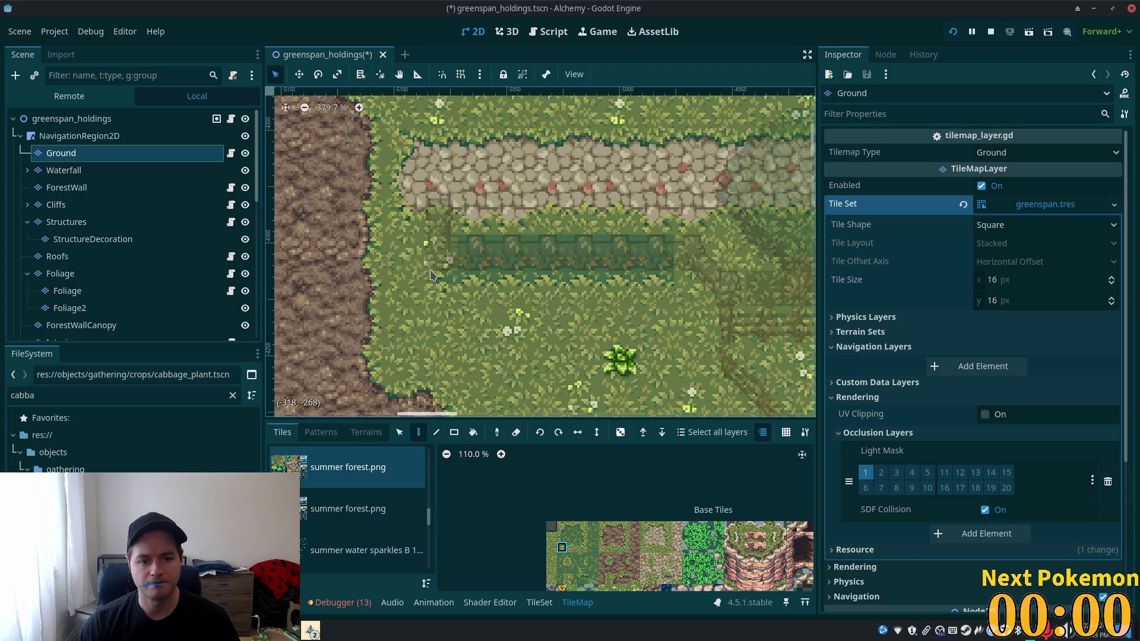
pyautogui.click(684, 398)
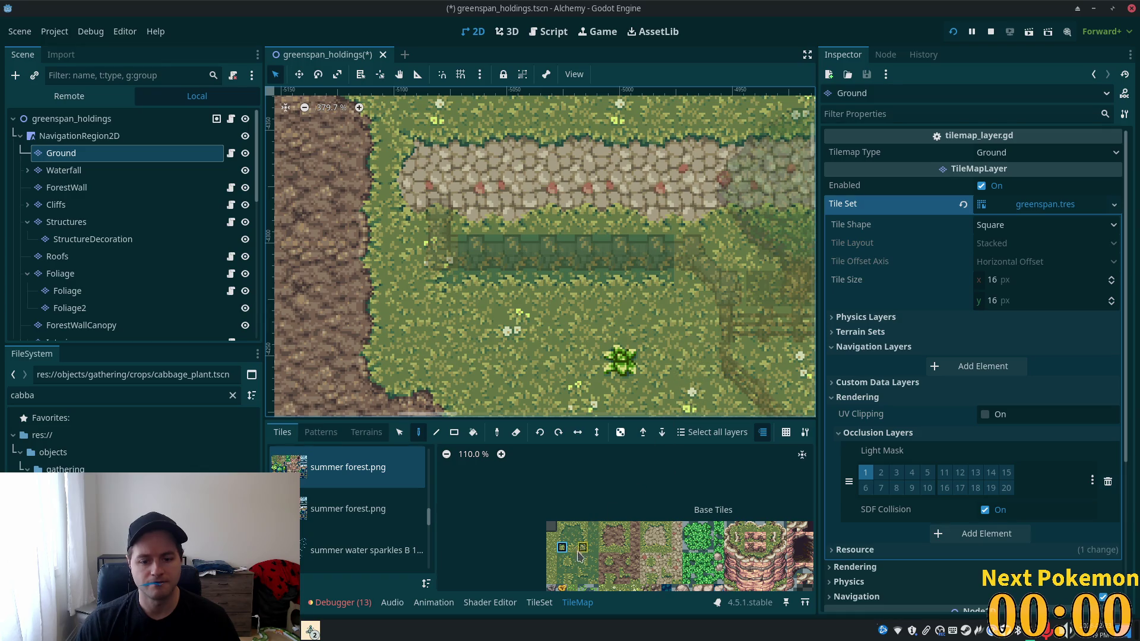
# - Repaint the strip's right end with grass-edge tiles and save the scene
pyautogui.click(572, 559)
pyautogui.click(697, 292)
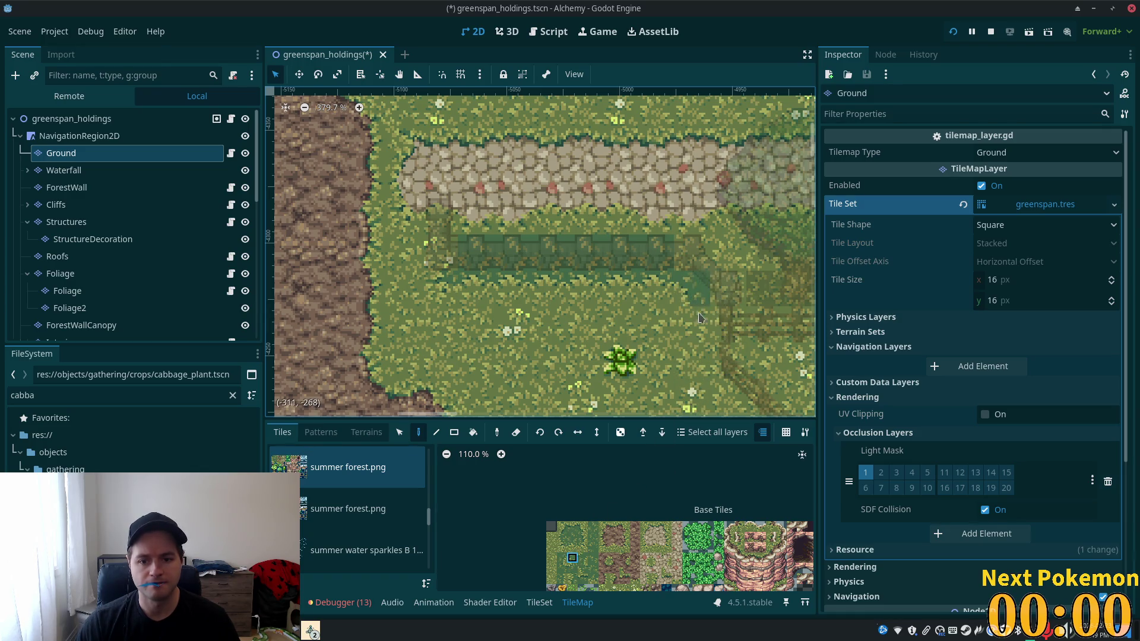
pyautogui.click(564, 549)
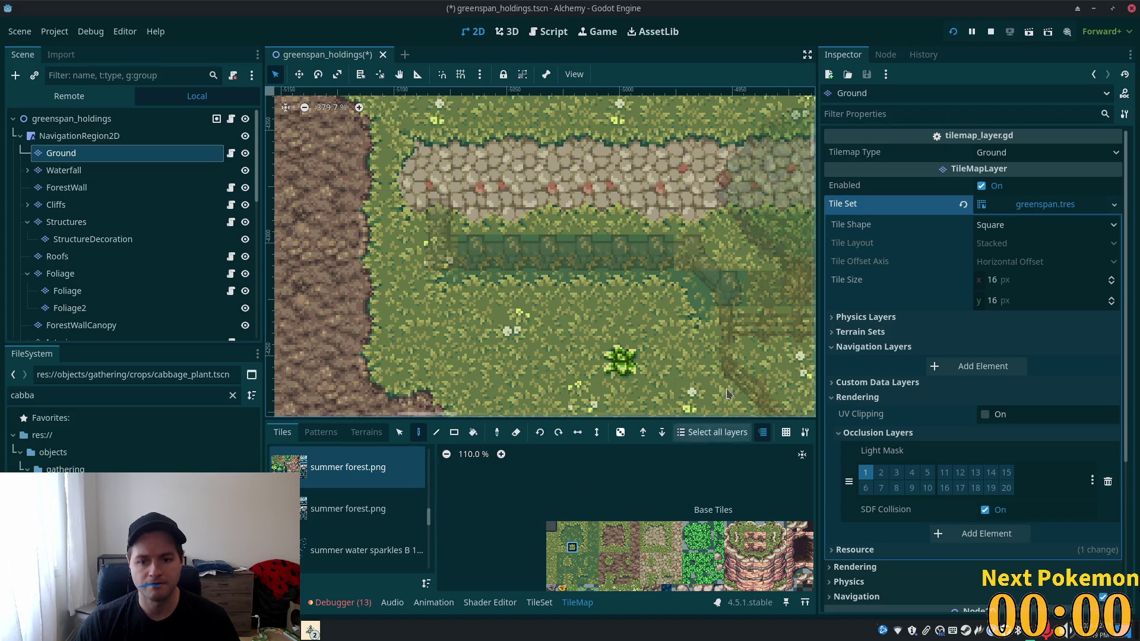
pyautogui.click(582, 548)
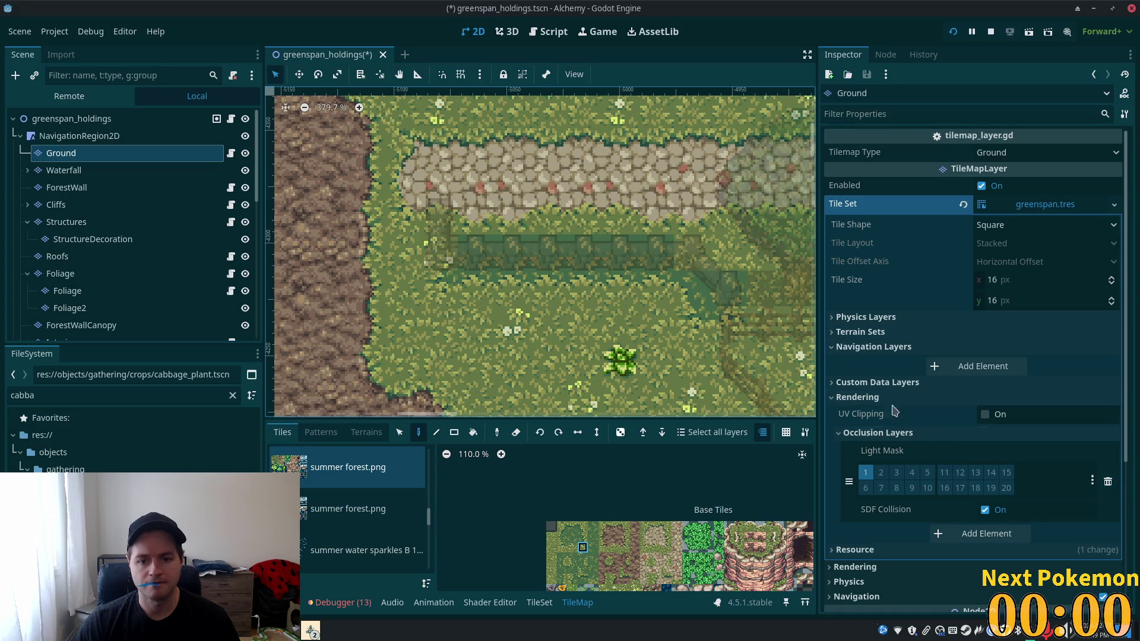
pyautogui.click(582, 528)
pyautogui.moveTo(729, 324); pyautogui.dragTo(728, 289)
pyautogui.hotkey('ctrl', 's')
pyautogui.rightClick(304, 634)
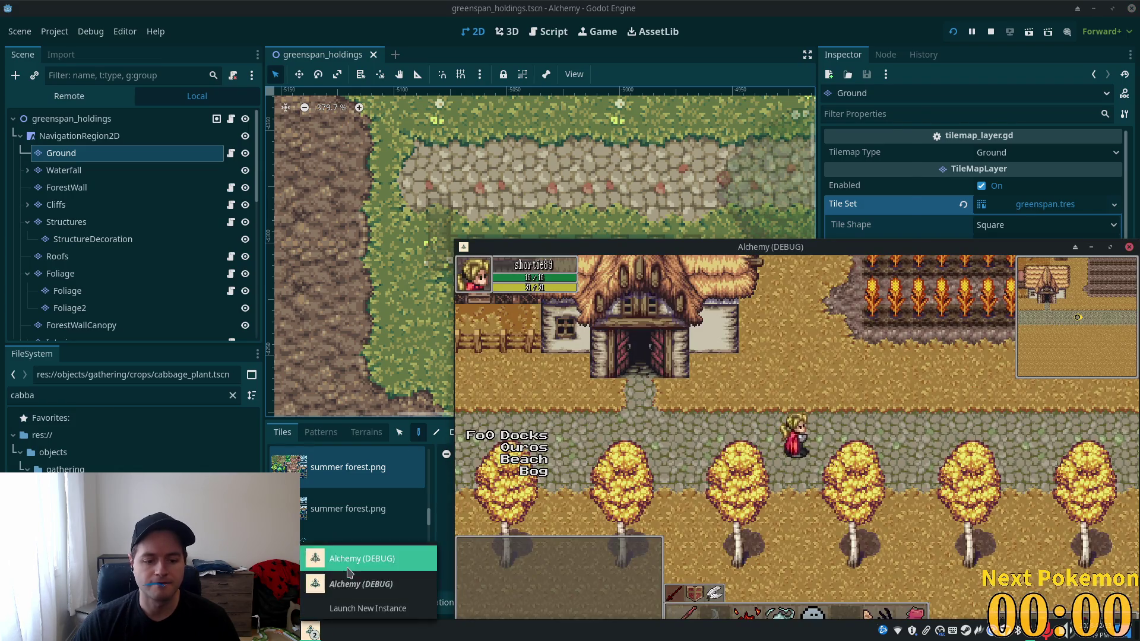
pyautogui.click(348, 569)
pyautogui.press('Right')
pyautogui.press('Down')
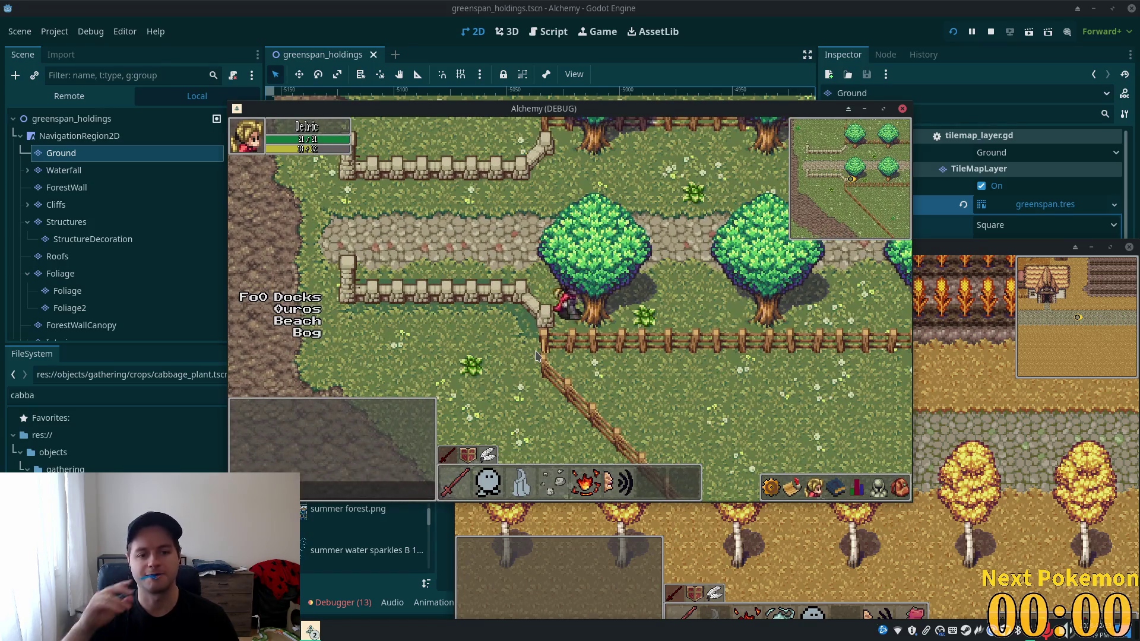
pyautogui.press('Up')
pyautogui.press('Right')
pyautogui.press('Left')
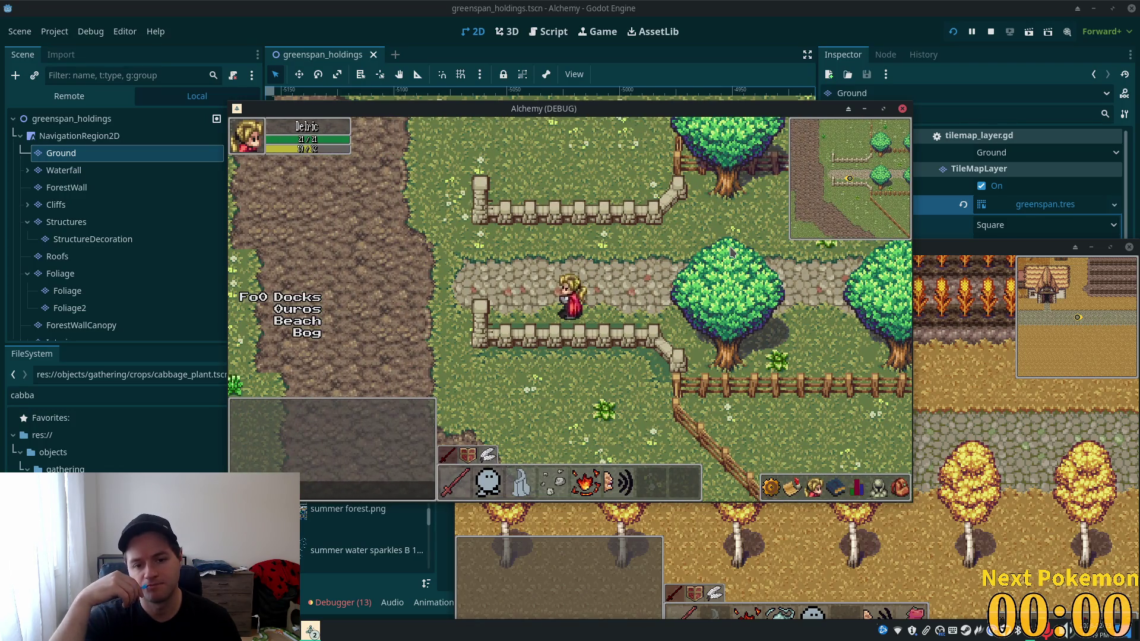
pyautogui.press('Left')
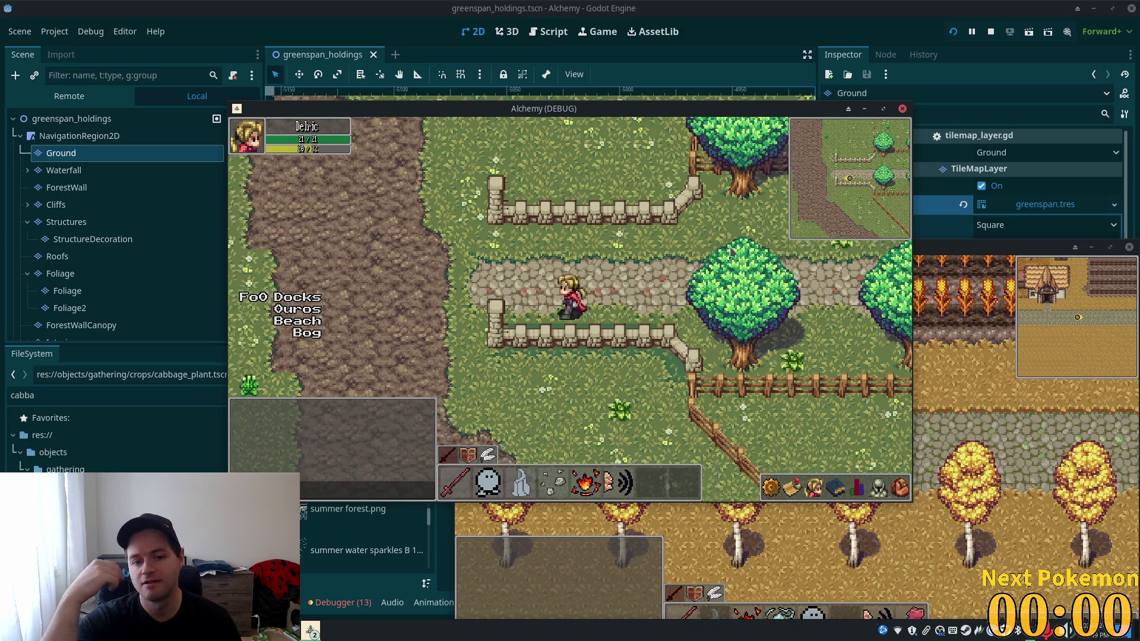
pyautogui.press('Down')
pyautogui.press('Right')
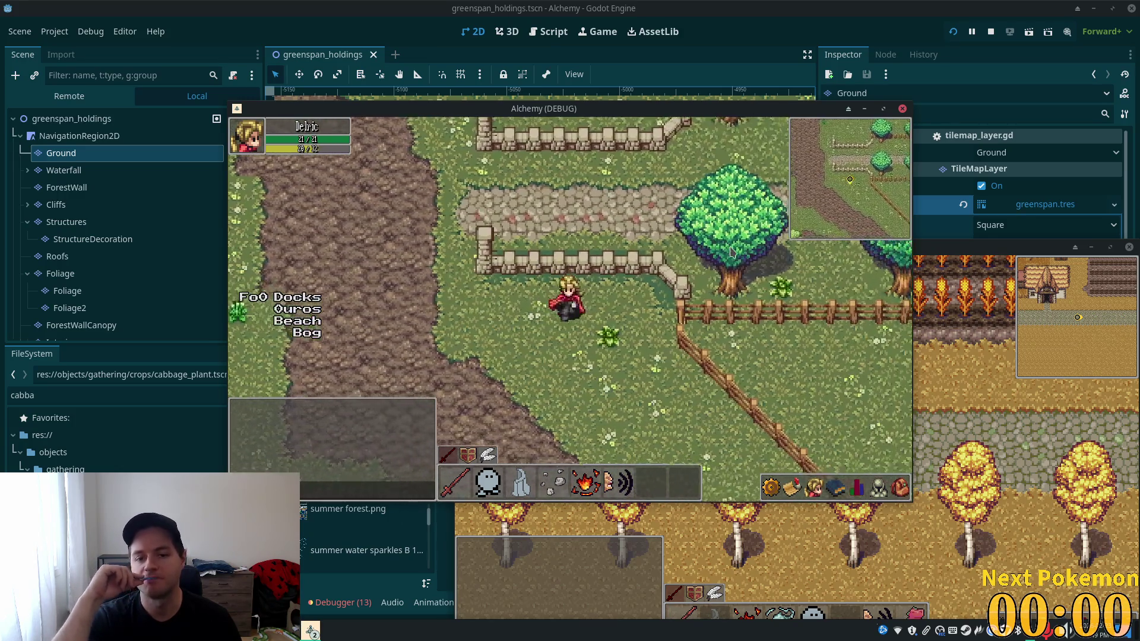
pyautogui.press('Up')
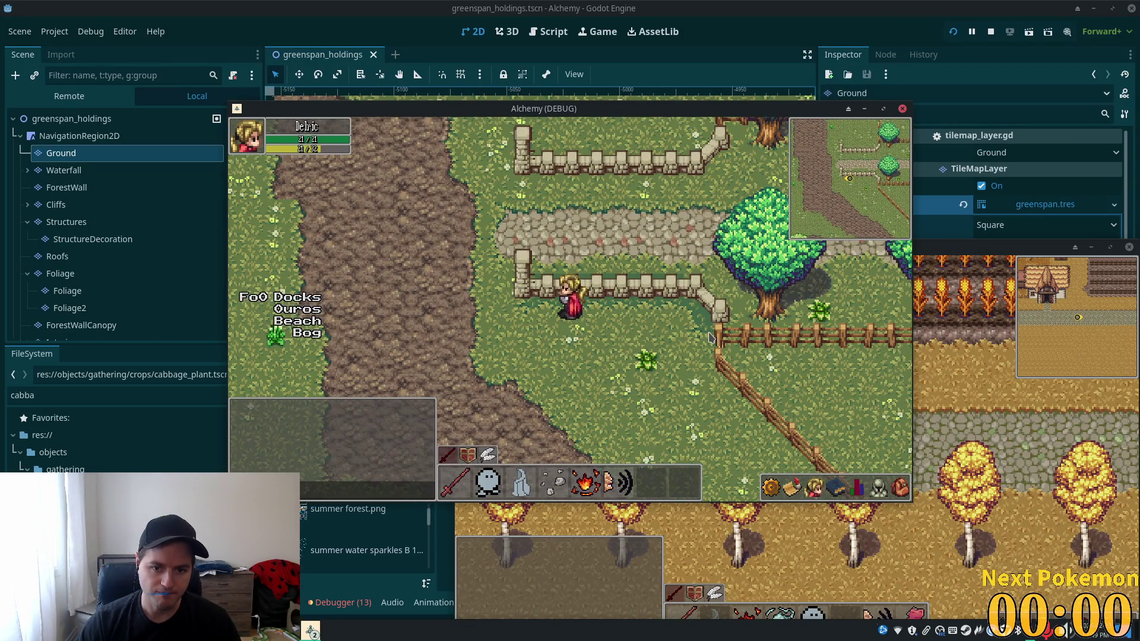
pyautogui.press('Down')
pyautogui.press('Right')
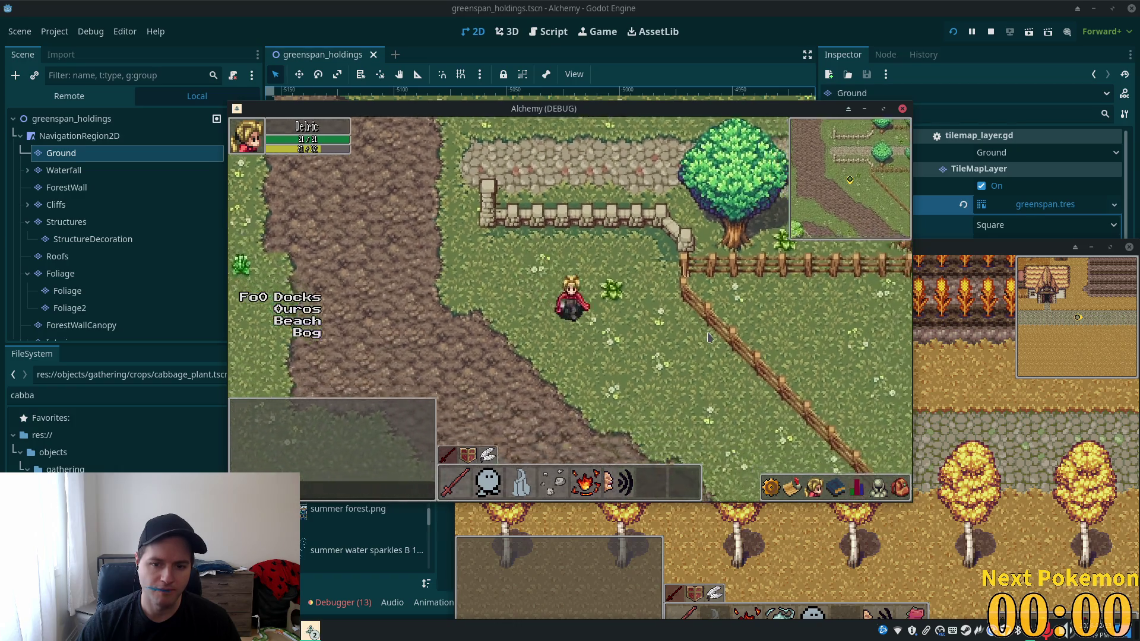
pyautogui.press('Up')
pyautogui.press('Left')
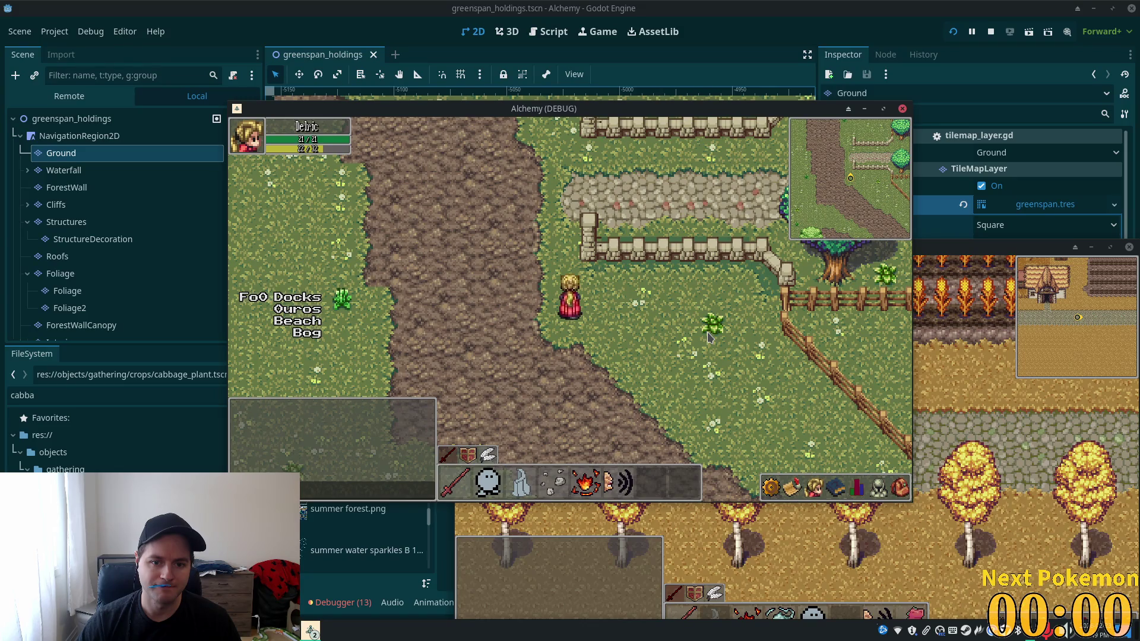
pyautogui.press('Right')
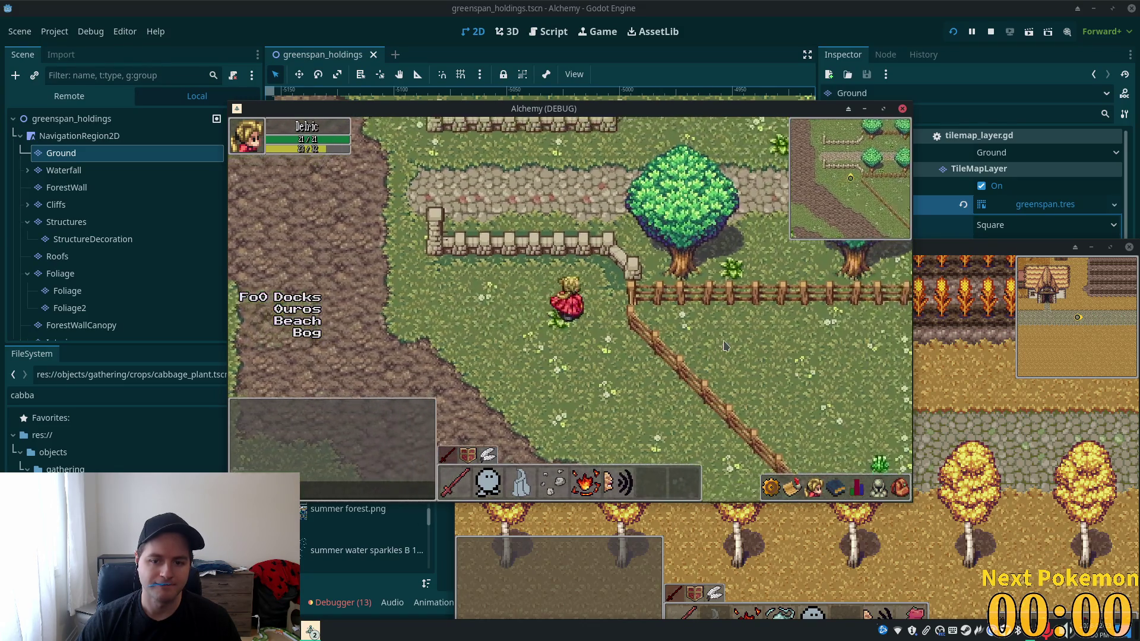
pyautogui.press('Down')
pyautogui.press('Right')
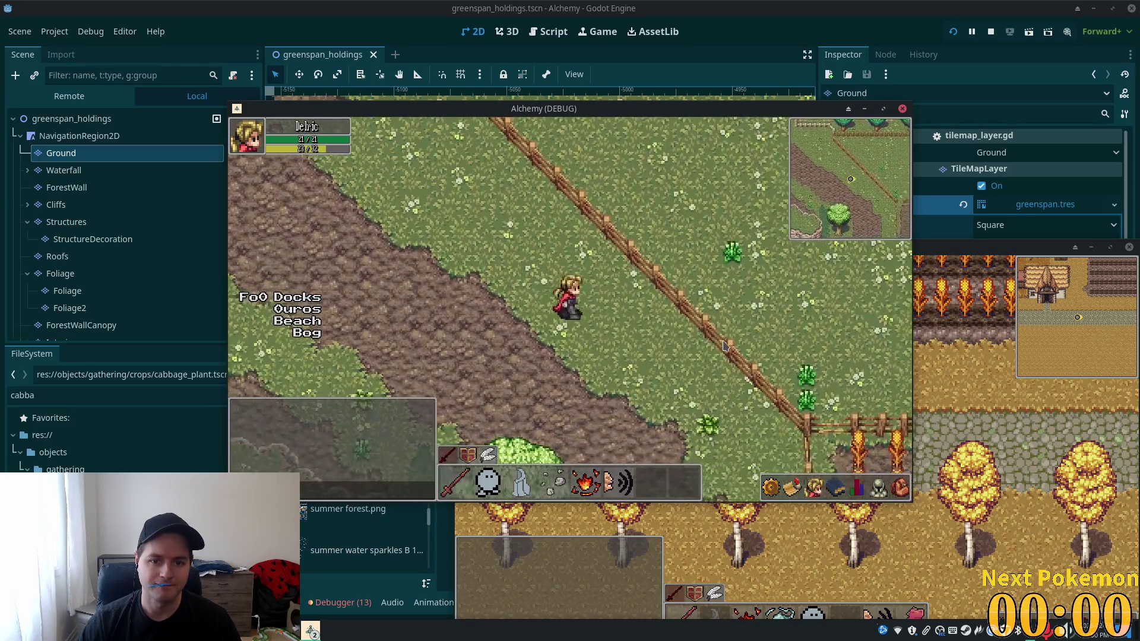
pyautogui.press('Up')
pyautogui.press('Left')
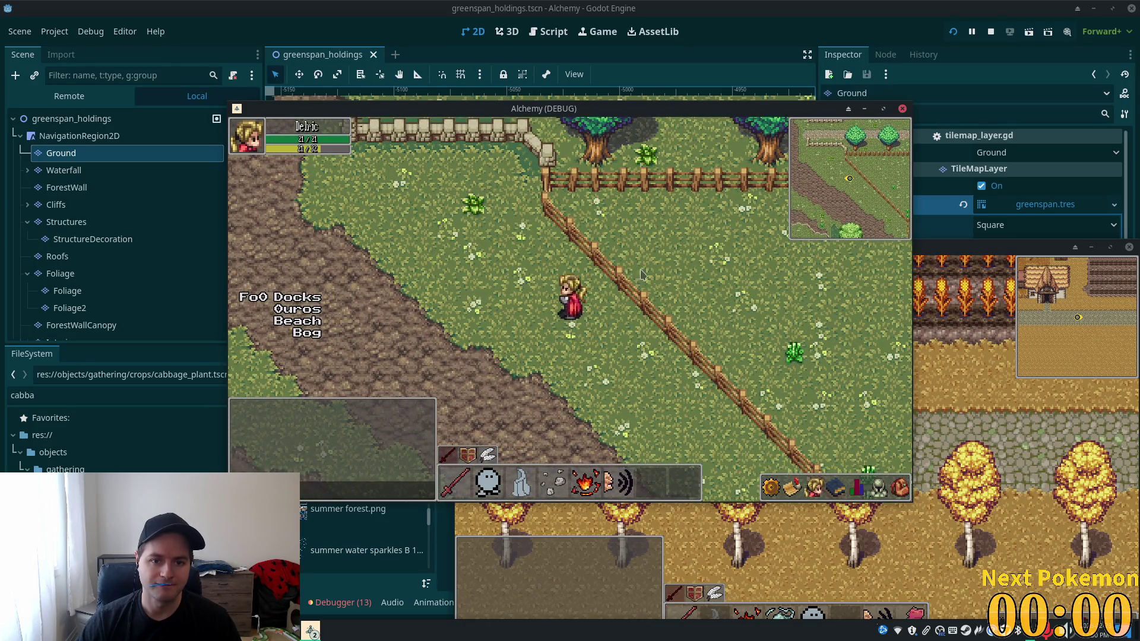
pyautogui.press('Up')
pyautogui.press('Left')
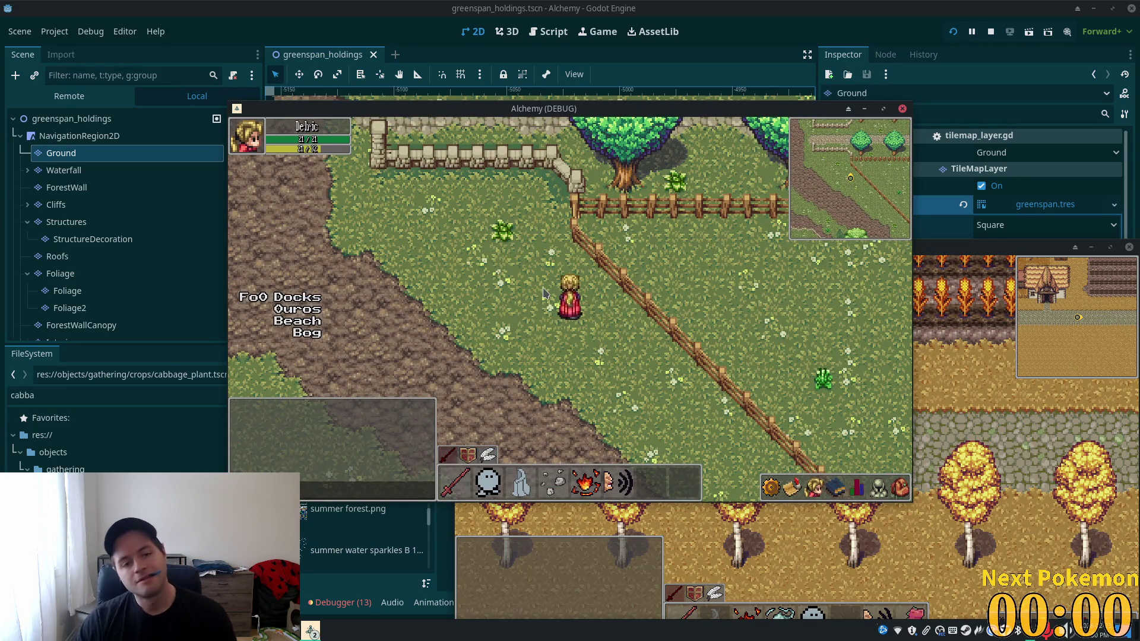
pyautogui.press('Up')
pyautogui.press('Left')
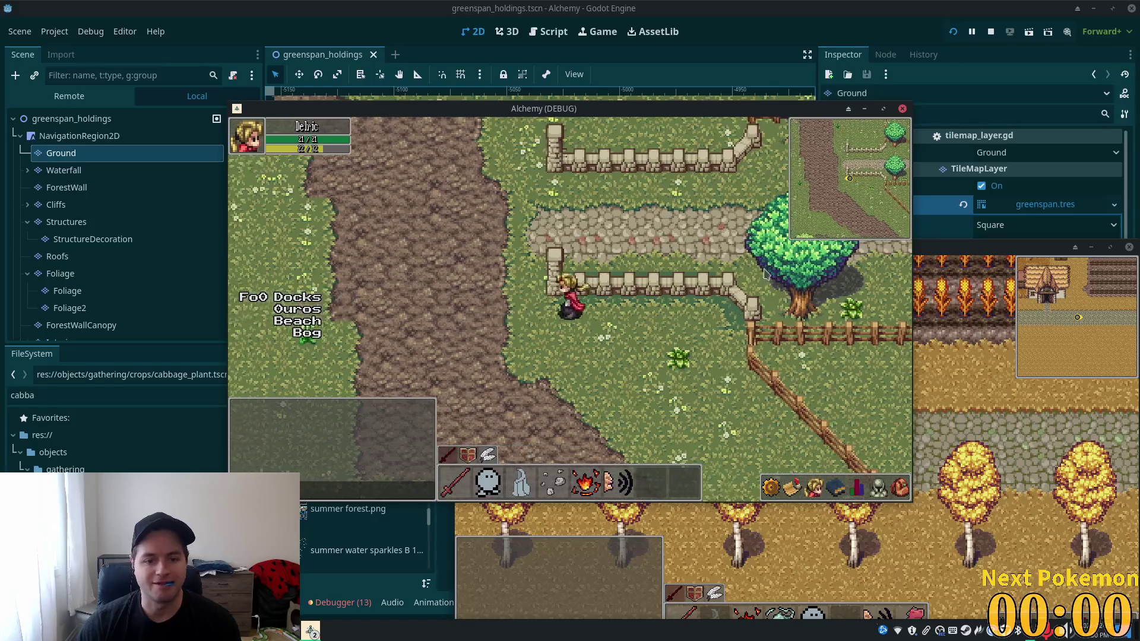
pyautogui.hotkey('alt', 'Tab')
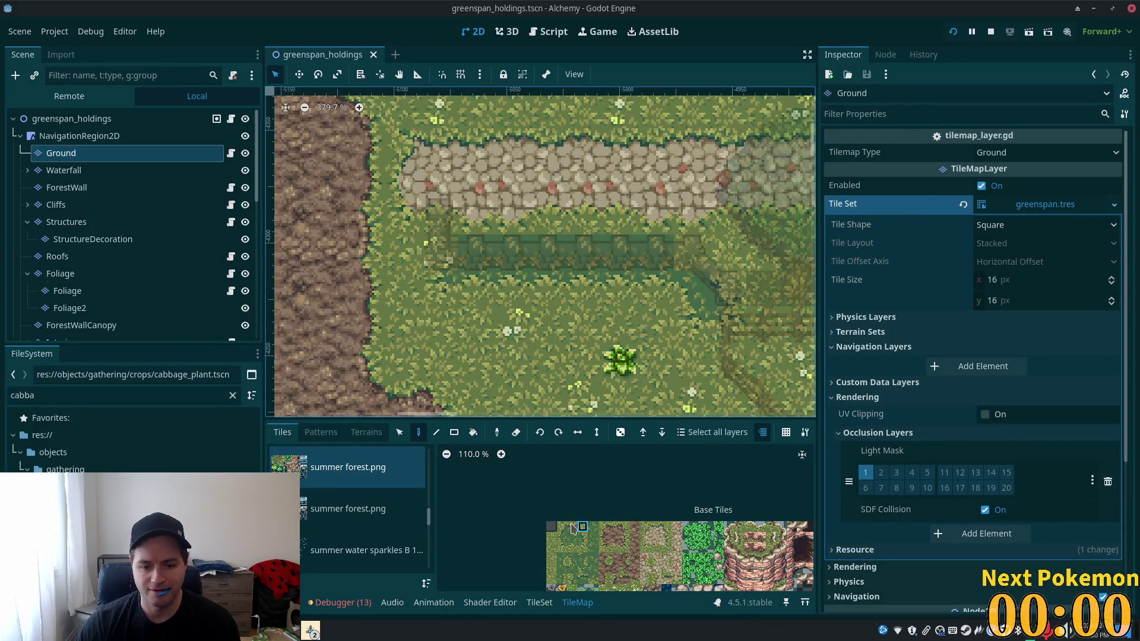
# - Drag-paint grass-edge tiles along the dark row, cap its right end with a corner tile, and save
pyautogui.click(572, 528)
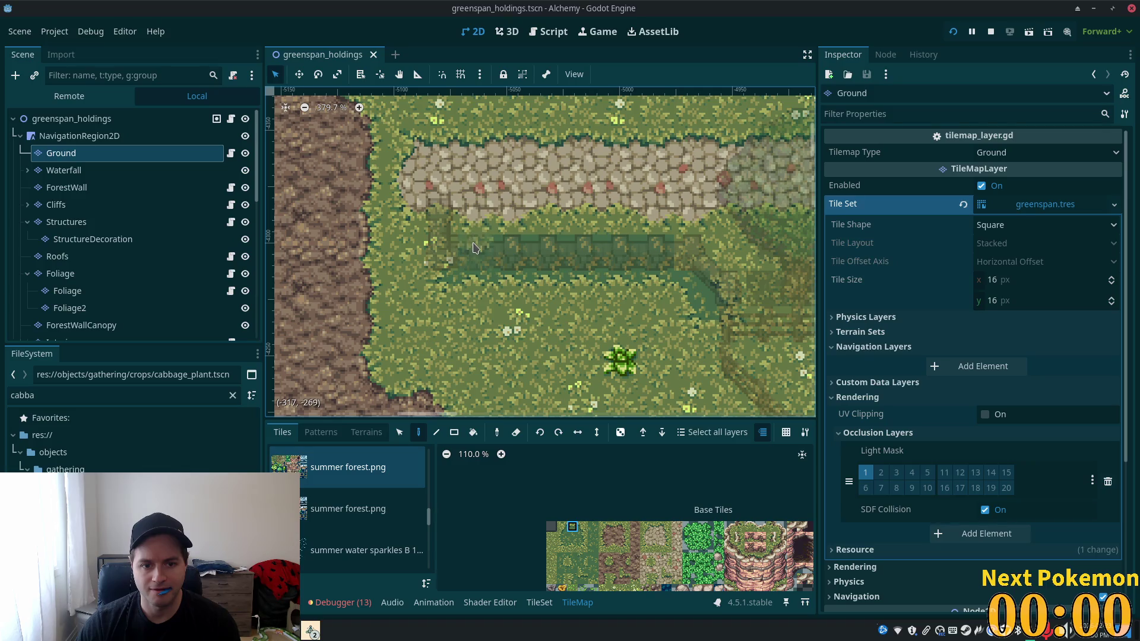
pyautogui.moveTo(473, 248); pyautogui.dragTo(665, 251)
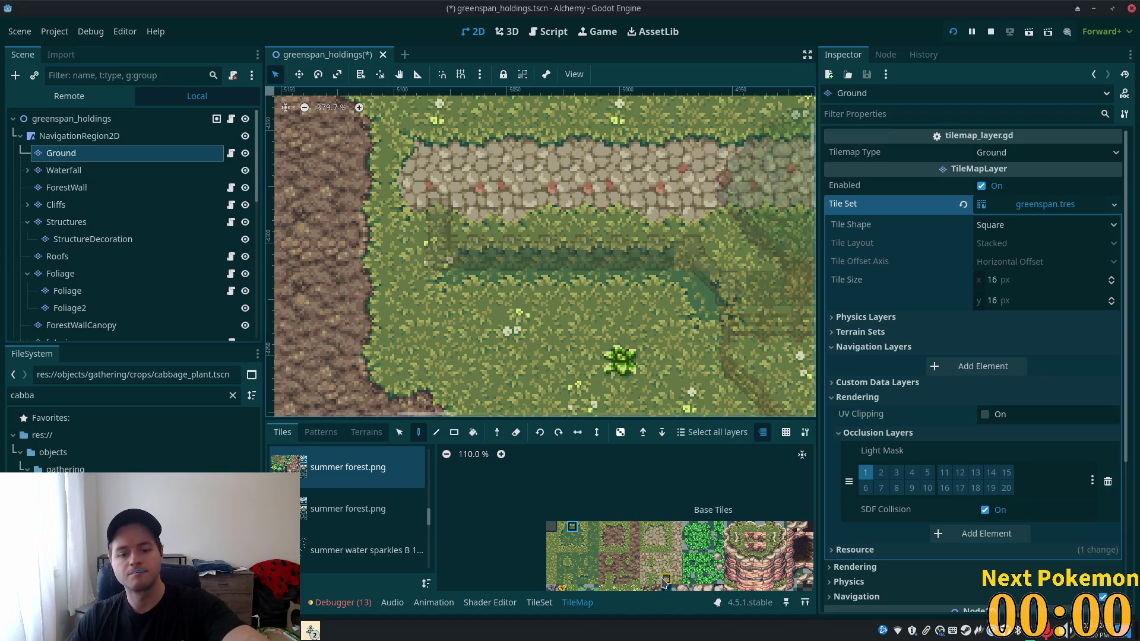
pyautogui.click(582, 528)
pyautogui.click(689, 253)
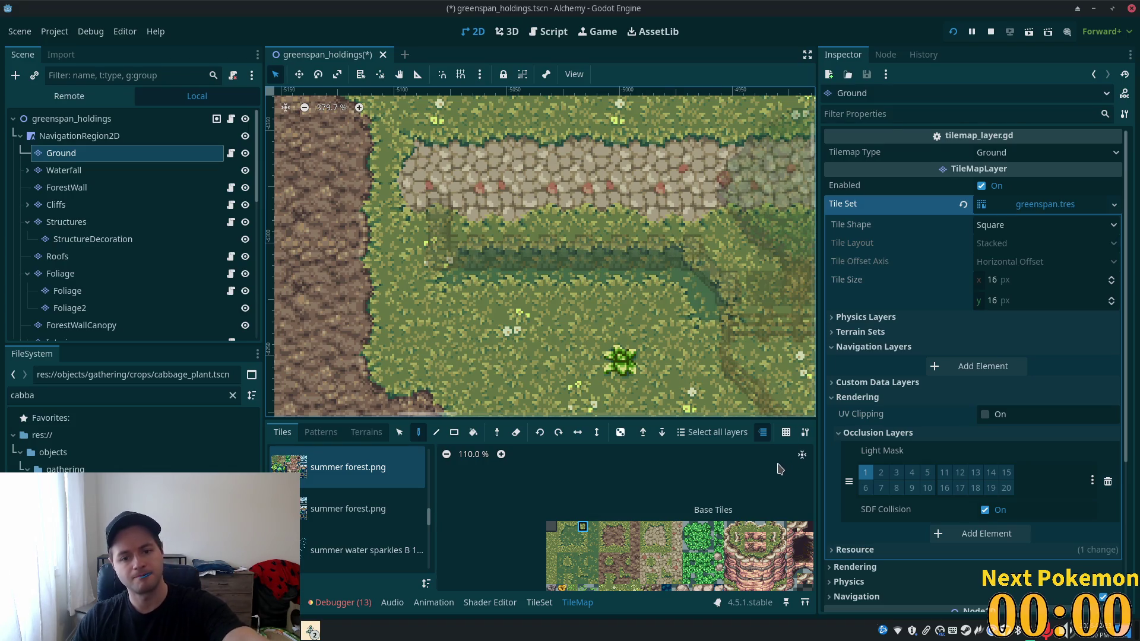
pyautogui.hotkey('ctrl', 's')
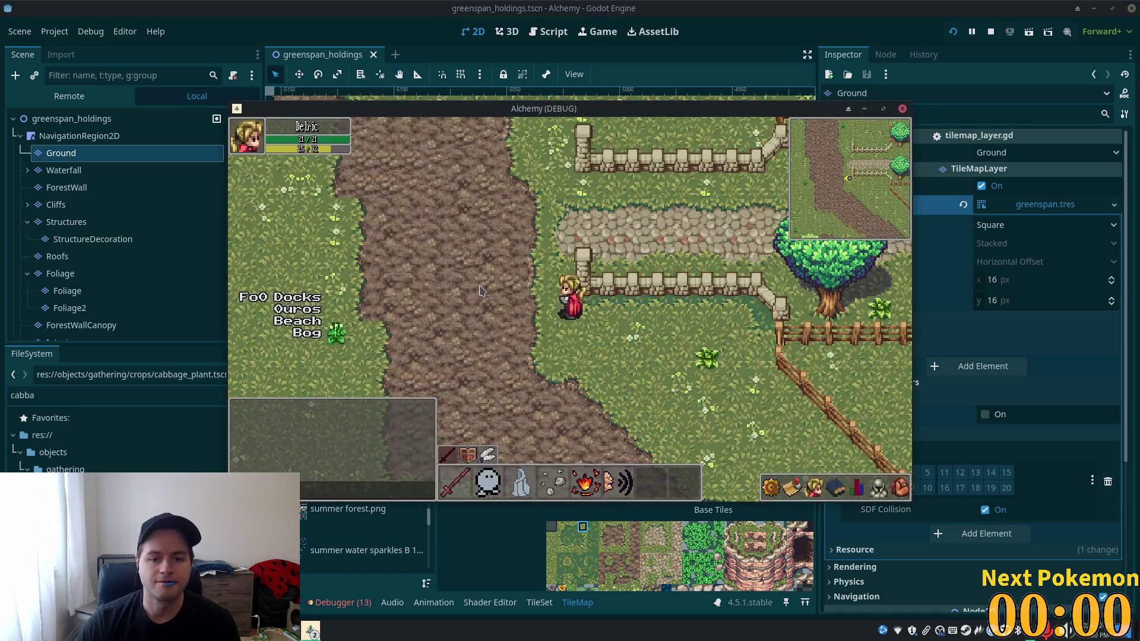
# - Walk the character right-down, then back up-left by the fence, and stop the game with F8
pyautogui.press('d')
pyautogui.press('s')
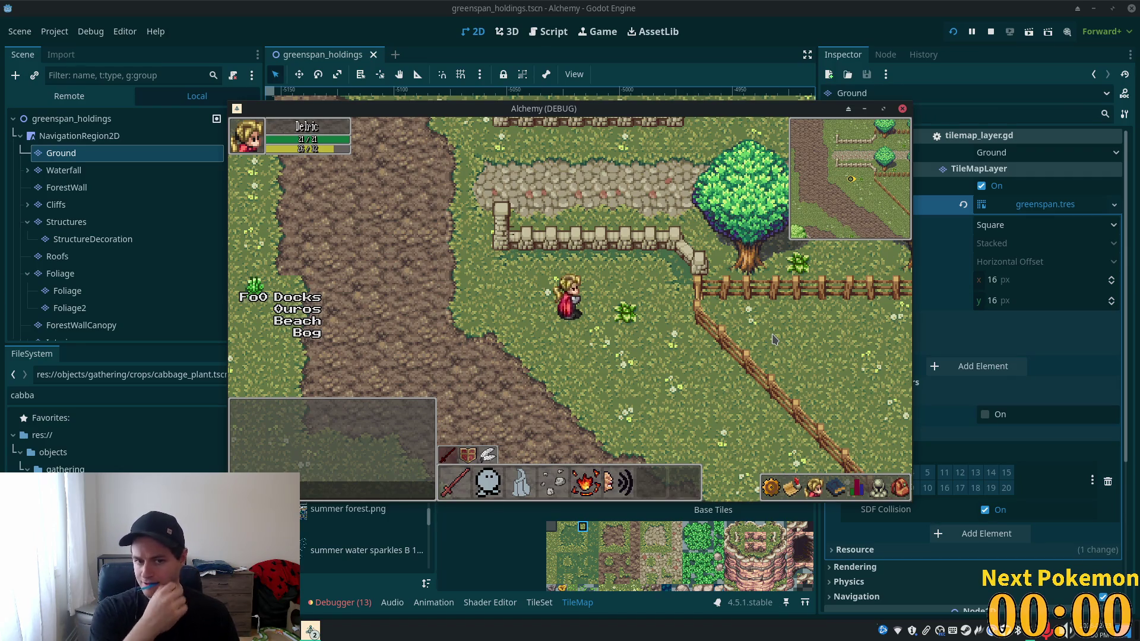
pyautogui.press('w')
pyautogui.press('a')
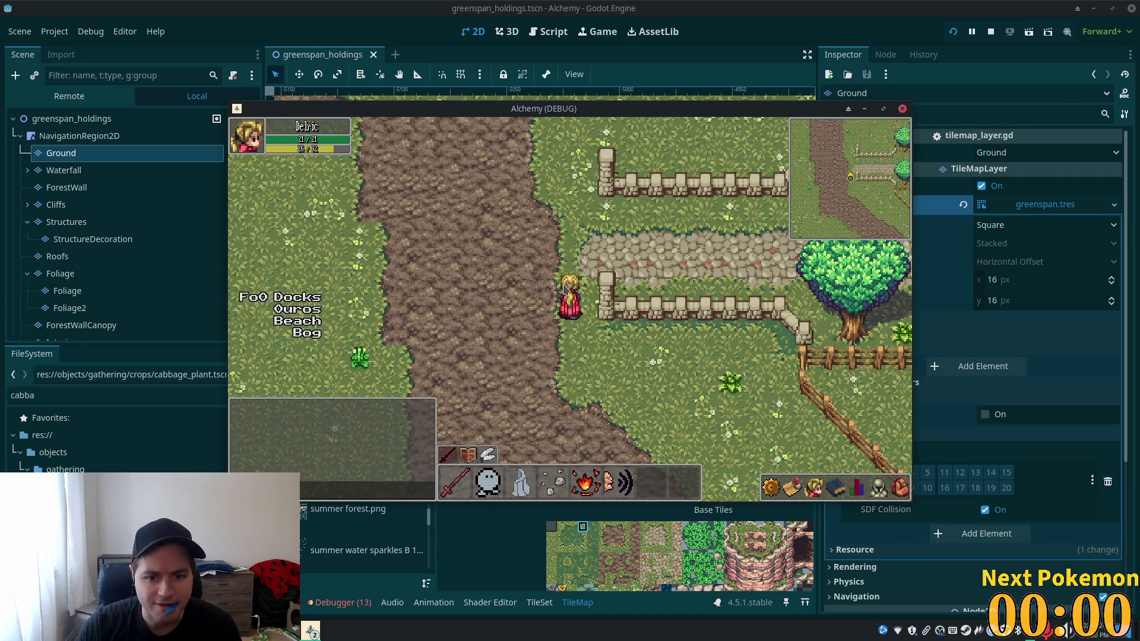
pyautogui.press('F8')
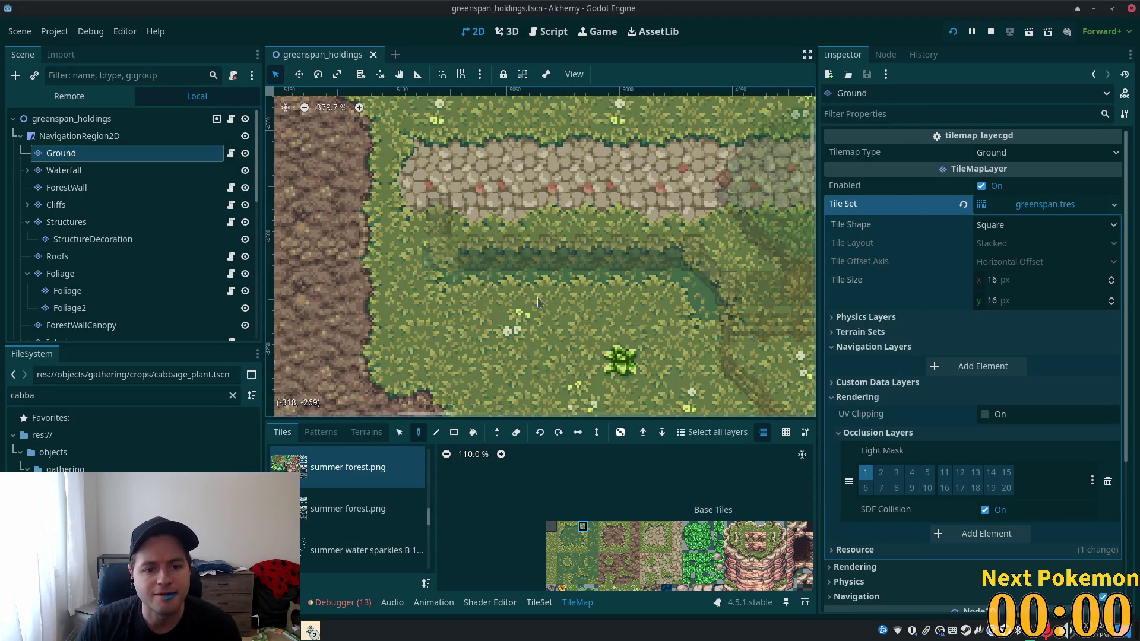
# - Paint two flowered grass tiles at the strip's left end, save, and rerun with F5
pyautogui.click(551, 547)
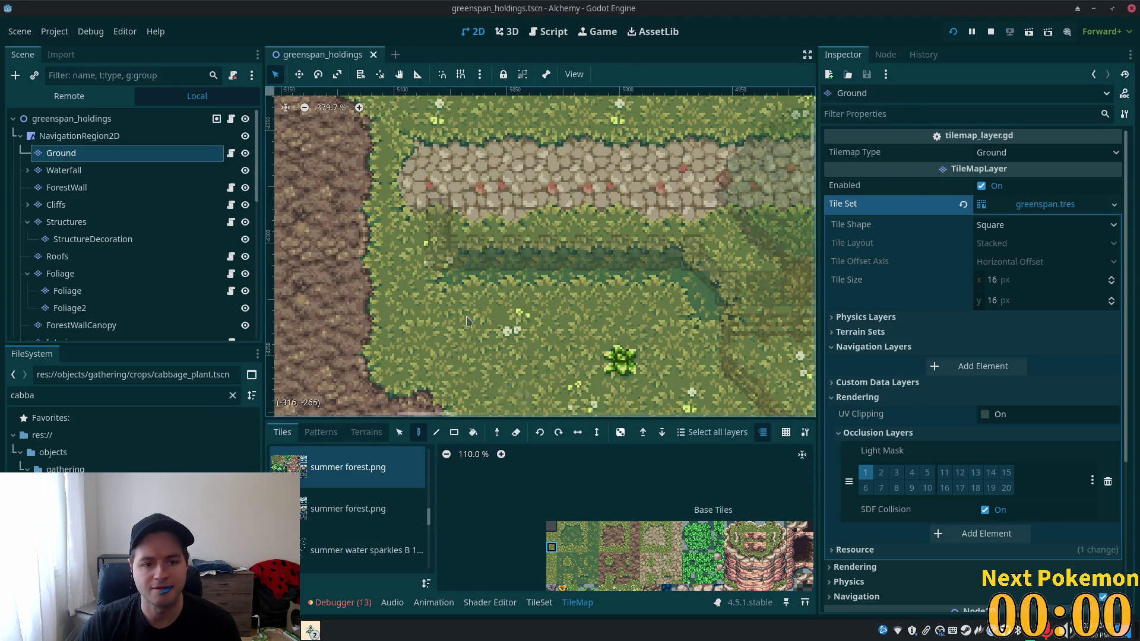
pyautogui.click(437, 252)
pyautogui.click(442, 263)
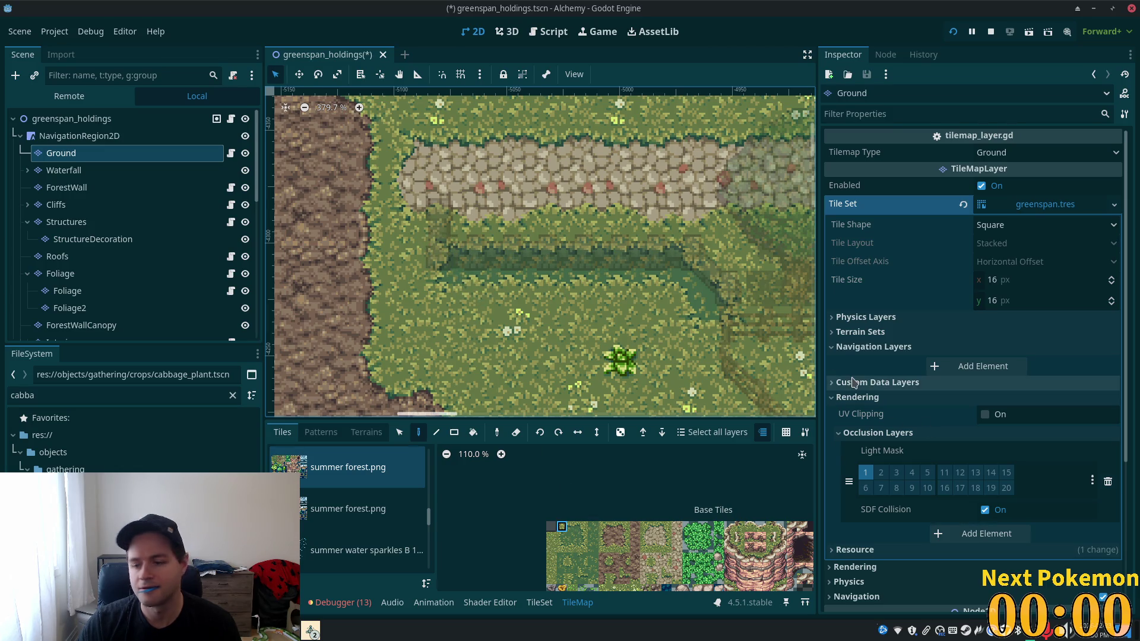
pyautogui.scroll(-4, 649, 250)
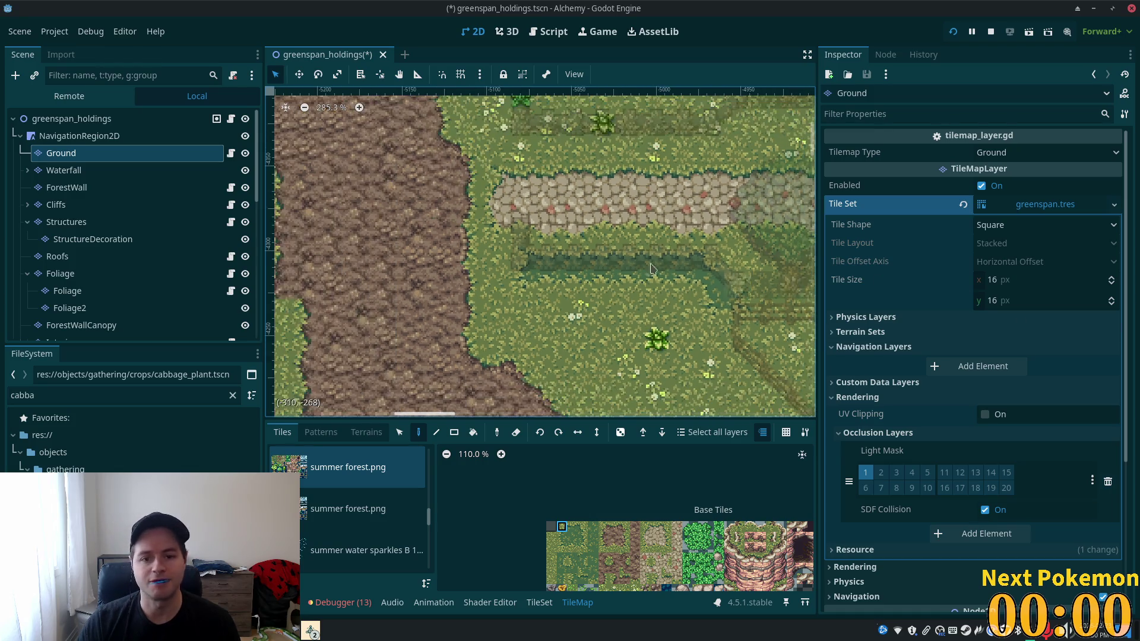
pyautogui.hotkey('ctrl', 's')
pyautogui.press('F5')
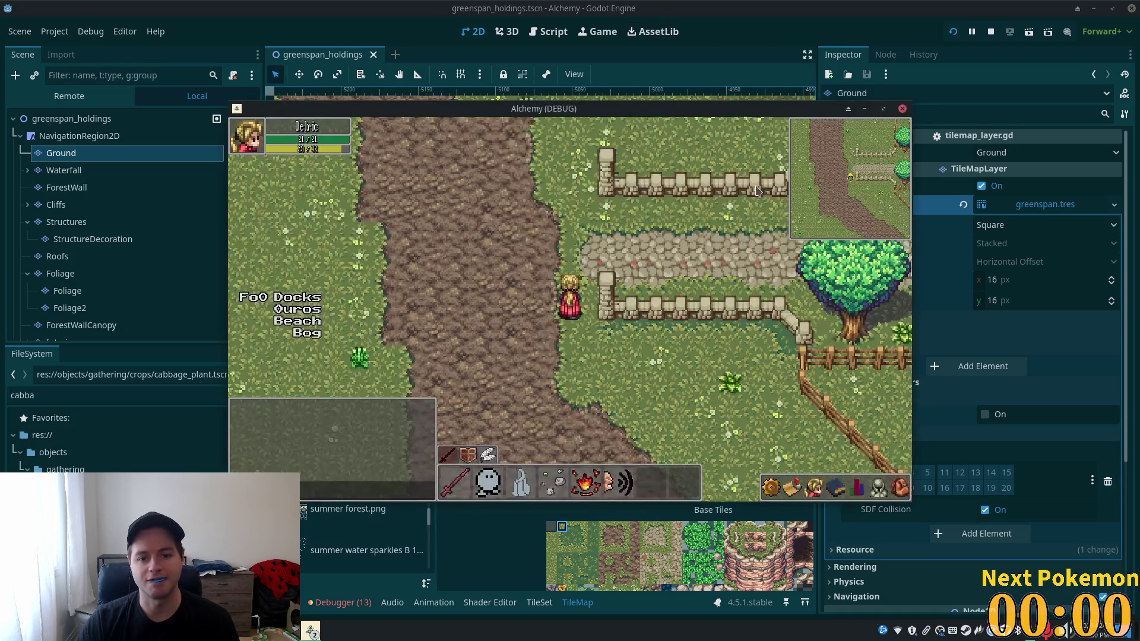
# - Walk the character east along the path, into the field, and up through the meadow past the fence
pyautogui.press('Right')
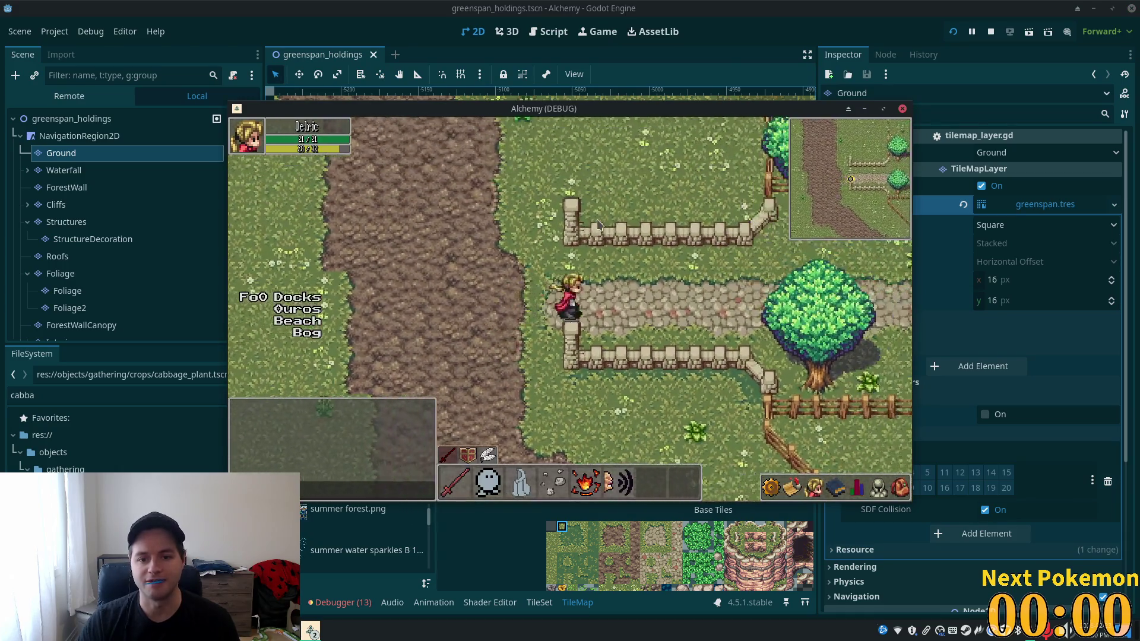
pyautogui.press('Down')
pyautogui.press('Down')
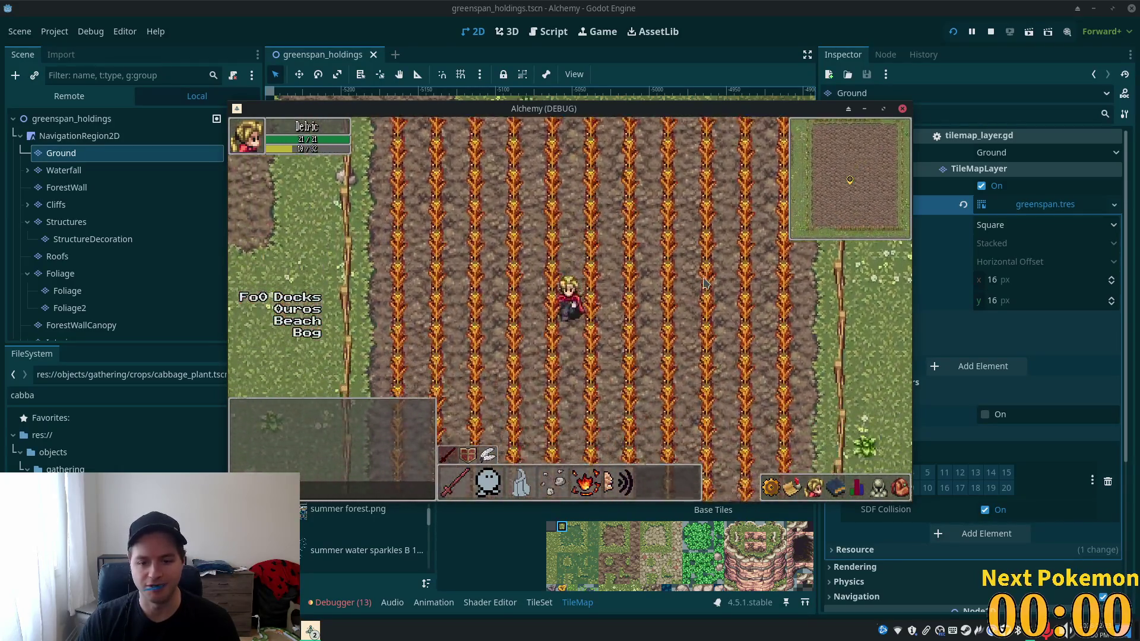
pyautogui.press('Right')
pyautogui.press('Up')
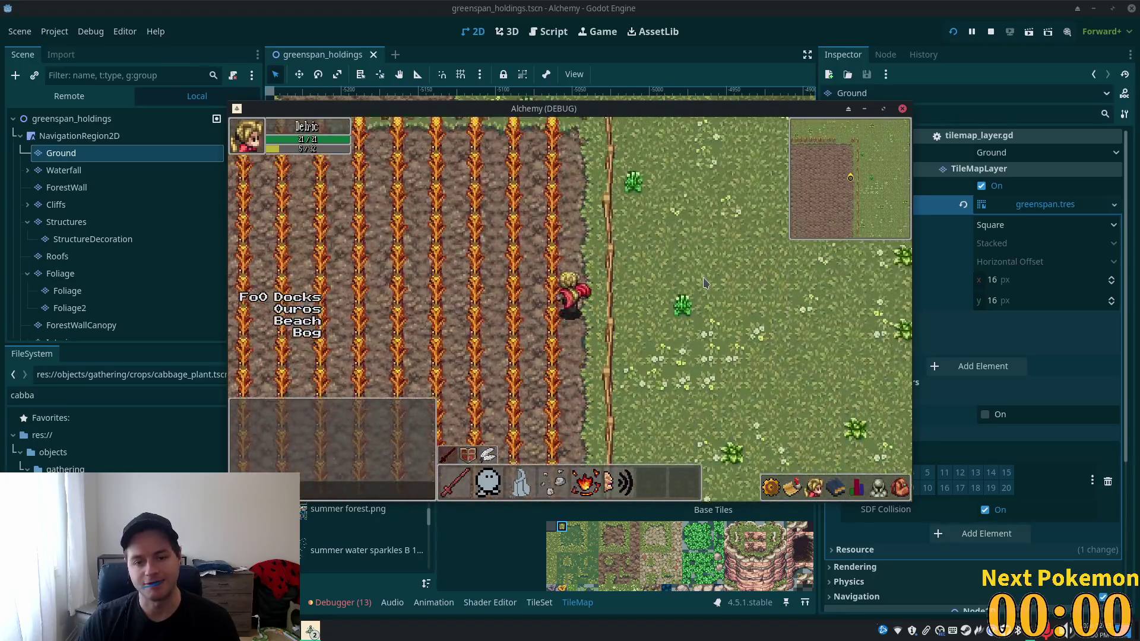
pyautogui.press('Up')
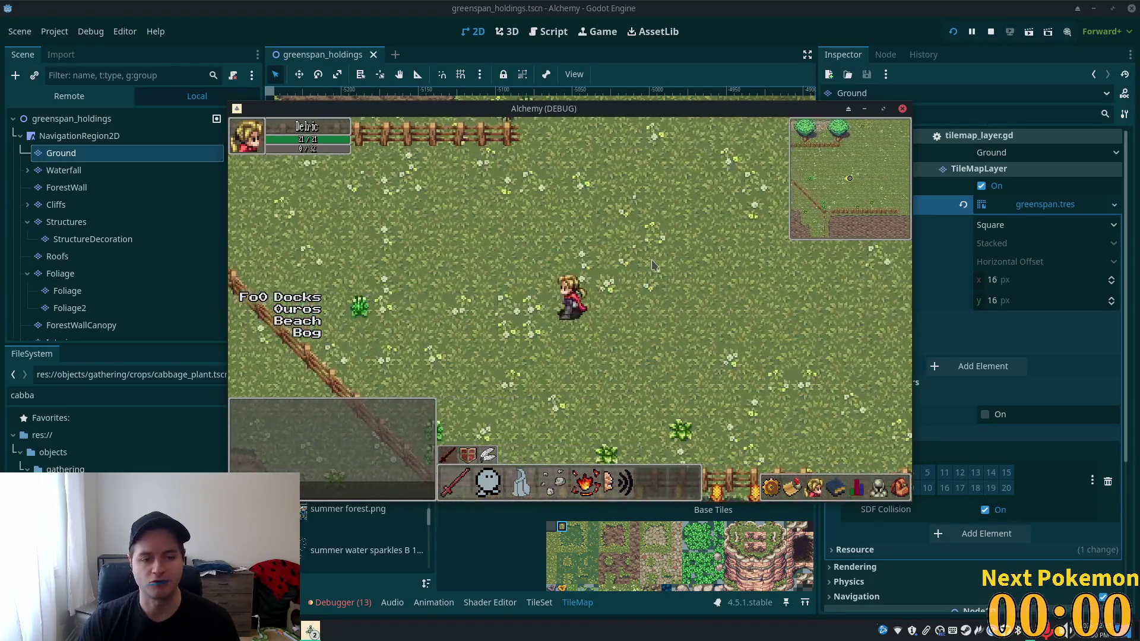
pyautogui.press('Left')
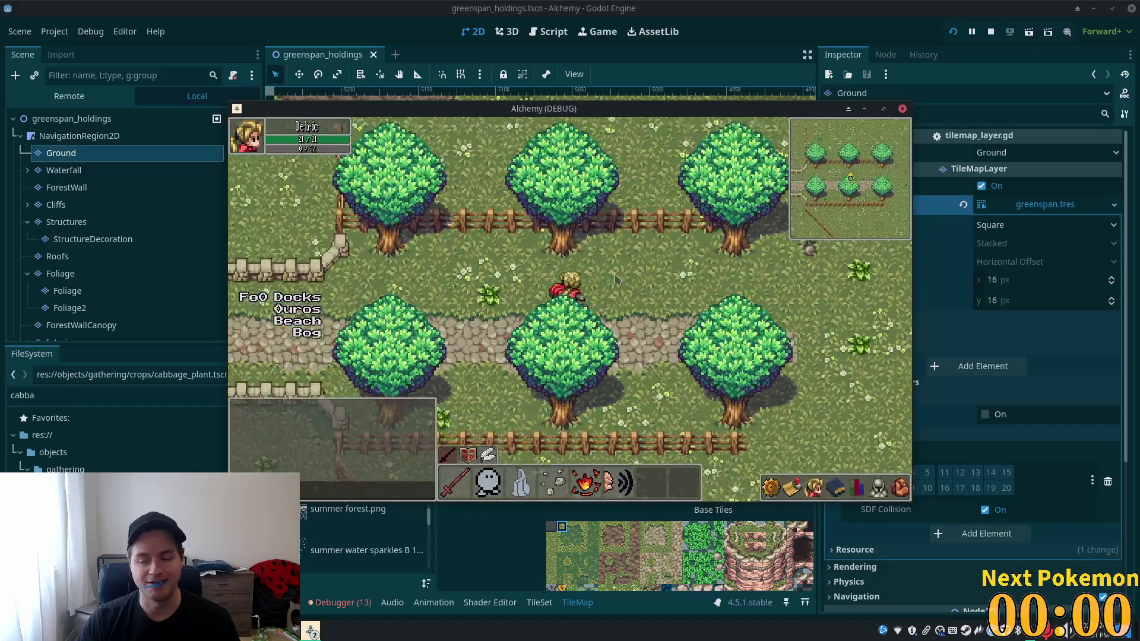
pyautogui.press('Right')
pyautogui.press('Down')
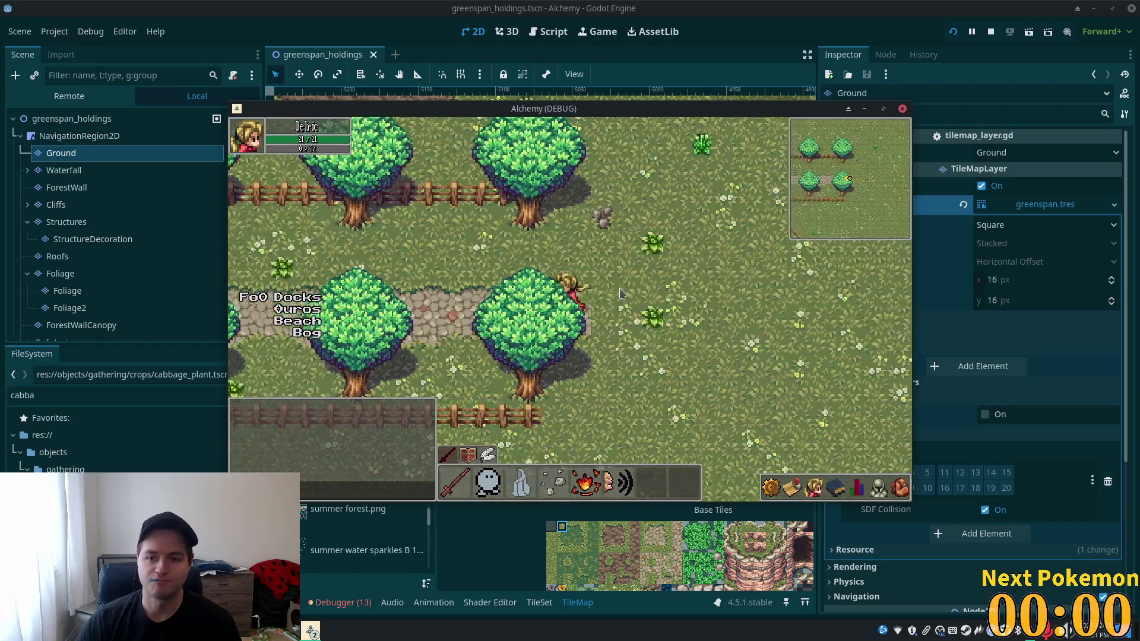
# - Walk back and forth along the cobblestone path, then stop the game and pan to the path area
pyautogui.press('Right')
pyautogui.press('Up')
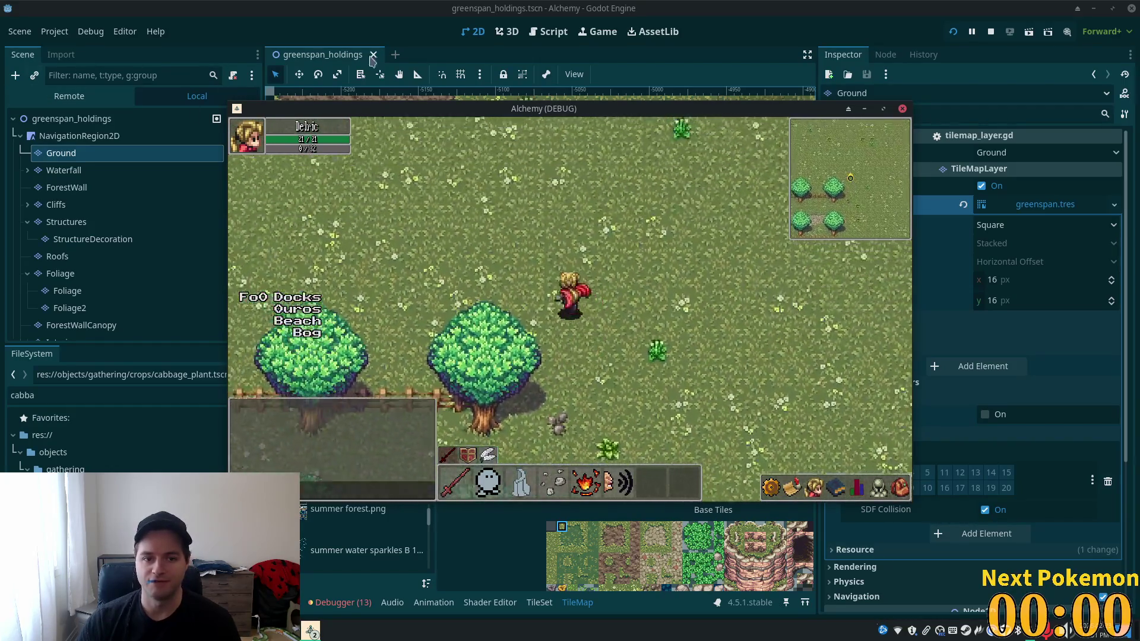
pyautogui.press('Down')
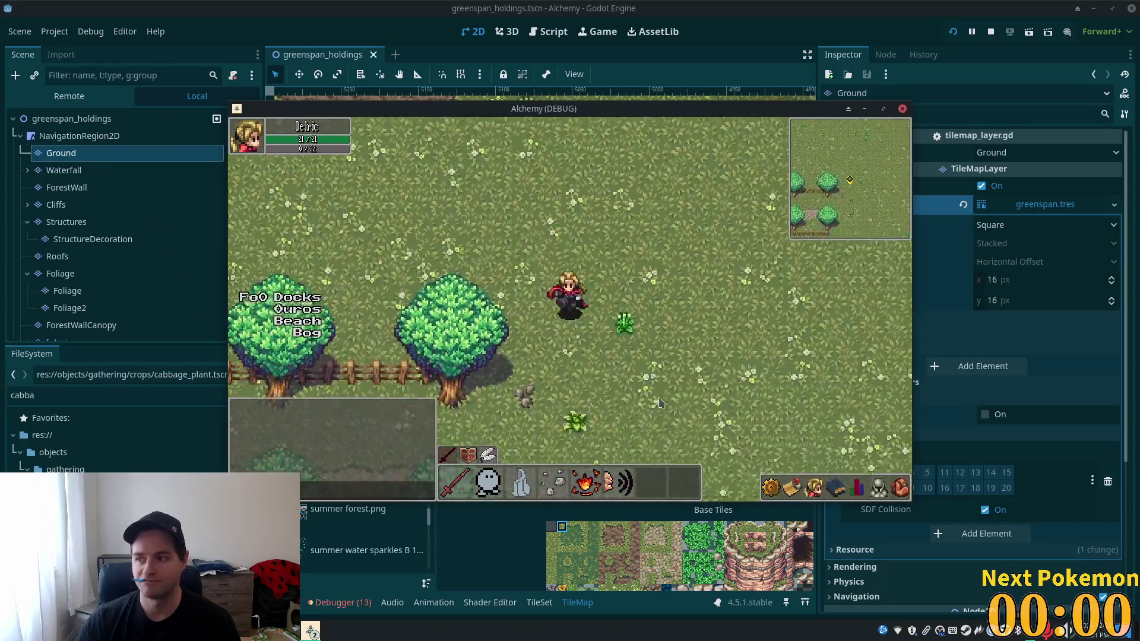
pyautogui.press('Left')
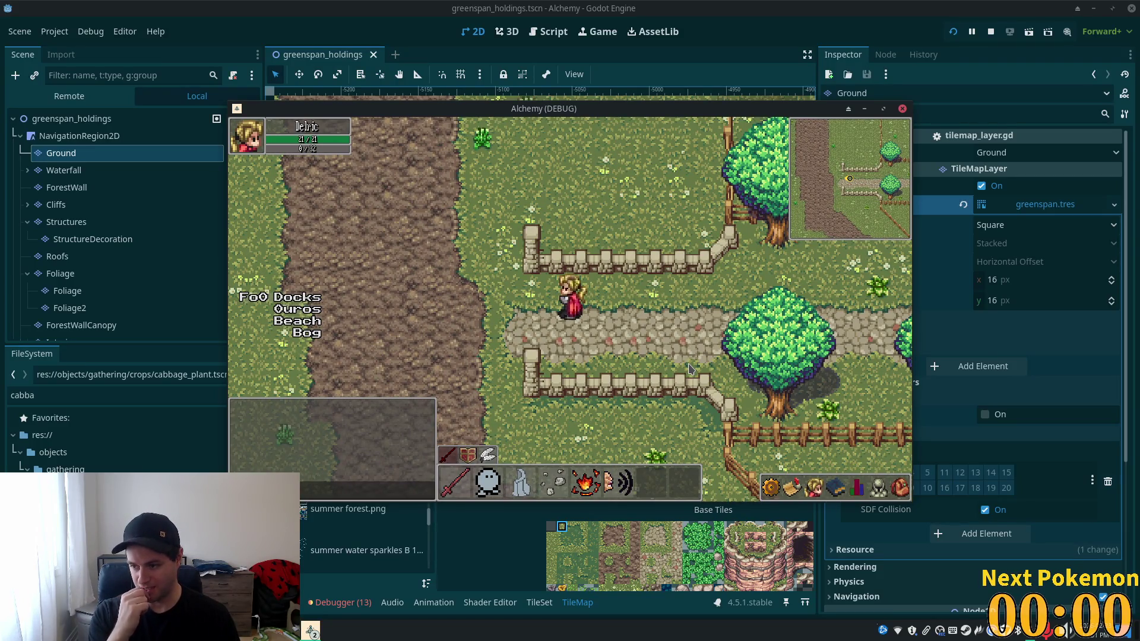
pyautogui.press('Right')
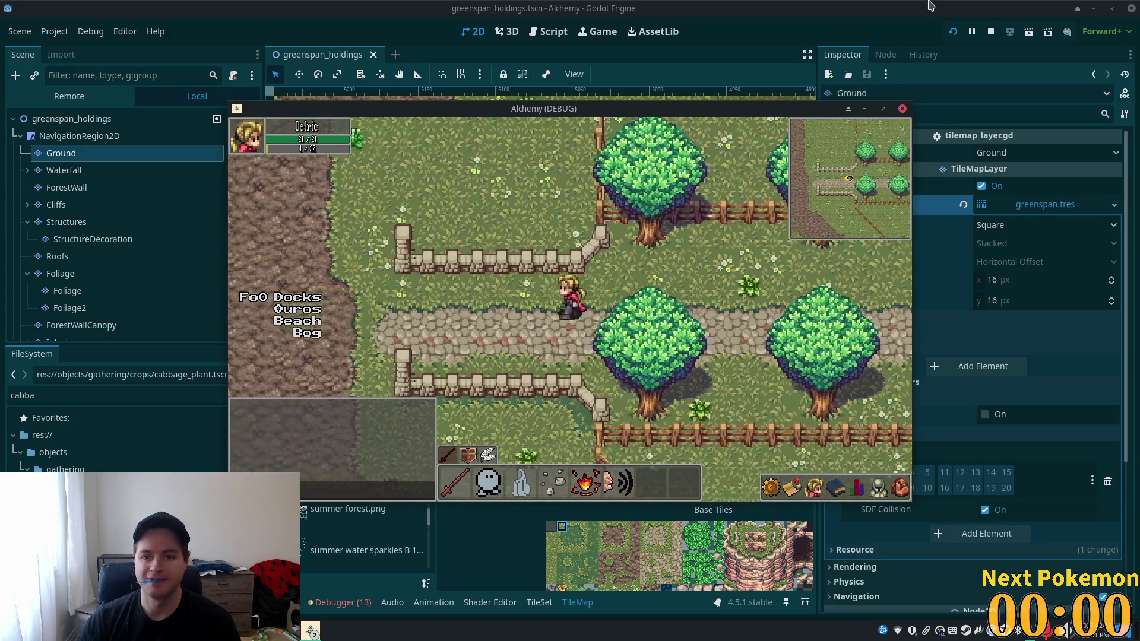
pyautogui.press('F8')
pyautogui.moveTo(558, 260); pyautogui.dragTo(570, 402)
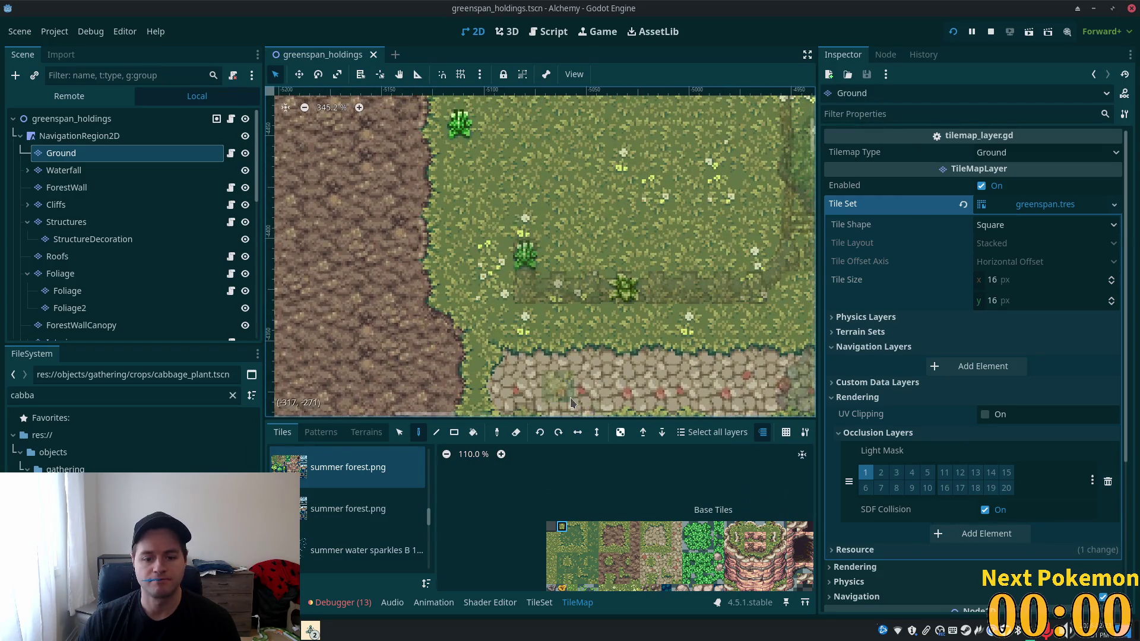
# - Paint a grass tile from the atlas beside the hedge and save the scene
pyautogui.scroll(-5, 581, 351)
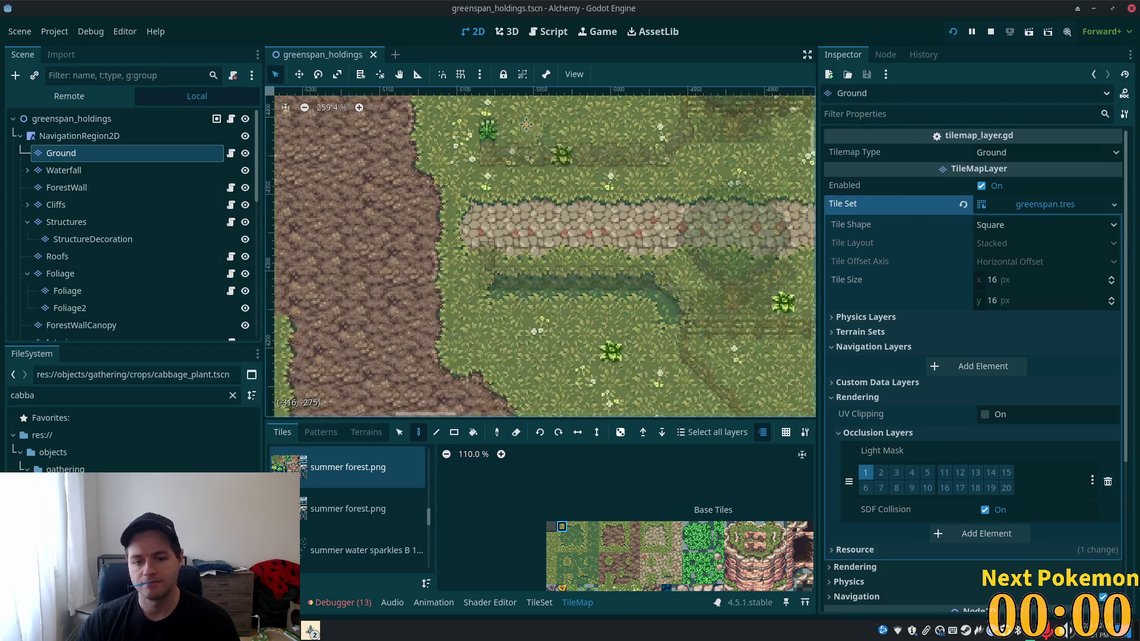
pyautogui.click(322, 433)
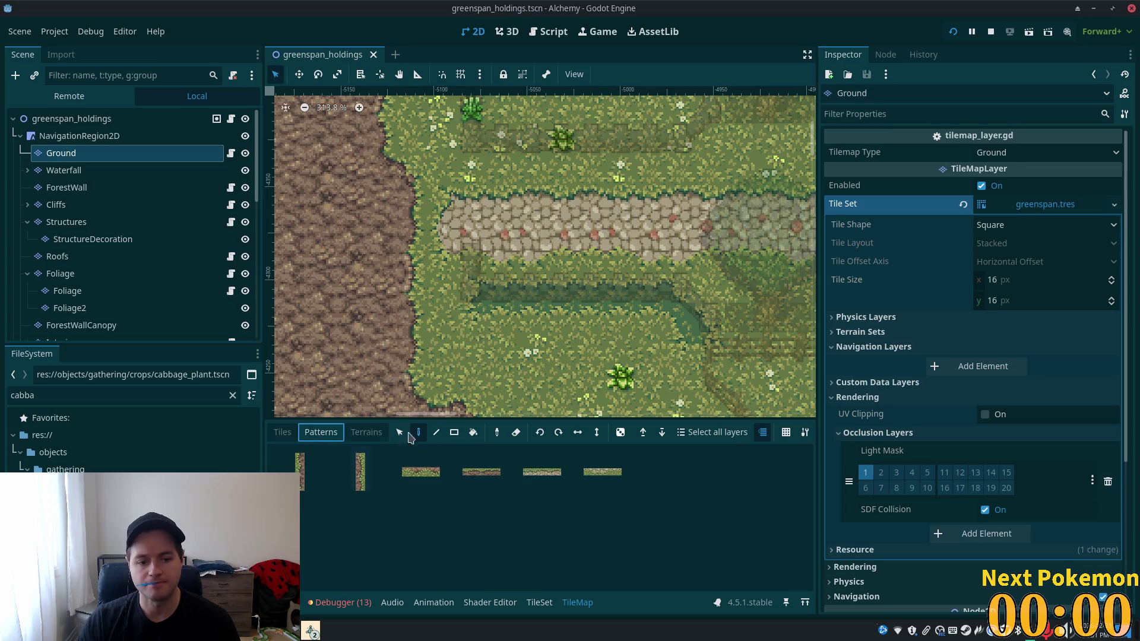
pyautogui.click(278, 433)
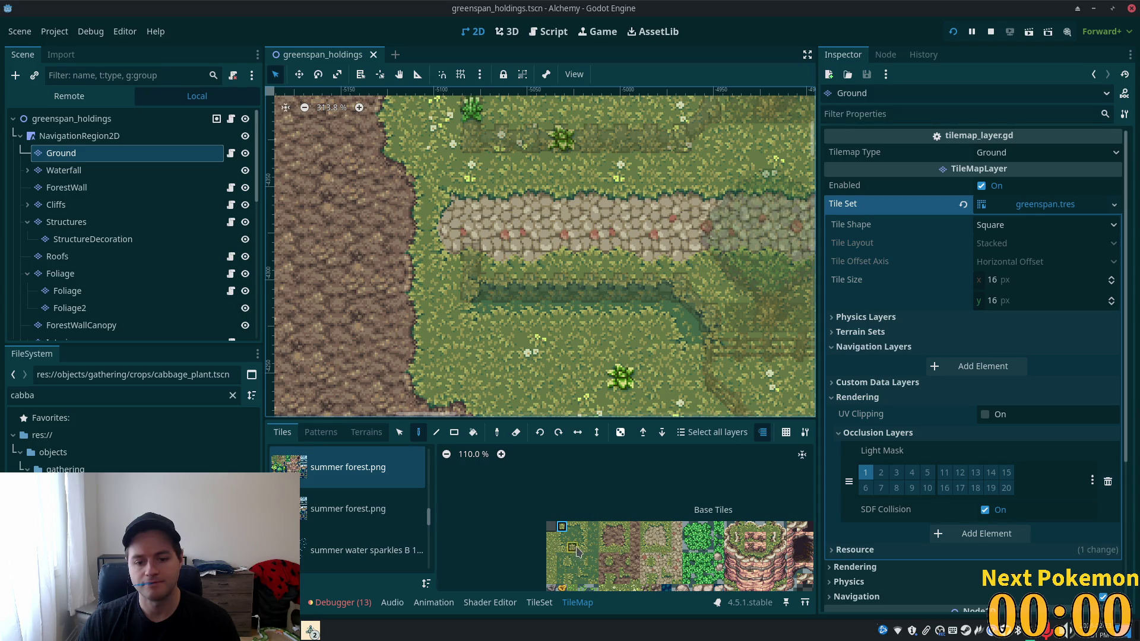
pyautogui.scroll(5, 618, 572)
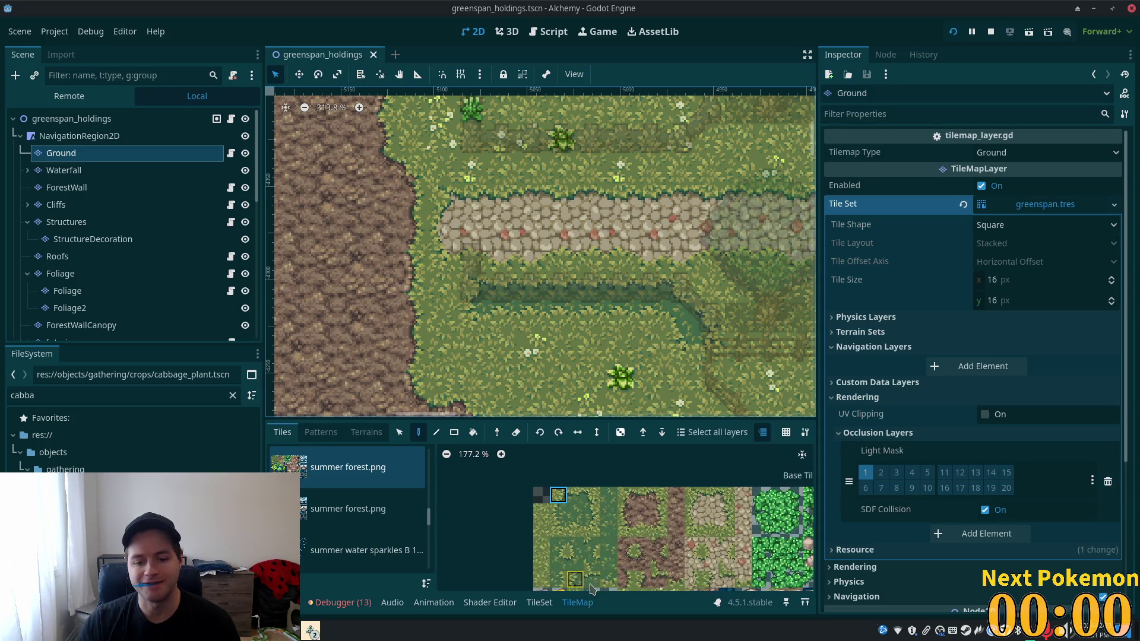
pyautogui.click(613, 583)
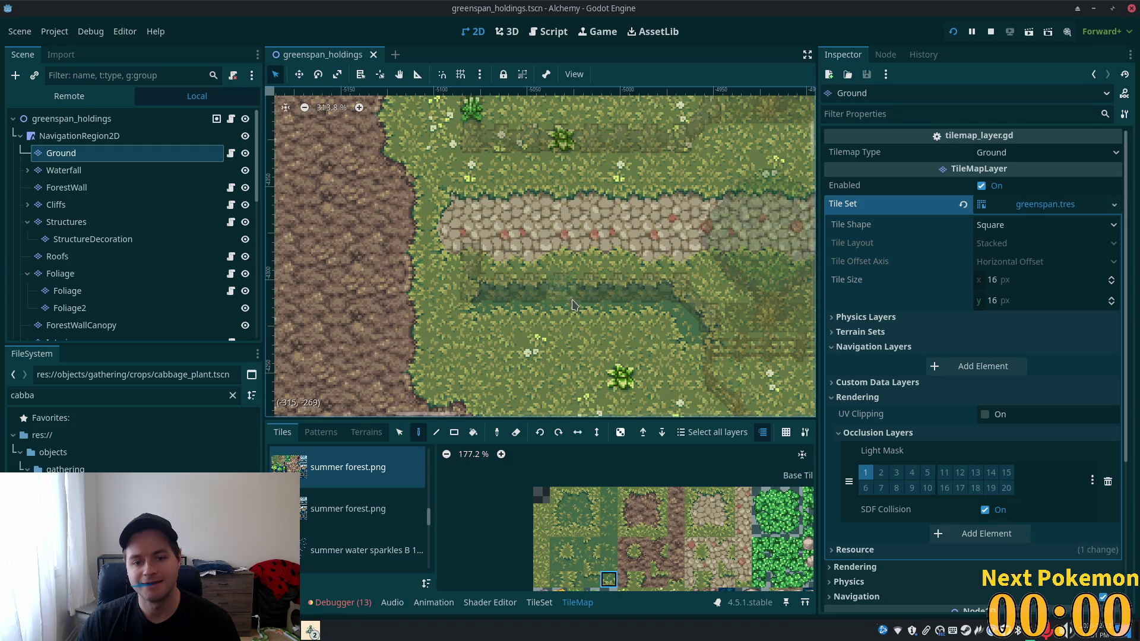
pyautogui.click(534, 326)
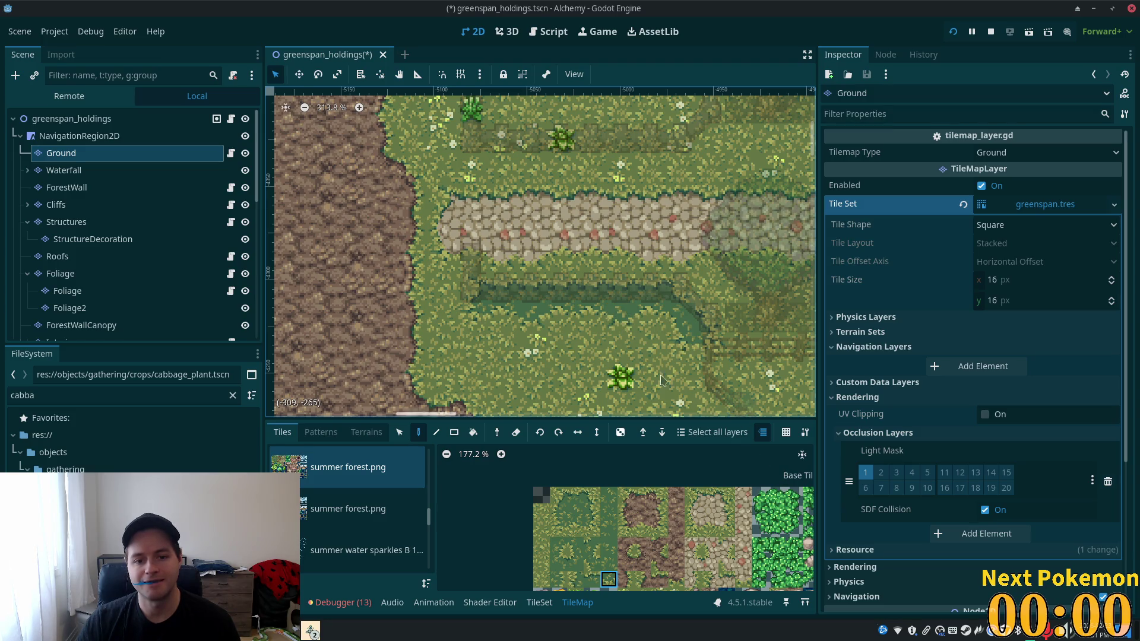
pyautogui.hotkey('ctrl', 's')
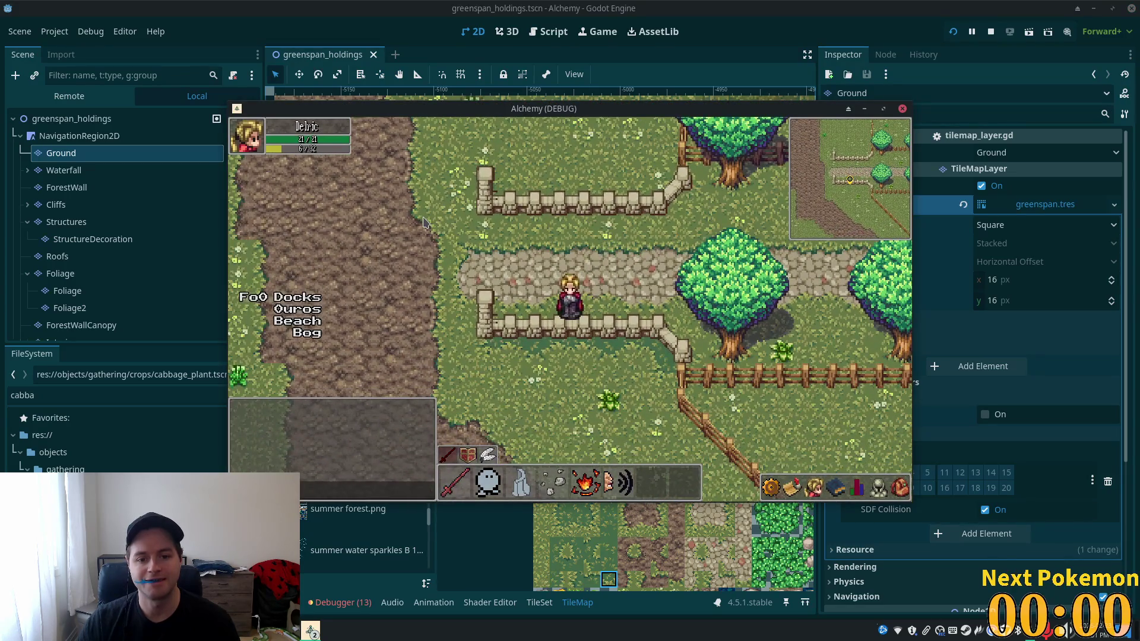
# - Paint two more grass tiles near the path, saving in between
pyautogui.hotkey('alt', 'Tab')
pyautogui.click(668, 284)
pyautogui.hotkey('ctrl', 's')
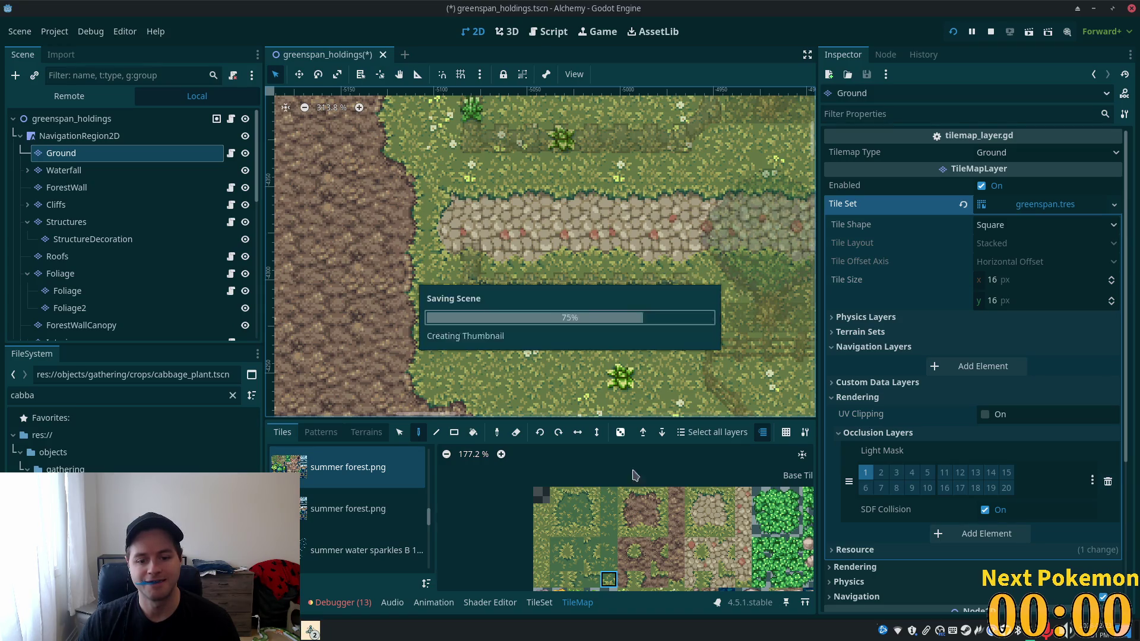
pyautogui.click(576, 529)
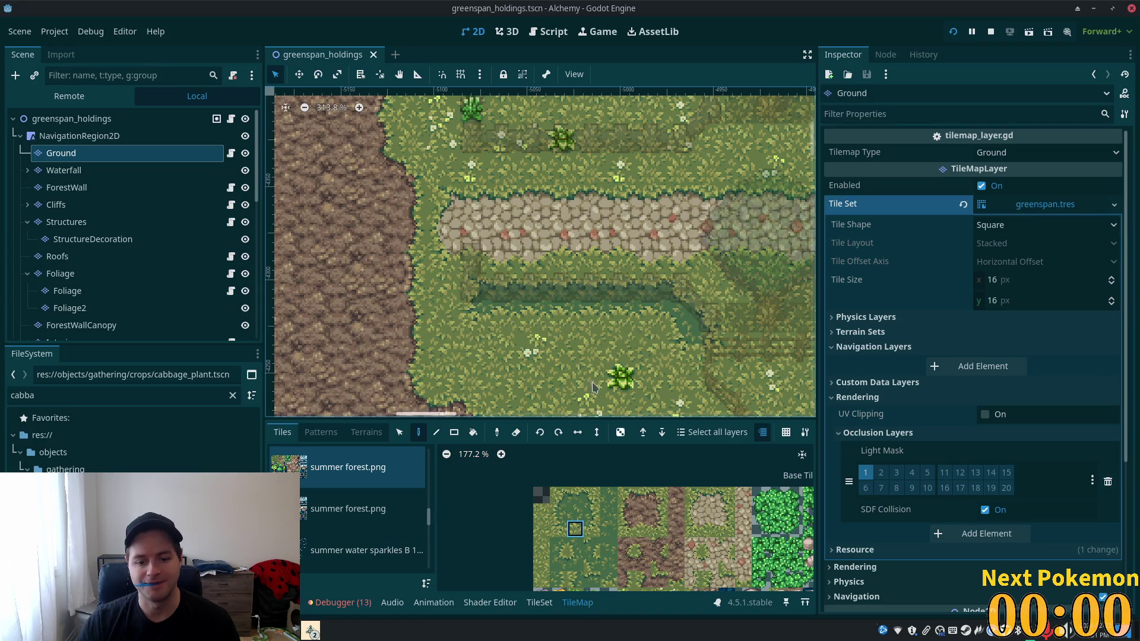
pyautogui.click(536, 317)
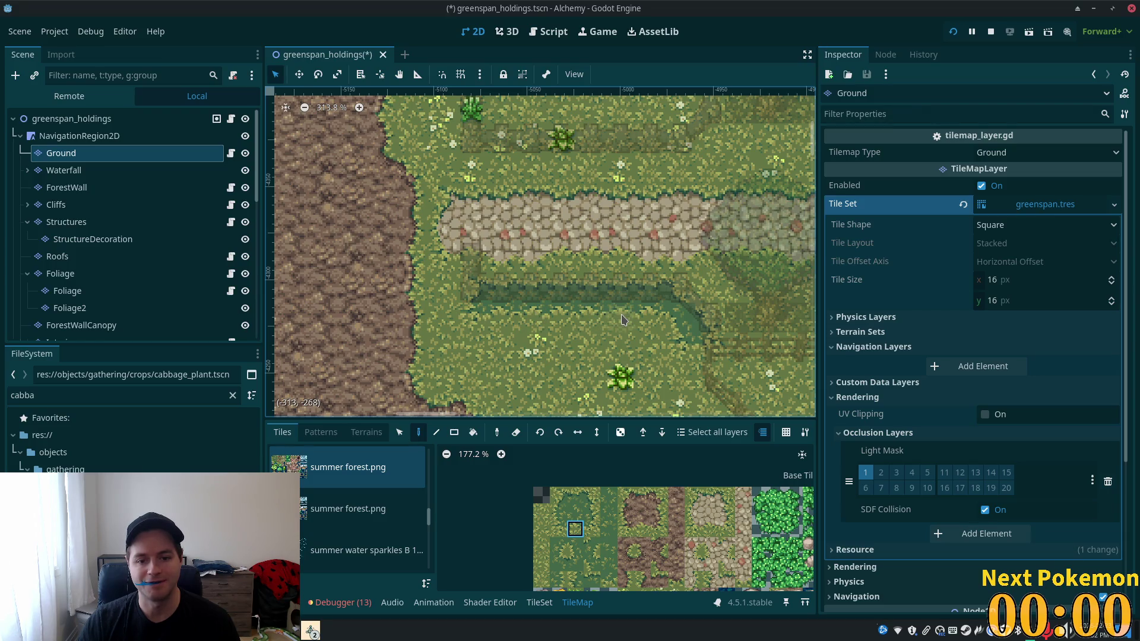
# - Run the game, walk up-left briefly, stop it, and select a block of tiles beside the path
pyautogui.press('F5')
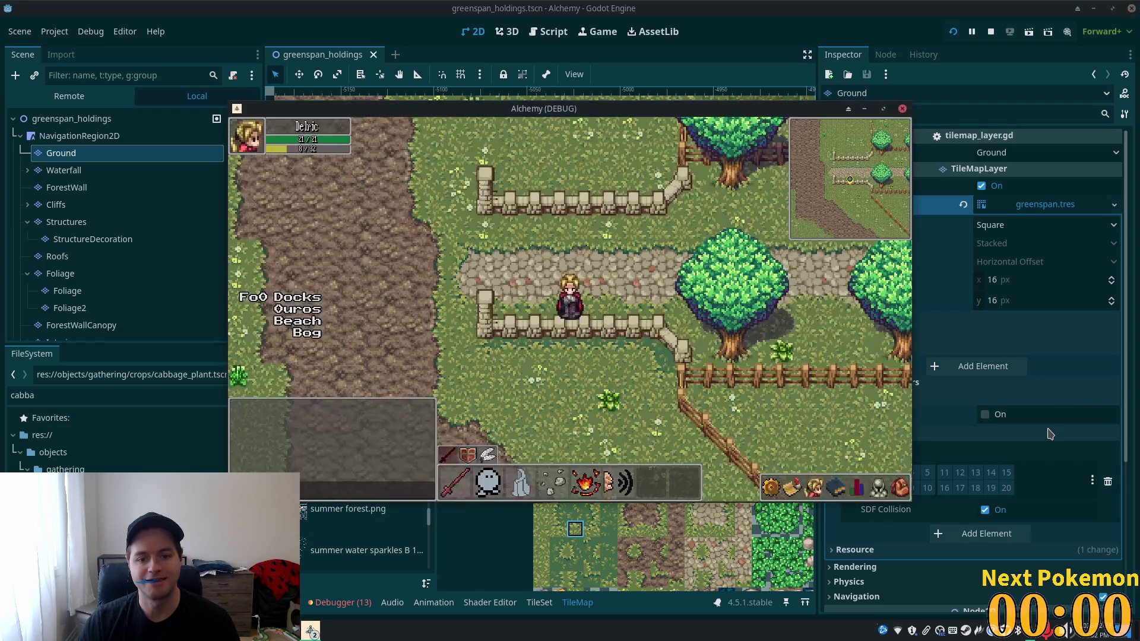
pyautogui.hotkey('w', 'a')
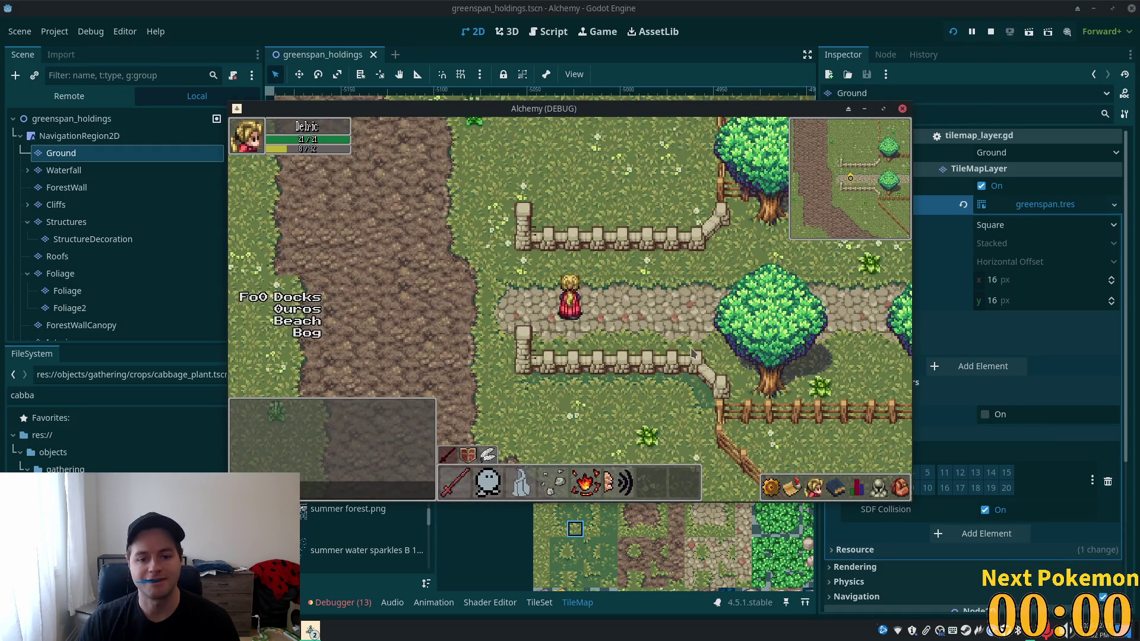
pyautogui.press('F8')
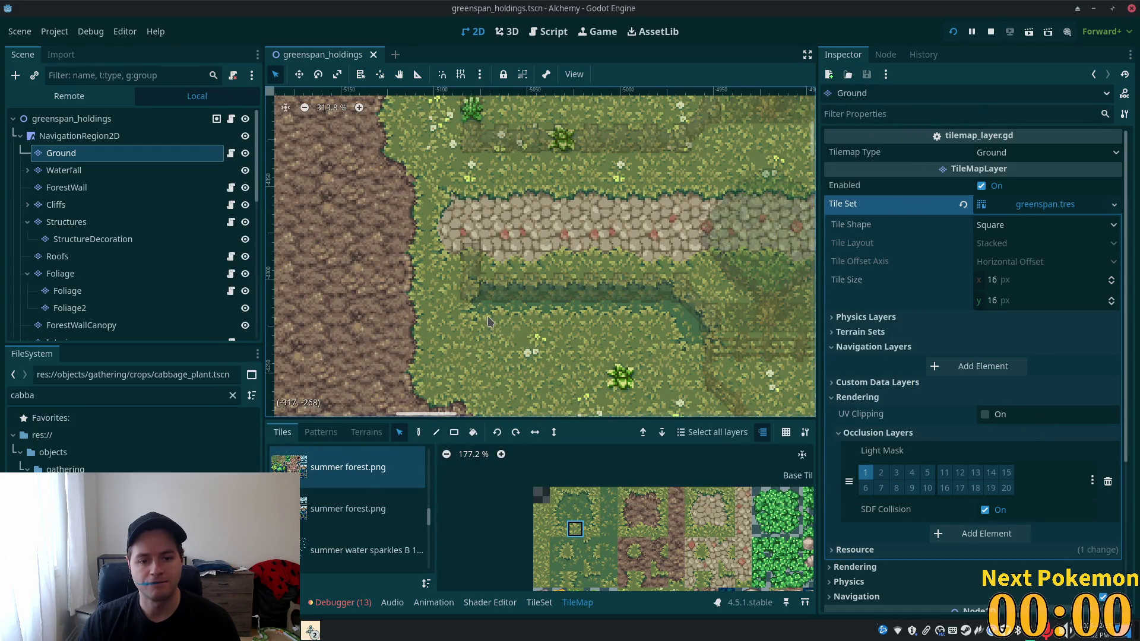
pyautogui.moveTo(480, 315)
pyautogui.mouseDown()
pyautogui.moveTo(640, 315)
pyautogui.moveTo(639, 302)
pyautogui.mouseUp()
# - Paint the fence pattern near the top of the map, then select the Ground tile layer
pyautogui.click(418, 432)
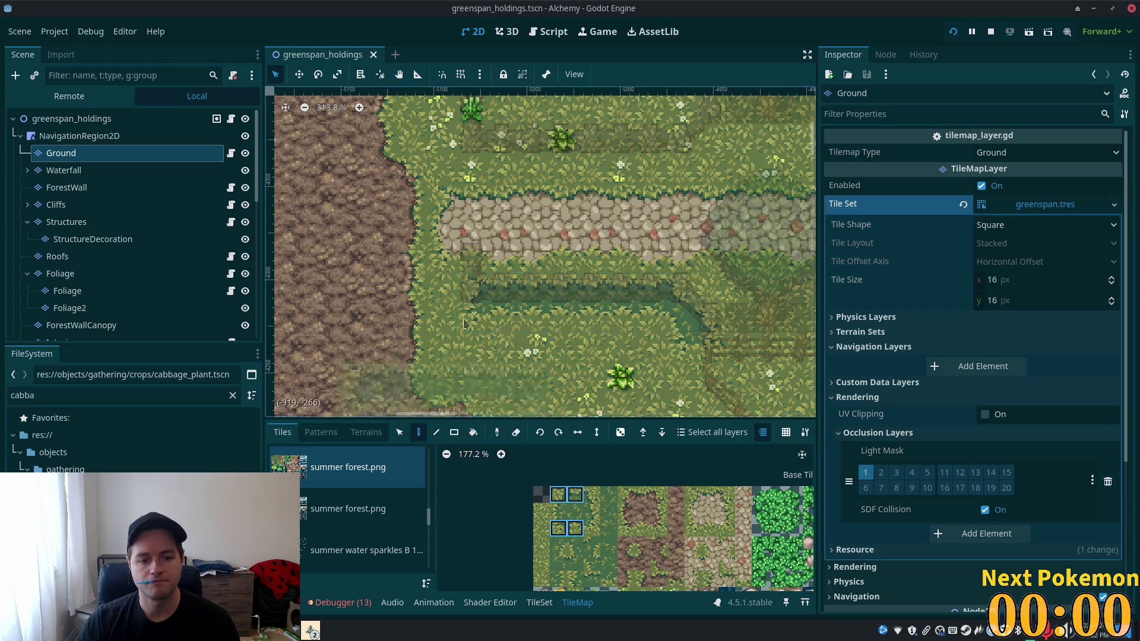
pyautogui.click(575, 119)
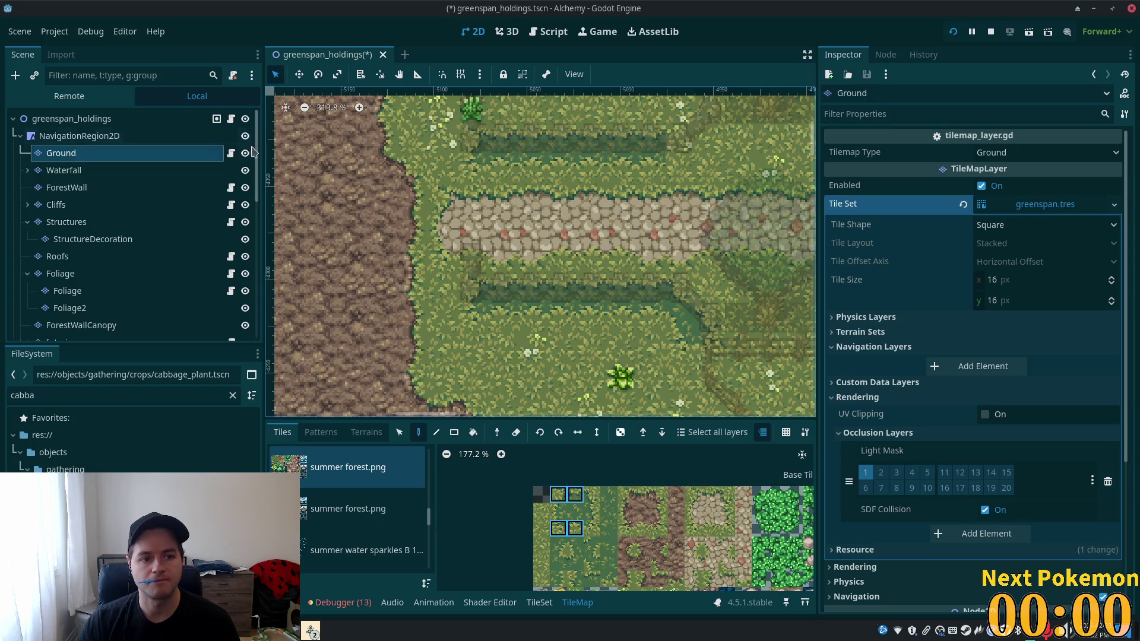
pyautogui.click(67, 122)
pyautogui.scroll(3, 484, 303)
pyautogui.hscroll(3, 484, 303)
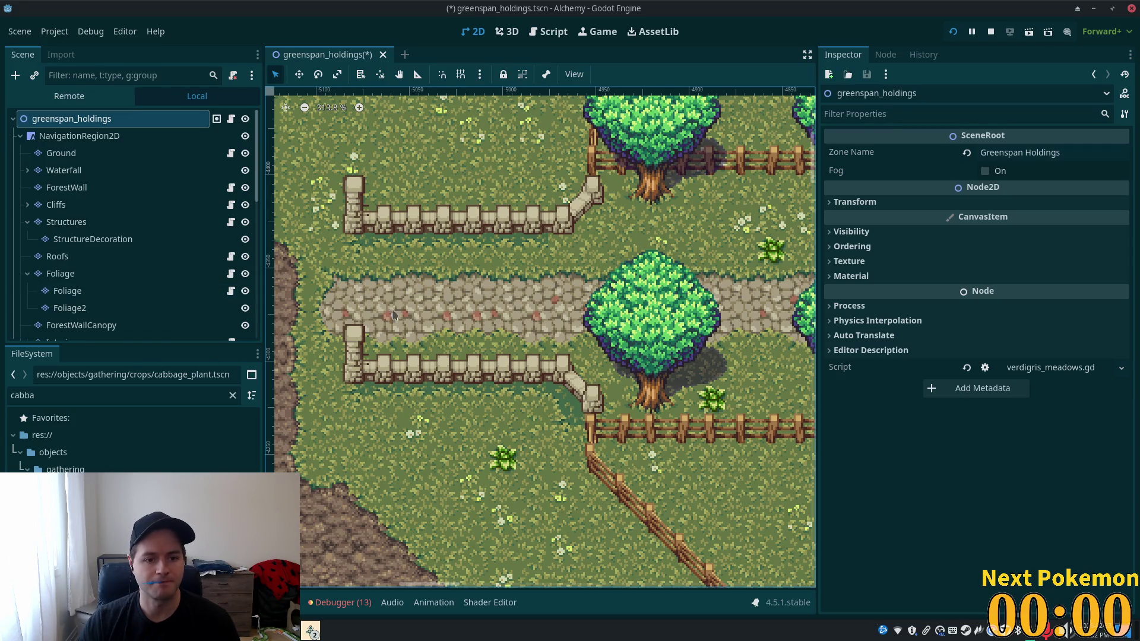
pyautogui.scroll(-1, 383, 308)
pyautogui.hscroll(-3, 415, 308)
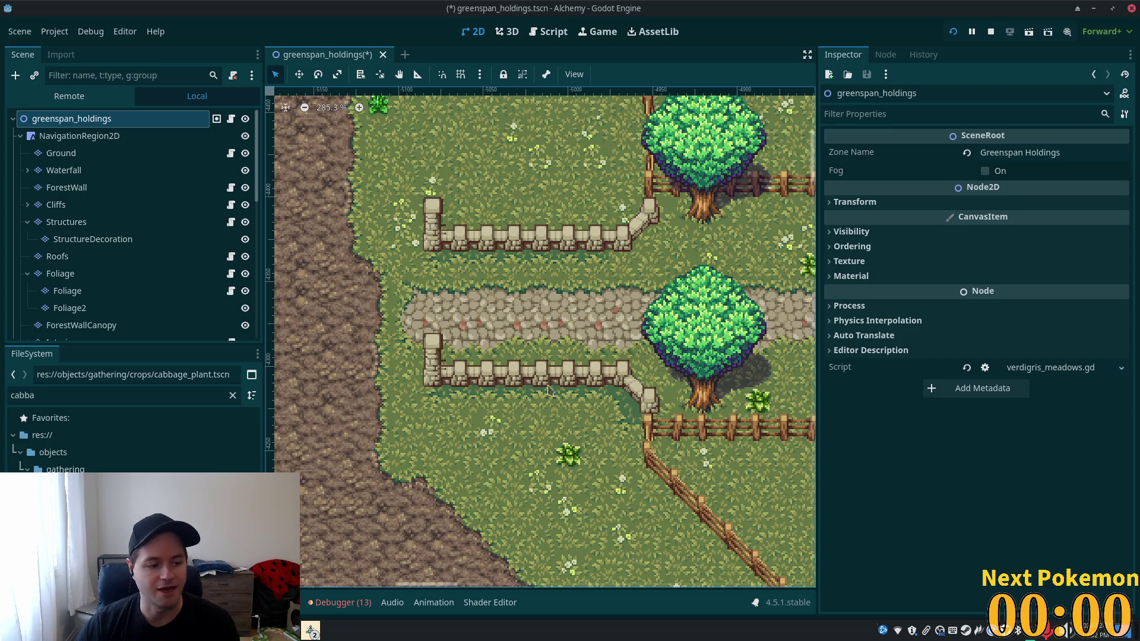
pyautogui.scroll(1, 635, 271)
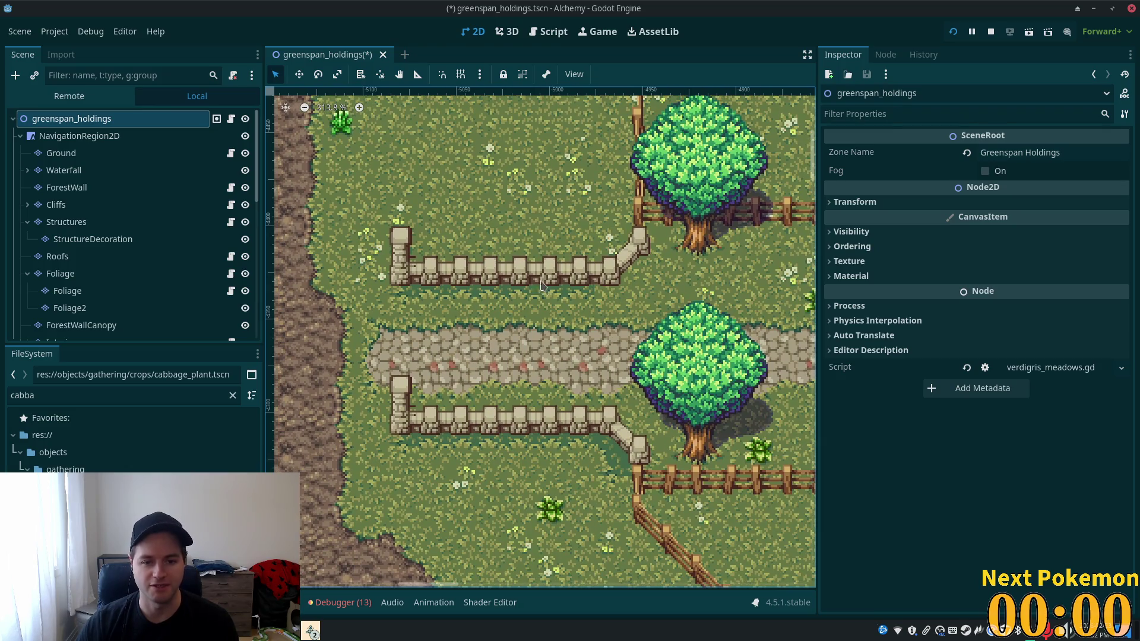
pyautogui.scroll(6, 611, 327)
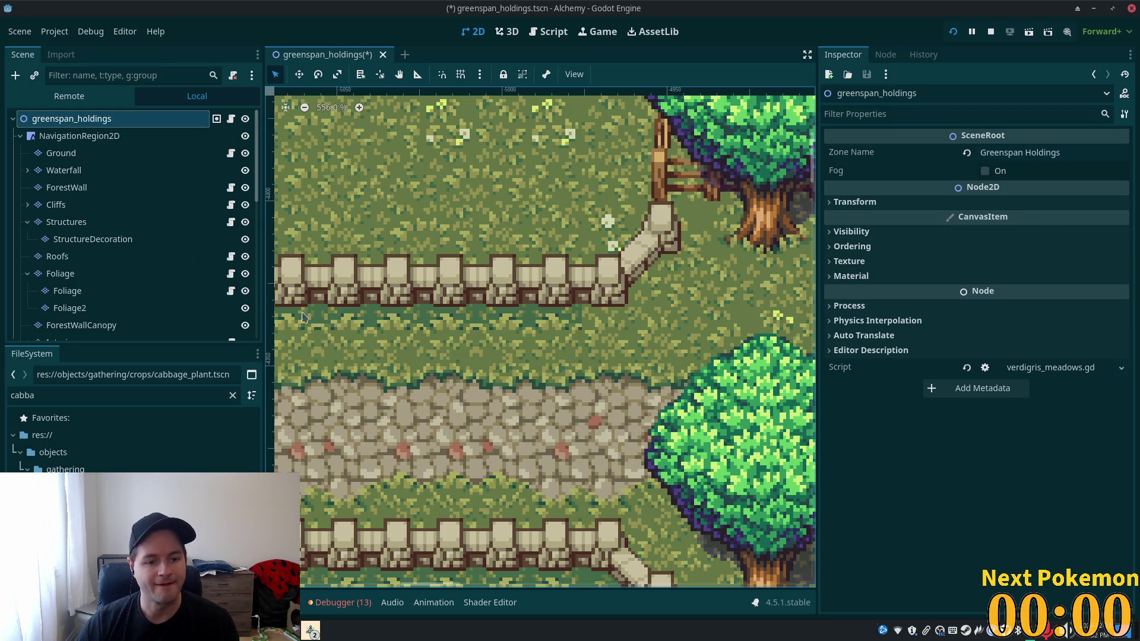
pyautogui.click(71, 153)
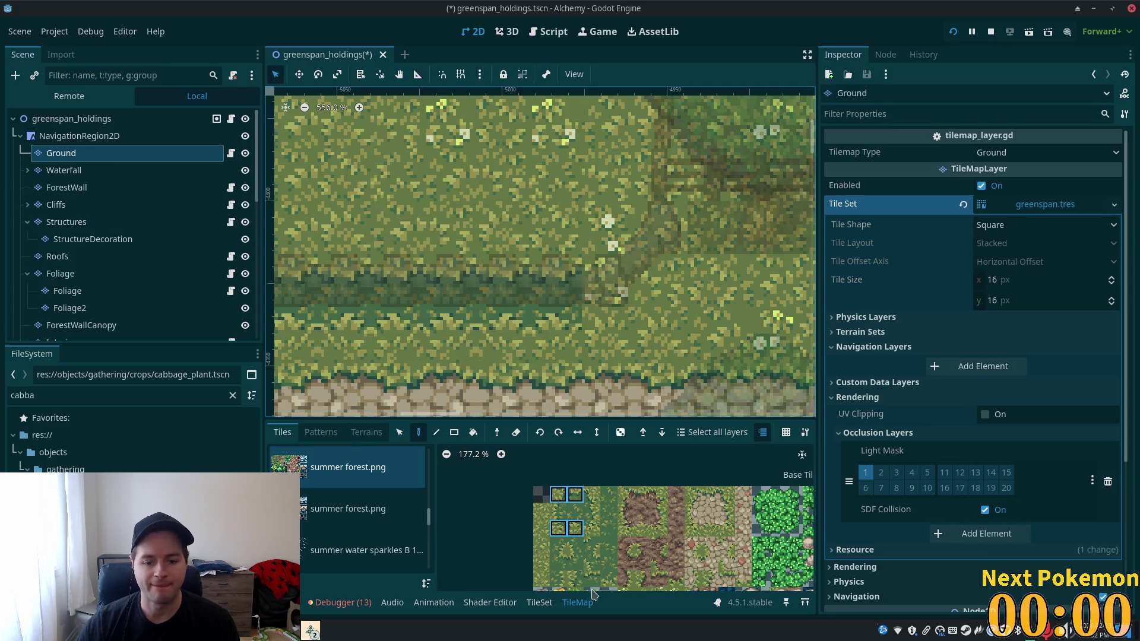
# - Paint dark green and edge tiles onto the grass near the wall corner
pyautogui.click(592, 529)
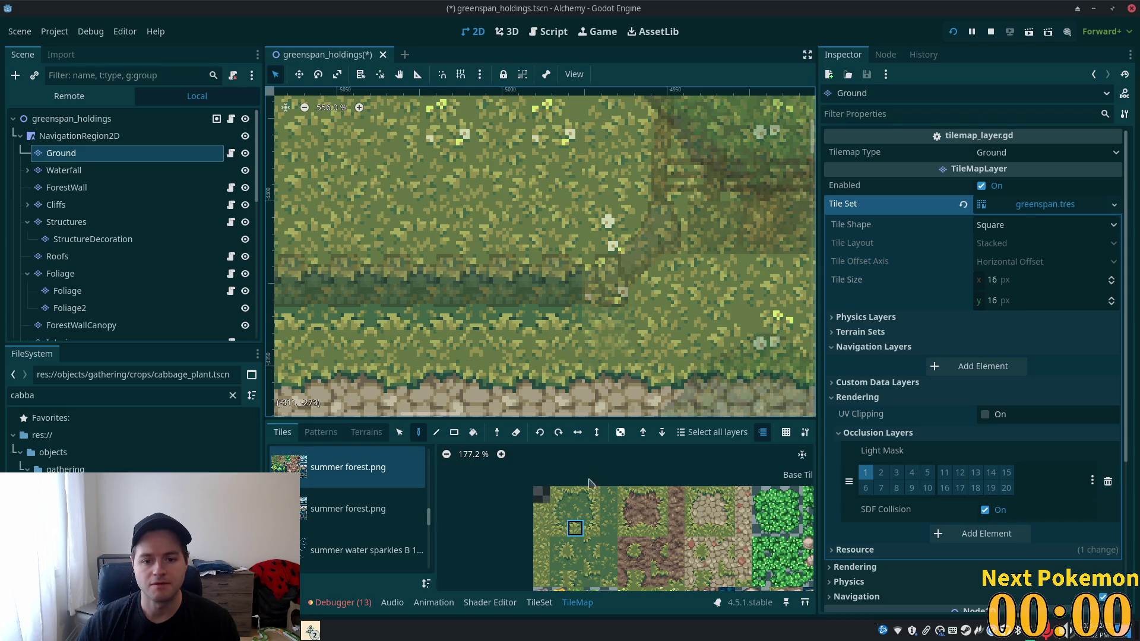
pyautogui.click(608, 579)
pyautogui.click(605, 330)
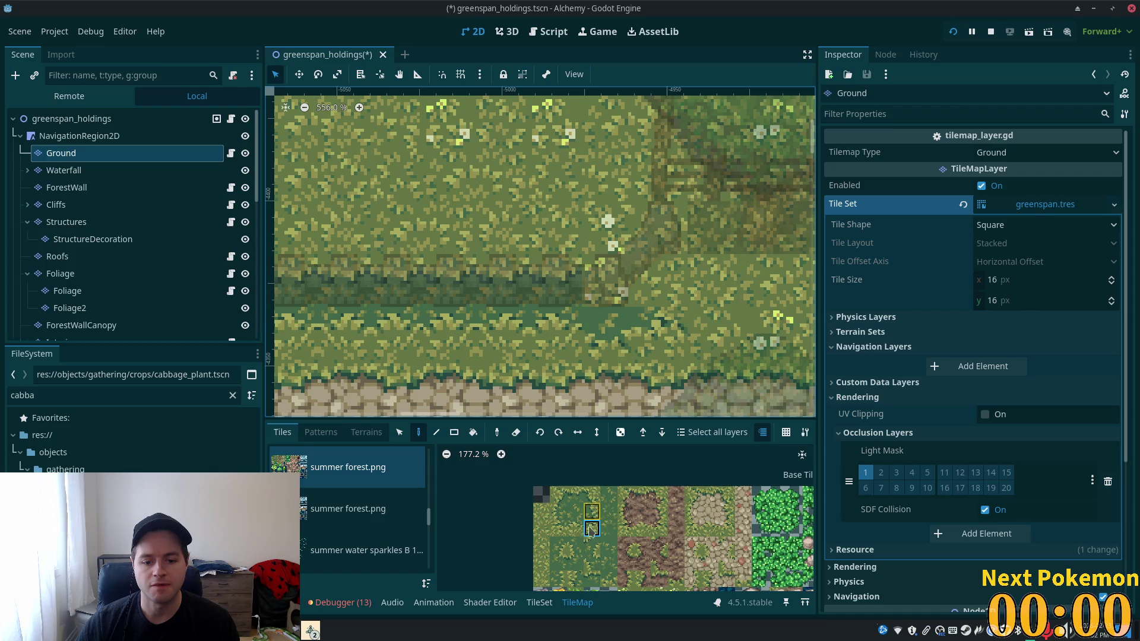
pyautogui.click(558, 544)
pyautogui.click(682, 302)
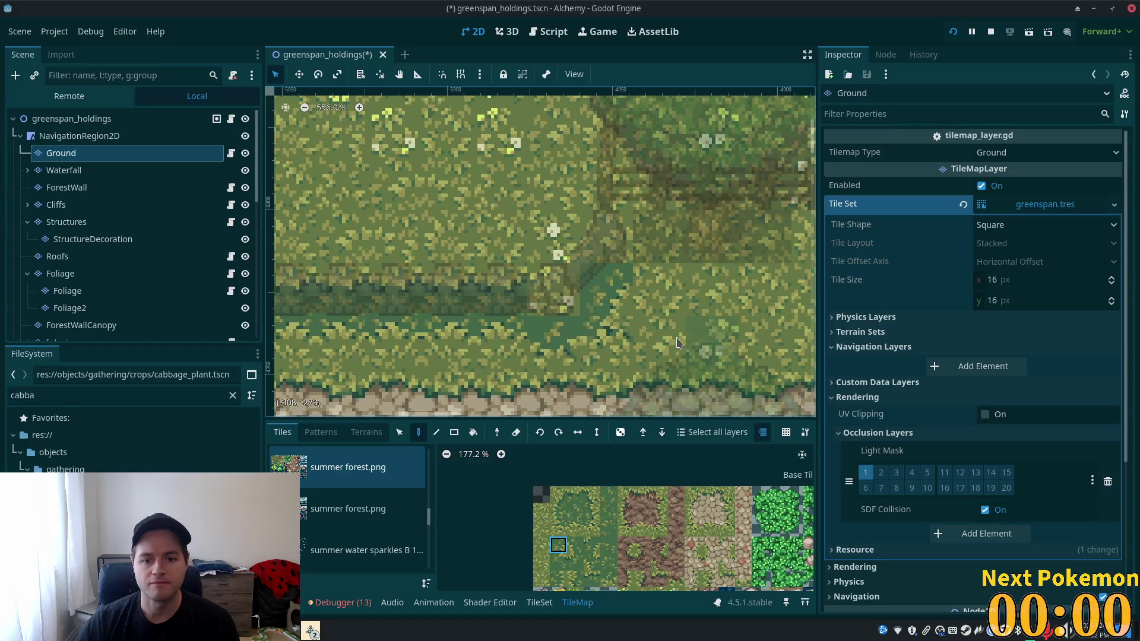
pyautogui.click(622, 242)
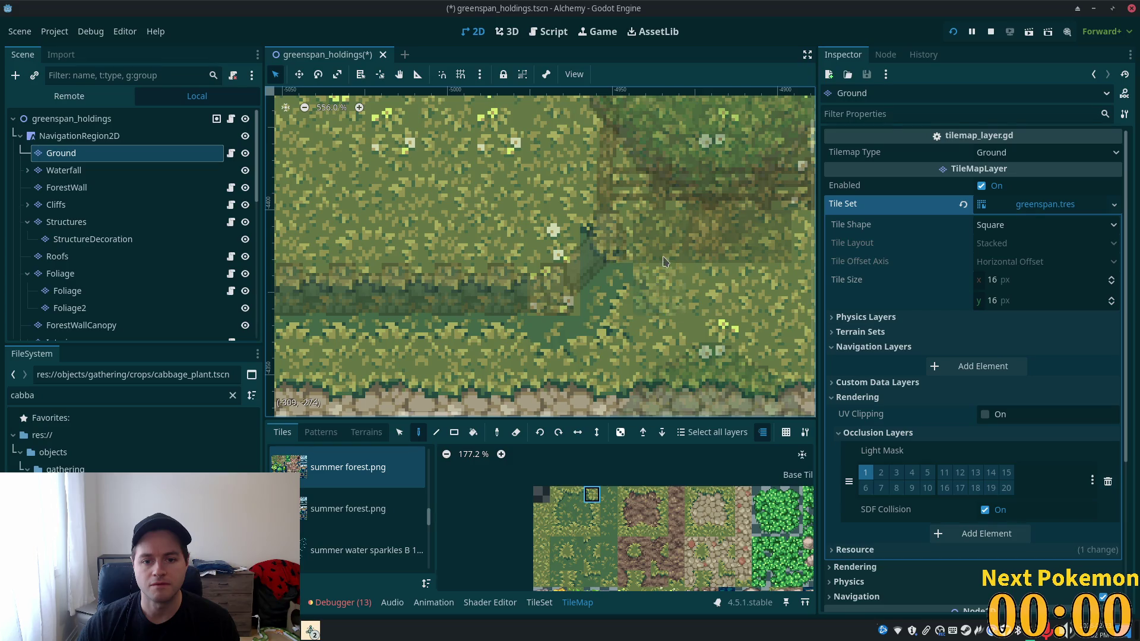
# - Paint plain grass over part of the dark strip, add a corner tile, and save
pyautogui.click(659, 495)
pyautogui.click(592, 511)
pyautogui.click(624, 281)
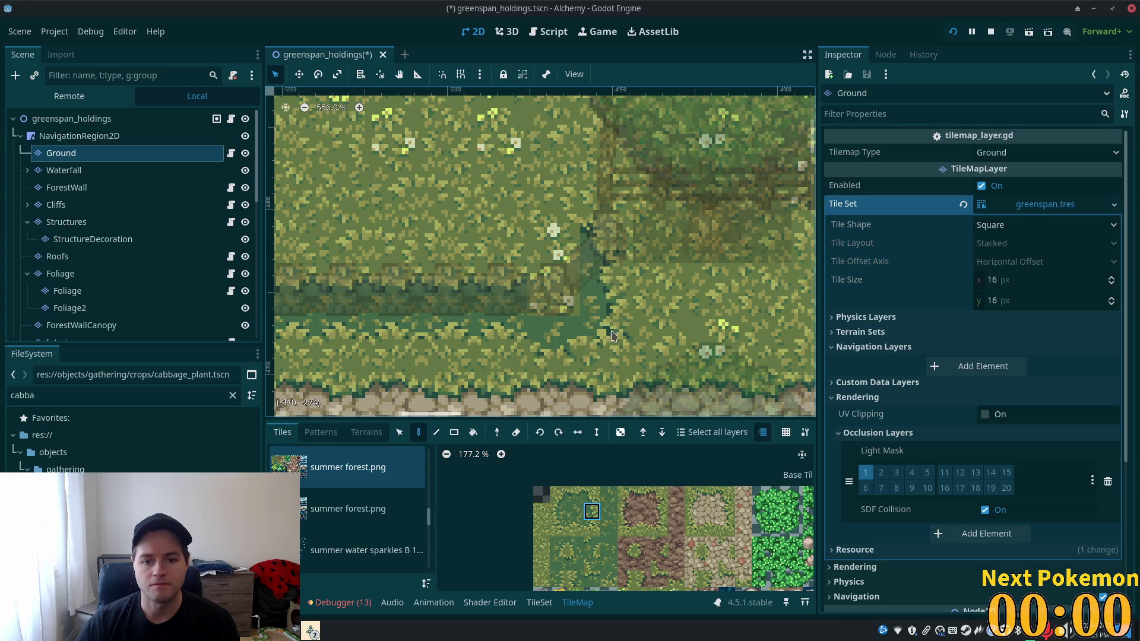
pyautogui.click(558, 495)
pyautogui.click(555, 237)
pyautogui.hotkey('ctrl', 's')
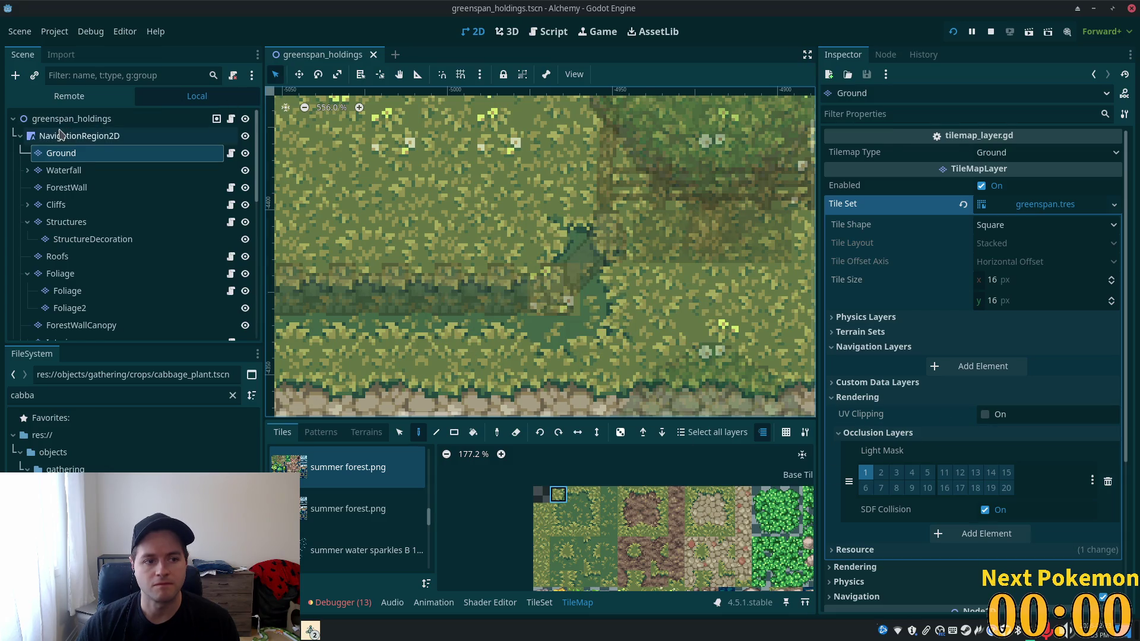
# - Inspect the NavigationRegion2D node, then return to the Ground tile layer
pyautogui.click(77, 136)
pyautogui.scroll(-5, 560, 468)
pyautogui.scroll(-2, 747, 510)
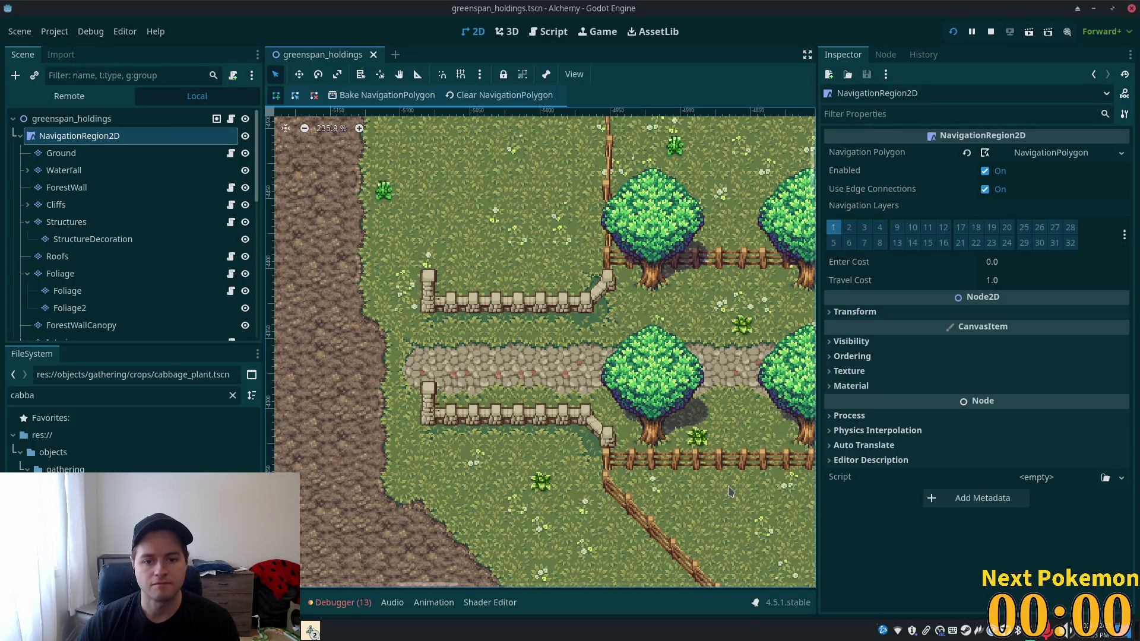
pyautogui.scroll(10, 622, 319)
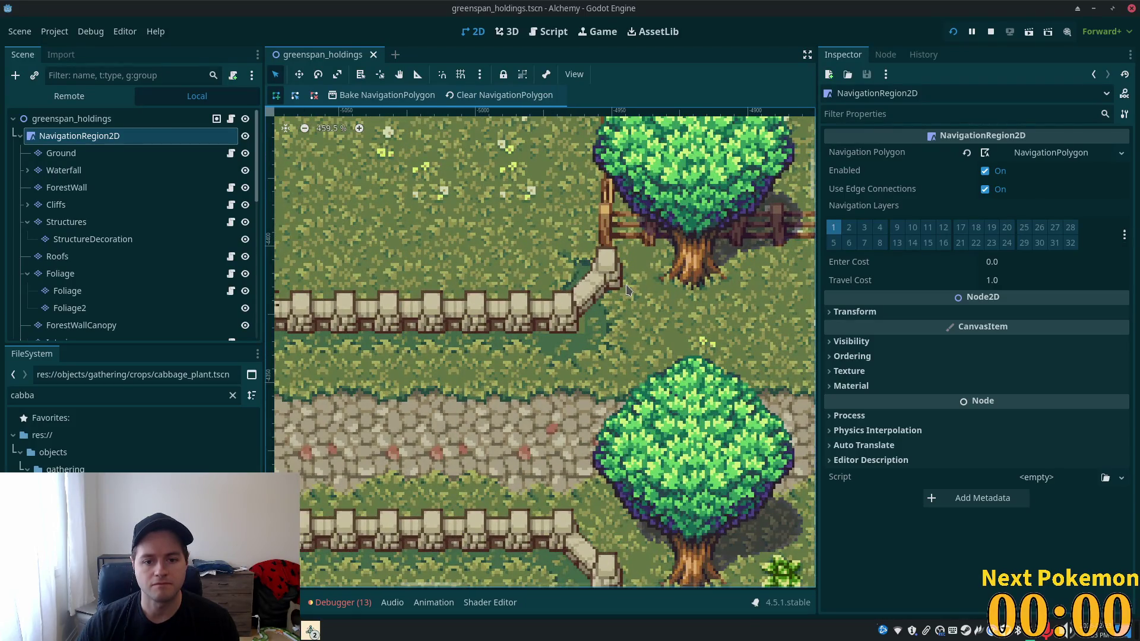
pyautogui.click(61, 152)
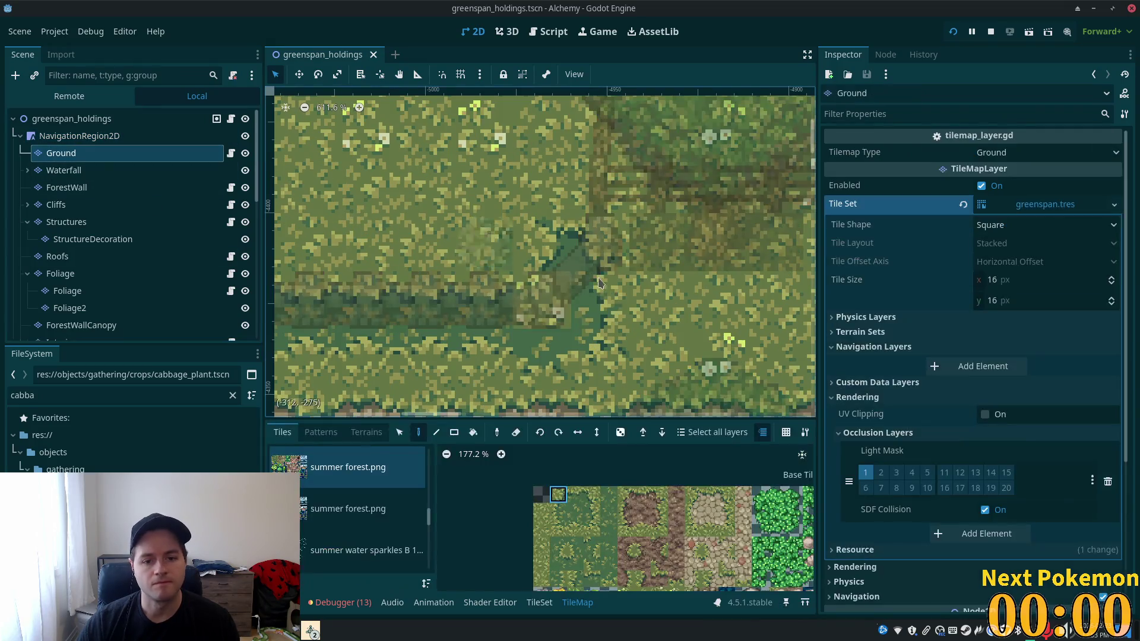
# - Paint two neighbouring edge tiles and a grass cell, then save the scene
pyautogui.click(594, 531)
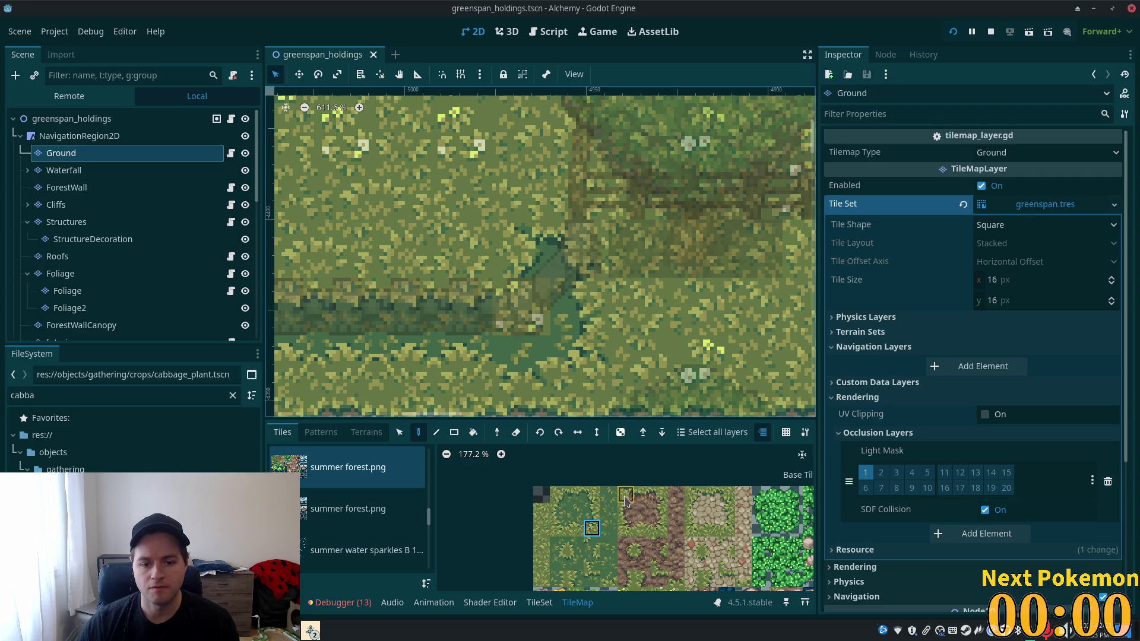
pyautogui.click(592, 495)
pyautogui.click(636, 249)
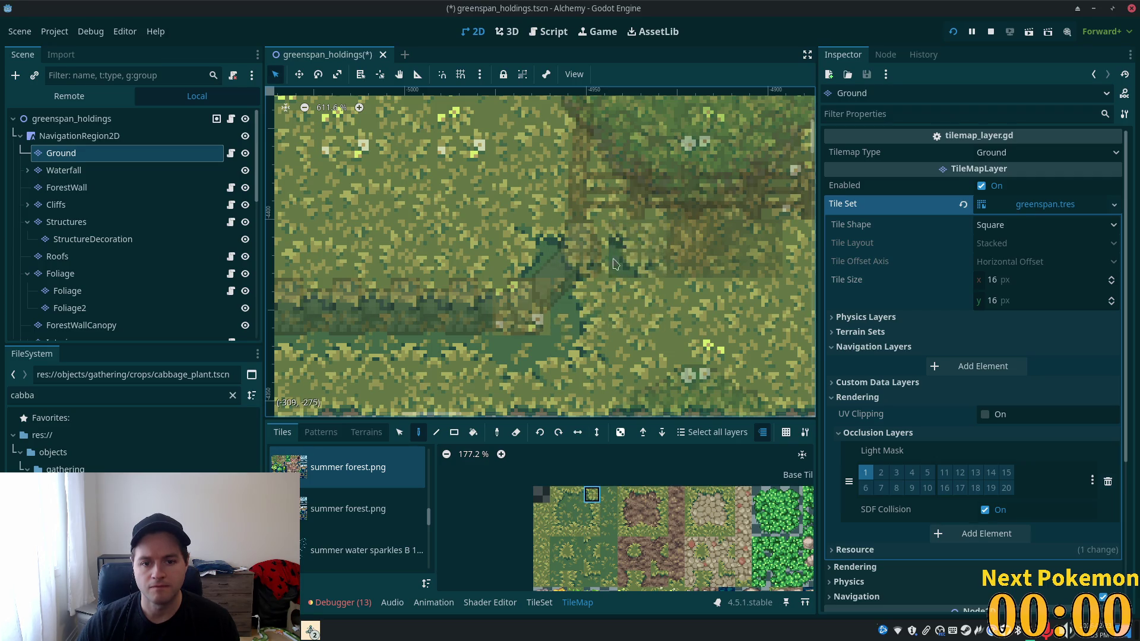
pyautogui.click(576, 494)
pyautogui.click(580, 248)
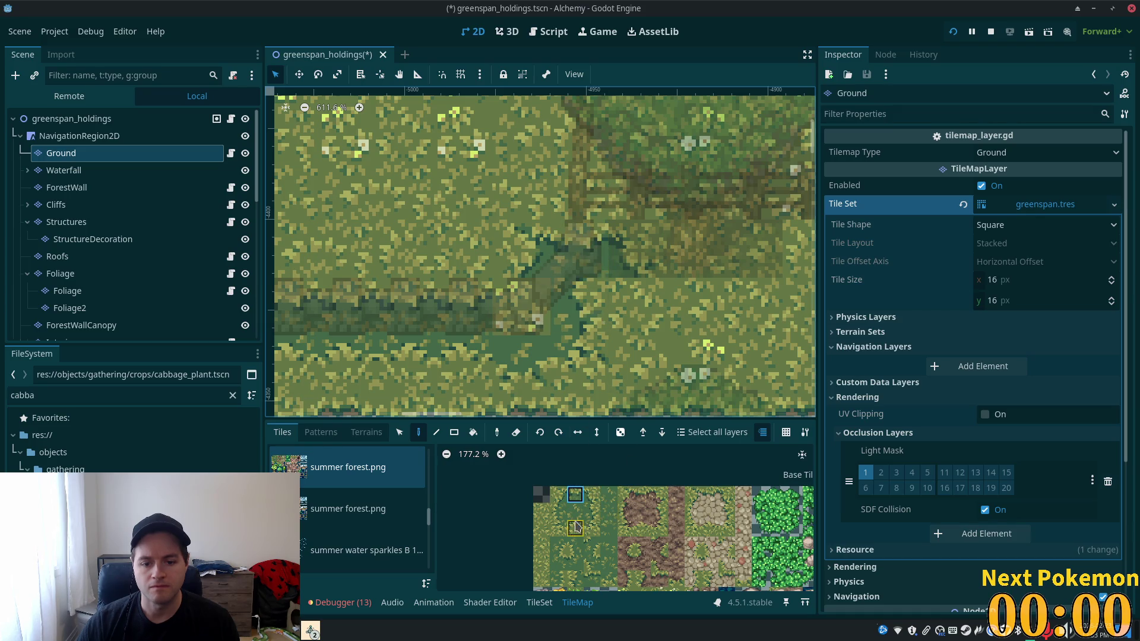
pyautogui.click(637, 306)
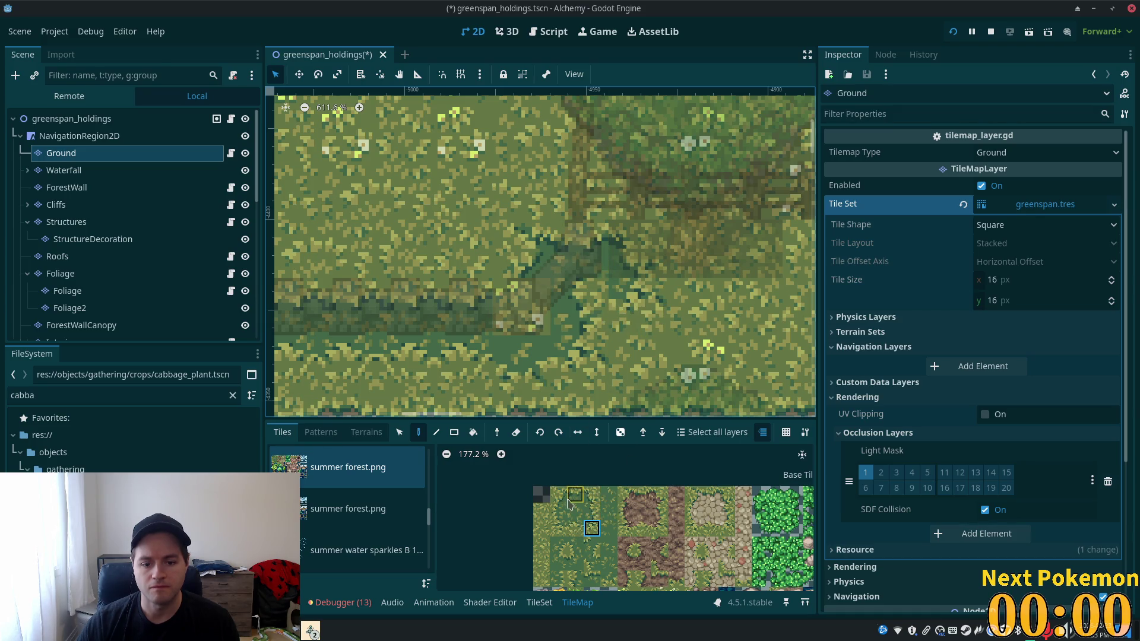
pyautogui.hotkey('ctrl', 's')
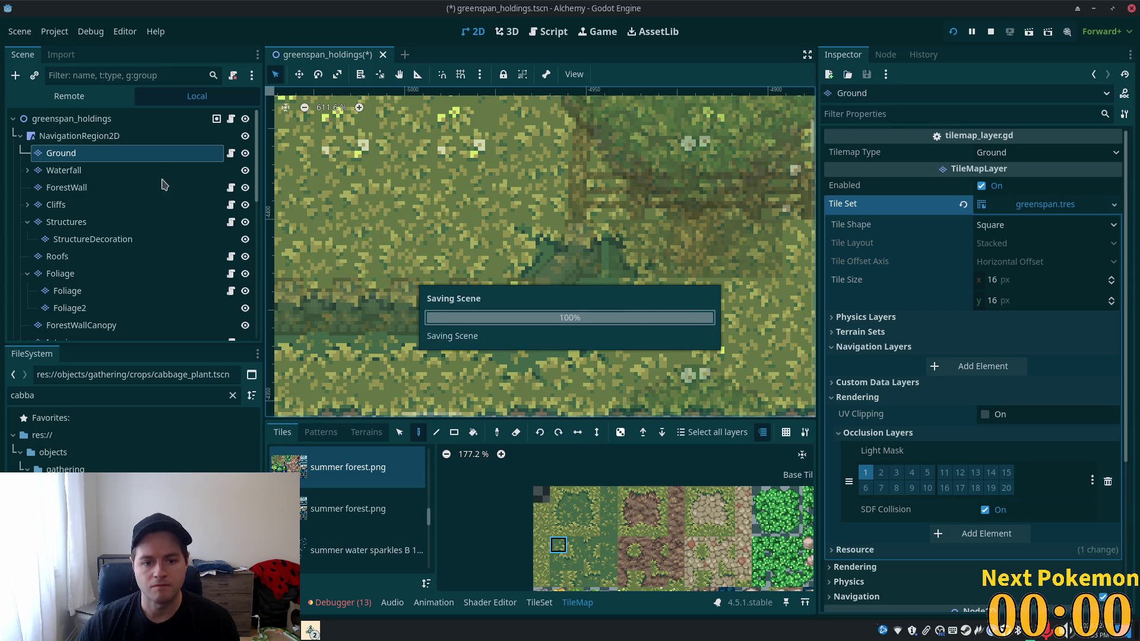
pyautogui.click(109, 122)
pyautogui.scroll(-1, 119, 238)
pyautogui.hscroll(3, 607, 270)
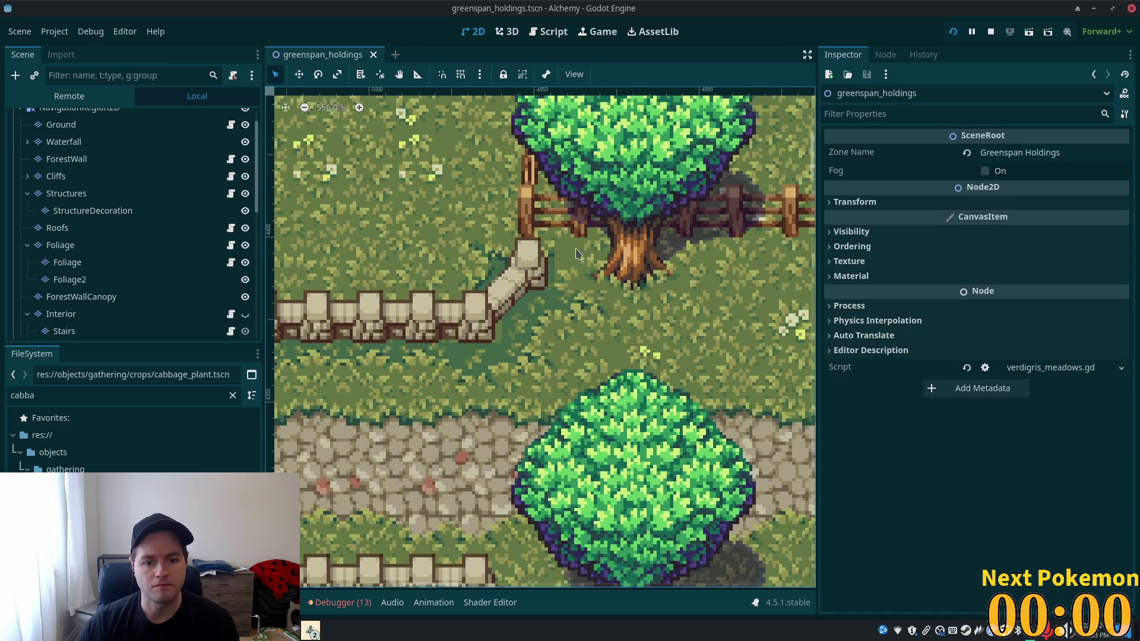
# - On the Foliage layer, move the six trees one tile right and save
pyautogui.scroll(-5, 608, 271)
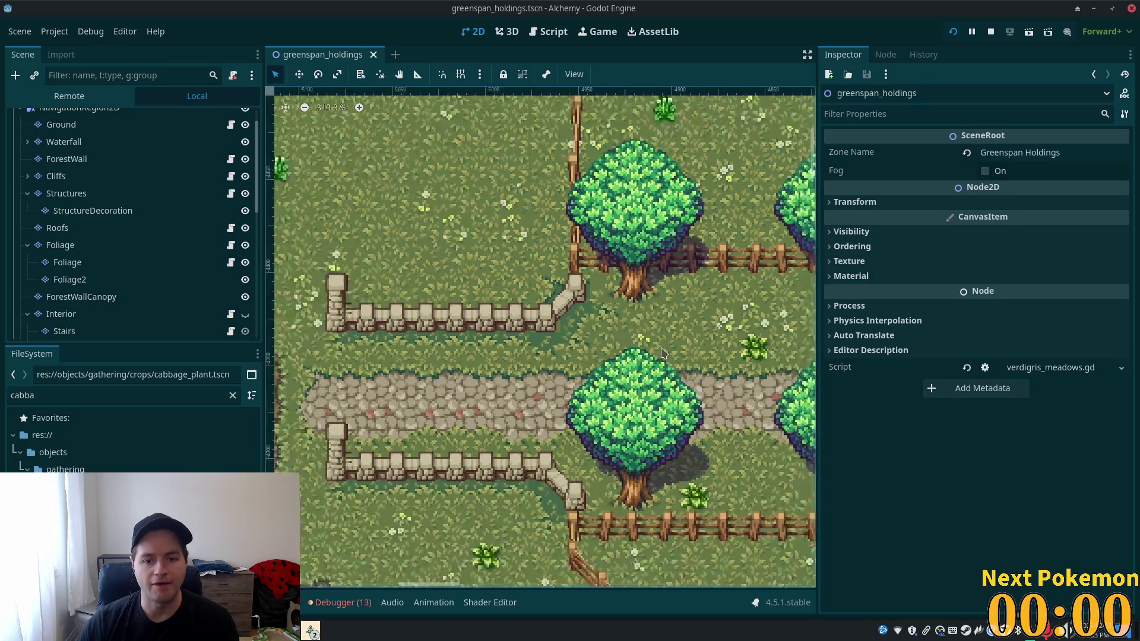
pyautogui.scroll(-2, 706, 366)
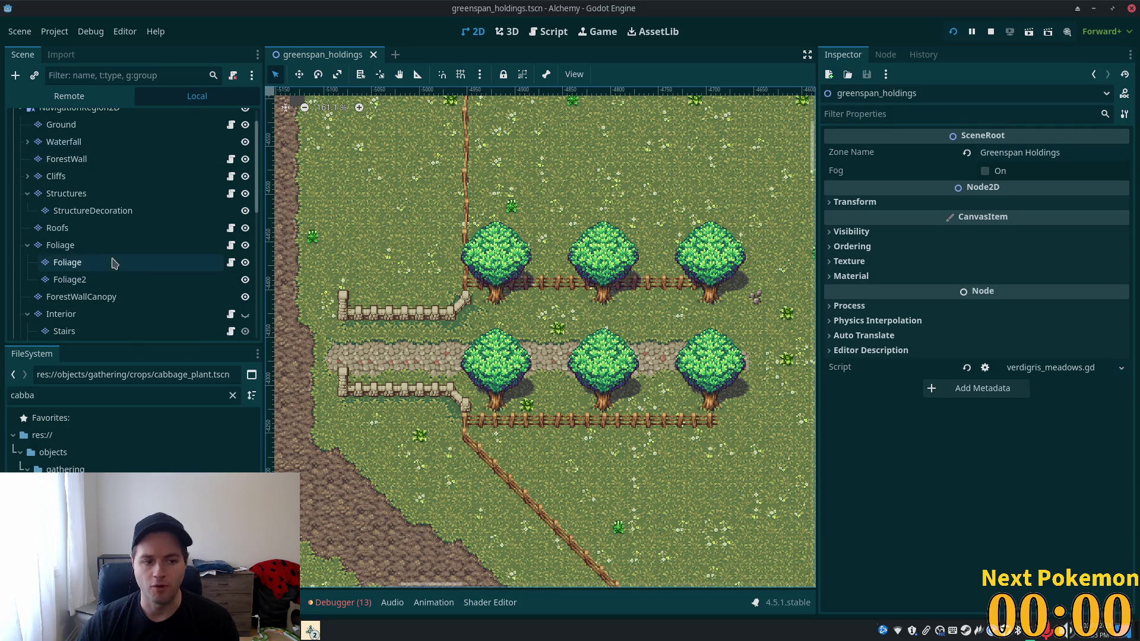
pyautogui.click(170, 245)
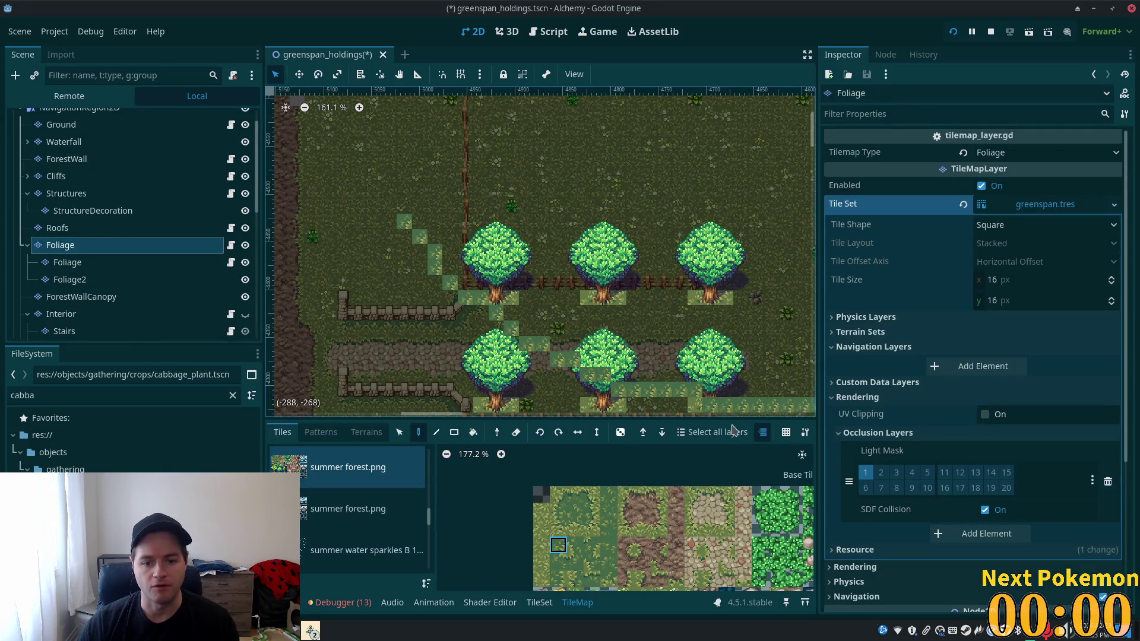
pyautogui.press('s')
pyautogui.moveTo(397, 210); pyautogui.dragTo(747, 363)
pyautogui.moveTo(596, 256)
pyautogui.mouseDown()
pyautogui.moveTo(545, 203)
pyautogui.moveTo(559, 203)
pyautogui.mouseUp()
pyautogui.hotkey('ctrl', 's')
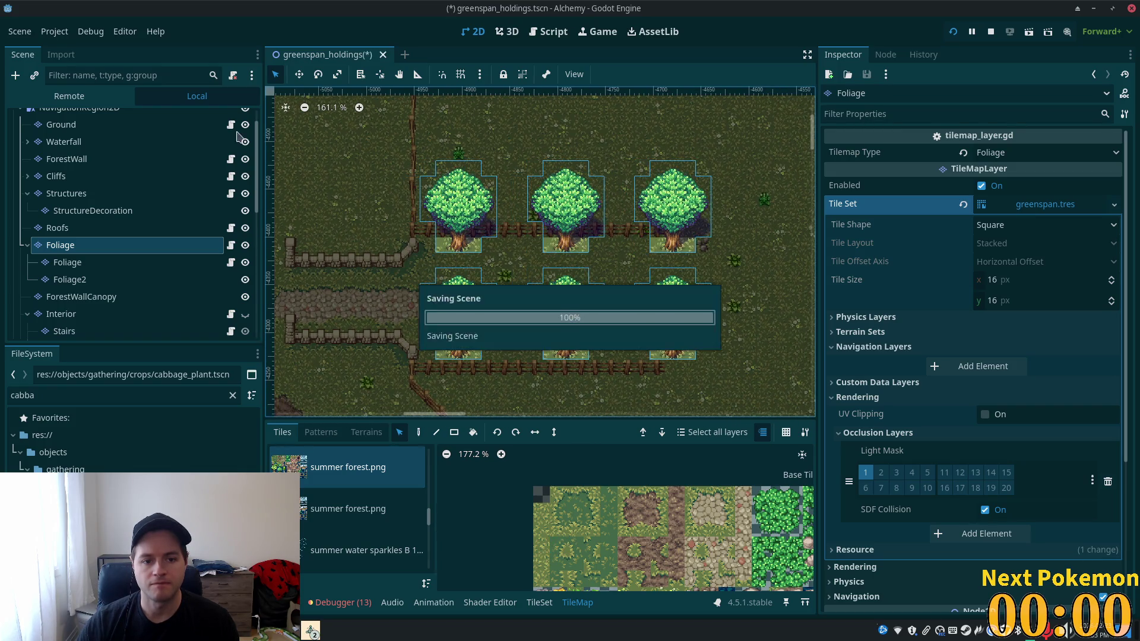
# - Select the greenspan_holdings root node and bring the dirt edge beside the walls into view
pyautogui.scroll(2, 98, 126)
pyautogui.click(98, 124)
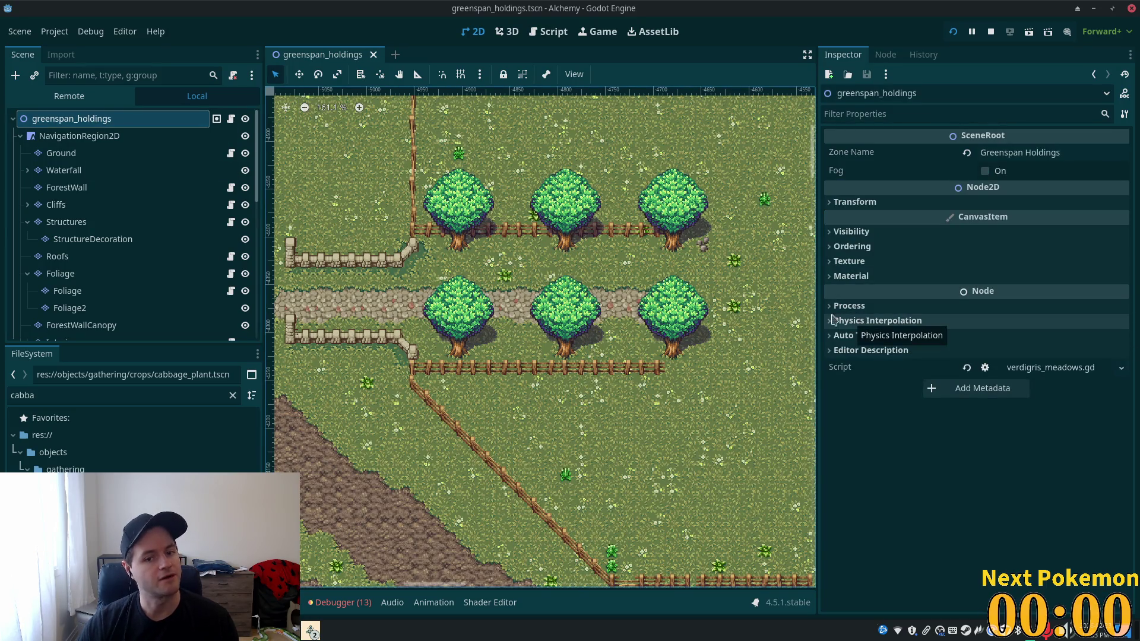
pyautogui.scroll(4, 442, 316)
pyautogui.moveTo(441, 317); pyautogui.dragTo(667, 332)
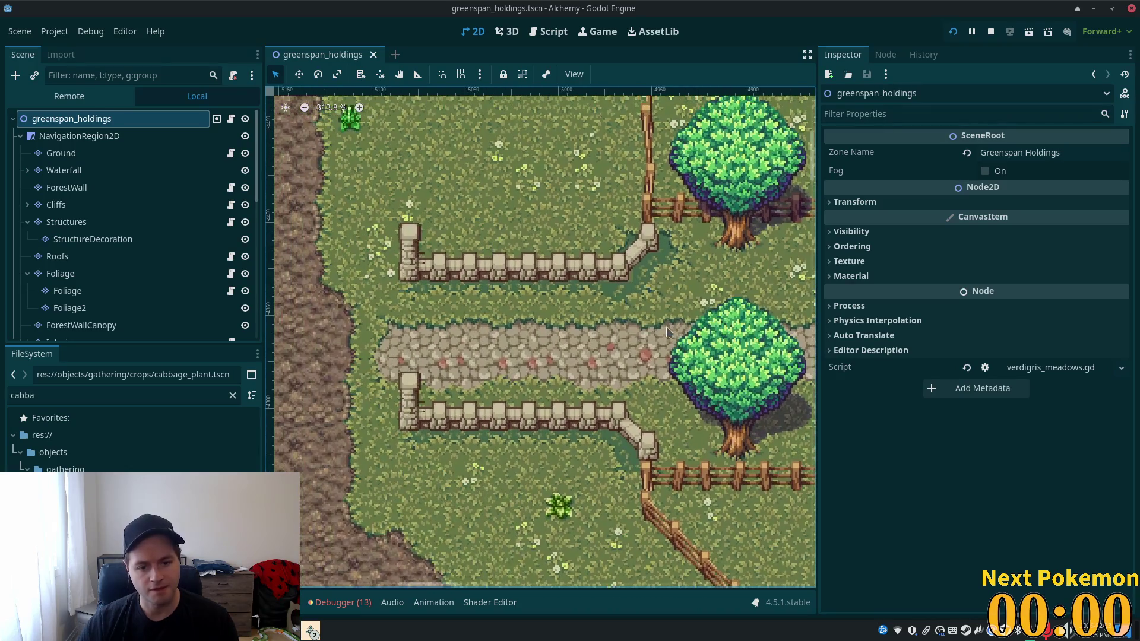
pyautogui.scroll(2, 659, 426)
pyautogui.scroll(-3, 652, 391)
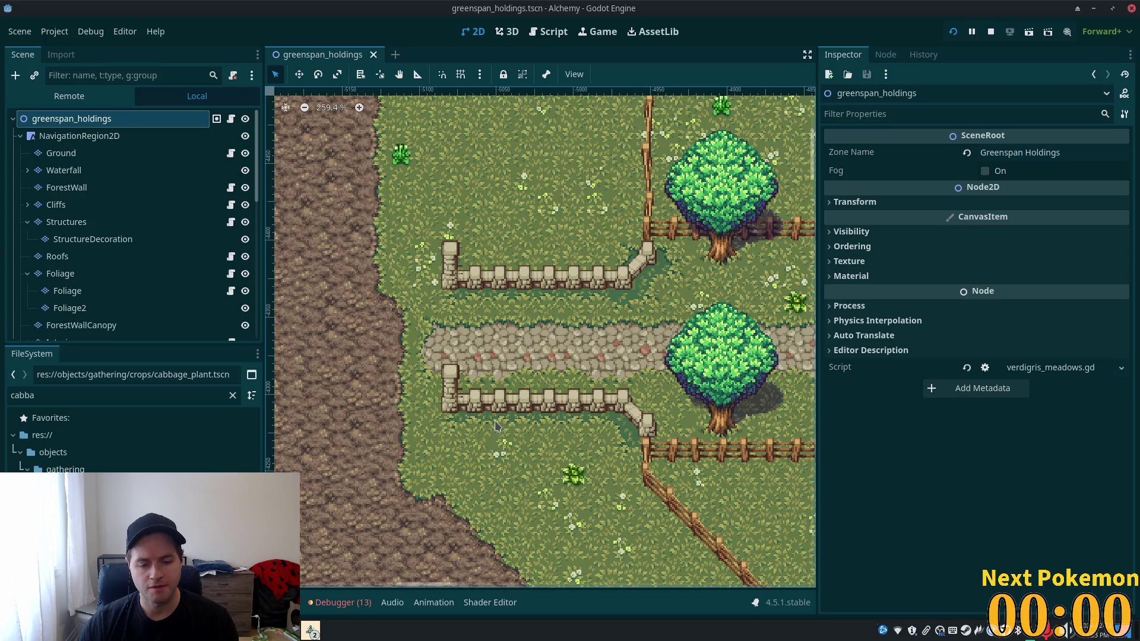
# - On the Ground layer, paint grass and darker grass tiles along the strip below the path
pyautogui.click(83, 153)
pyautogui.scroll(1, 477, 281)
pyautogui.scroll(5, 477, 282)
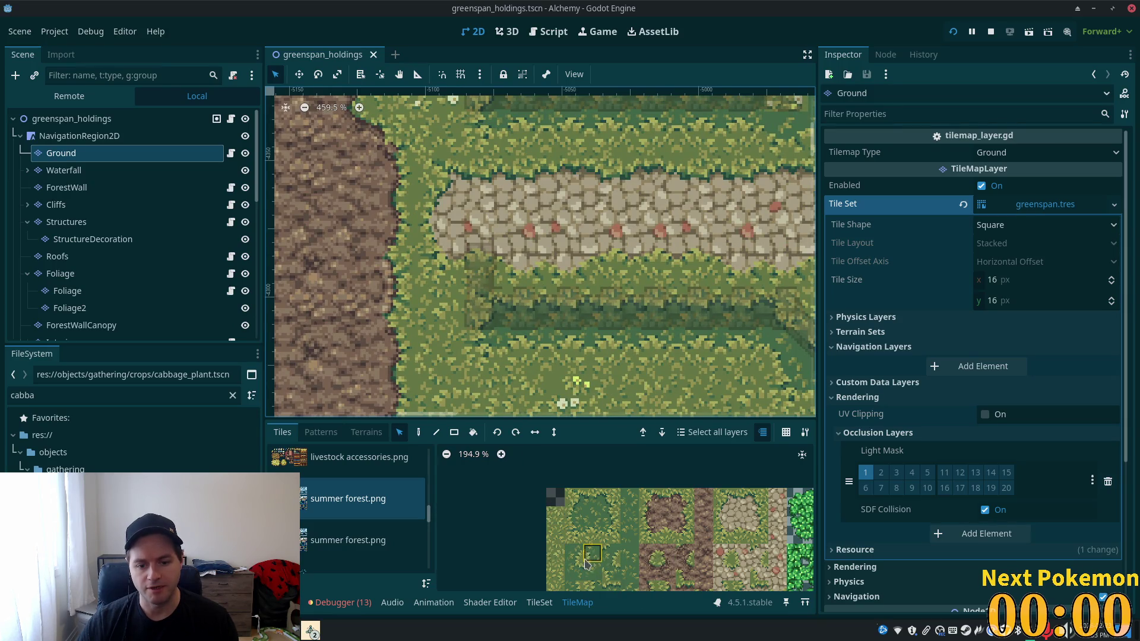
pyautogui.click(592, 535)
pyautogui.click(423, 435)
pyautogui.click(478, 350)
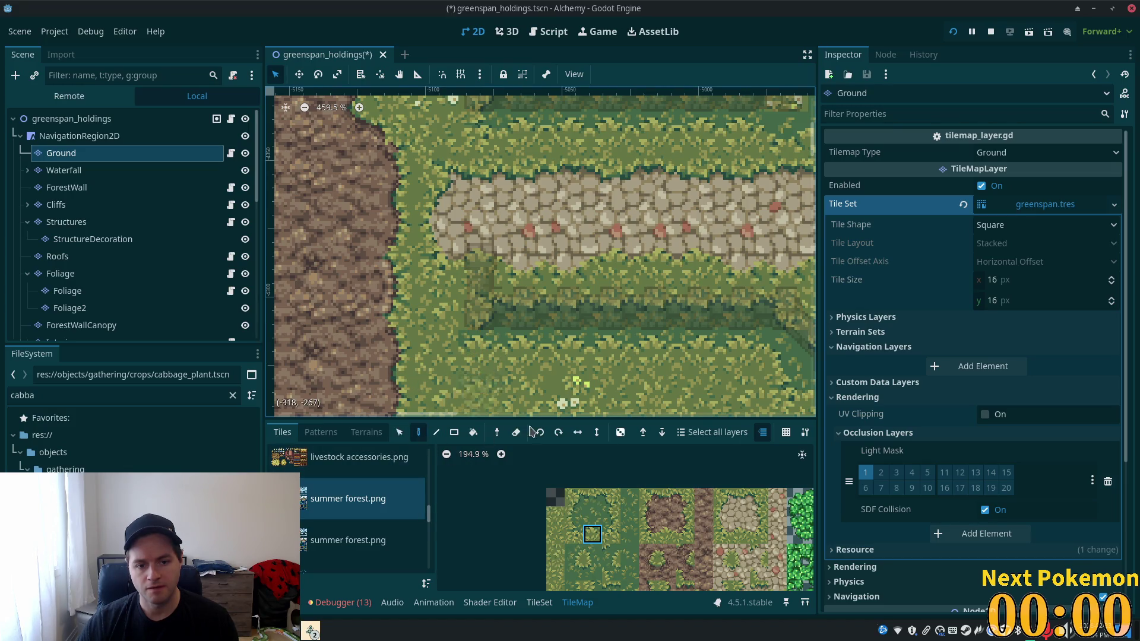
pyautogui.click(573, 538)
pyautogui.click(457, 312)
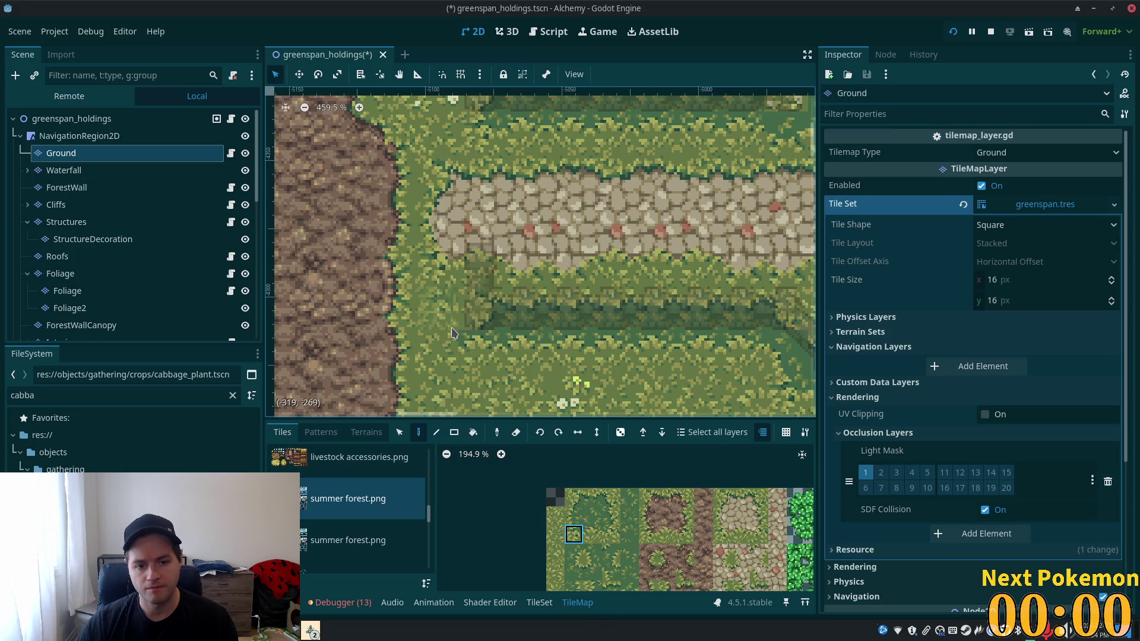
pyautogui.click(573, 497)
pyautogui.click(437, 309)
pyautogui.click(524, 352)
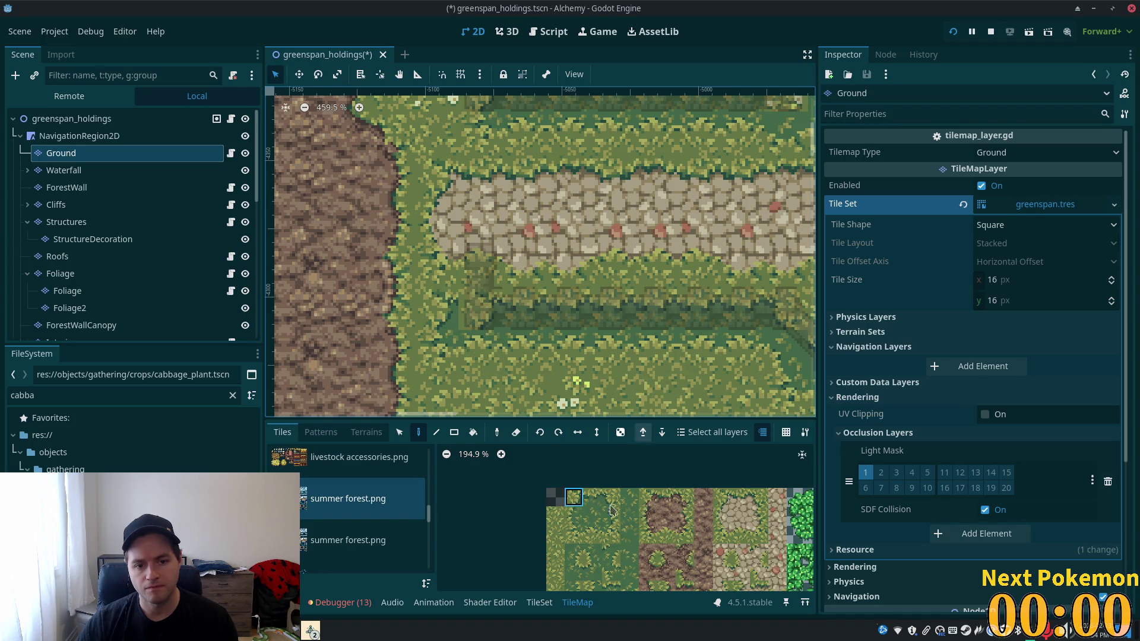
# - Copy a patch of existing ground tiles and paint bush and flower tiles onto the grass
pyautogui.click(592, 496)
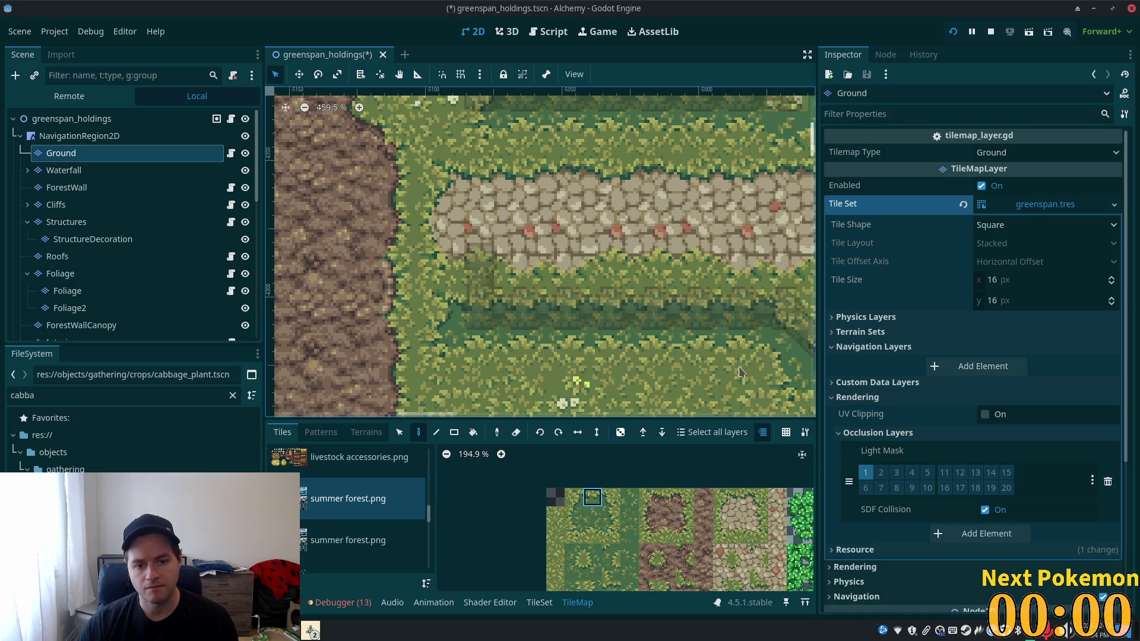
pyautogui.scroll(1, 530, 267)
pyautogui.press('s')
pyautogui.moveTo(418, 254); pyautogui.dragTo(502, 380)
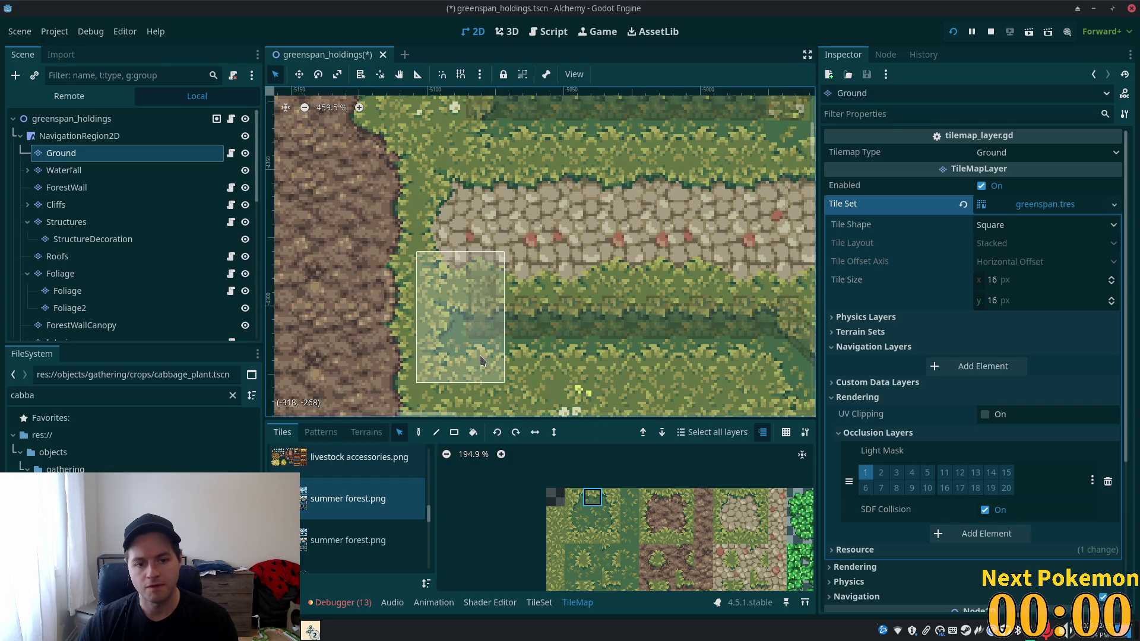
pyautogui.click(420, 432)
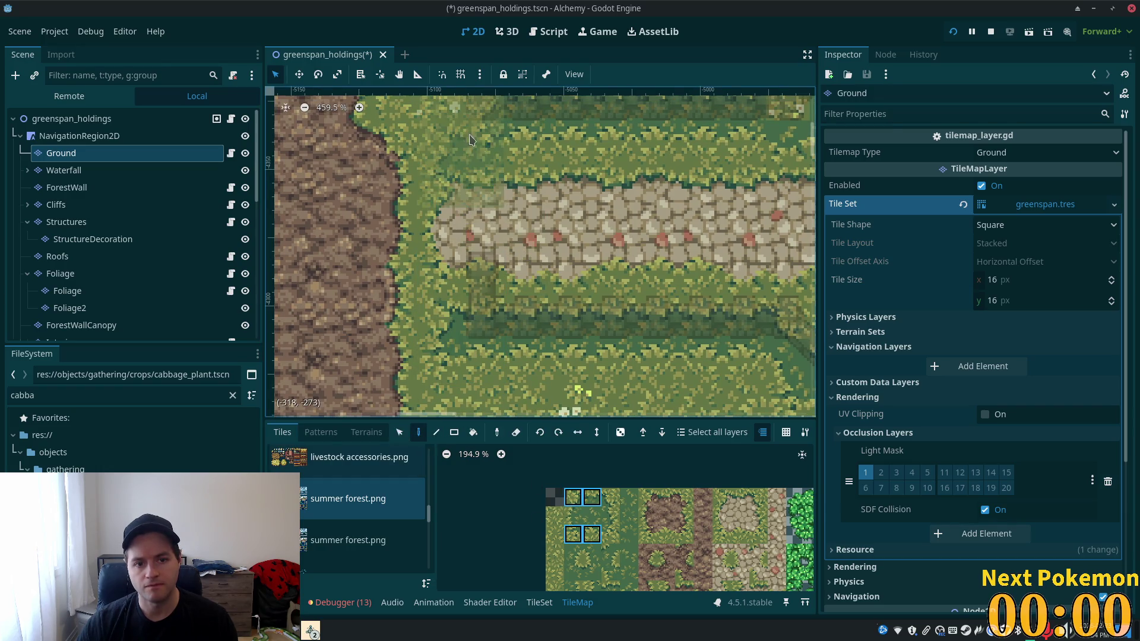
pyautogui.scroll(5, 481, 136)
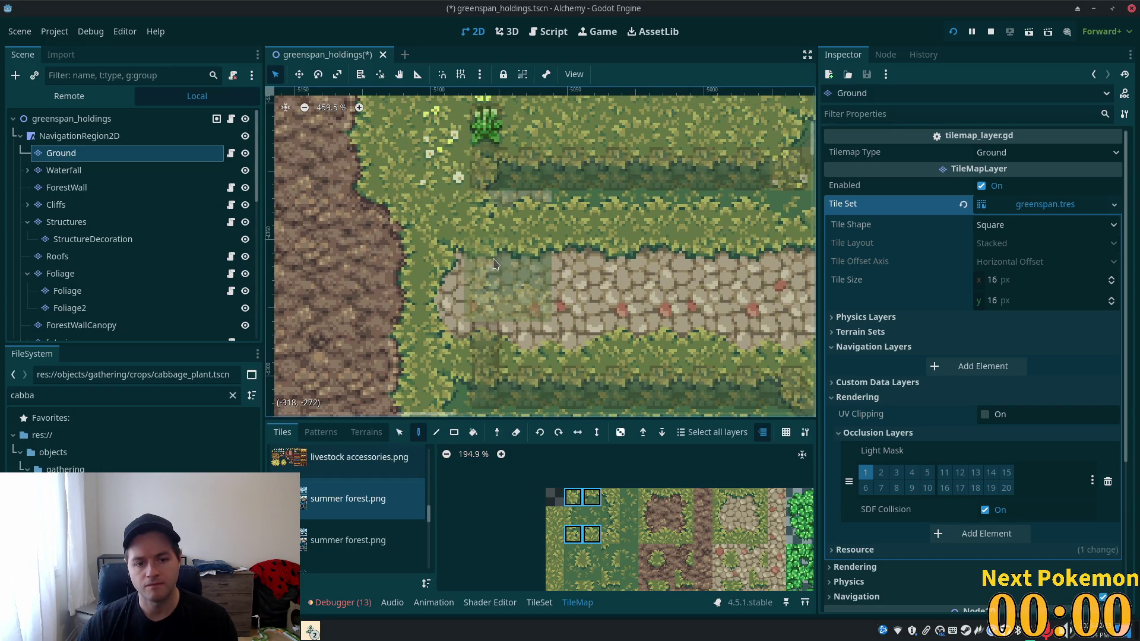
pyautogui.click(474, 162)
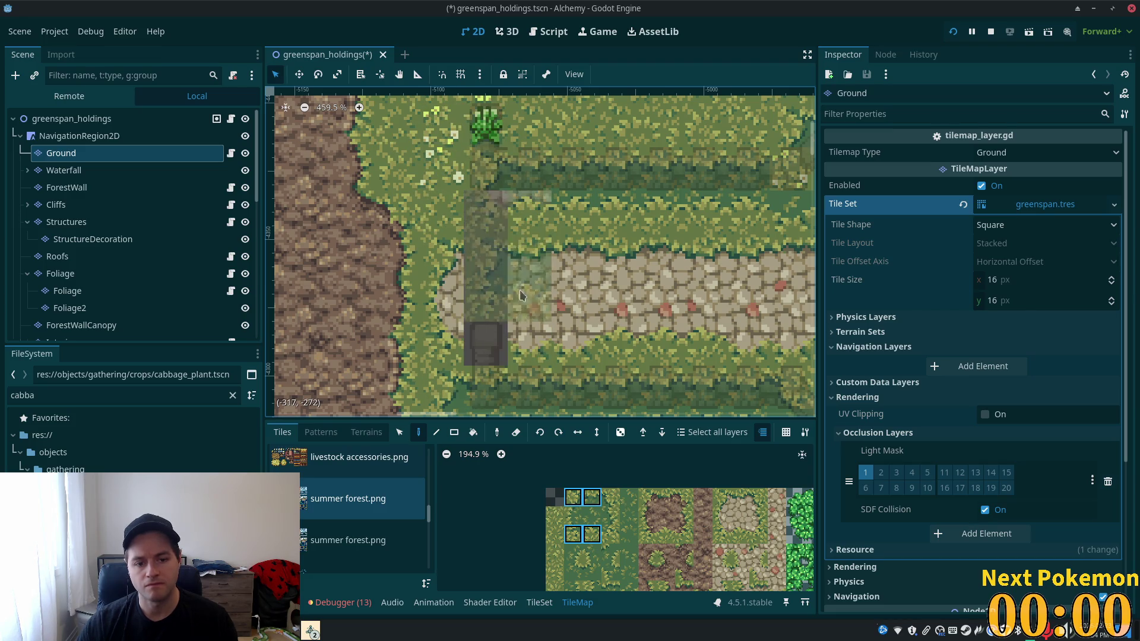
# - Extend the dark hedge with more painted tiles
pyautogui.click(399, 432)
pyautogui.scroll(-6, 488, 251)
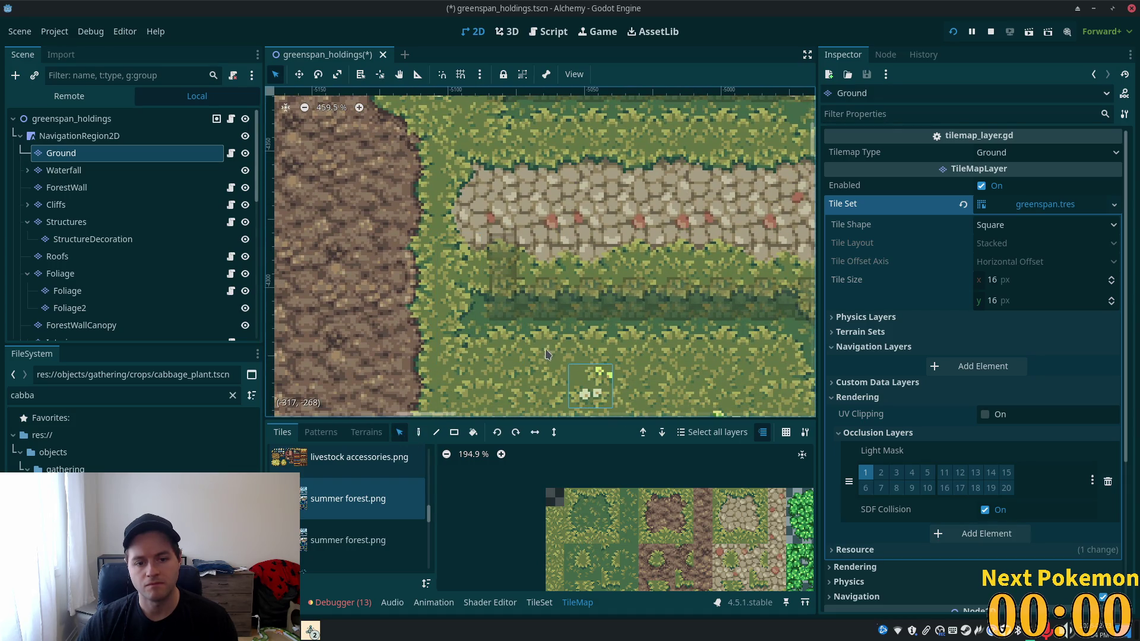
pyautogui.scroll(7, 475, 416)
pyautogui.click(419, 432)
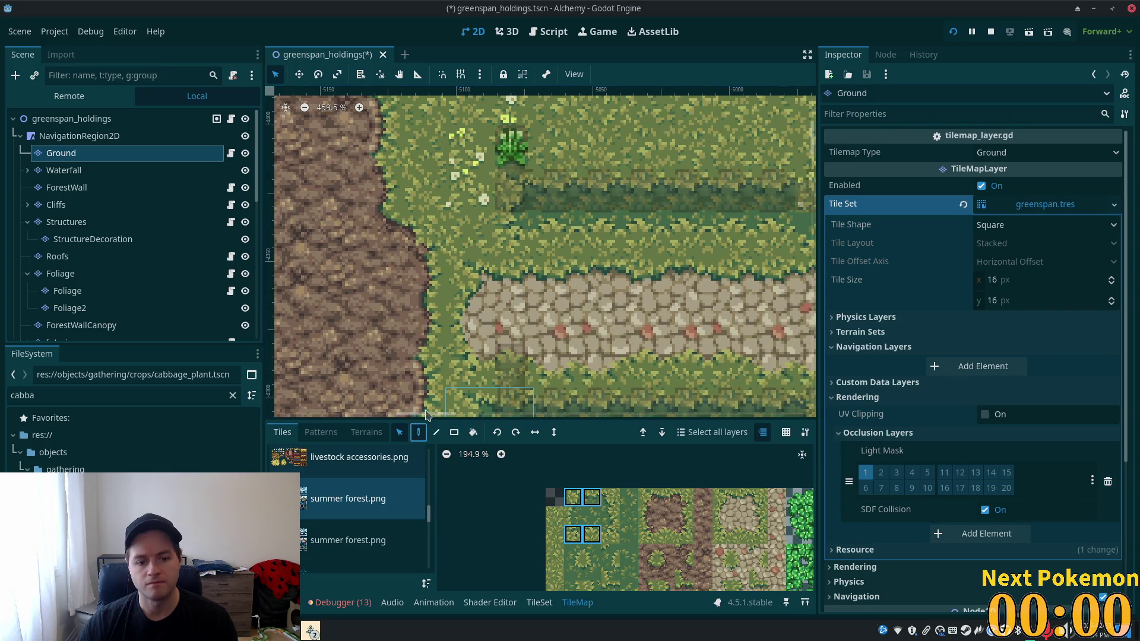
pyautogui.click(502, 196)
pyautogui.scroll(-5, 665, 252)
pyautogui.hscroll(5, 665, 252)
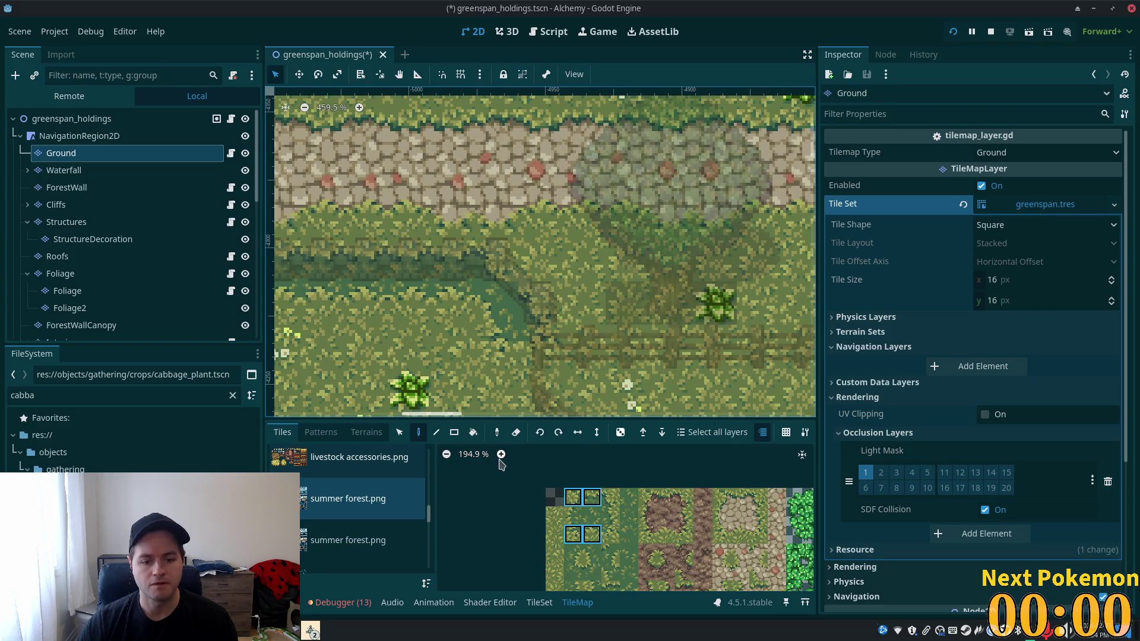
# - Paint a grass edge tile into the grass and save greenspan_holdings
pyautogui.click(610, 535)
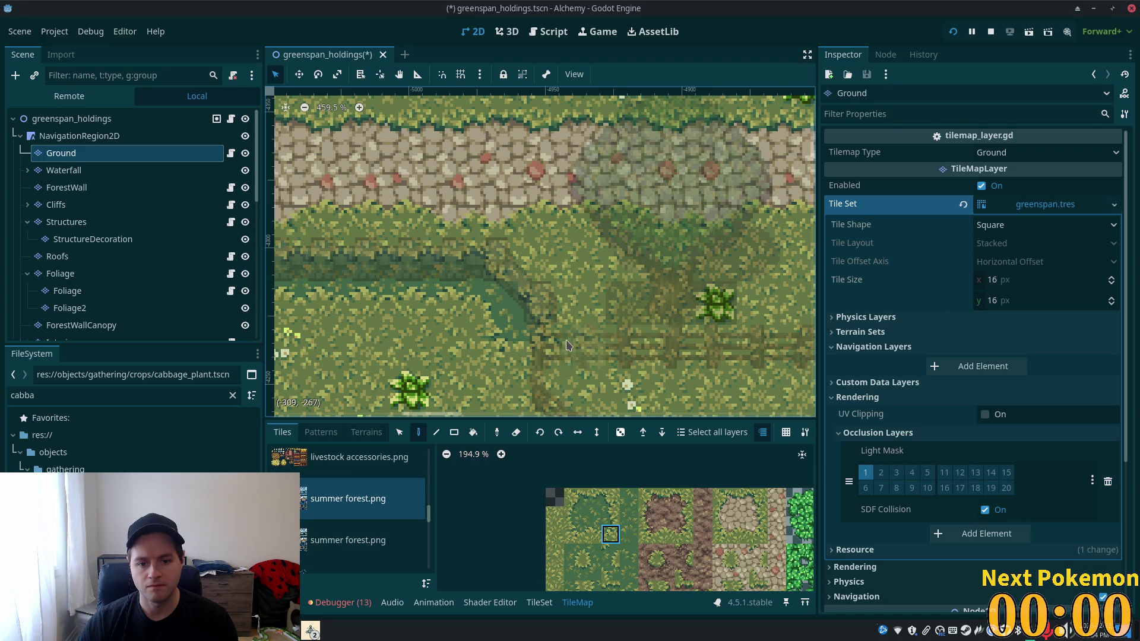
pyautogui.click(592, 535)
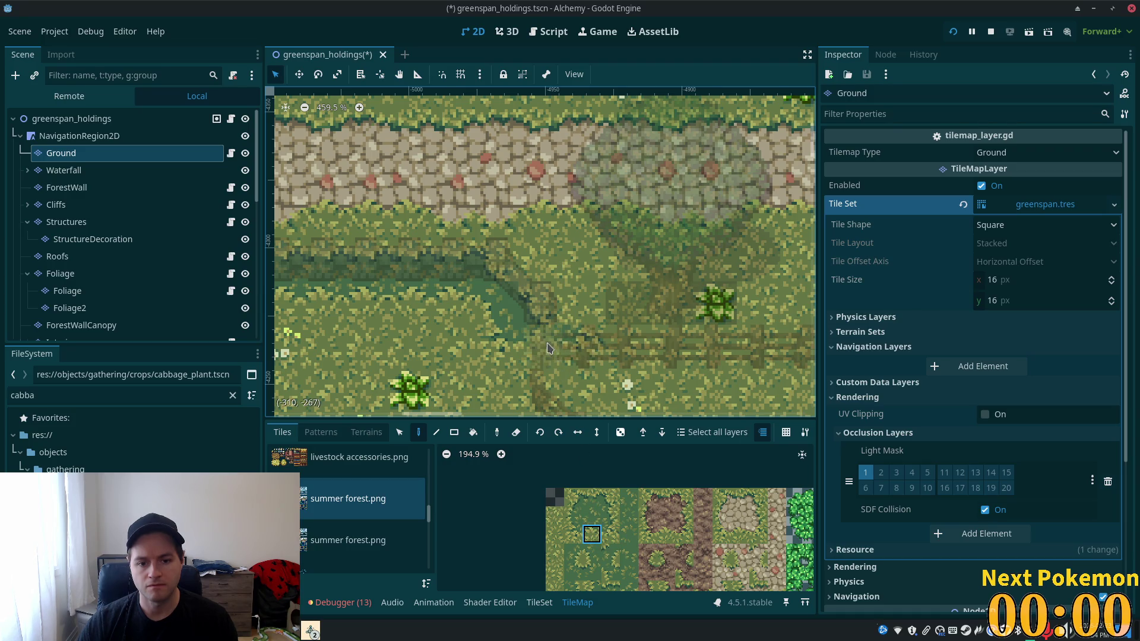
pyautogui.click(610, 497)
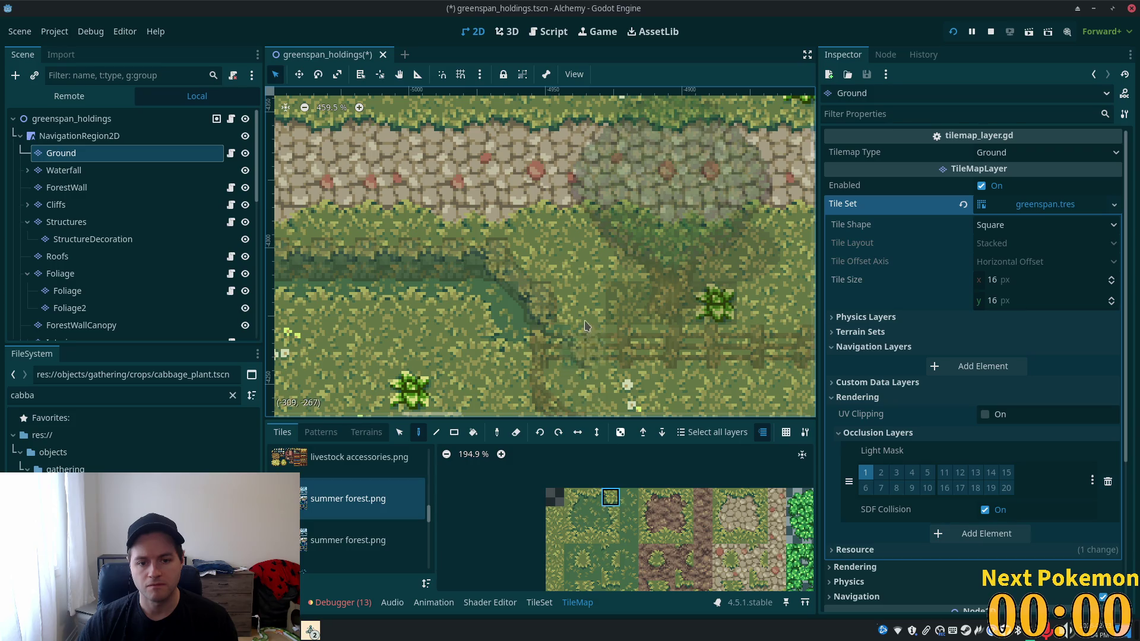
pyautogui.click(568, 308)
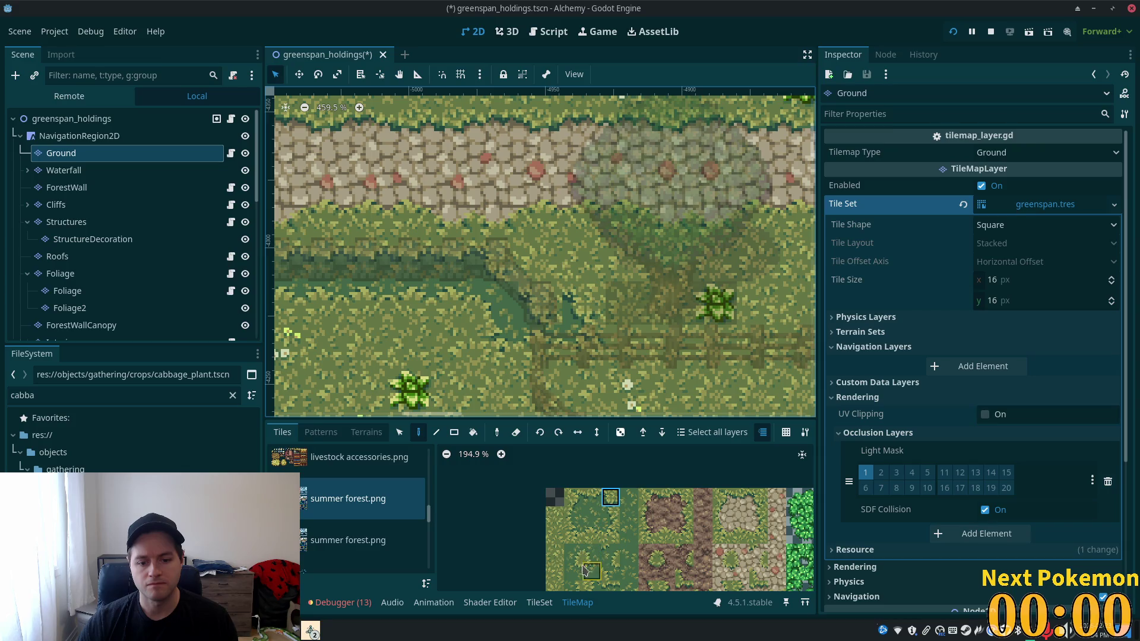
pyautogui.click(573, 496)
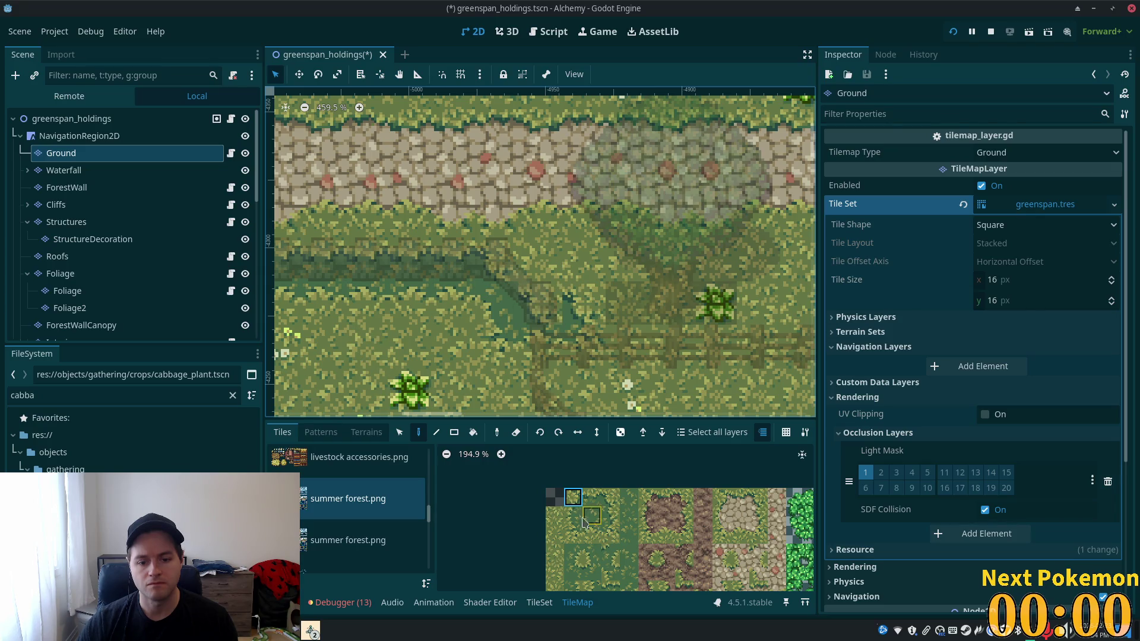
pyautogui.click(592, 496)
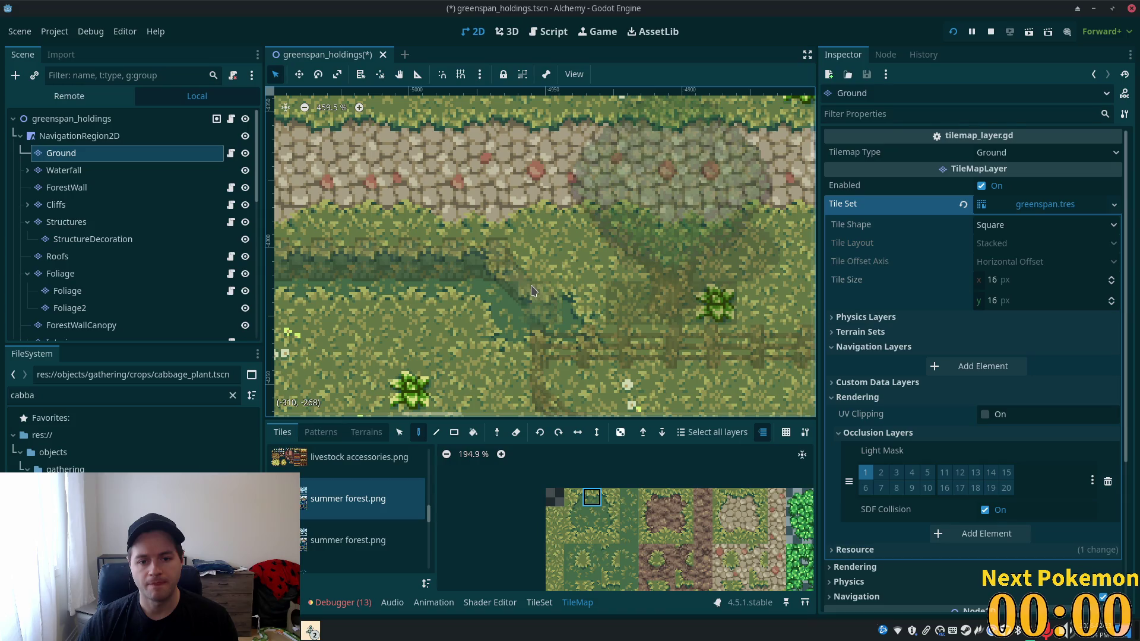
pyautogui.hotkey('ctrl', 's')
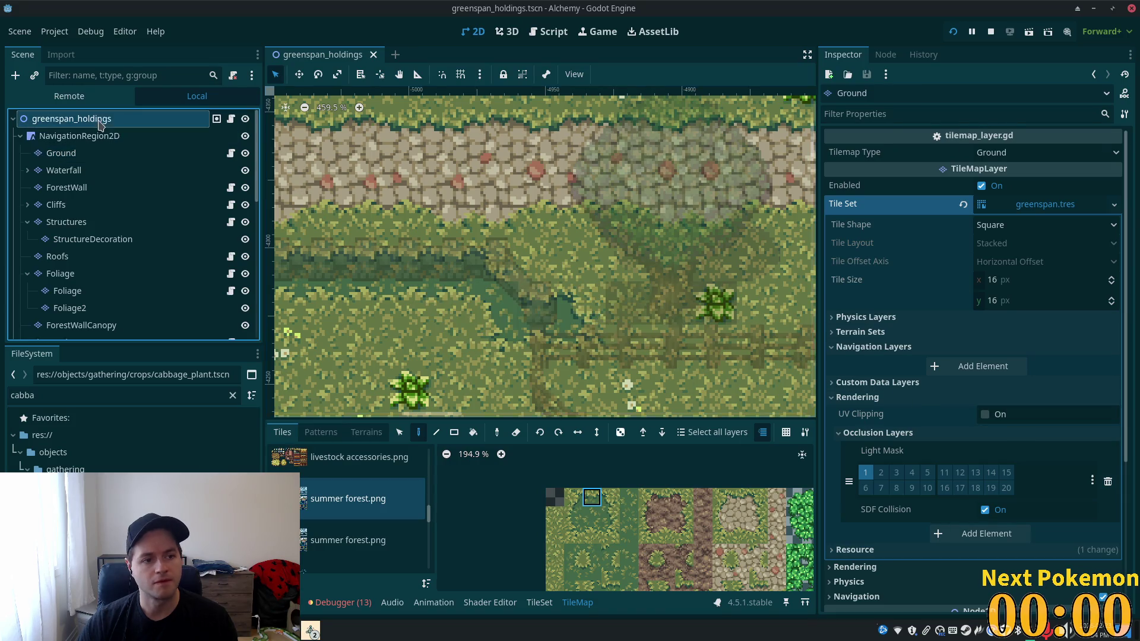
# - Zoom out and pan to survey the house, barn and pond
pyautogui.scroll(-8, 536, 368)
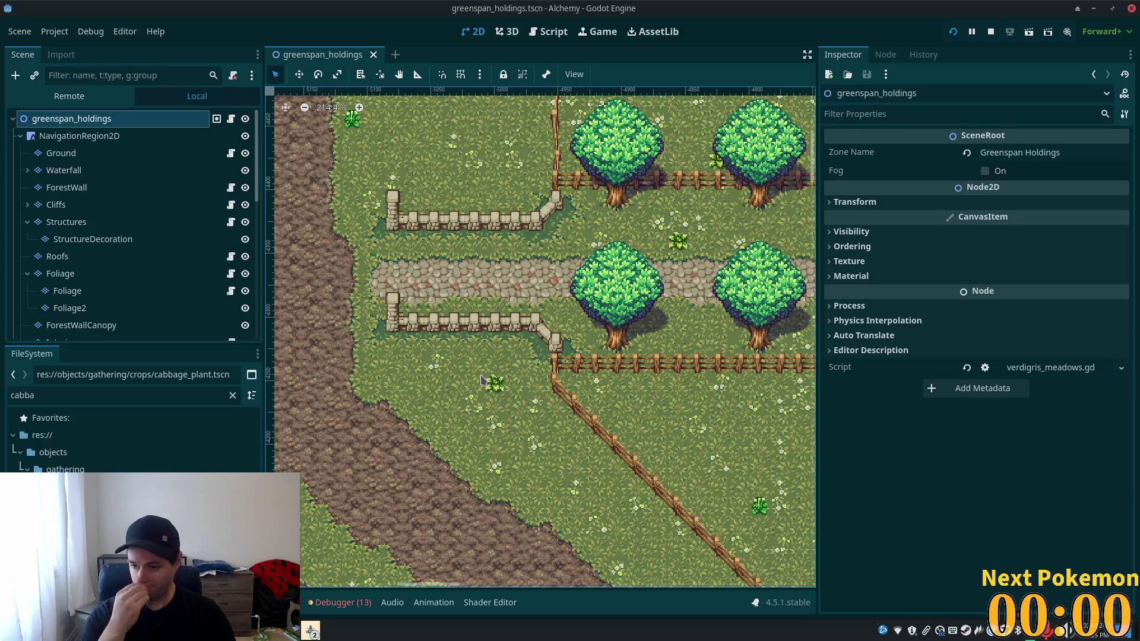
pyautogui.scroll(-5, 466, 319)
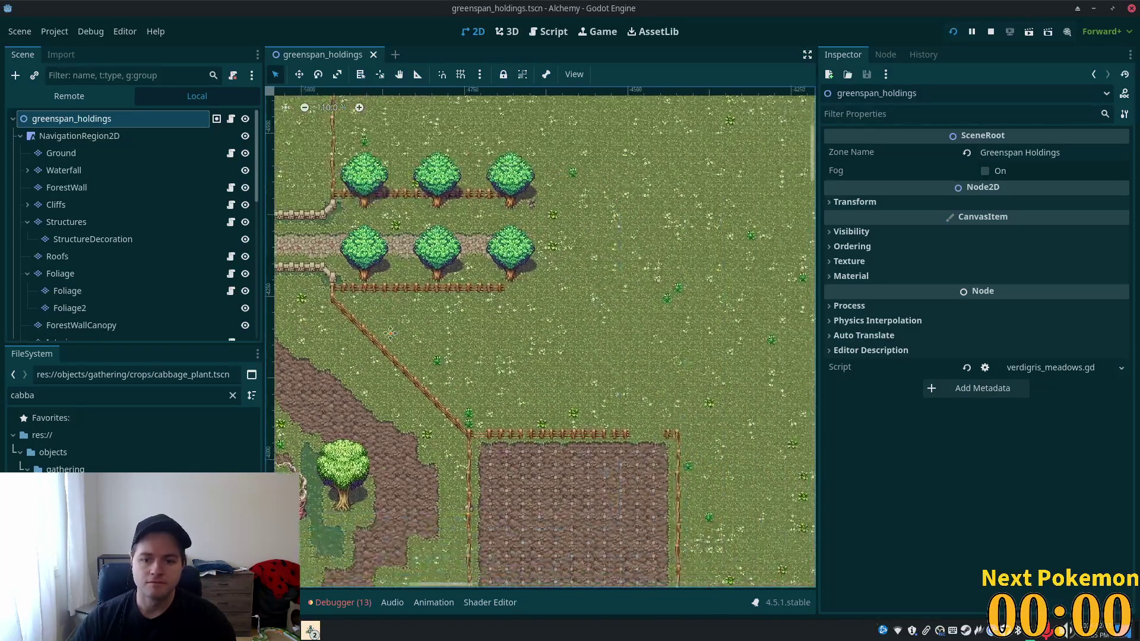
pyautogui.hscroll(-5, 540, 338)
pyautogui.scroll(-10, 540, 337)
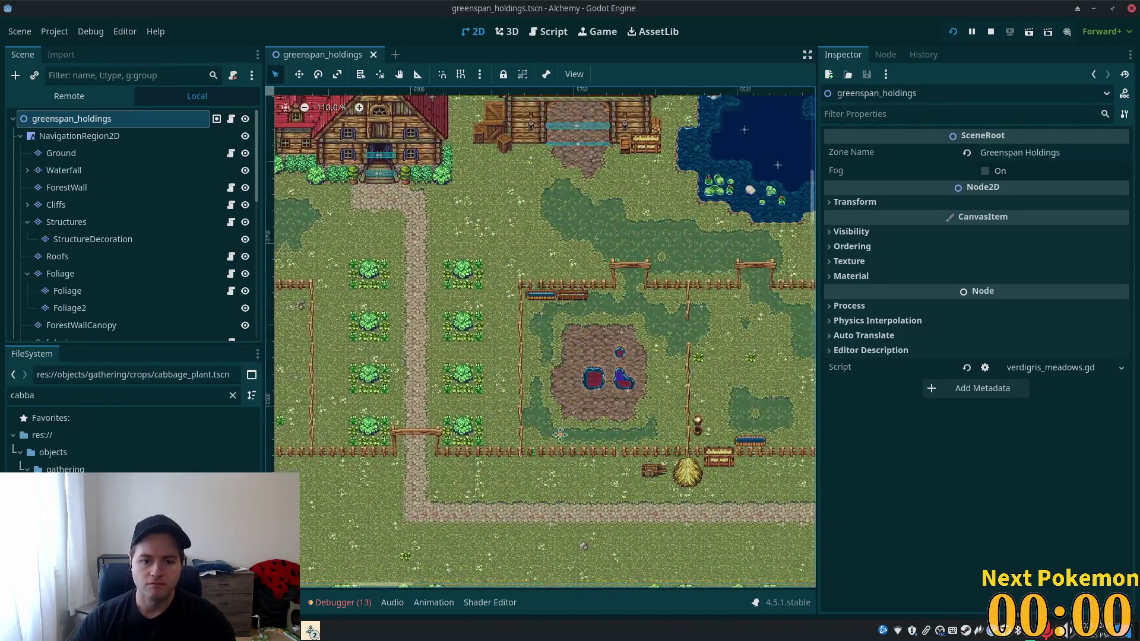
pyautogui.scroll(-8, 541, 337)
pyautogui.hscroll(-8, 541, 337)
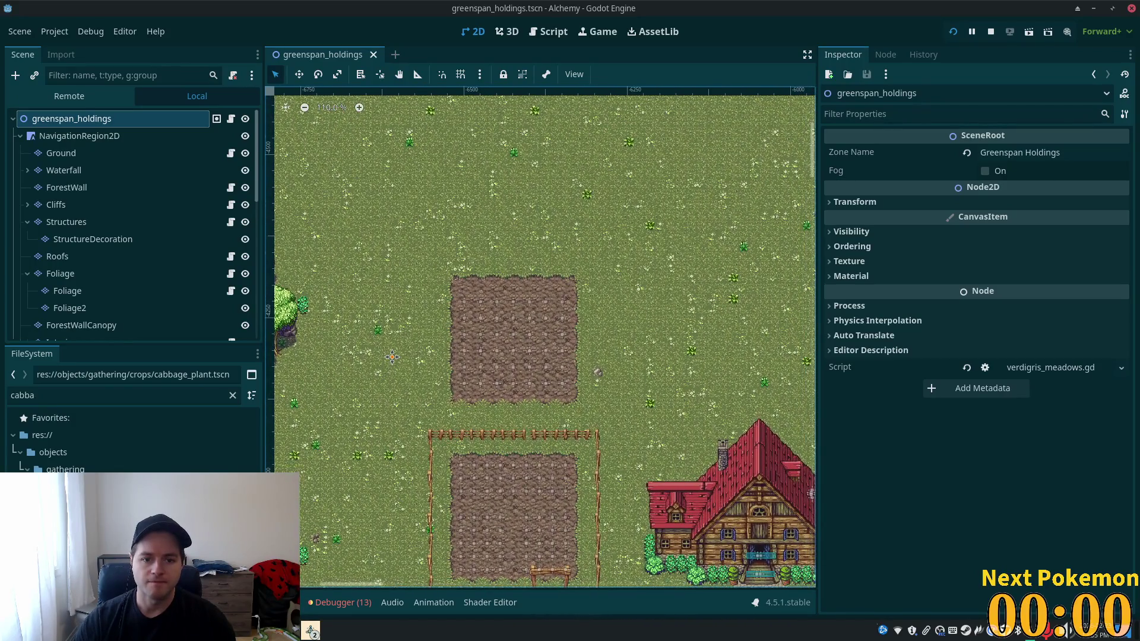
pyautogui.scroll(-3, 545, 337)
pyautogui.hscroll(5, 545, 337)
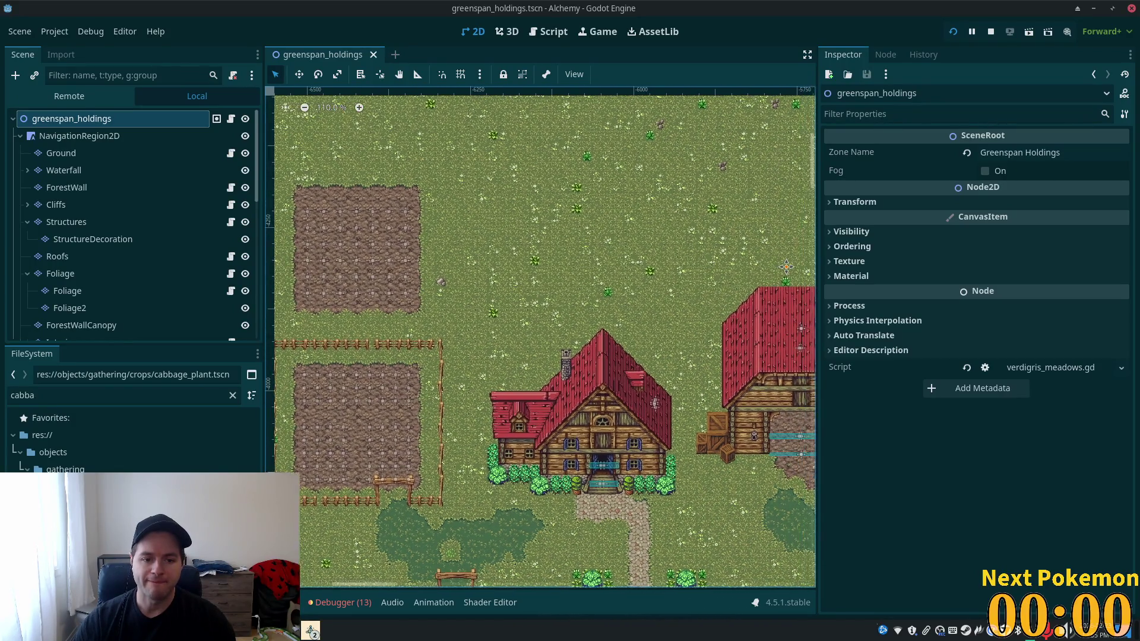
pyautogui.moveTo(306, 165)
pyautogui.mouseDown()
pyautogui.moveTo(171, 195)
pyautogui.moveTo(579, 232)
pyautogui.moveTo(541, 237)
pyautogui.moveTo(662, 227)
pyautogui.mouseUp()
pyautogui.moveTo(701, 350)
pyautogui.mouseDown()
pyautogui.moveTo(462, 212)
pyautogui.moveTo(588, 237)
pyautogui.moveTo(499, 271)
pyautogui.moveTo(501, 308)
pyautogui.mouseUp()
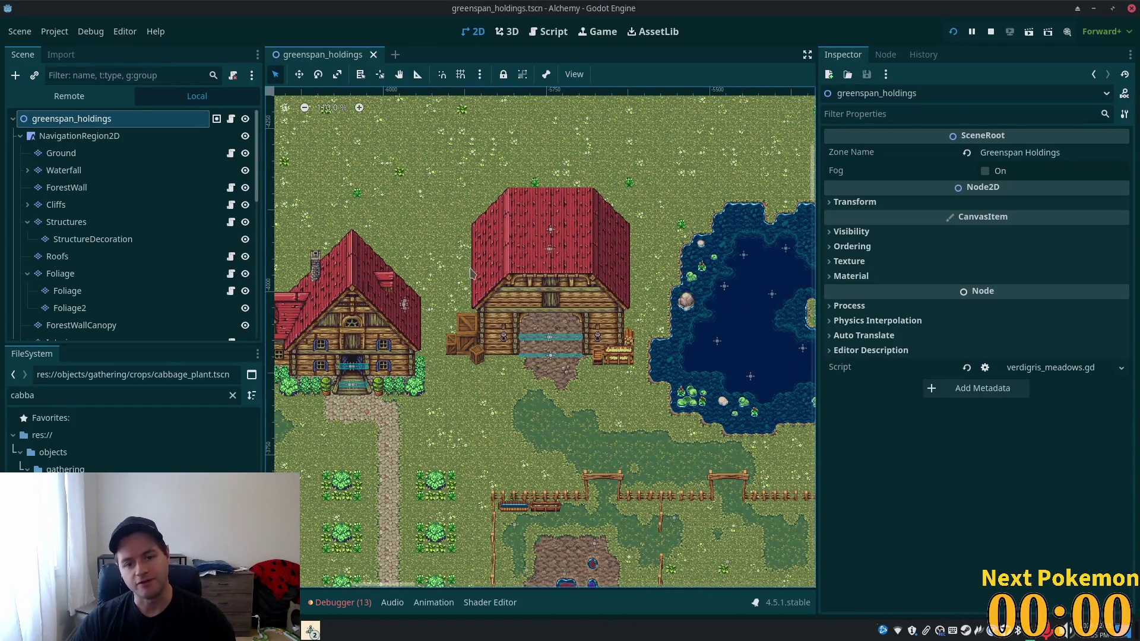
# - Pan toward the eastern crop field, then bring up the running Alchemy debug window
pyautogui.scroll(-6, 509, 360)
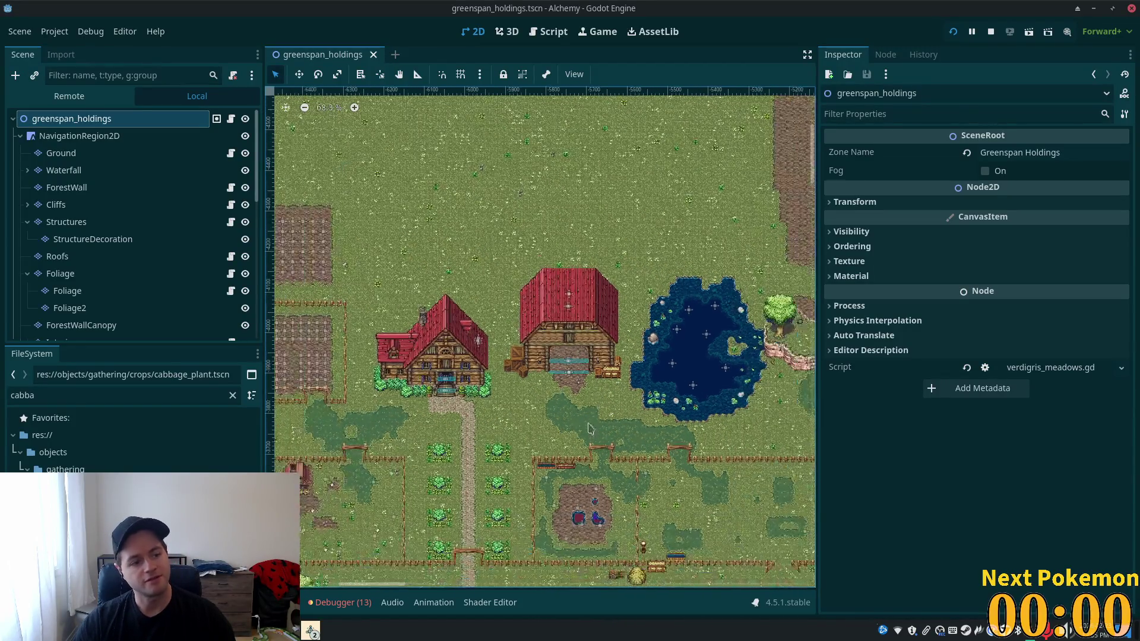
pyautogui.scroll(-4, 432, 457)
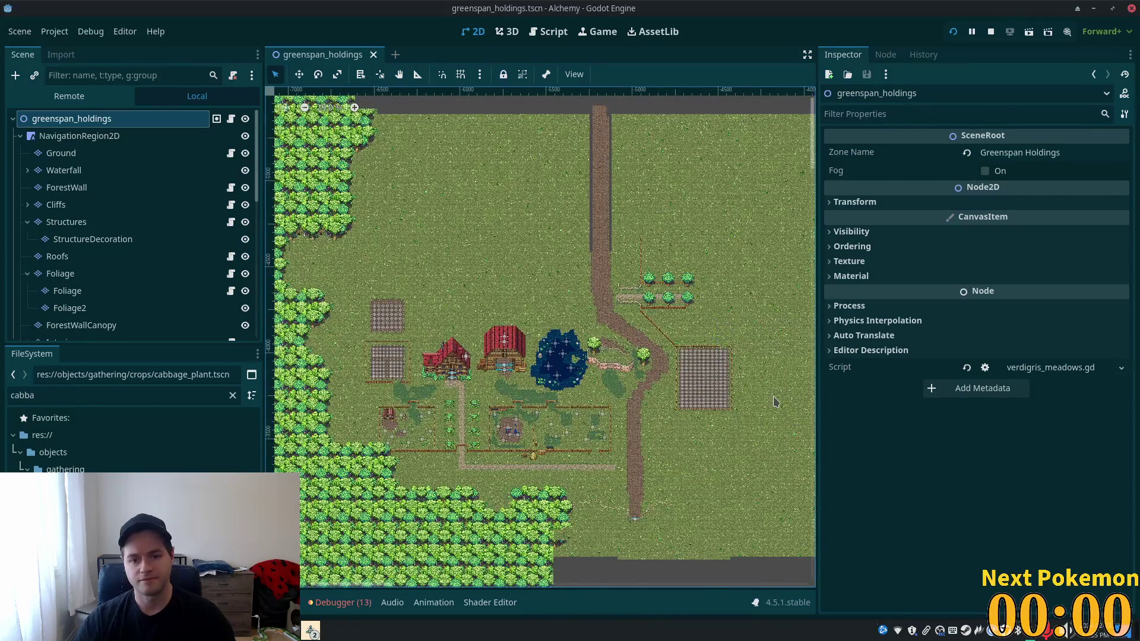
pyautogui.moveTo(743, 392); pyautogui.dragTo(615, 394)
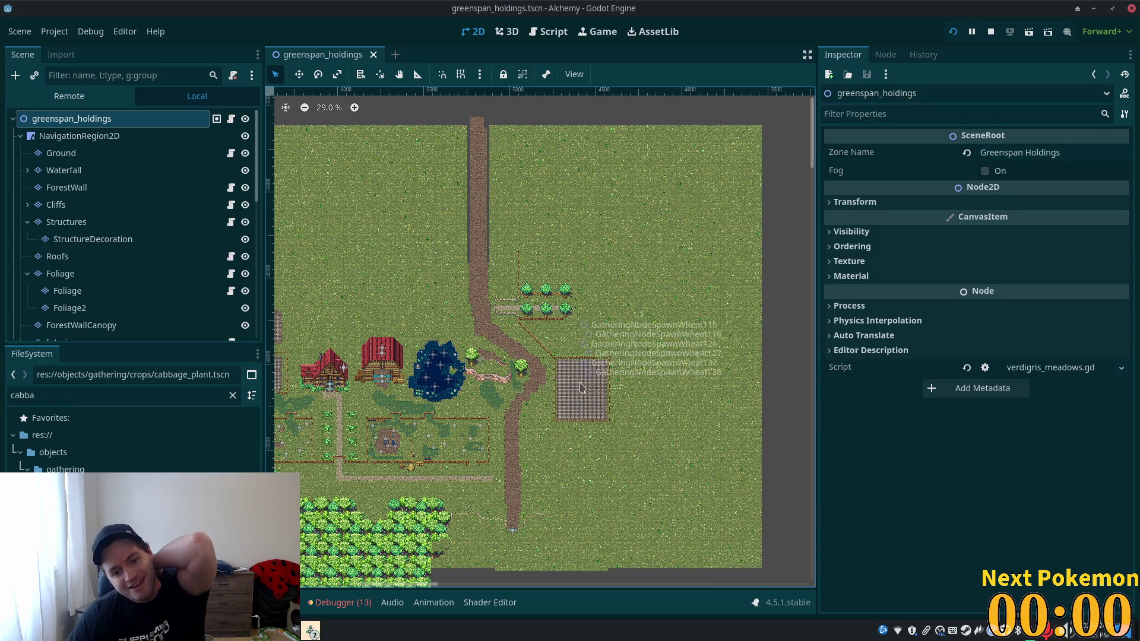
pyautogui.scroll(-6, 543, 389)
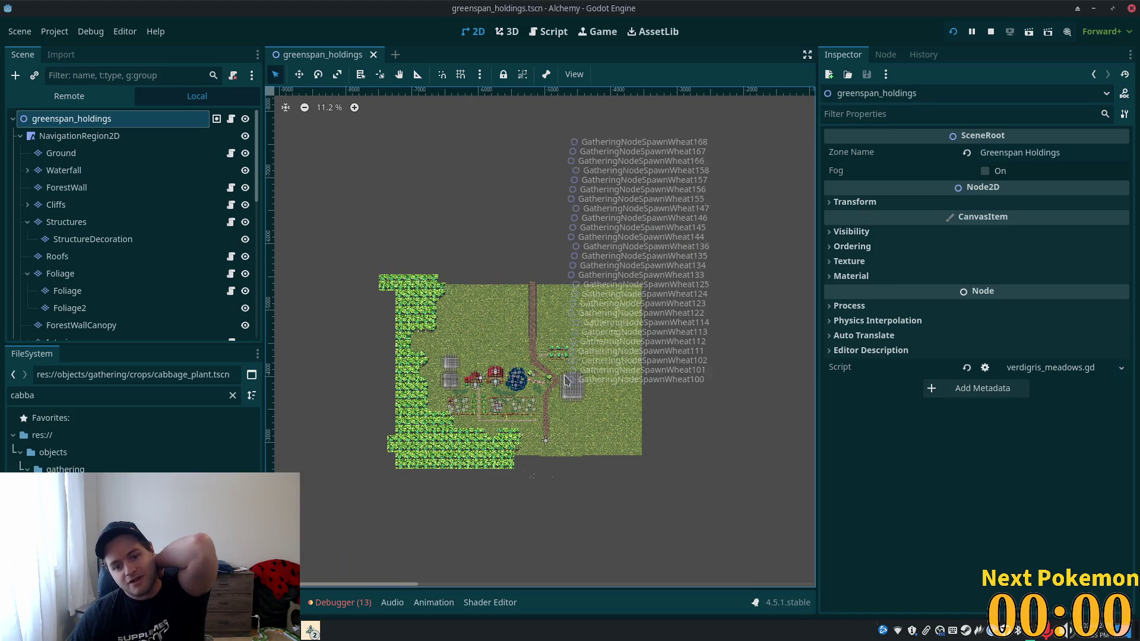
pyautogui.scroll(-2, 689, 397)
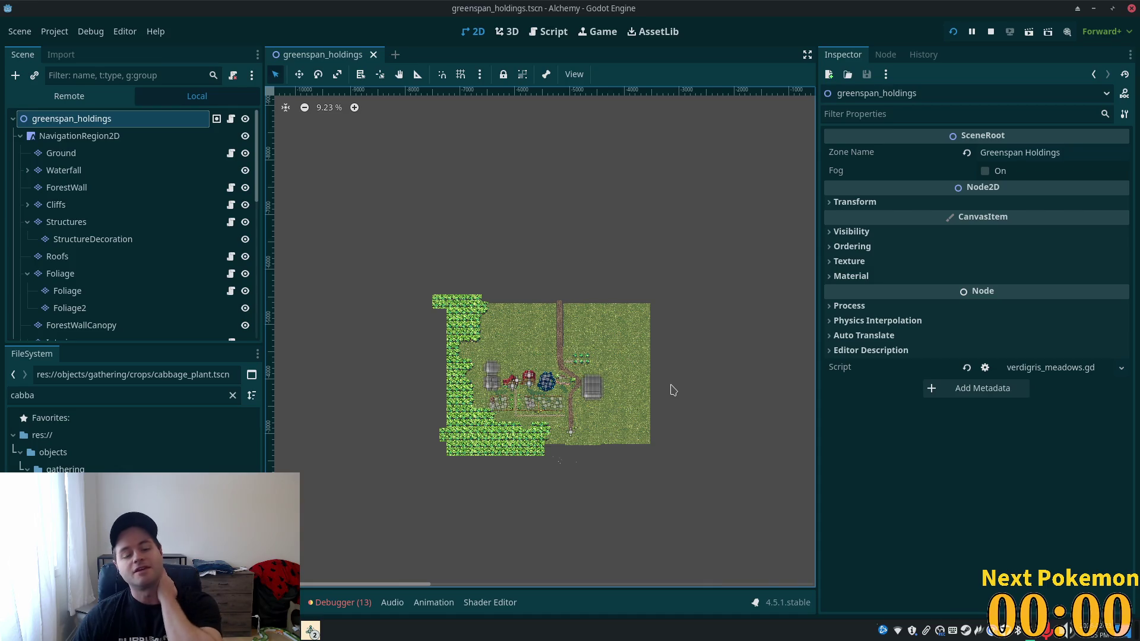
pyautogui.scroll(-2, 677, 393)
pyautogui.scroll(-3, 669, 393)
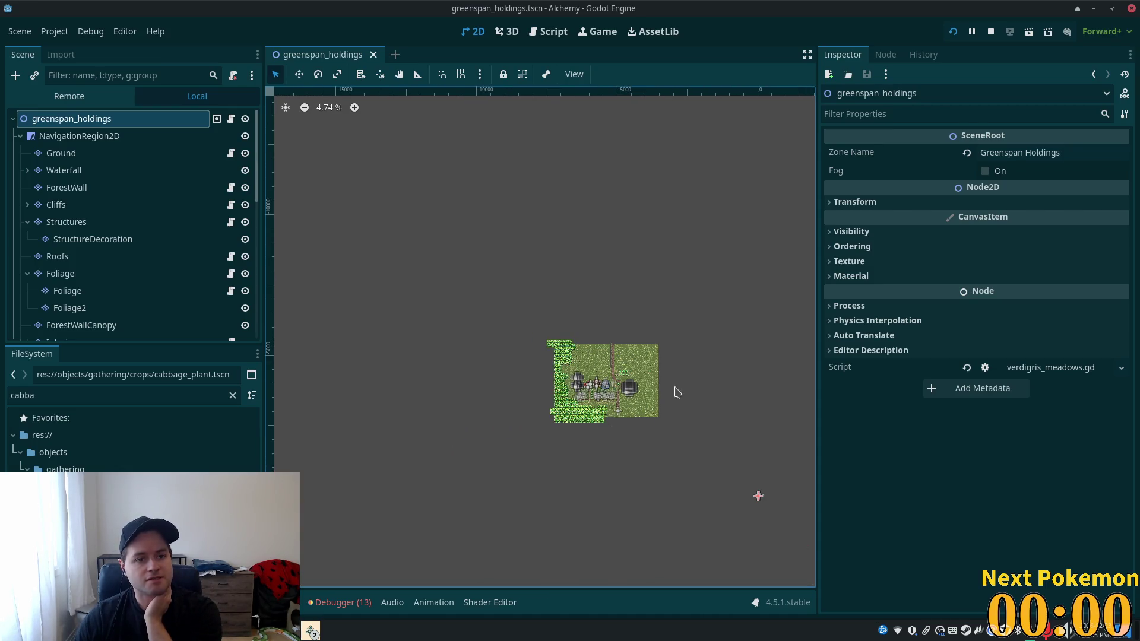
pyautogui.scroll(2, 675, 392)
pyautogui.click(311, 631)
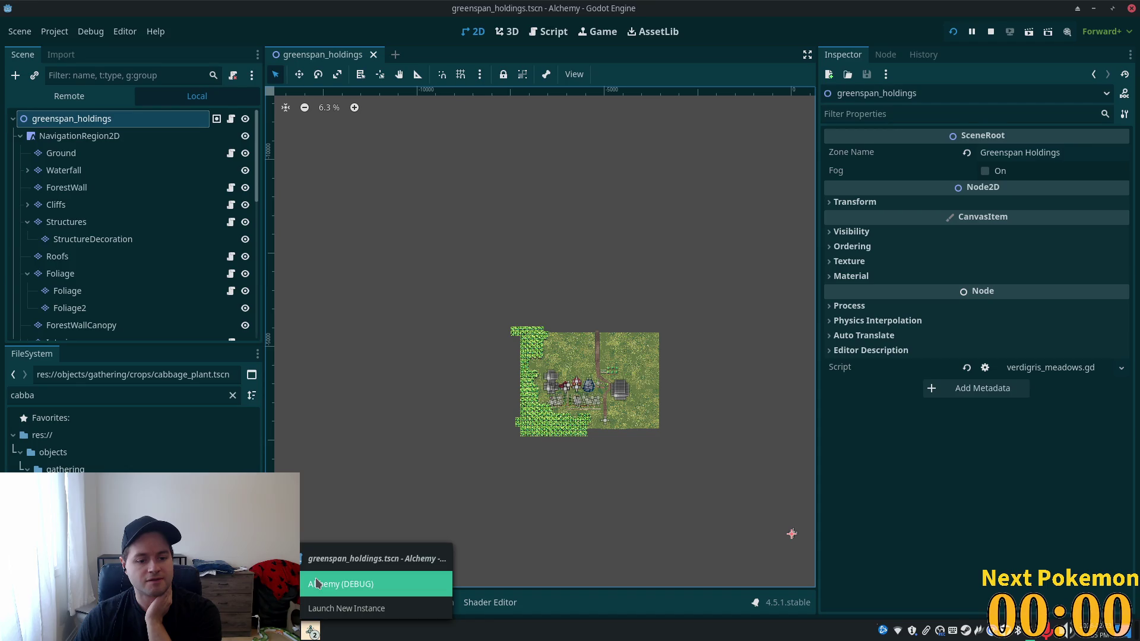
pyautogui.click(317, 582)
pyautogui.scroll(-5, 476, 294)
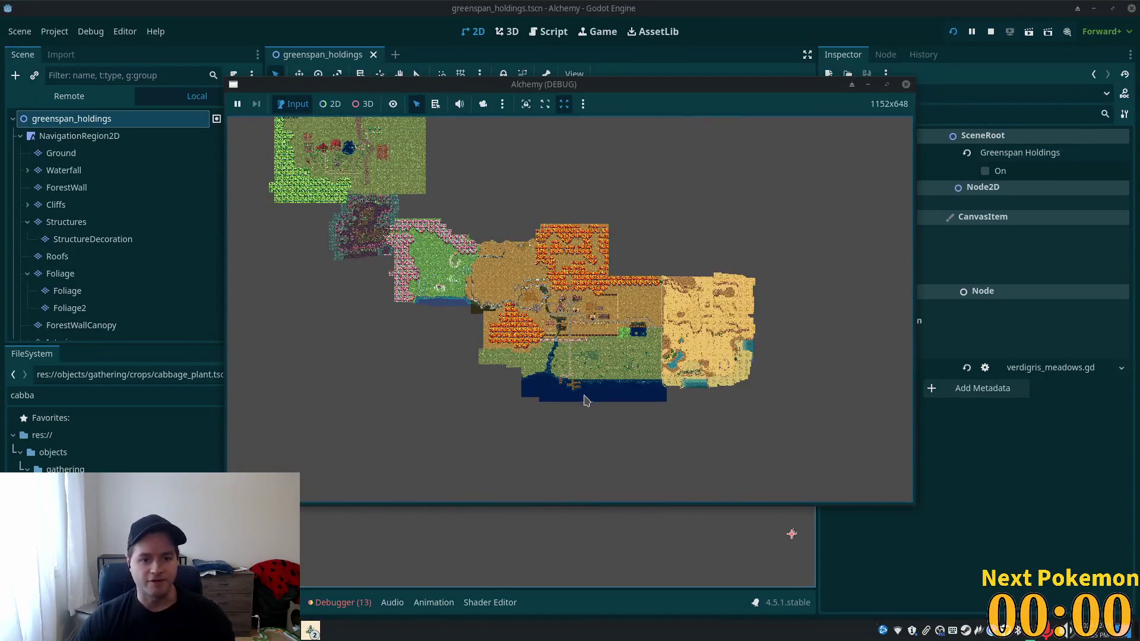
pyautogui.moveTo(554, 291)
pyautogui.mouseDown()
pyautogui.moveTo(725, 423)
pyautogui.moveTo(638, 350)
pyautogui.mouseUp()
pyautogui.moveTo(617, 299)
pyautogui.mouseDown()
pyautogui.moveTo(693, 378)
pyautogui.moveTo(594, 271)
pyautogui.mouseUp()
pyautogui.scroll(8, 396, 178)
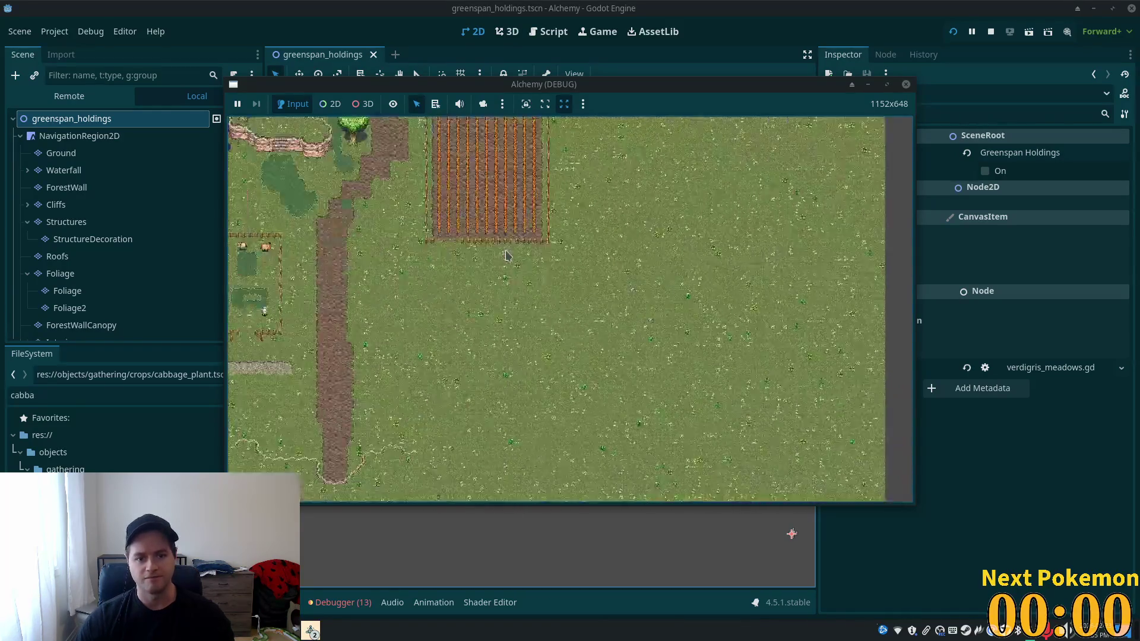
pyautogui.scroll(8, 506, 263)
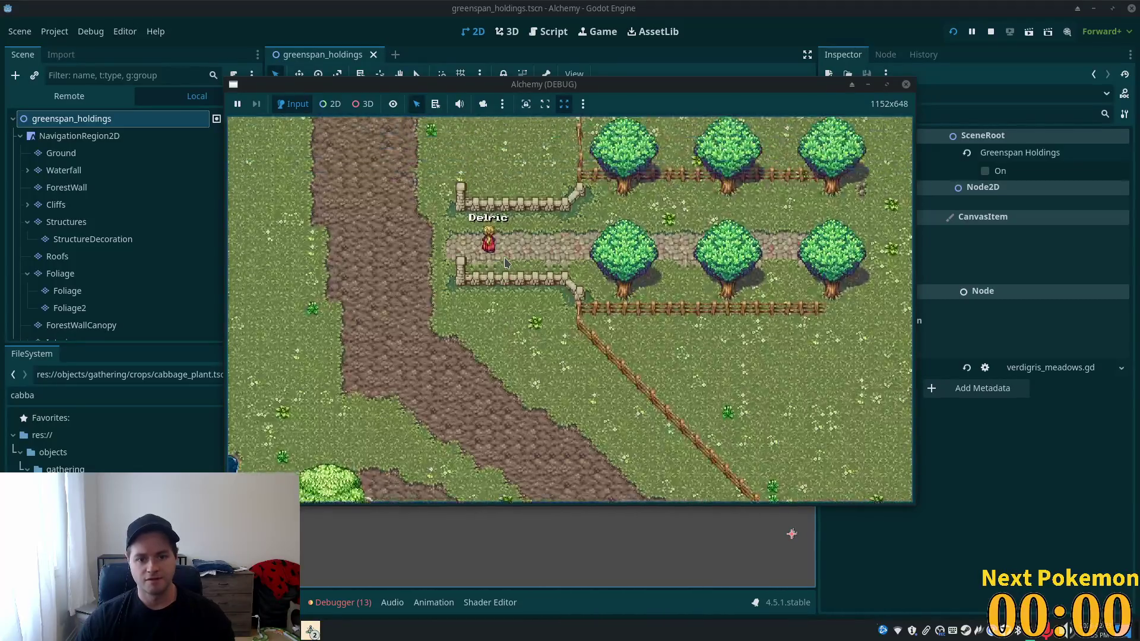
pyautogui.scroll(-3, 505, 263)
pyautogui.scroll(3, 498, 272)
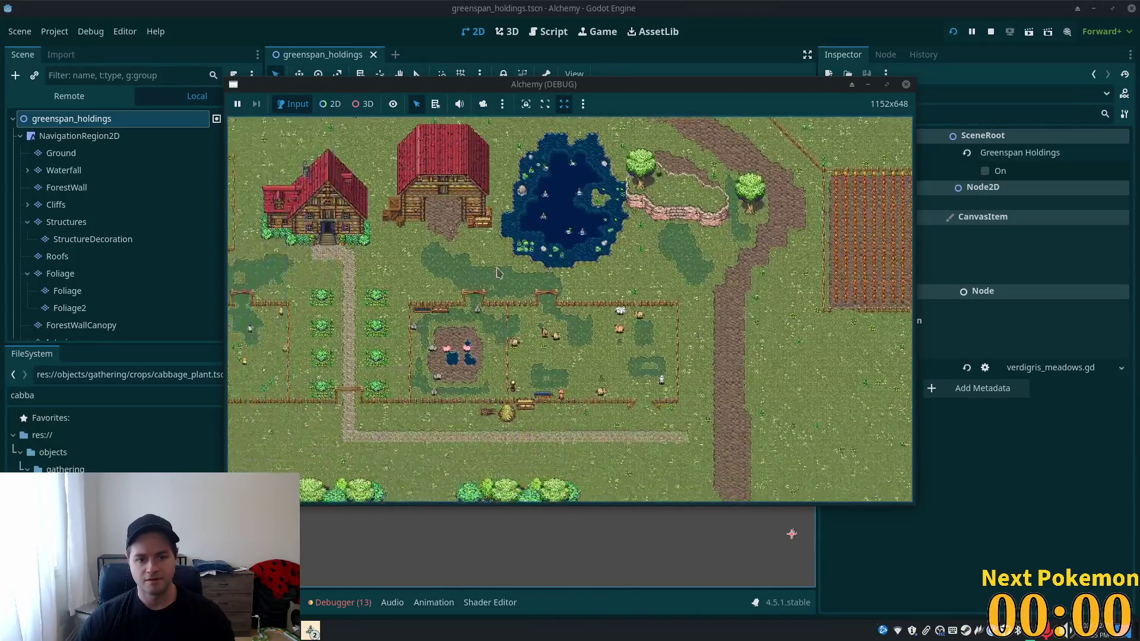
pyautogui.scroll(-8, 497, 272)
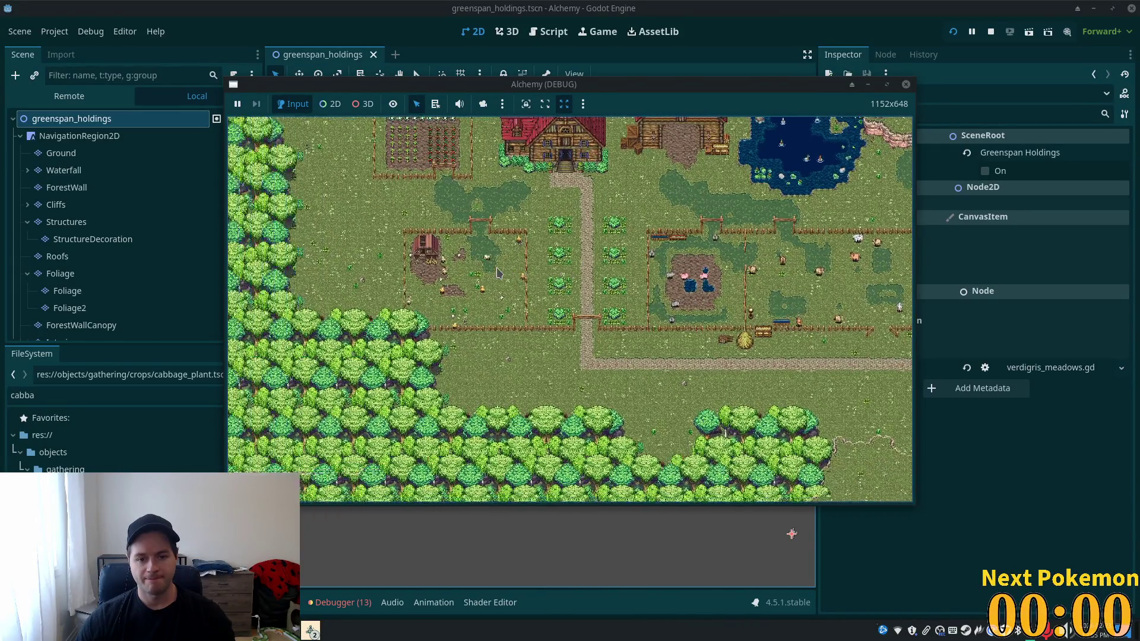
pyautogui.scroll(8, 498, 273)
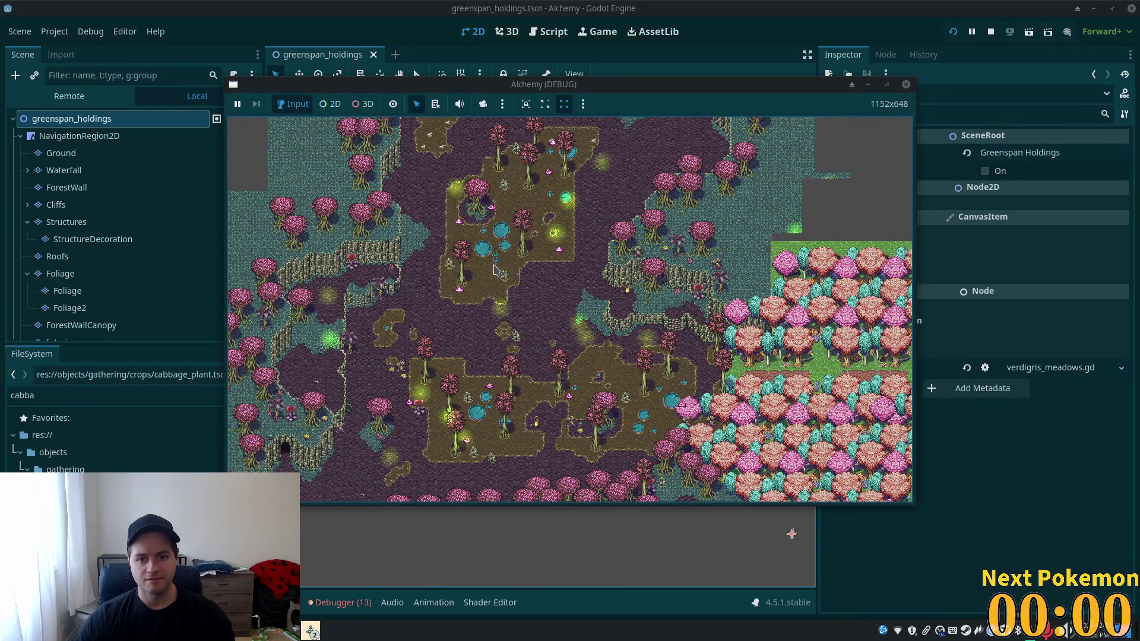
pyautogui.scroll(-5, 492, 269)
pyautogui.hscroll(3, 493, 270)
pyautogui.scroll(-5, 496, 273)
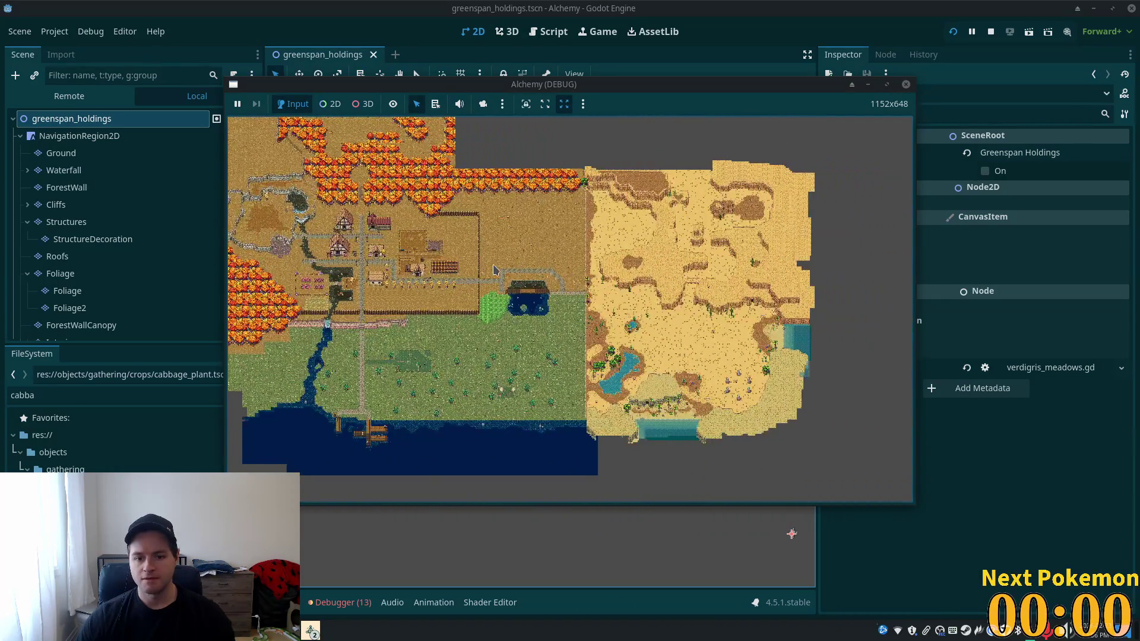
pyautogui.scroll(5, 508, 285)
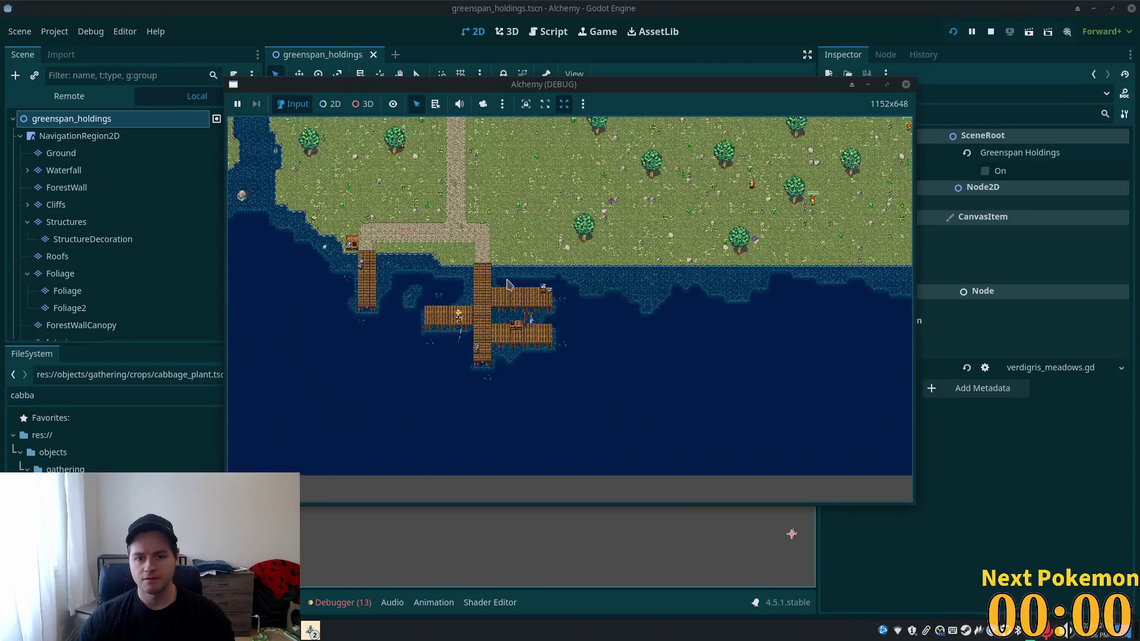
pyautogui.scroll(8, 508, 285)
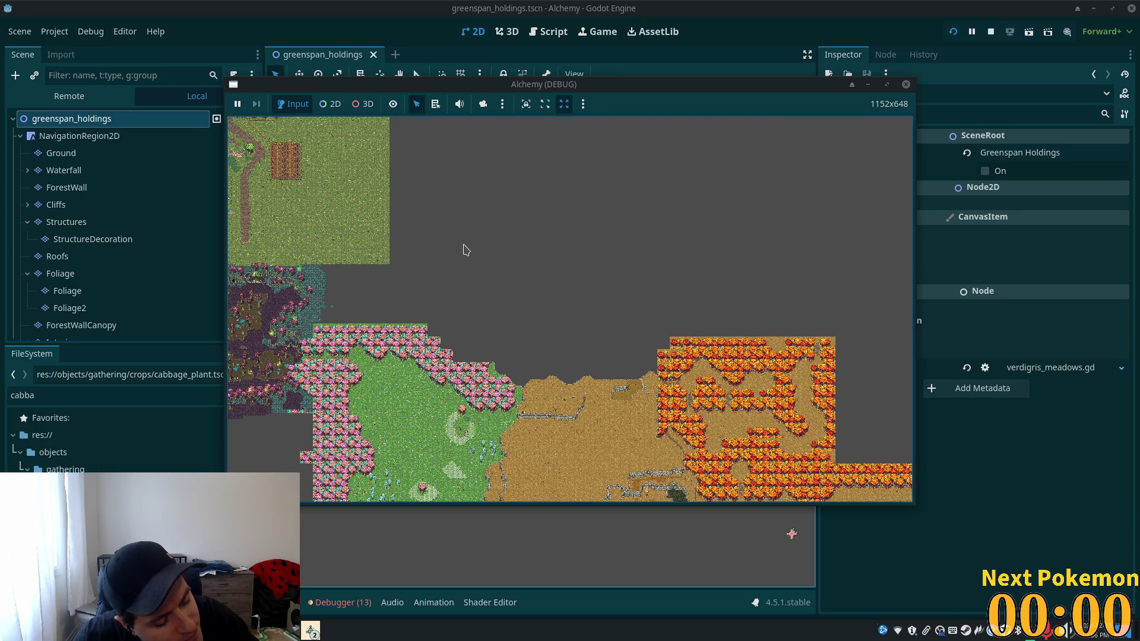
pyautogui.scroll(-5, 658, 408)
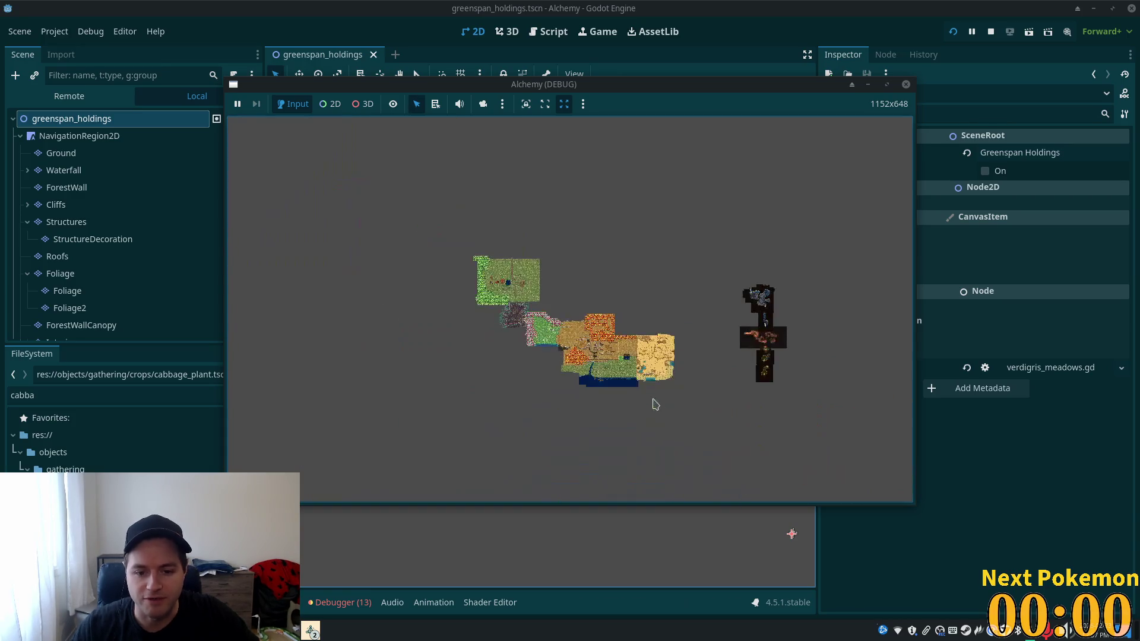
pyautogui.scroll(4, 587, 333)
pyautogui.scroll(4, 585, 377)
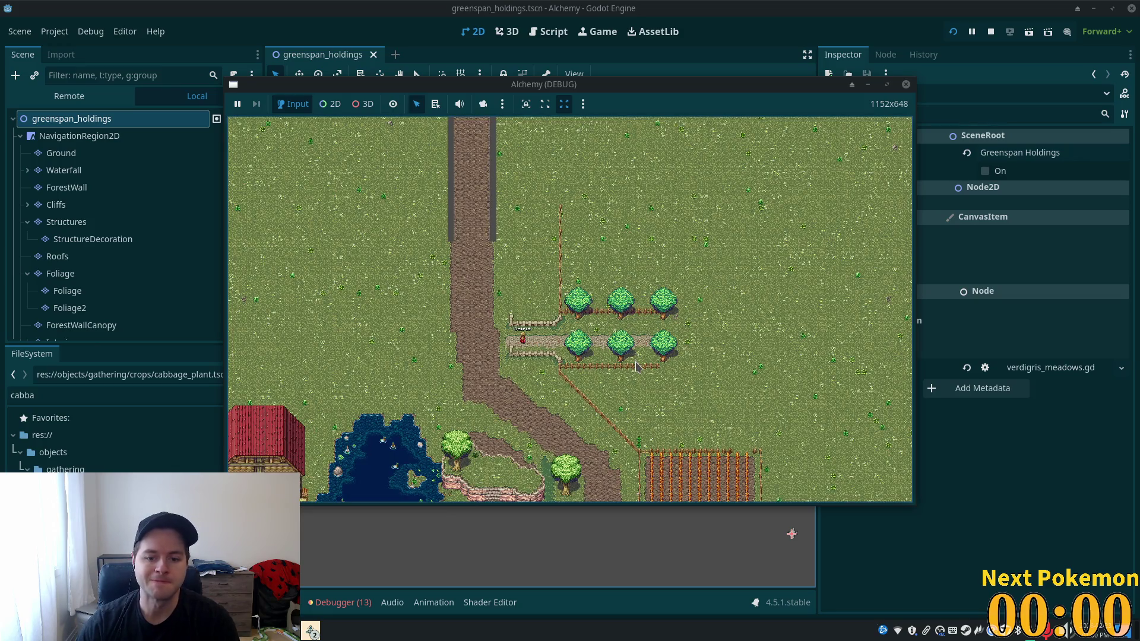
pyautogui.scroll(-5, 635, 365)
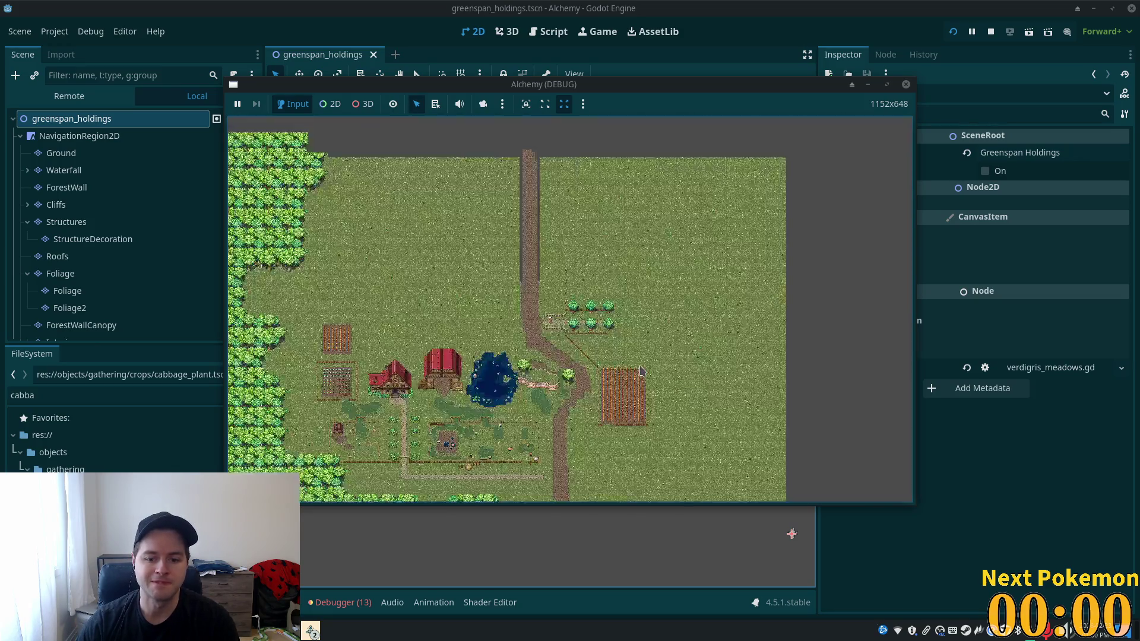
pyautogui.scroll(3, 617, 347)
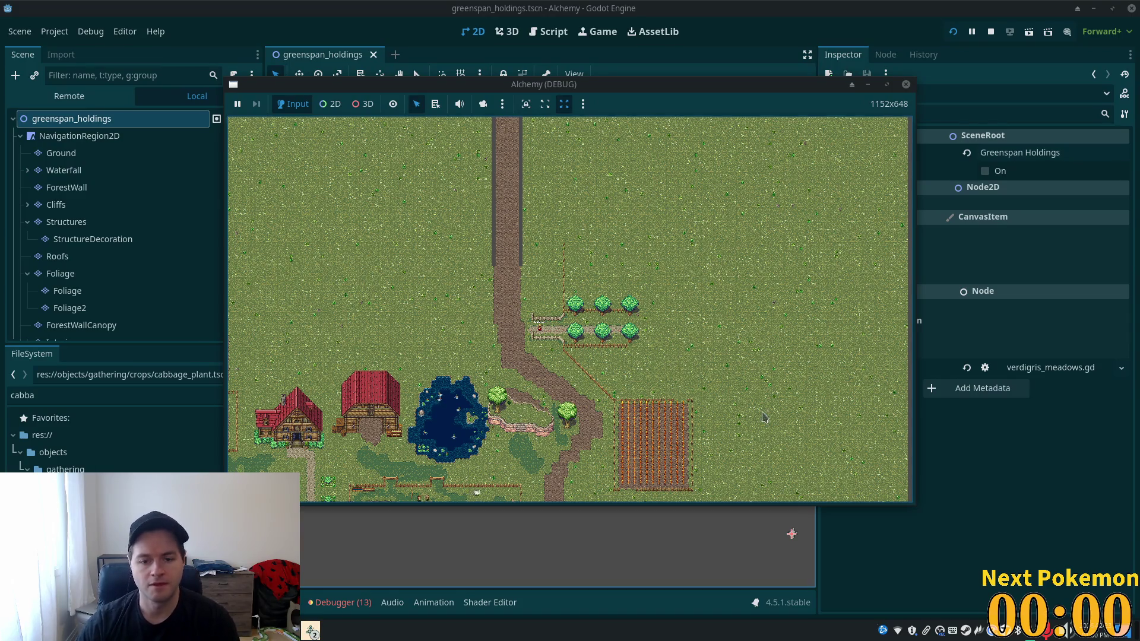
# - On the Ground layer, copy the whole brown crop field's tiles as a pattern
pyautogui.click(74, 153)
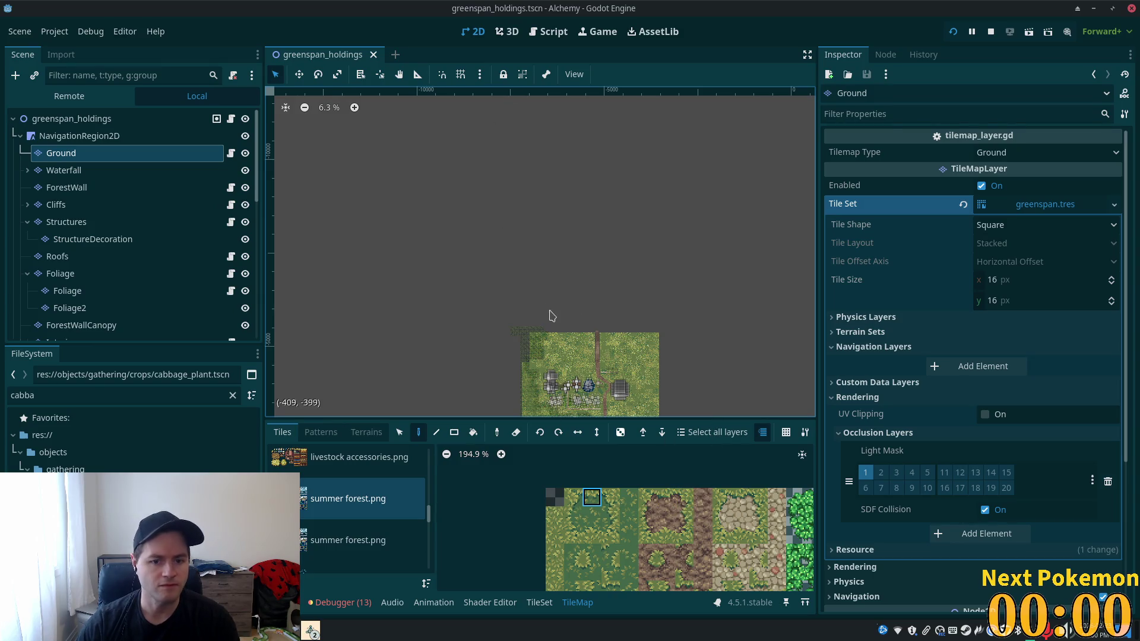
pyautogui.scroll(5, 551, 315)
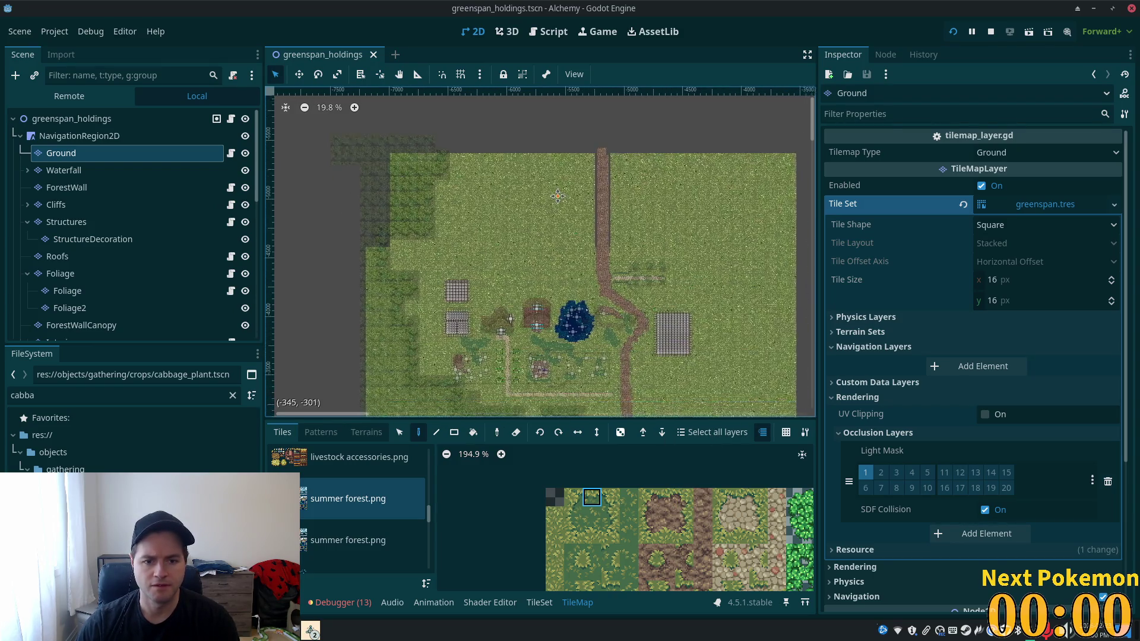
pyautogui.scroll(-5, 559, 201)
pyautogui.scroll(2, 618, 301)
pyautogui.moveTo(618, 301); pyautogui.dragTo(607, 327)
pyautogui.scroll(5, 601, 255)
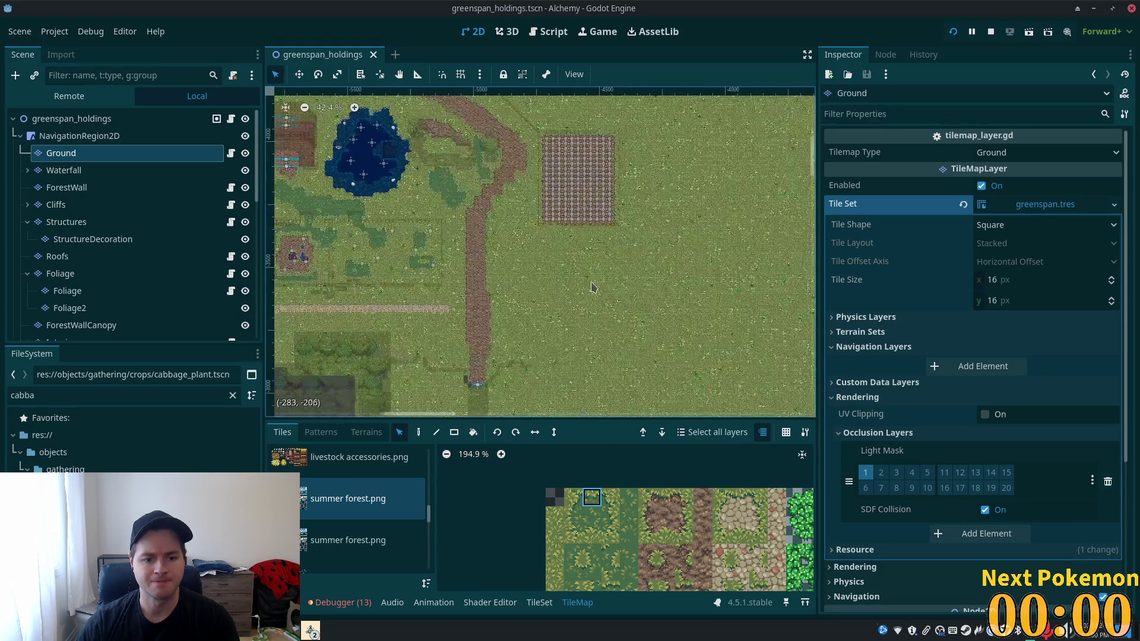
pyautogui.moveTo(547, 292); pyautogui.dragTo(573, 392)
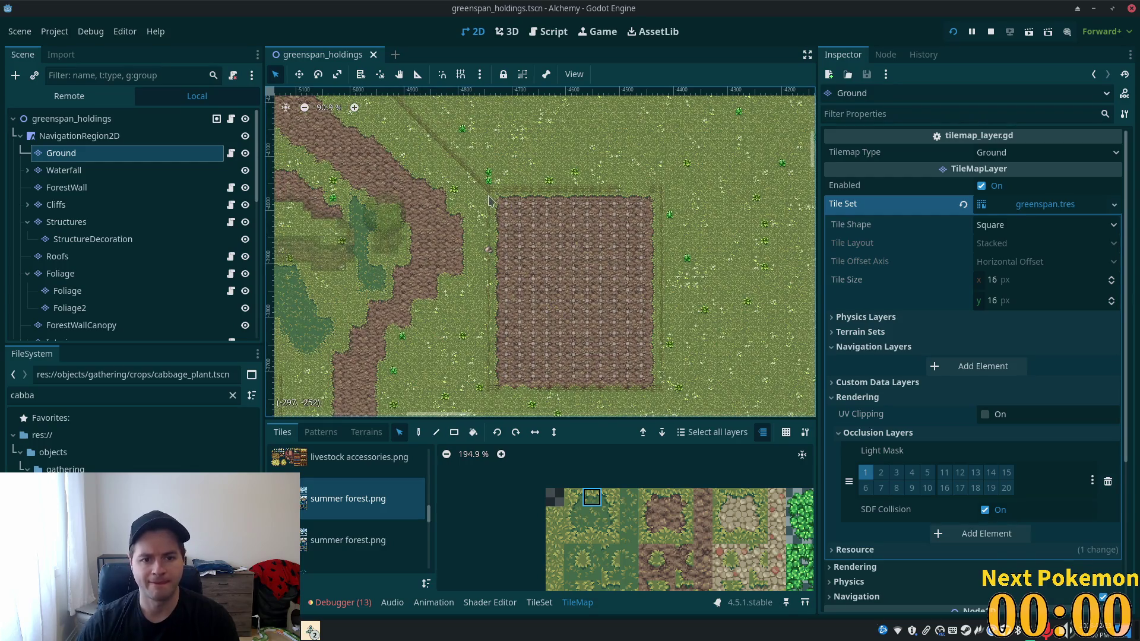
pyautogui.moveTo(497, 193)
pyautogui.mouseDown()
pyautogui.moveTo(600, 393)
pyautogui.moveTo(655, 394)
pyautogui.moveTo(611, 356)
pyautogui.moveTo(502, 160)
pyautogui.moveTo(498, 195)
pyautogui.mouseUp()
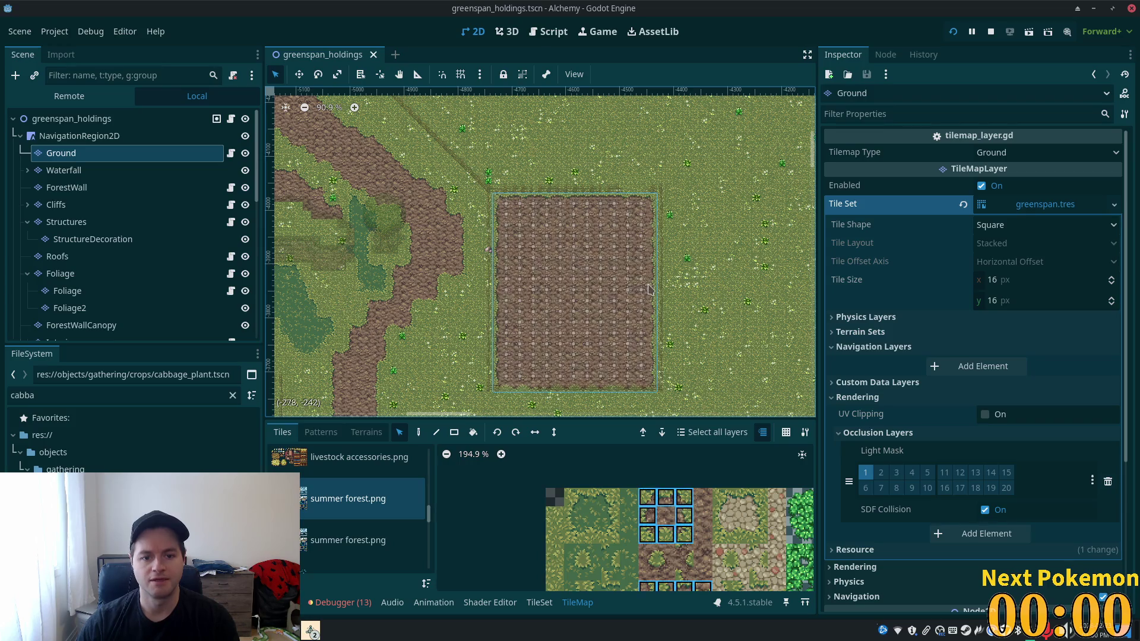
# - Stamp the copied crop field just above the two tree rows
pyautogui.click(419, 432)
pyautogui.scroll(5, 594, 238)
pyautogui.hscroll(-3, 704, 231)
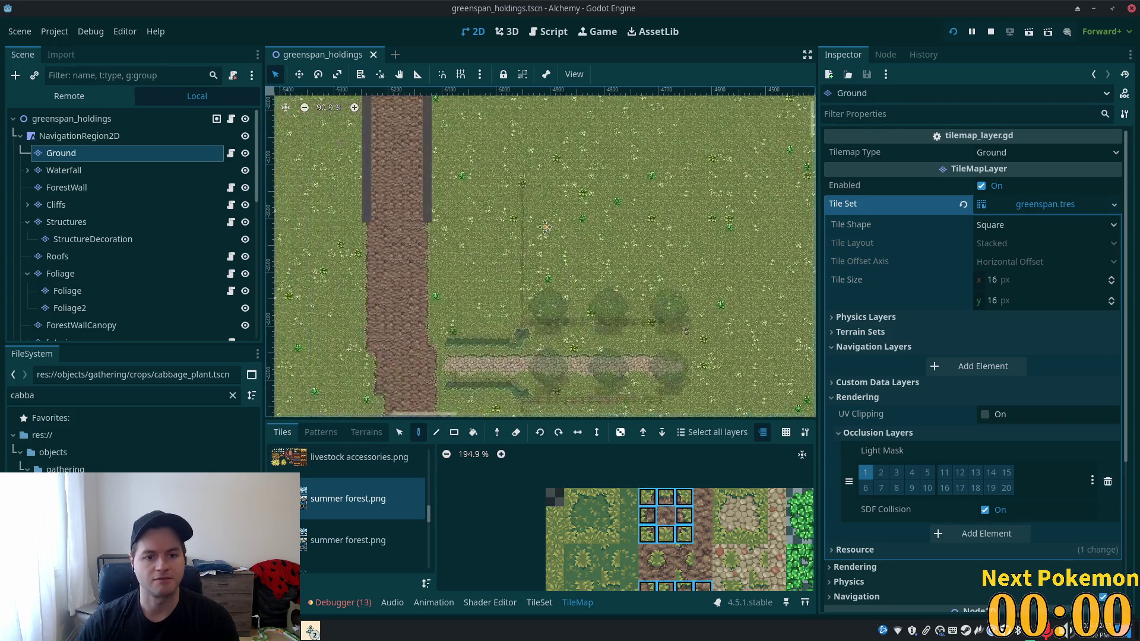
pyautogui.scroll(5, 616, 254)
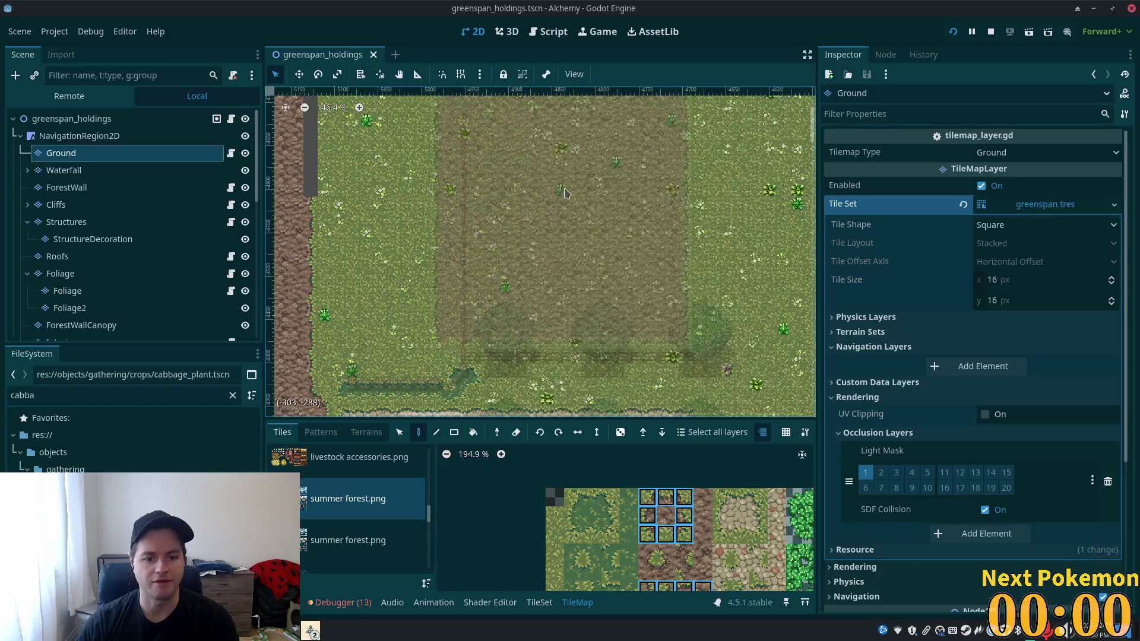
pyautogui.click(604, 206)
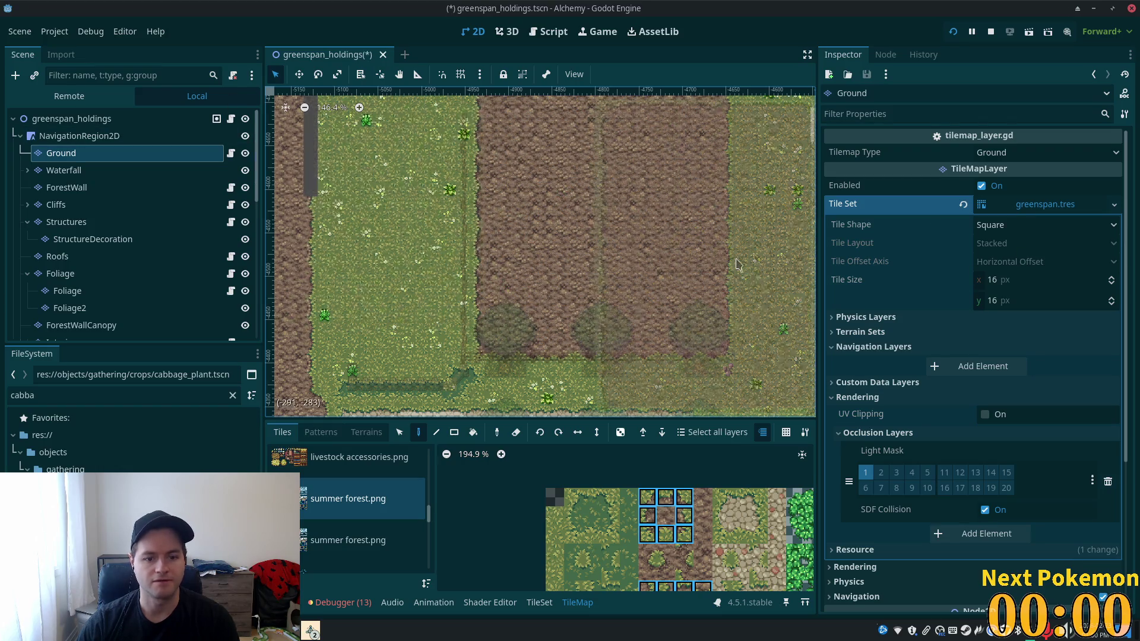
pyautogui.scroll(-4, 718, 321)
pyautogui.scroll(-3, 718, 321)
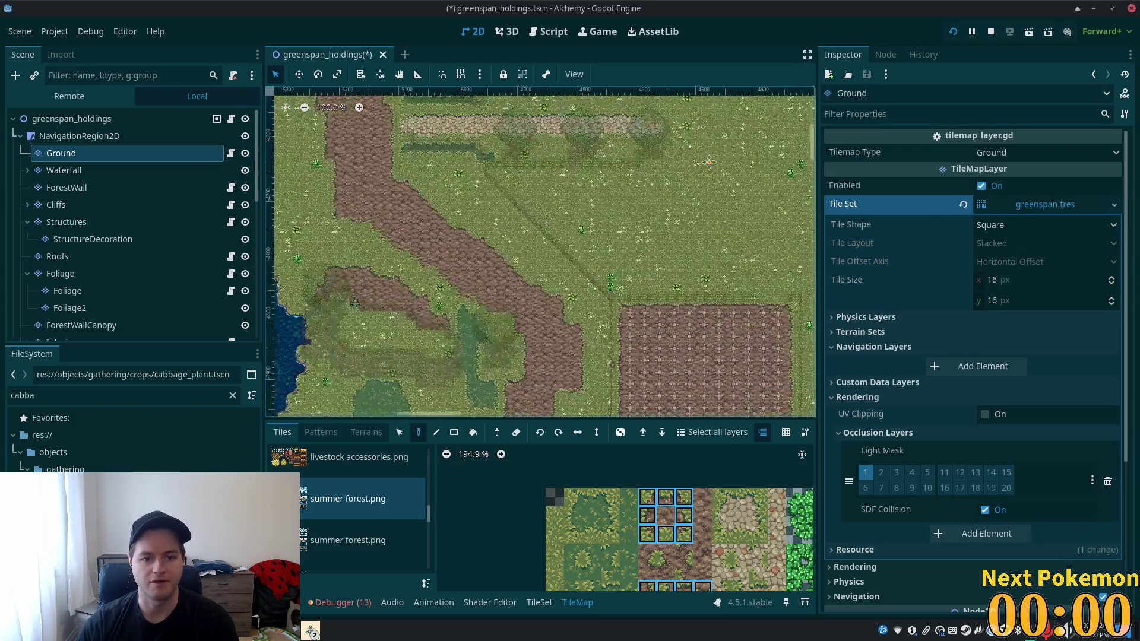
pyautogui.hscroll(2, 541, 252)
# - Check the new fenced dirt field from the root node, then select the Foliage layer
pyautogui.click(36, 118)
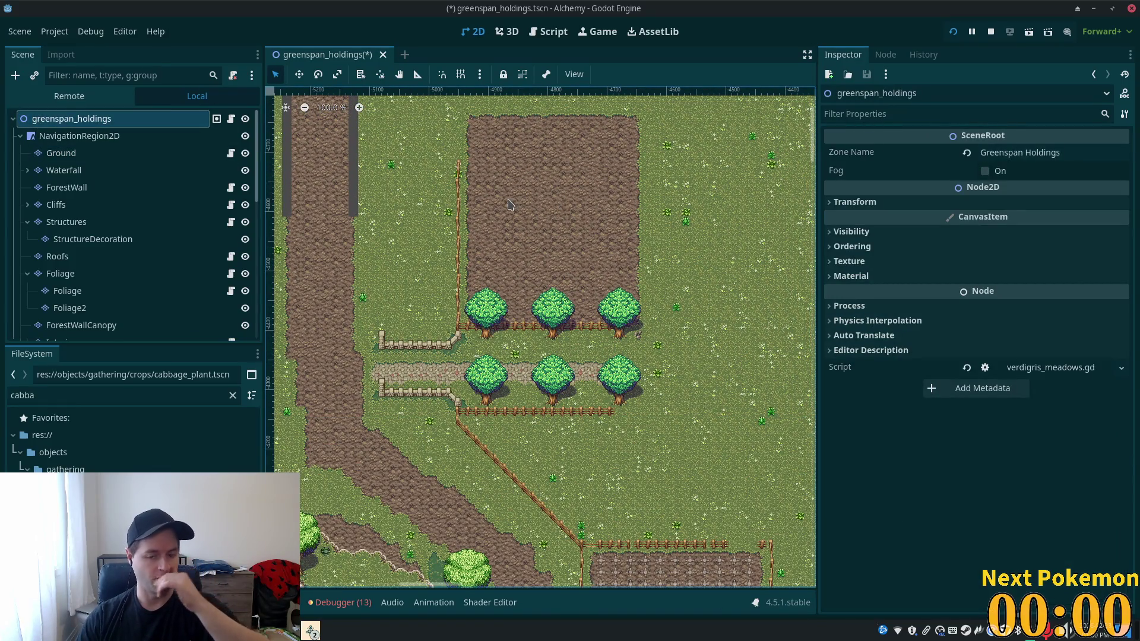
pyautogui.scroll(1, 784, 386)
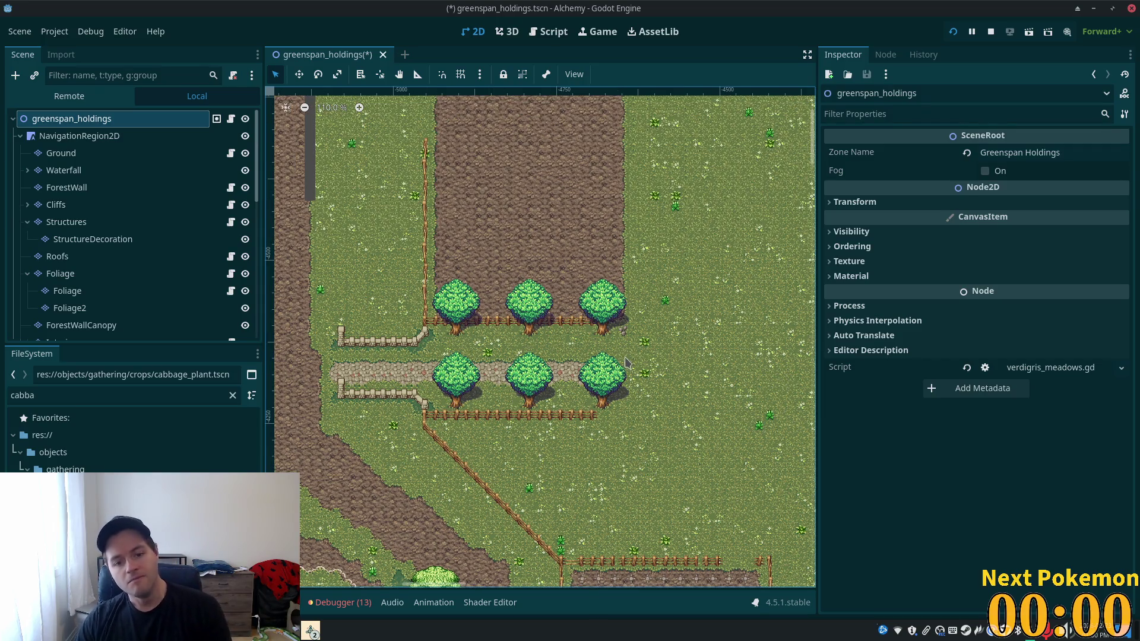
pyautogui.scroll(-10, 618, 372)
pyautogui.hscroll(4, 618, 372)
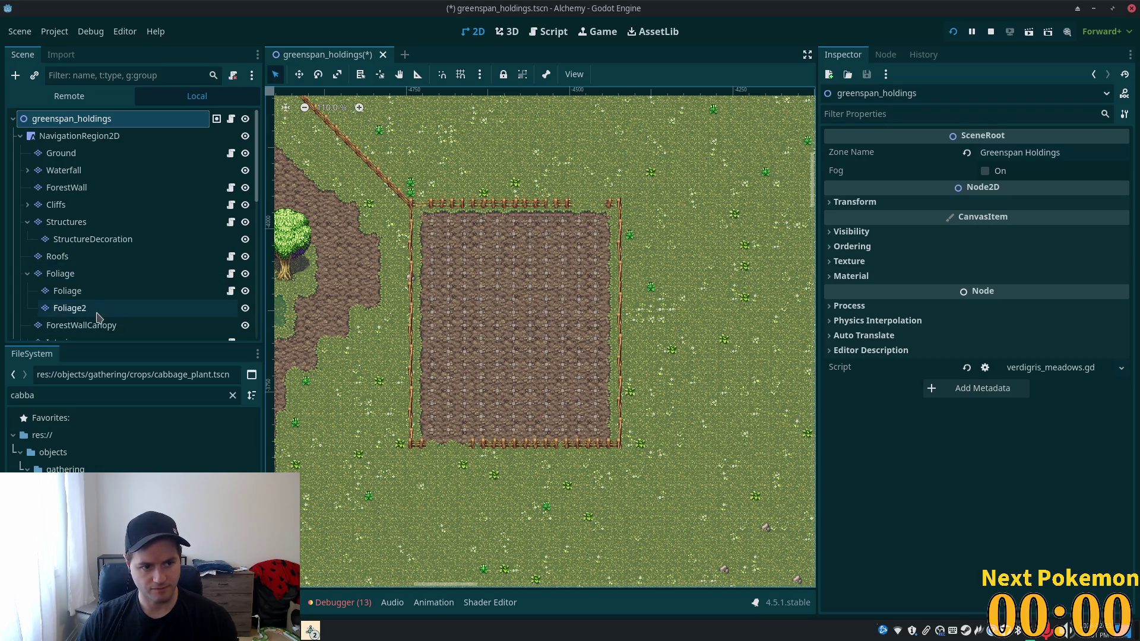
pyautogui.scroll(-4, 569, 494)
pyautogui.scroll(5, 569, 494)
pyautogui.hscroll(-3, 568, 494)
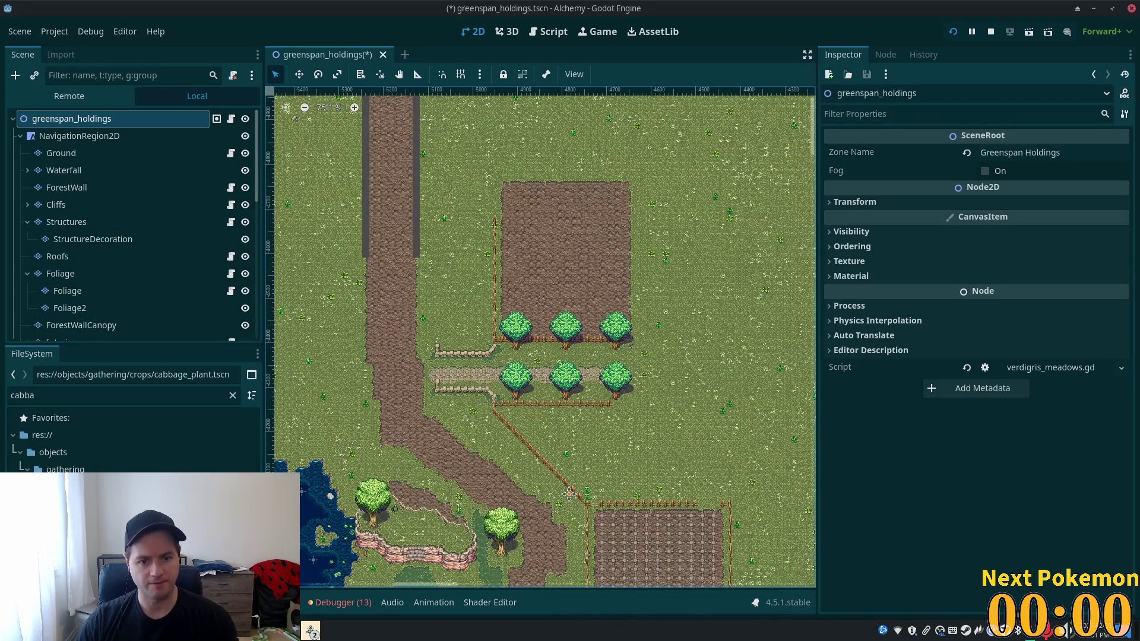
pyautogui.moveTo(569, 494)
pyautogui.mouseDown()
pyautogui.moveTo(501, 238)
pyautogui.moveTo(497, 248)
pyautogui.mouseUp()
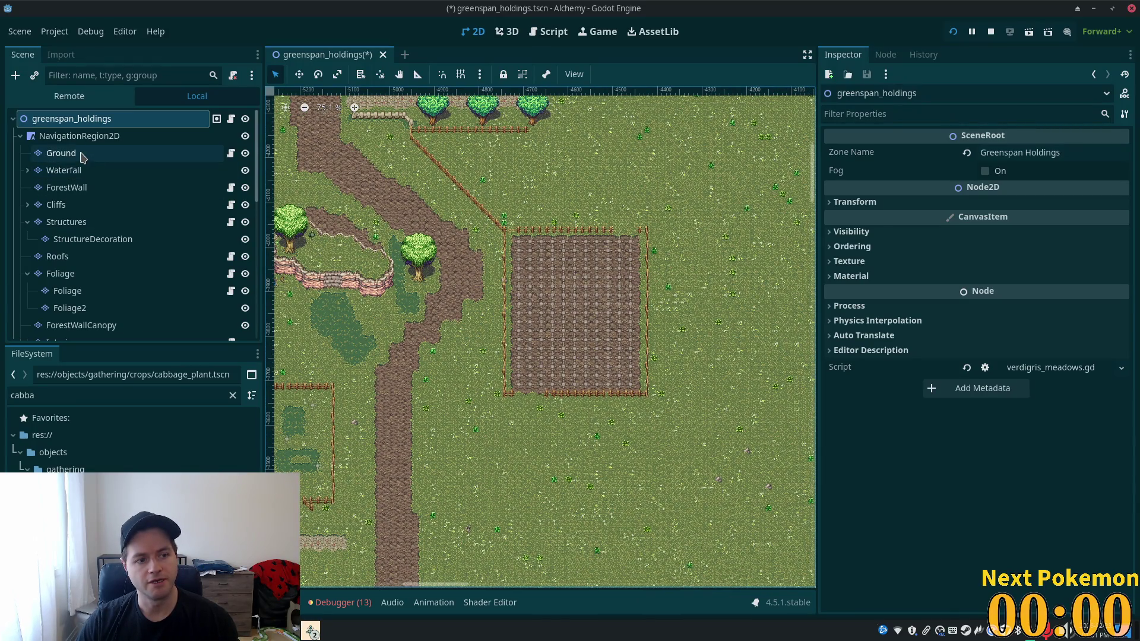
pyautogui.click(82, 275)
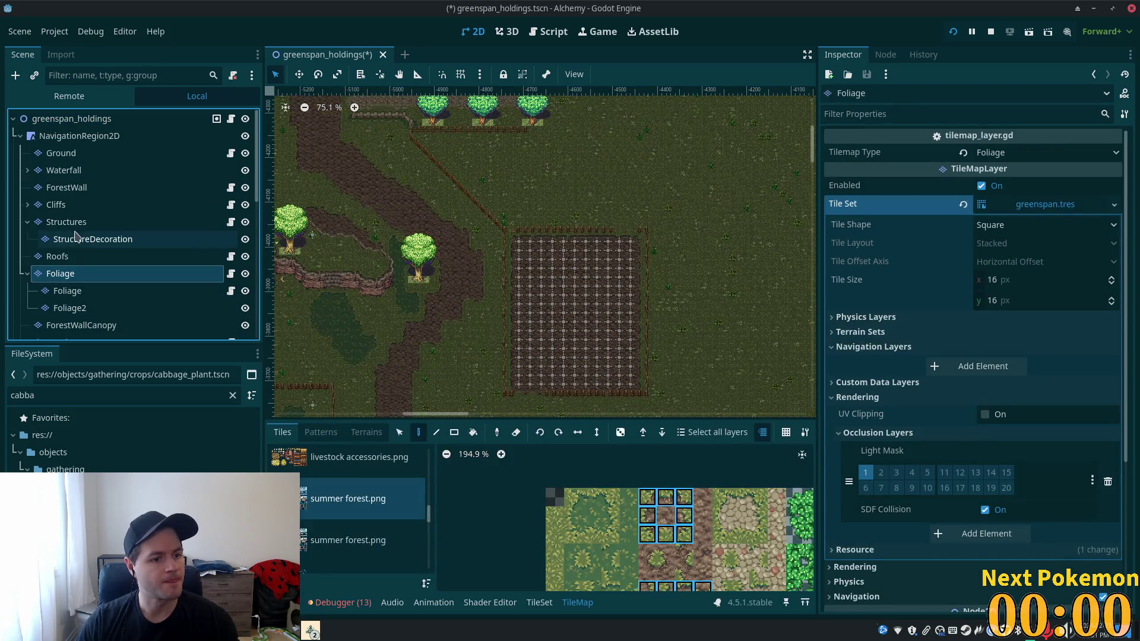
# - On the Structures layer, select the top-right fence row tiles for copying
pyautogui.click(74, 222)
pyautogui.scroll(-2, 617, 332)
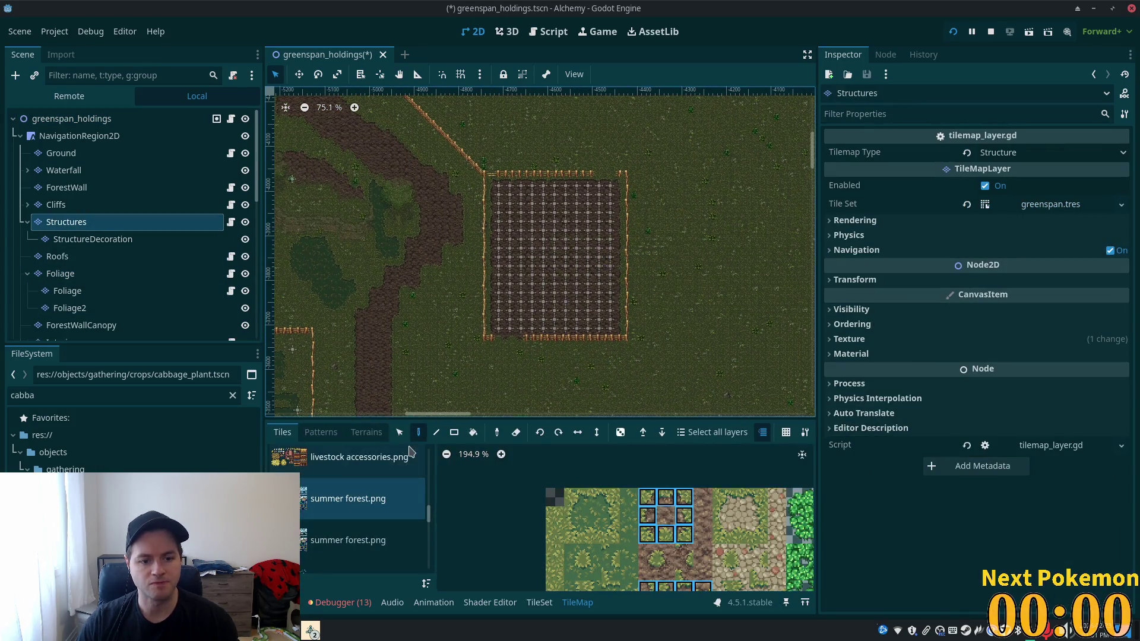
pyautogui.press('s')
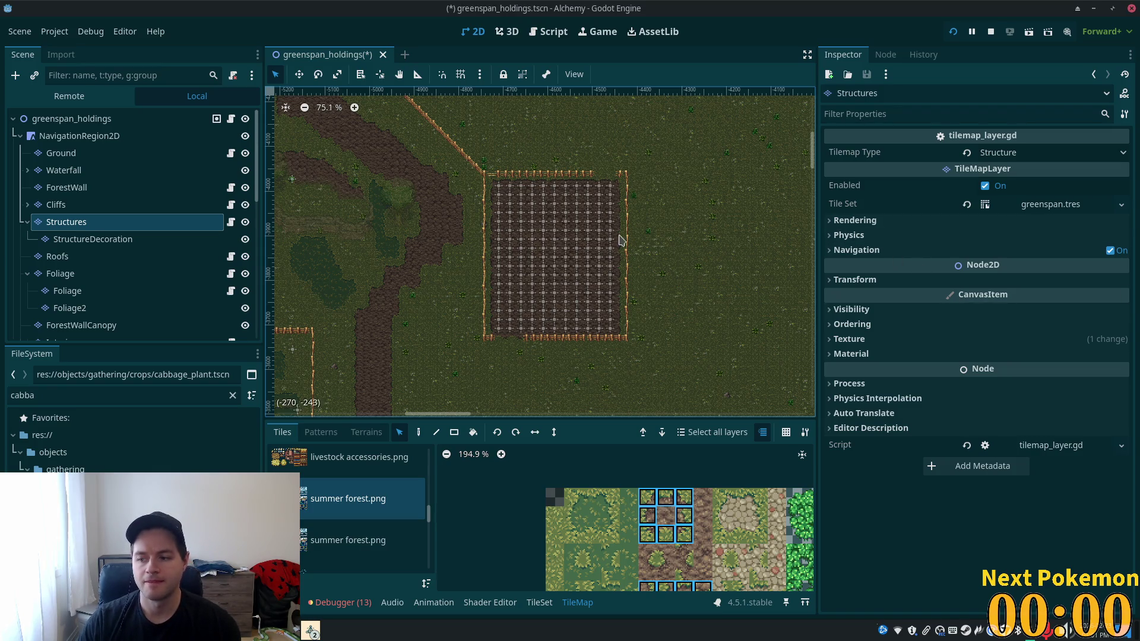
pyautogui.scroll(4, 625, 230)
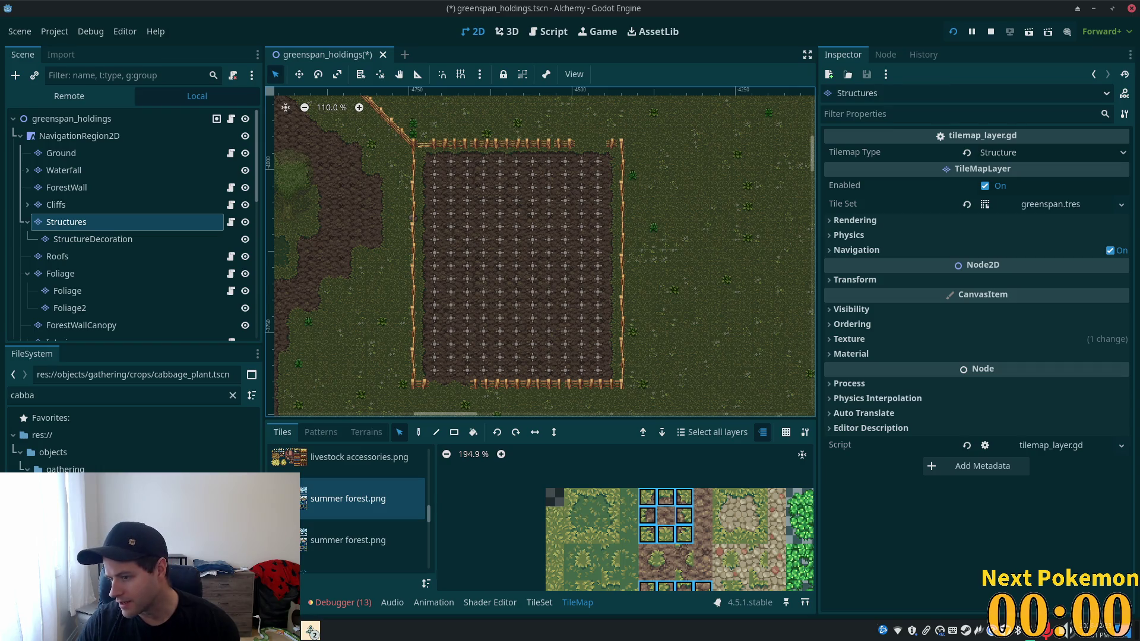
pyautogui.moveTo(279, 192); pyautogui.dragTo(346, 172)
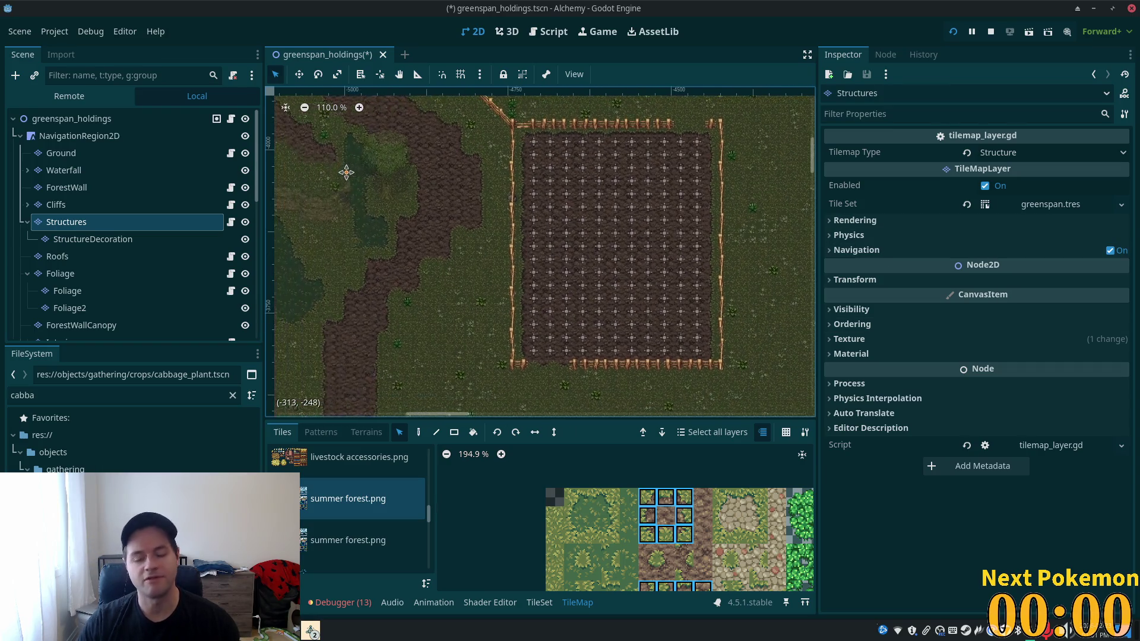
pyautogui.moveTo(735, 121)
pyautogui.mouseDown()
pyautogui.moveTo(658, 276)
pyautogui.moveTo(559, 338)
pyautogui.moveTo(550, 396)
pyautogui.moveTo(547, 366)
pyautogui.moveTo(534, 367)
pyautogui.moveTo(690, 373)
pyautogui.moveTo(663, 372)
pyautogui.mouseUp()
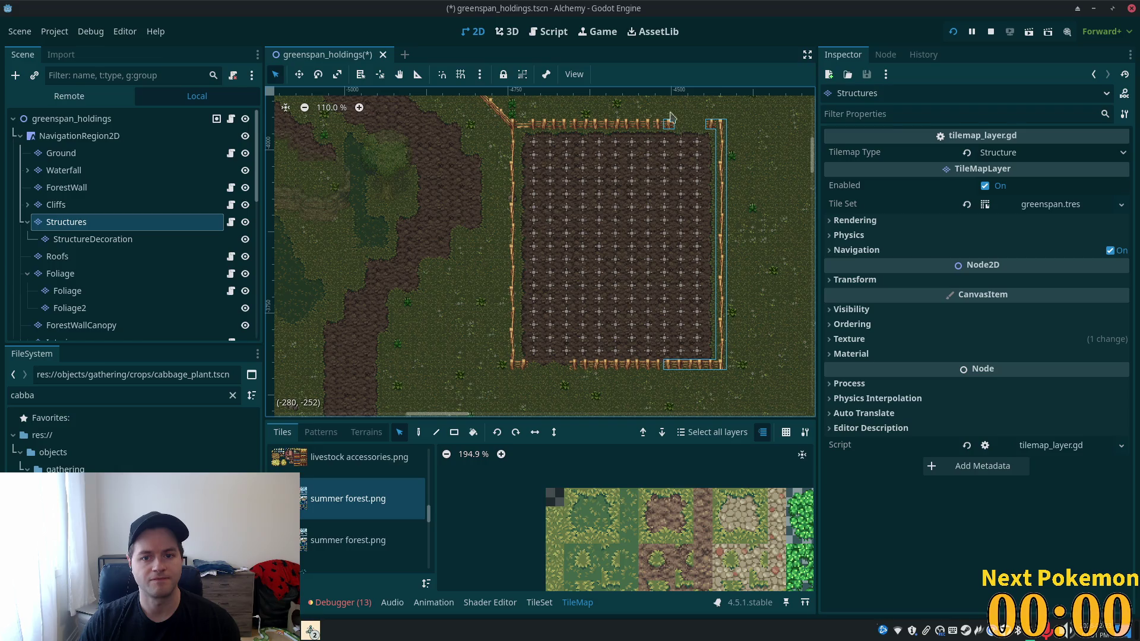
pyautogui.moveTo(622, 131)
pyautogui.mouseDown()
pyautogui.moveTo(533, 132)
pyautogui.moveTo(510, 229)
pyautogui.moveTo(514, 297)
pyautogui.mouseUp()
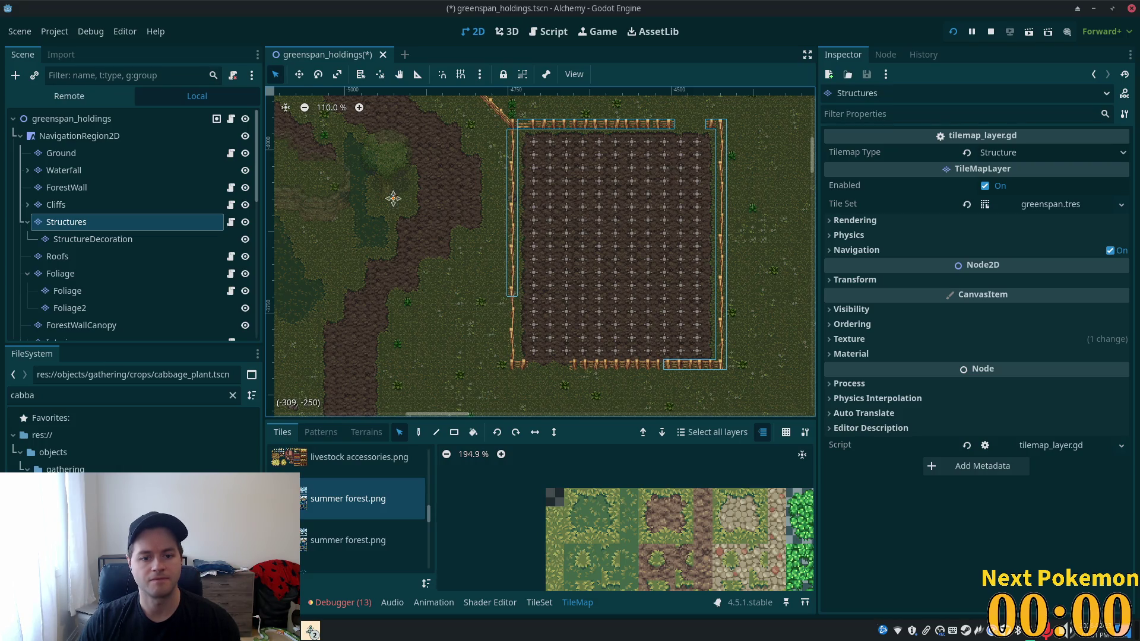
pyautogui.scroll(8, 392, 196)
# - Stamp the copied fence section onto the field edge, undoing and redoing the placement
pyautogui.click(419, 432)
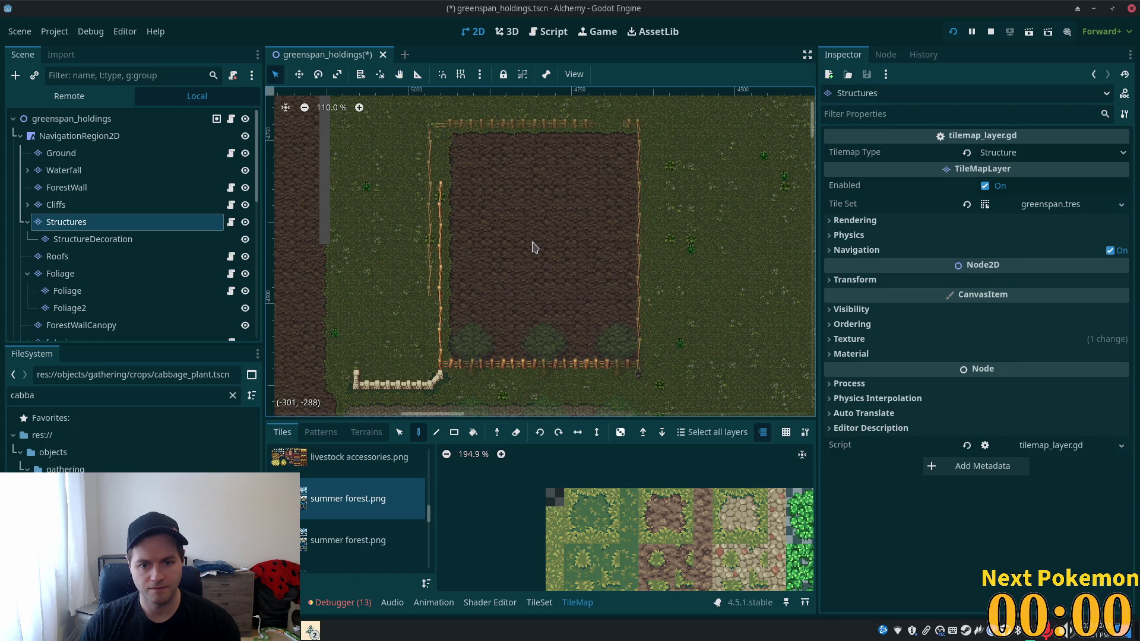
pyautogui.click(543, 247)
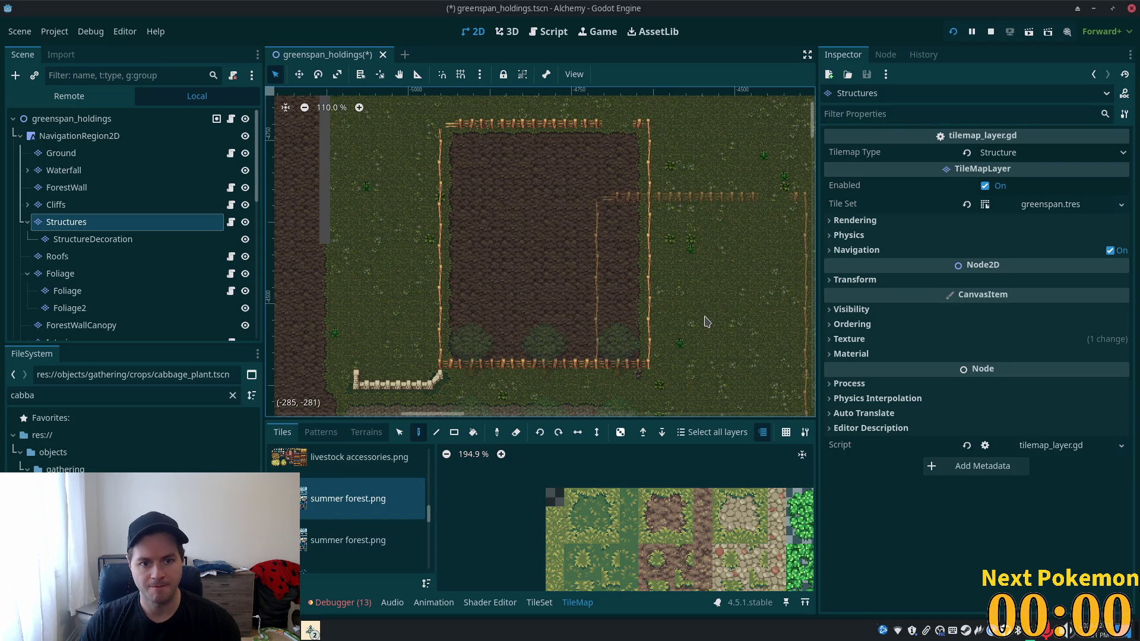
pyautogui.moveTo(709, 320)
pyautogui.mouseDown()
pyautogui.moveTo(695, 323)
pyautogui.moveTo(664, 234)
pyautogui.moveTo(682, 320)
pyautogui.moveTo(684, 311)
pyautogui.mouseUp()
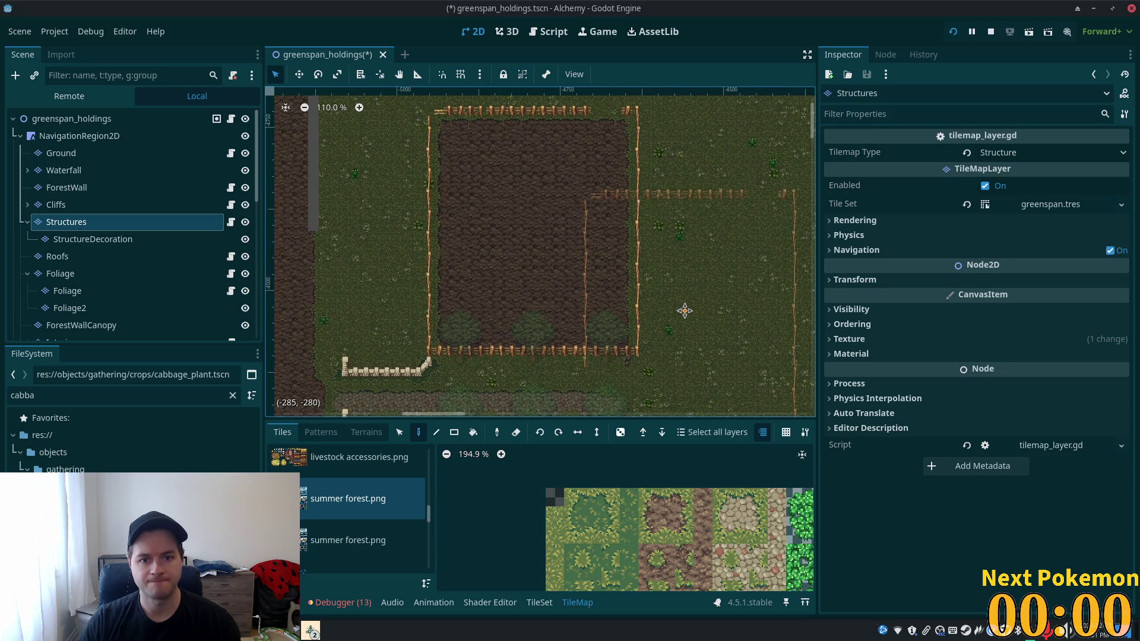
pyautogui.hotkey('ctrl', 'z')
pyautogui.hotkey('ctrl', 'z')
pyautogui.hotkey('ctrl', 'z')
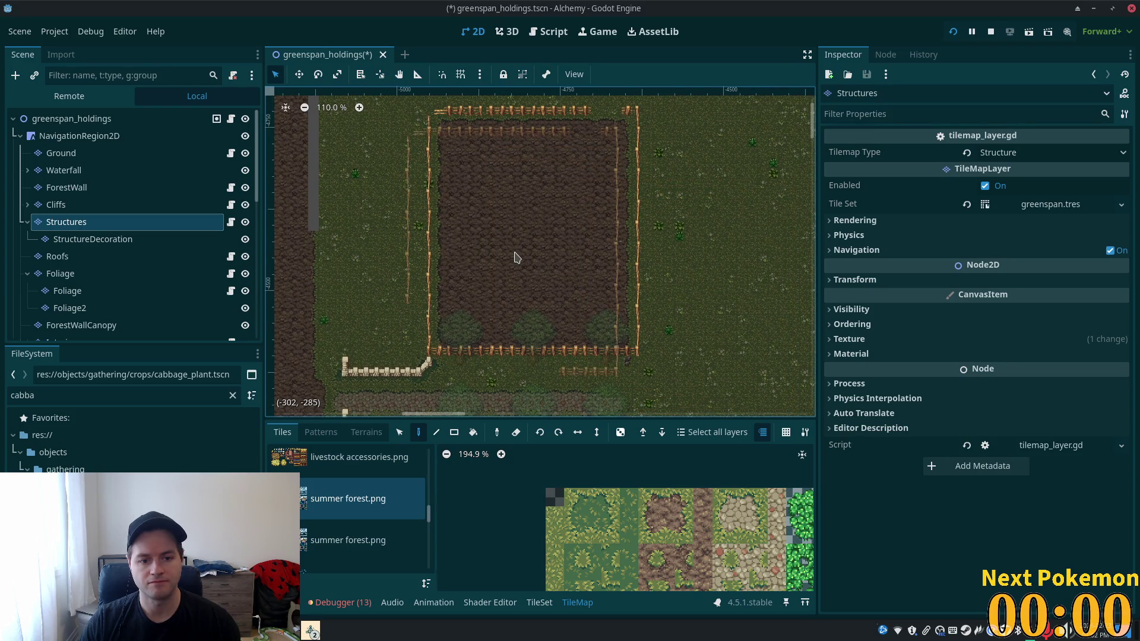
pyautogui.hotkey('ctrl', 'shift', 'z')
pyautogui.hotkey('ctrl', 'shift', 'z')
pyautogui.hotkey('ctrl', 'shift', 'z')
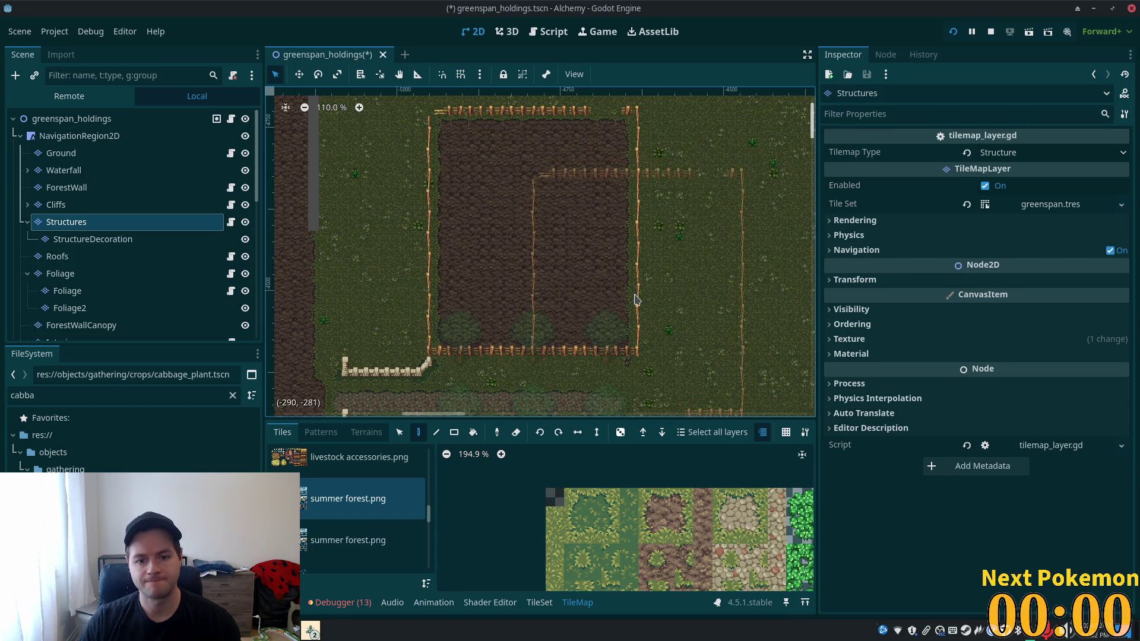
pyautogui.scroll(4, 674, 314)
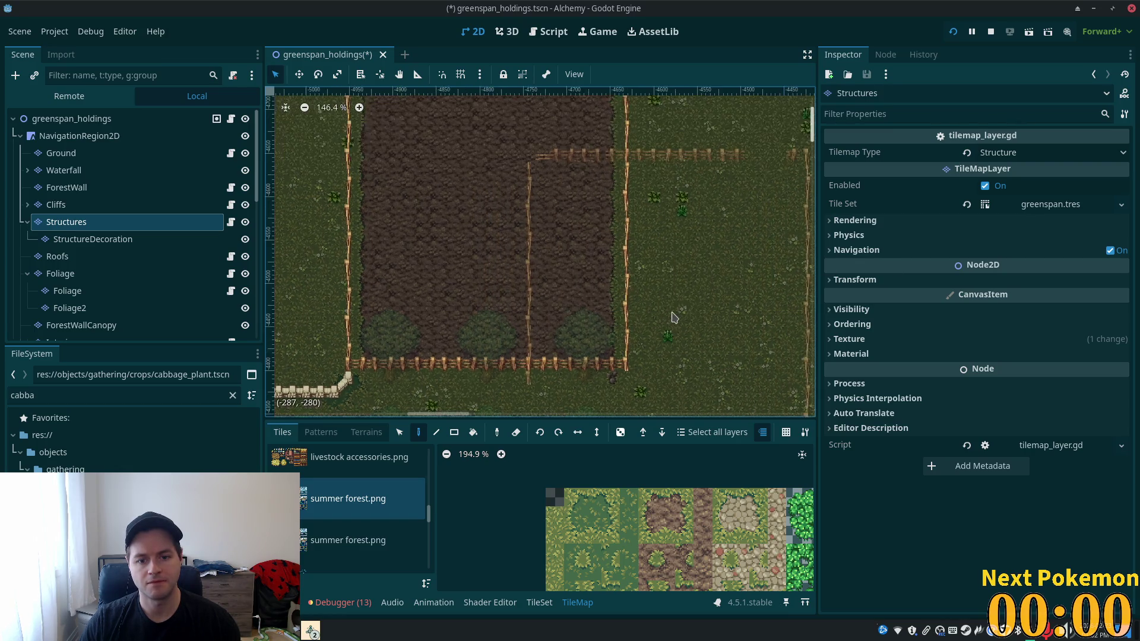
pyautogui.scroll(5, 674, 315)
# - Delete the selected stray fence tiles and erase a leftover fence tile
pyautogui.click(437, 434)
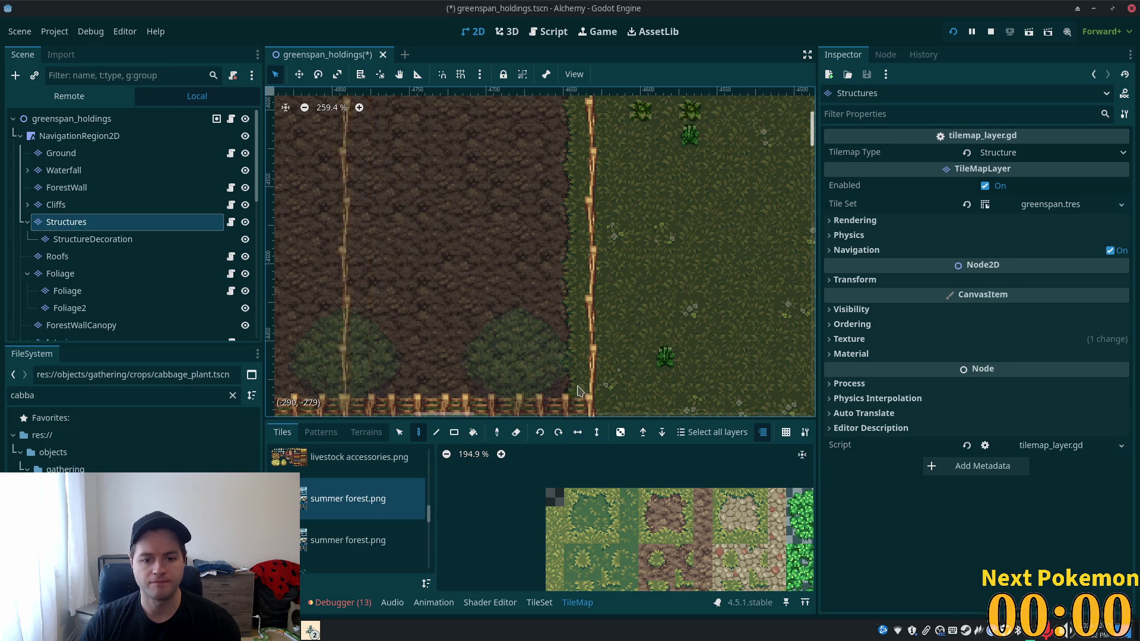
pyautogui.click(399, 434)
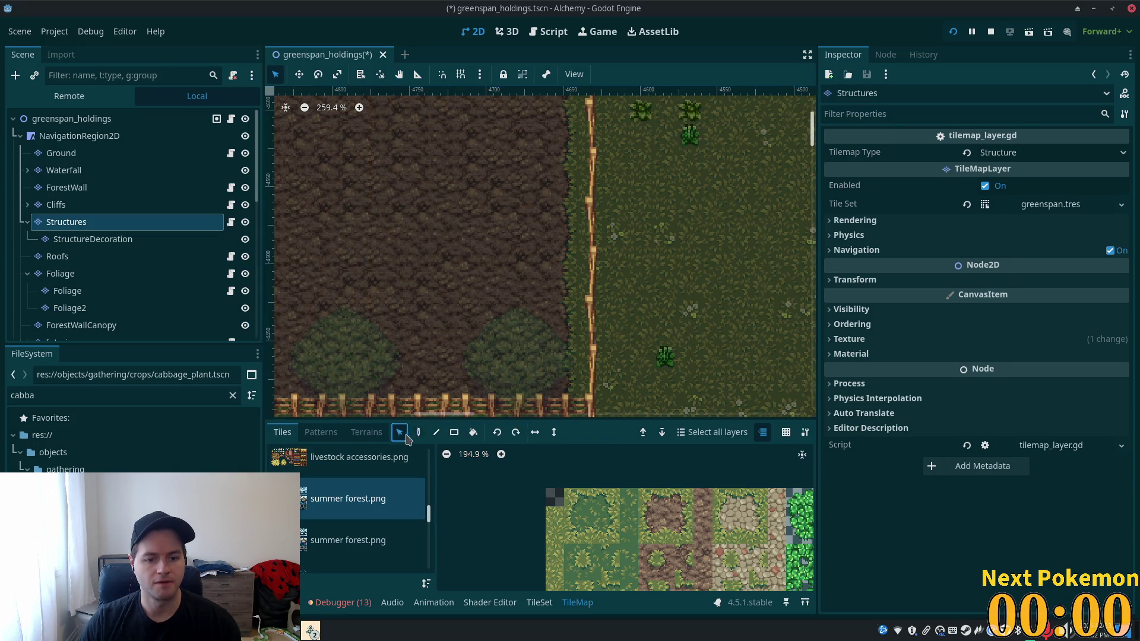
pyautogui.press('d')
pyautogui.rightClick(591, 353)
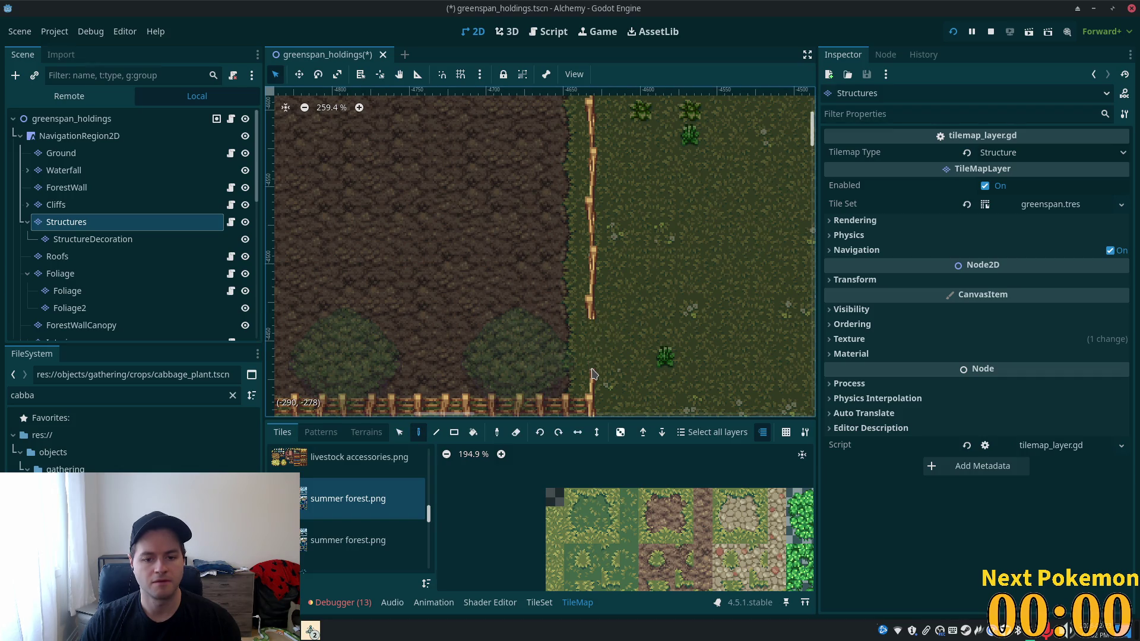
pyautogui.scroll(-4, 680, 381)
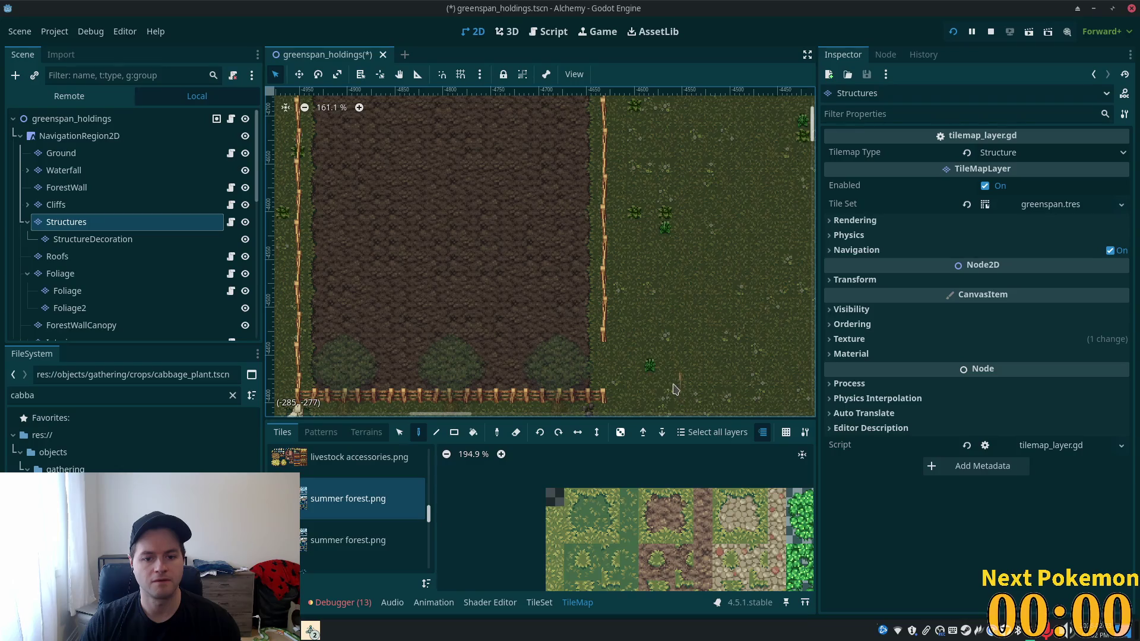
pyautogui.scroll(-4, 674, 388)
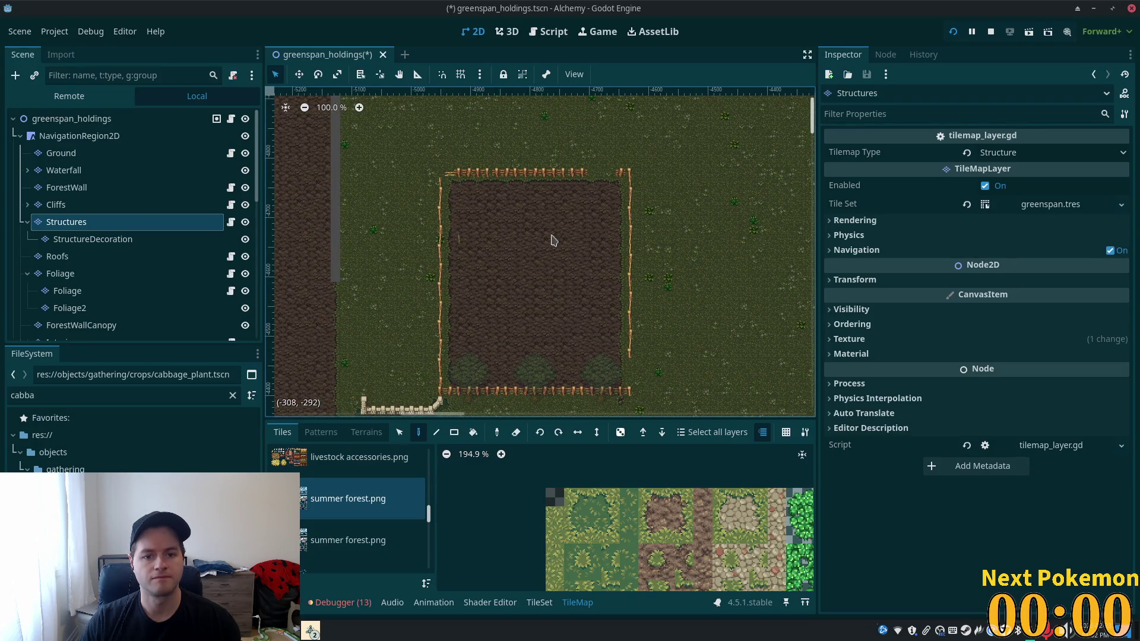
pyautogui.scroll(3, 415, 230)
pyautogui.scroll(3, 415, 267)
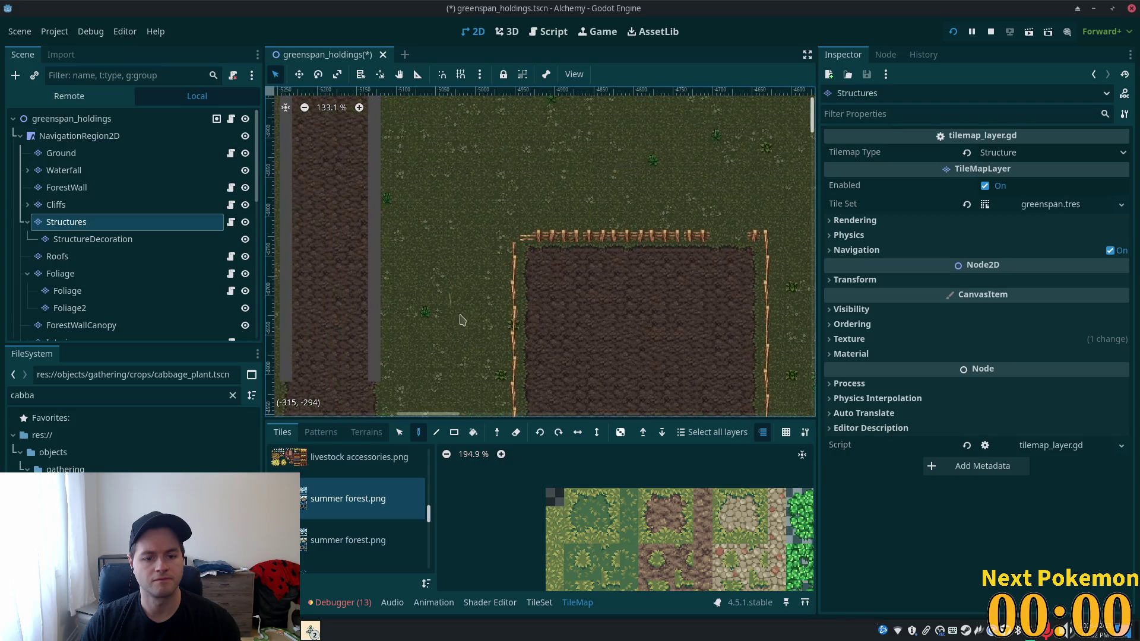
pyautogui.scroll(3, 453, 310)
pyautogui.click(346, 539)
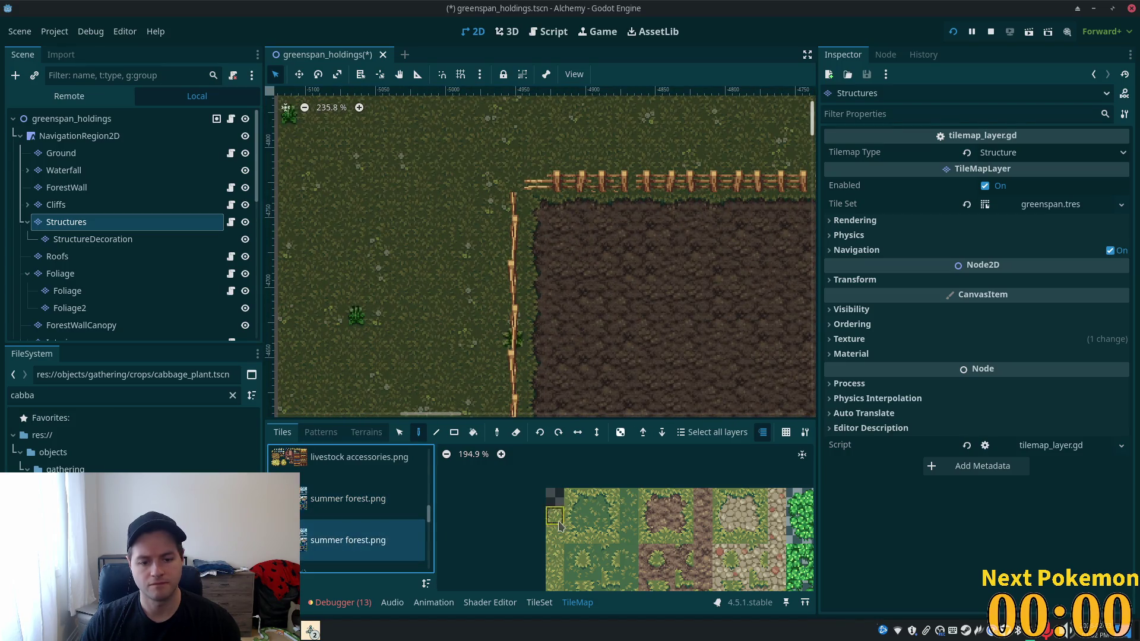
# - Show the fences & walls source in the TileSet editor and inspect two fence tiles' properties
pyautogui.click(538, 603)
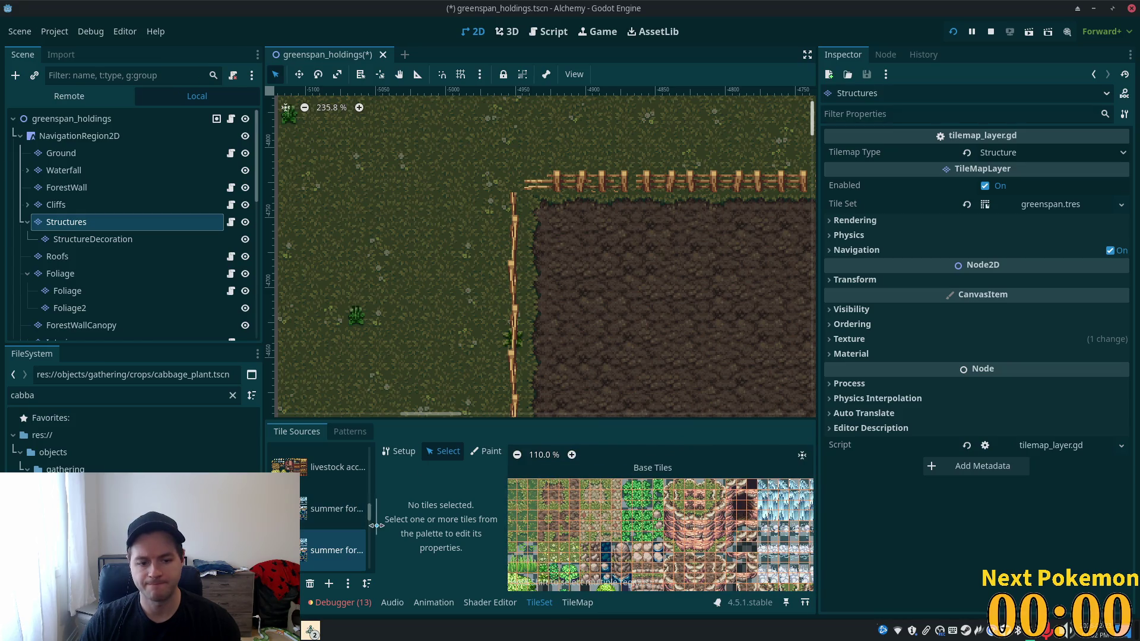
pyautogui.scroll(5, 370, 514)
pyautogui.scroll(3, 356, 505)
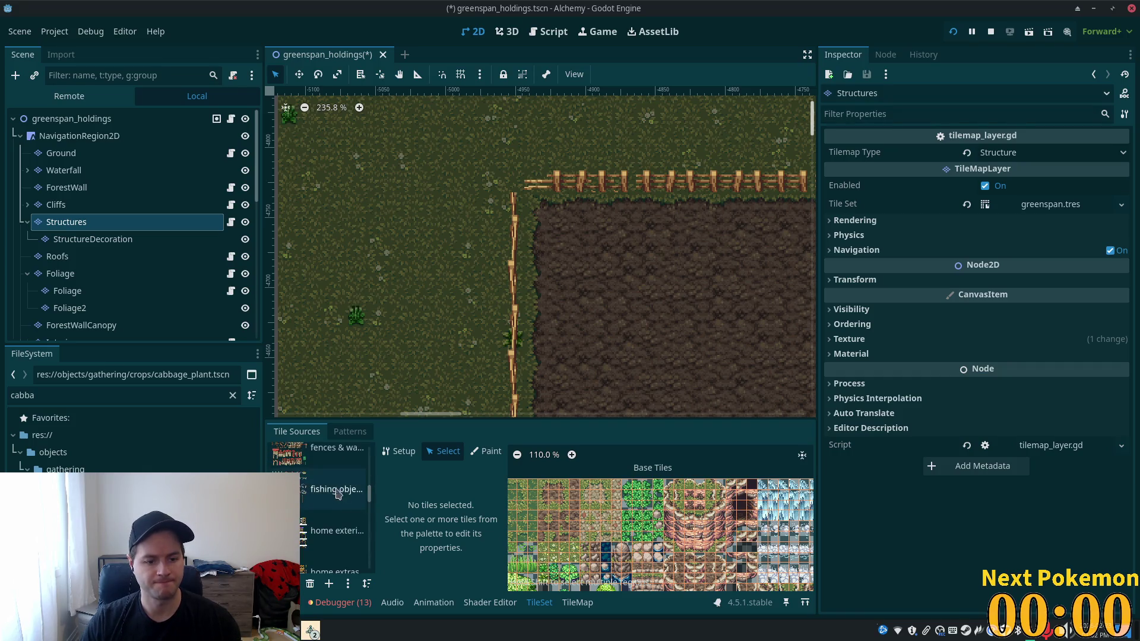
pyautogui.click(359, 472)
pyautogui.scroll(-3, 567, 354)
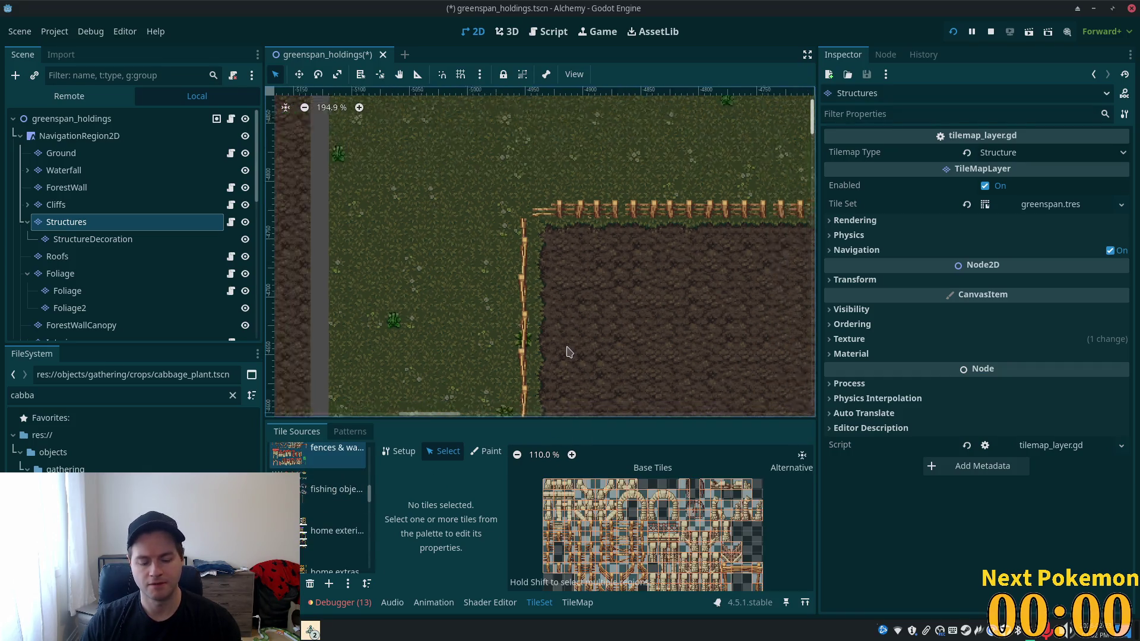
pyautogui.click(549, 529)
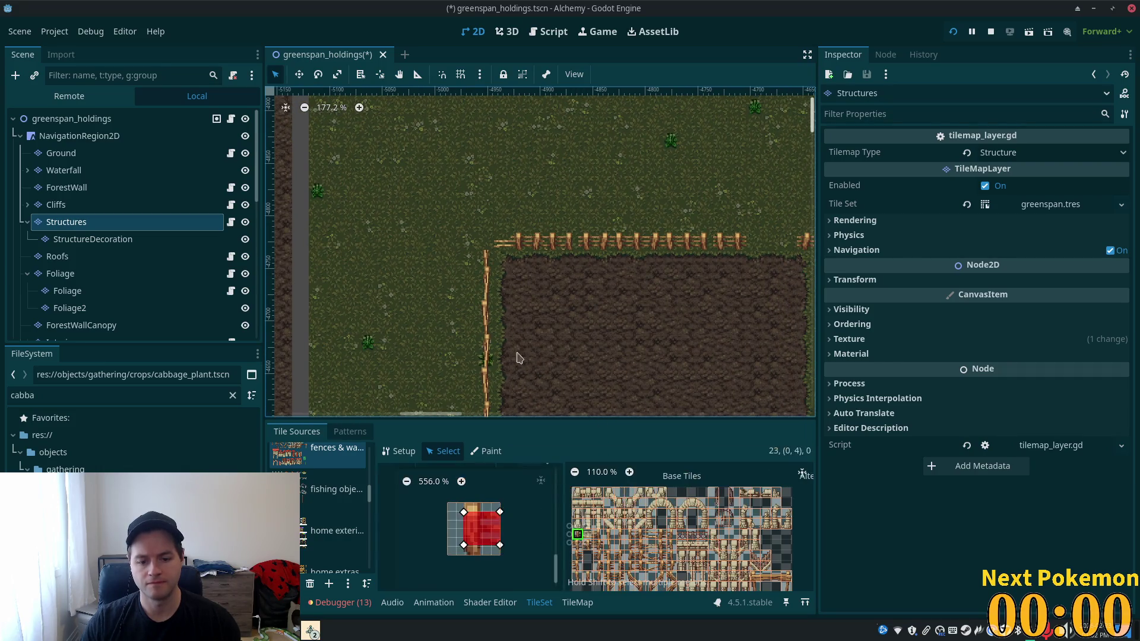
pyautogui.scroll(5, 646, 562)
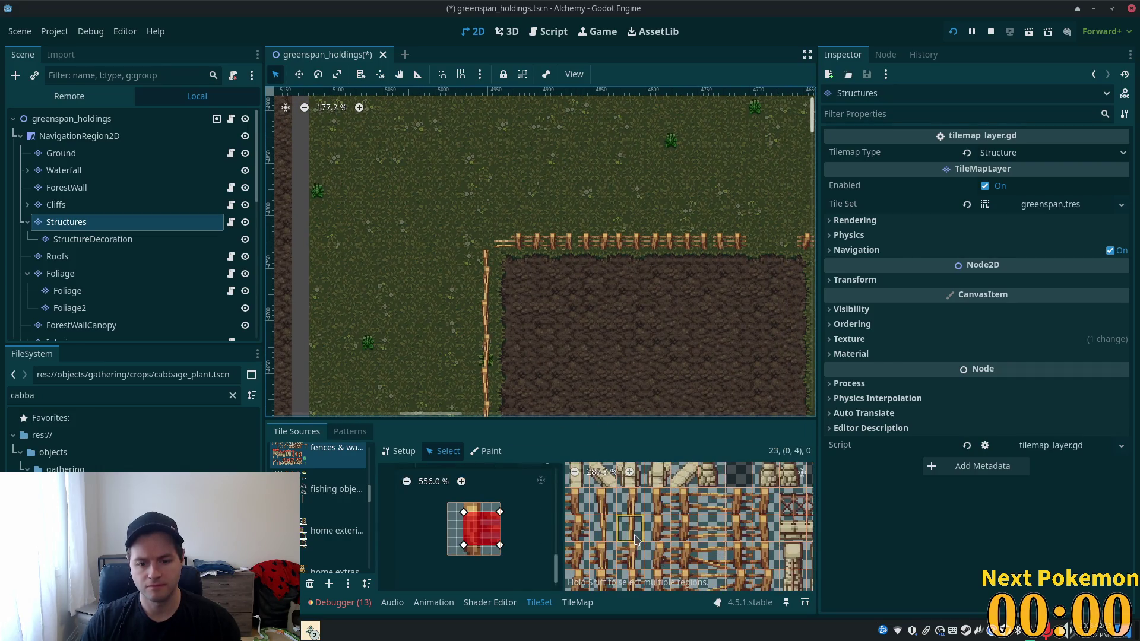
pyautogui.scroll(3, 689, 497)
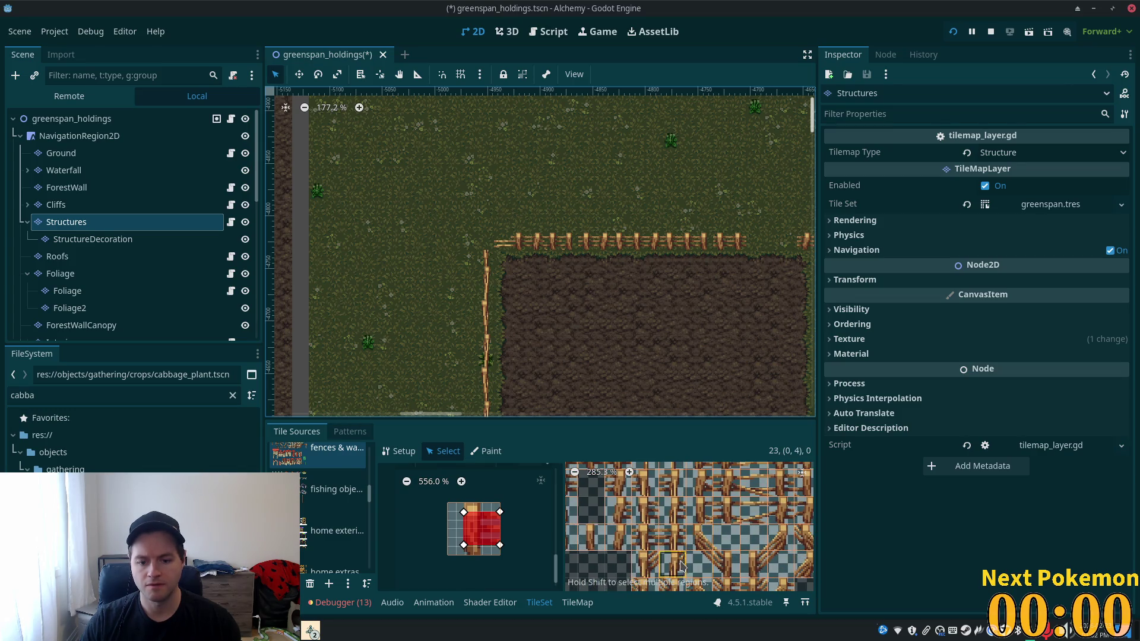
pyautogui.scroll(1, 710, 517)
pyautogui.click(655, 529)
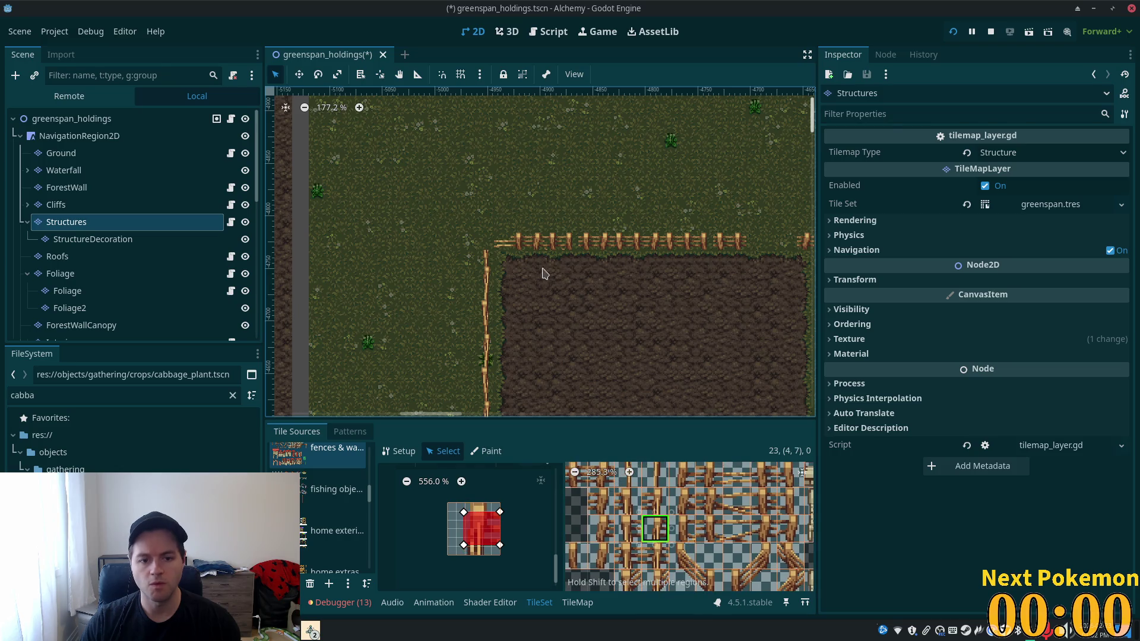
pyautogui.click(570, 605)
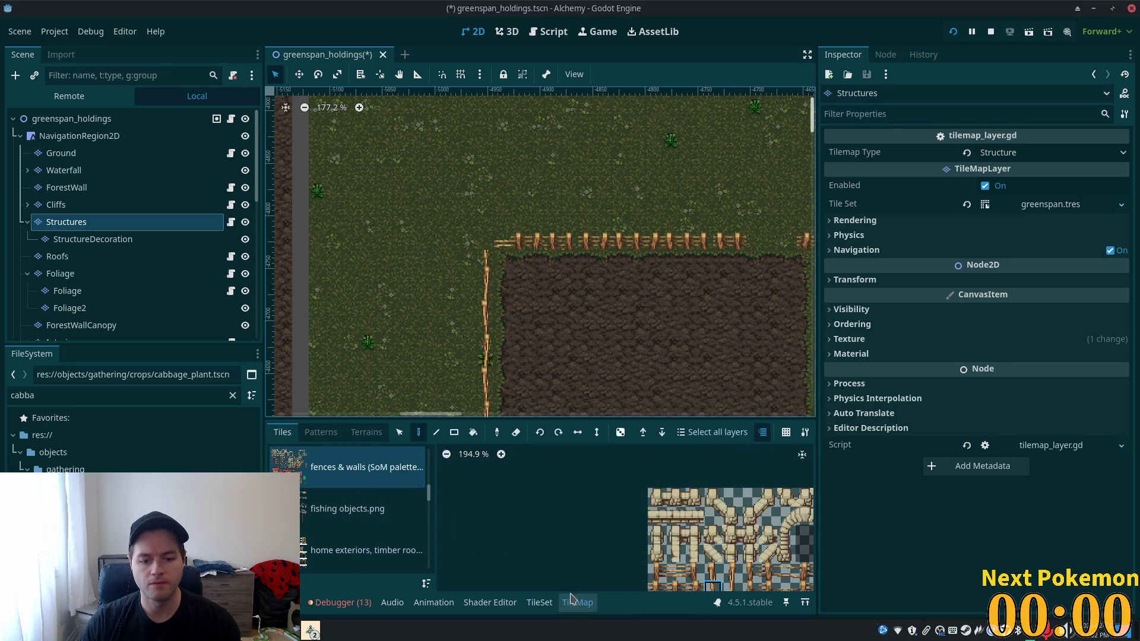
# - Pick fence tiles from the fences & walls atlas and review the field's fenced corner
pyautogui.scroll(-3, 516, 586)
pyautogui.scroll(-1, 515, 586)
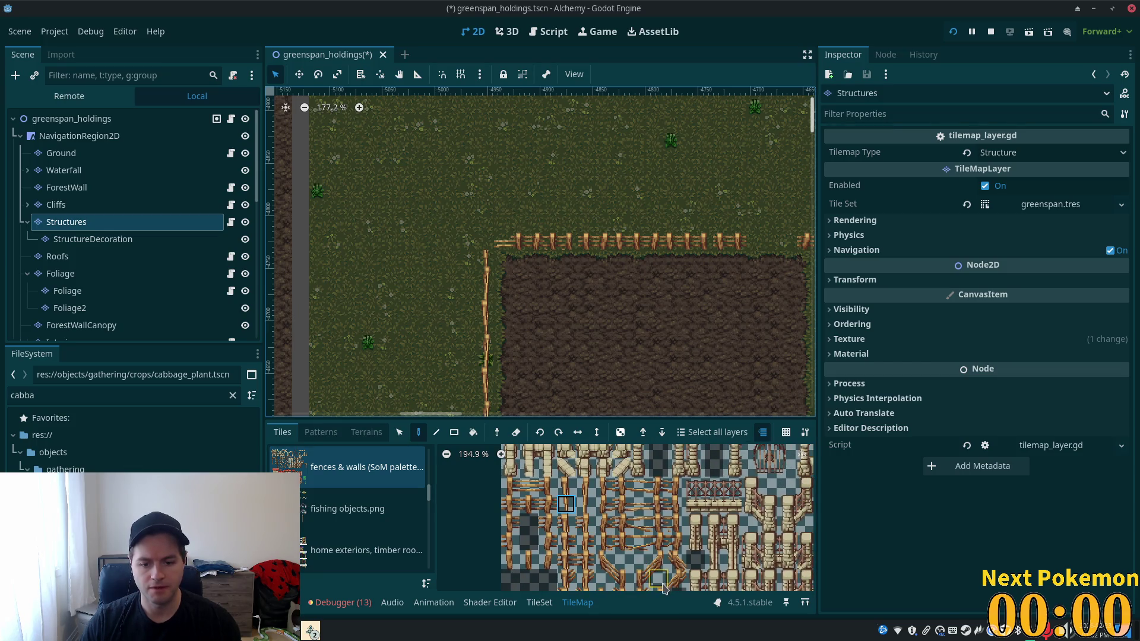
pyautogui.click(583, 541)
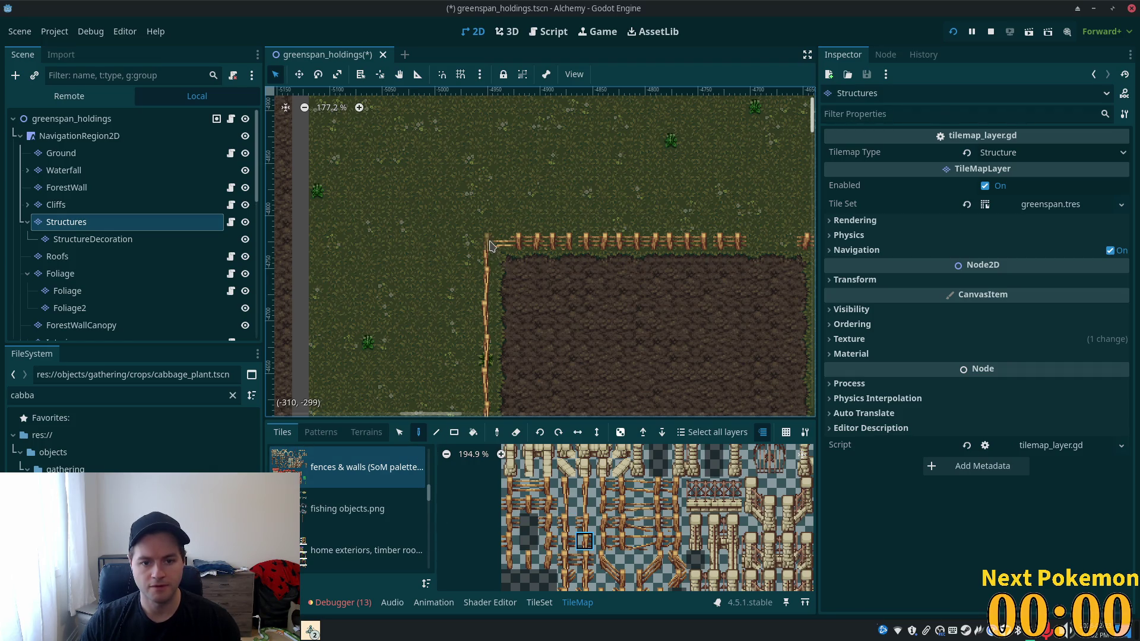
pyautogui.scroll(-3, 607, 333)
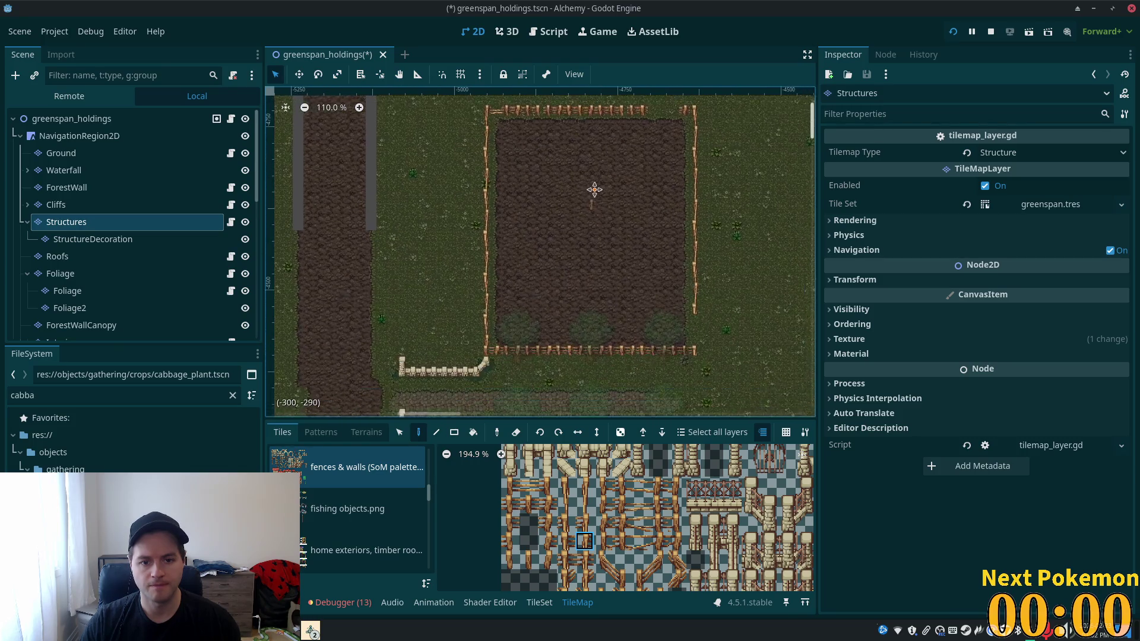
pyautogui.scroll(3, 594, 250)
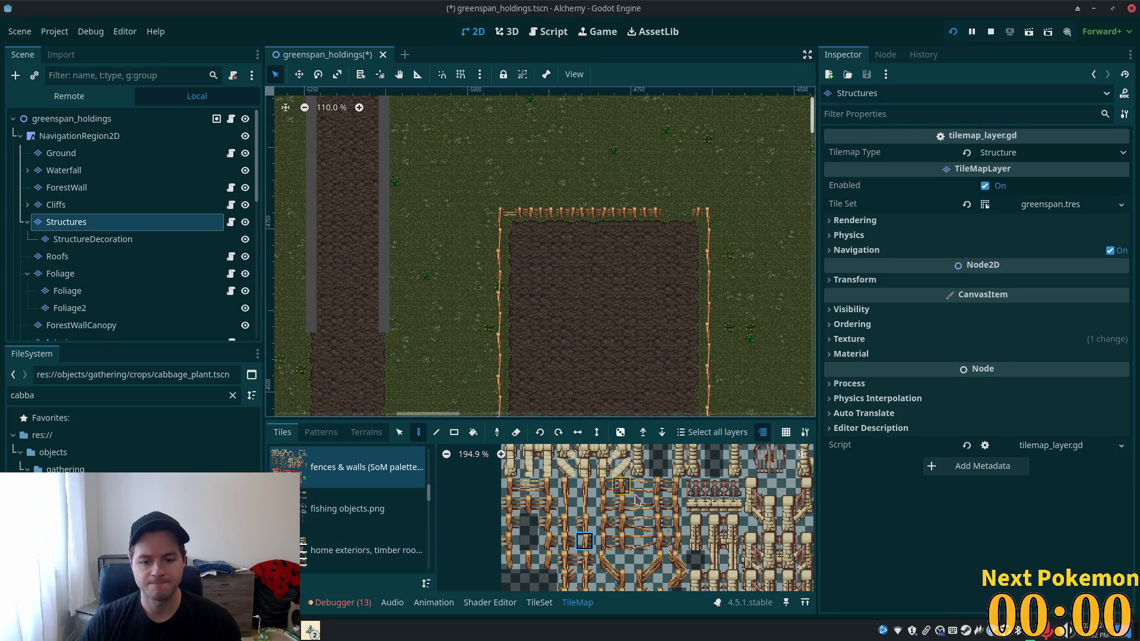
pyautogui.scroll(10, 515, 190)
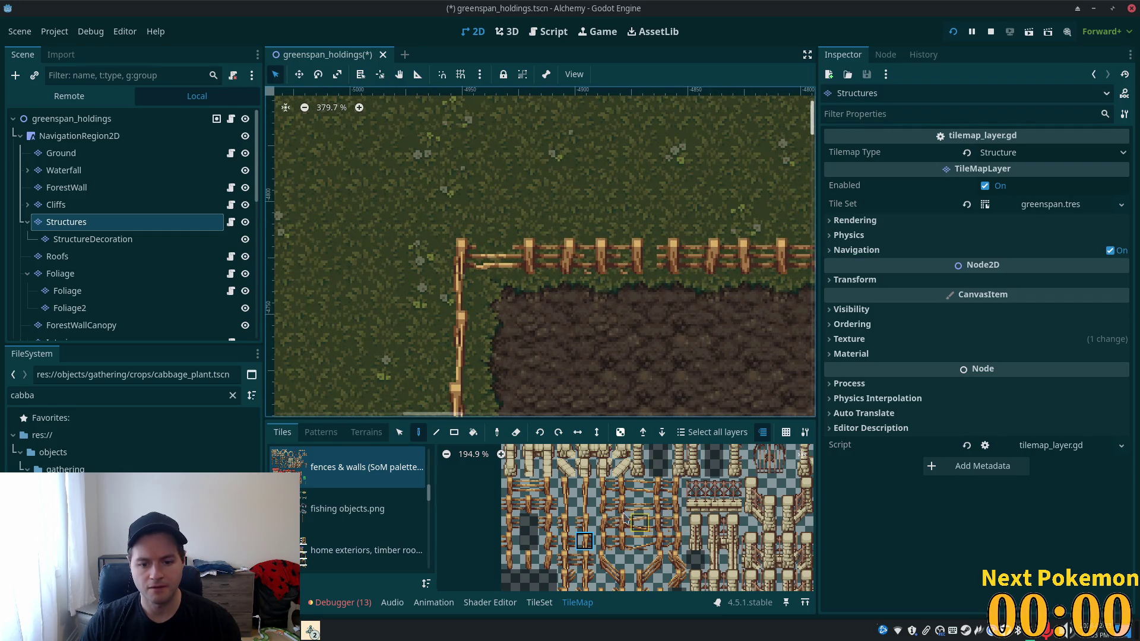
pyautogui.click(528, 487)
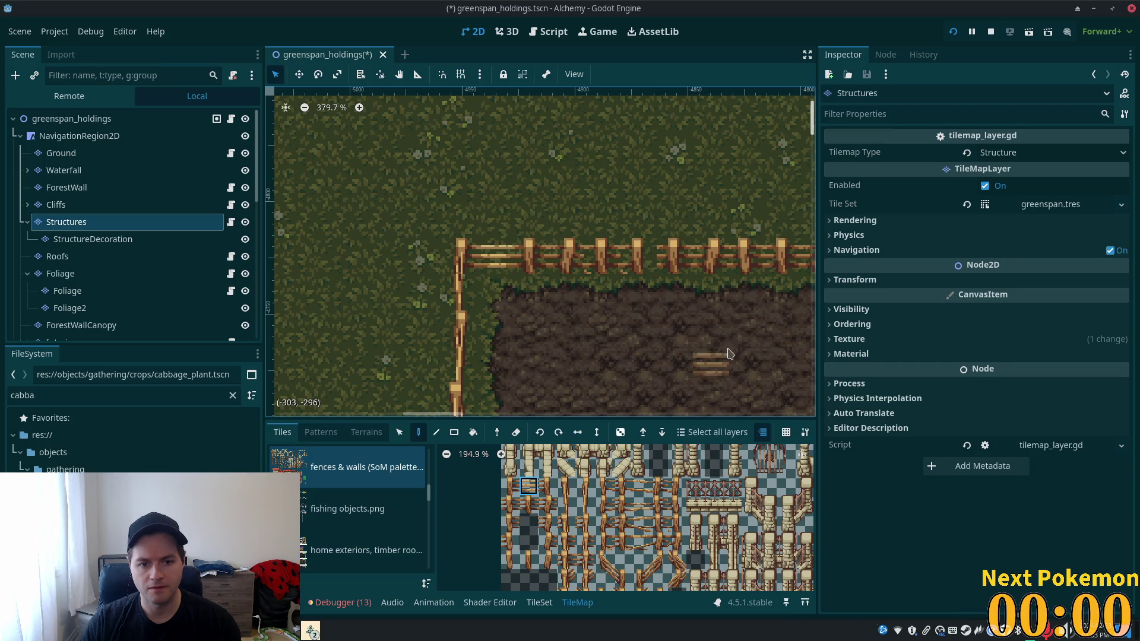
pyautogui.scroll(-3, 670, 362)
pyautogui.moveTo(670, 362)
pyautogui.mouseDown()
pyautogui.moveTo(543, 232)
pyautogui.moveTo(451, 285)
pyautogui.moveTo(305, 403)
pyautogui.mouseUp()
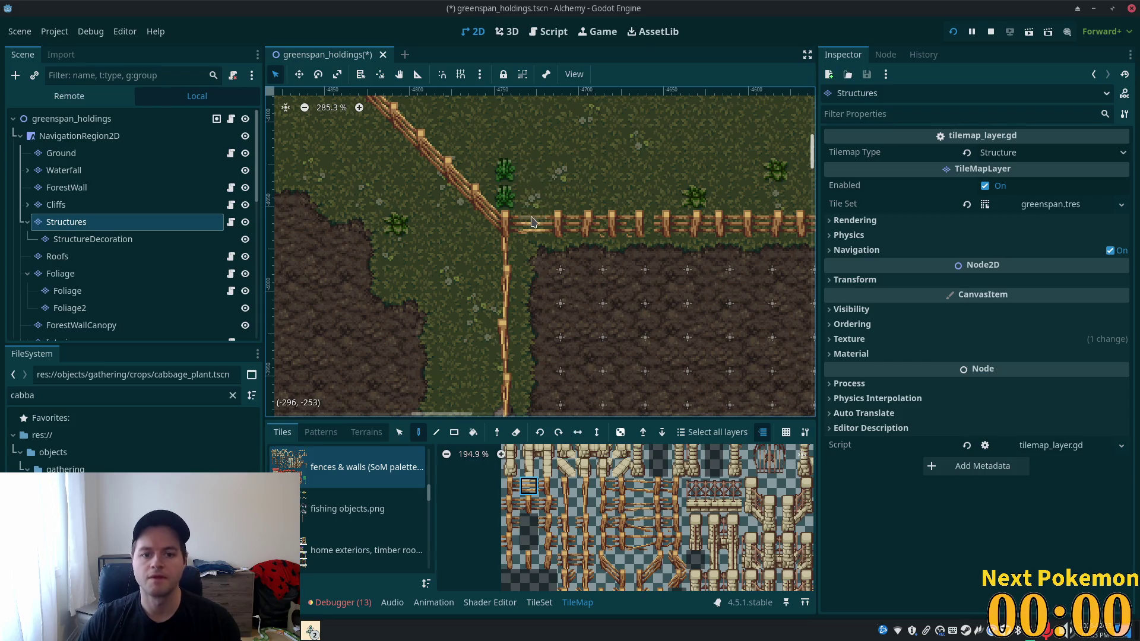
pyautogui.scroll(-15, 574, 306)
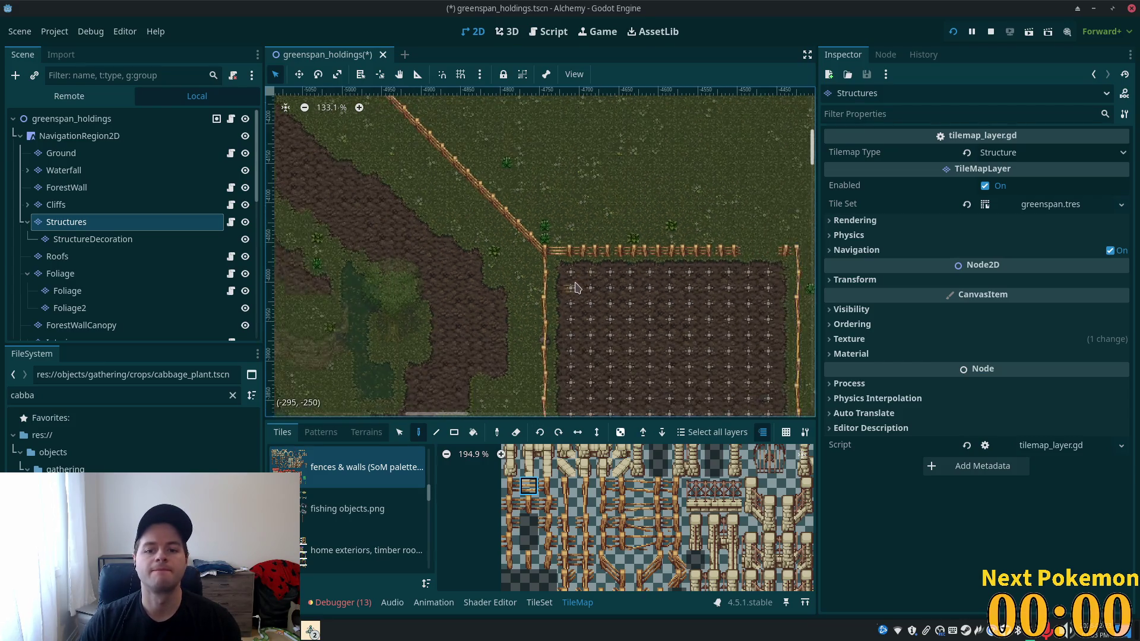
pyautogui.scroll(-8, 574, 288)
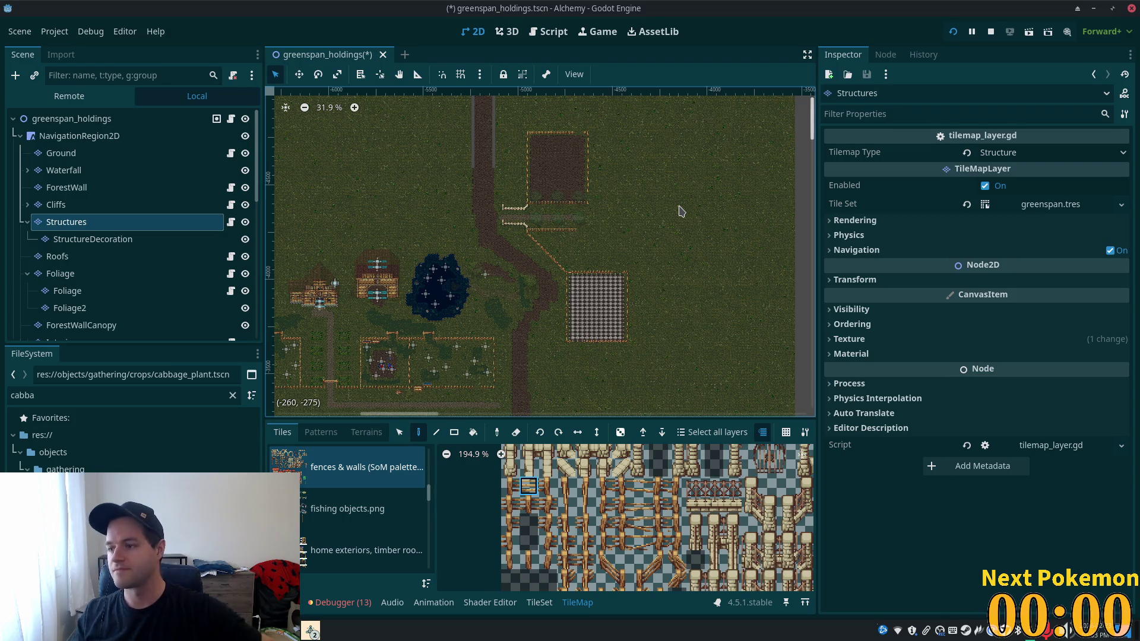
# - Select the Cliffs node, scroll the Scene dock down and expand SouthEastFarmCrops
pyautogui.hscroll(3, 636, 310)
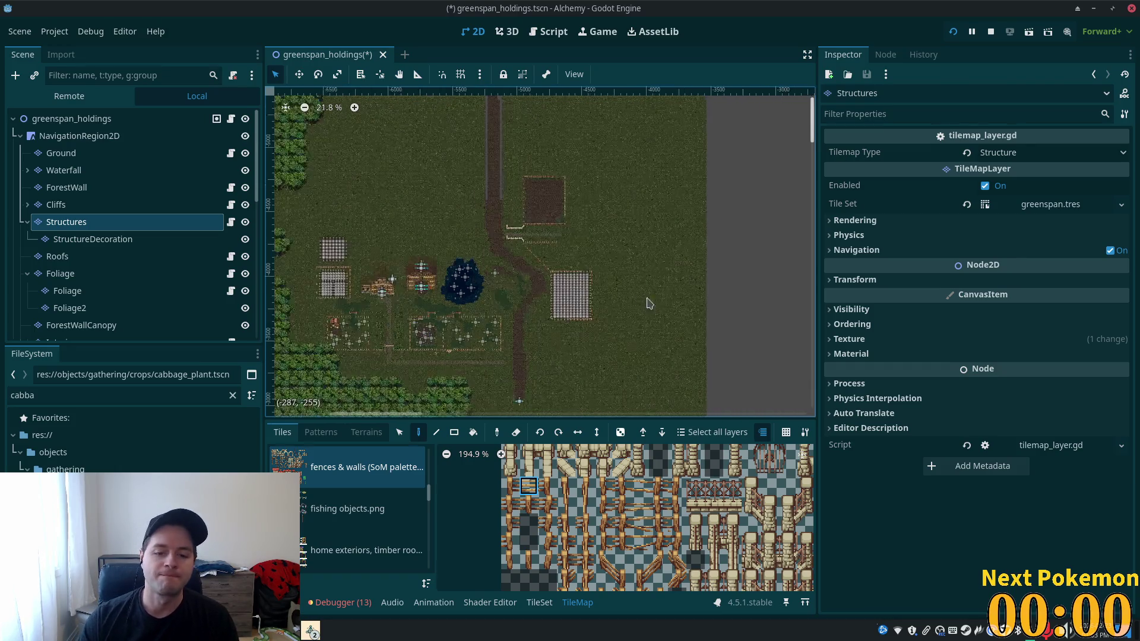
pyautogui.click(92, 211)
pyautogui.scroll(-5, 89, 249)
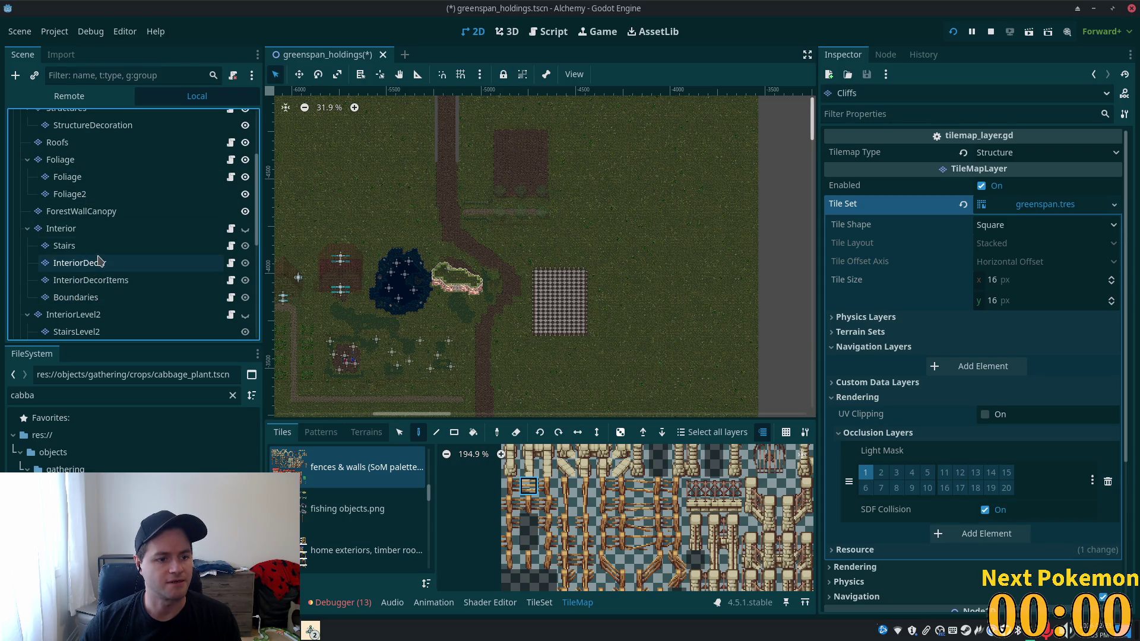
pyautogui.scroll(-1, 178, 220)
pyautogui.moveTo(256, 178); pyautogui.dragTo(252, 331)
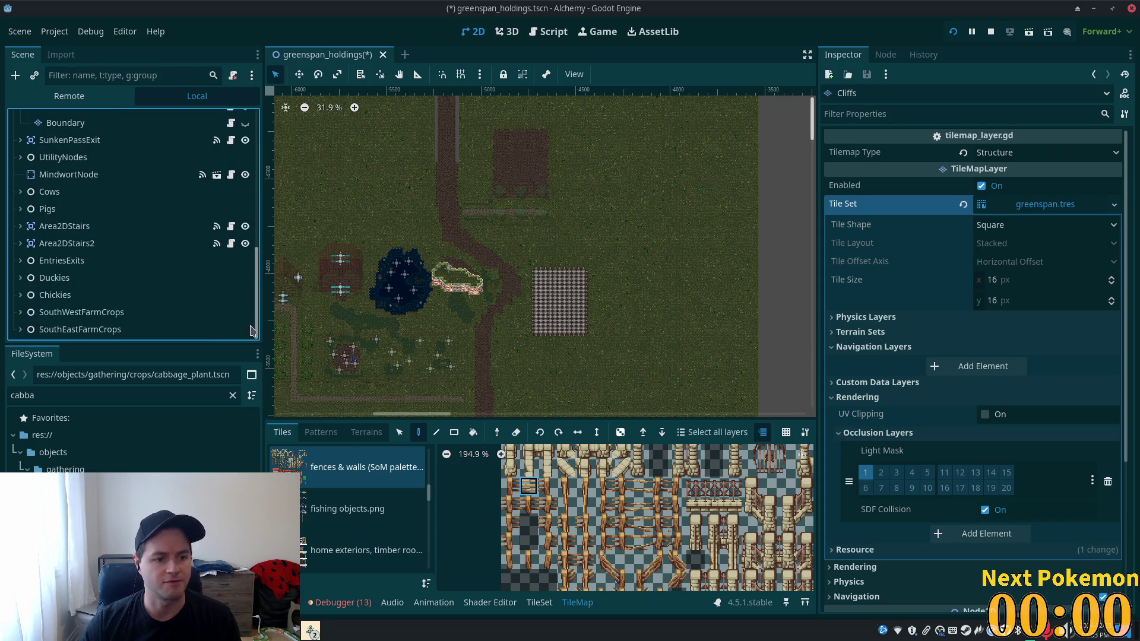
pyautogui.click(21, 329)
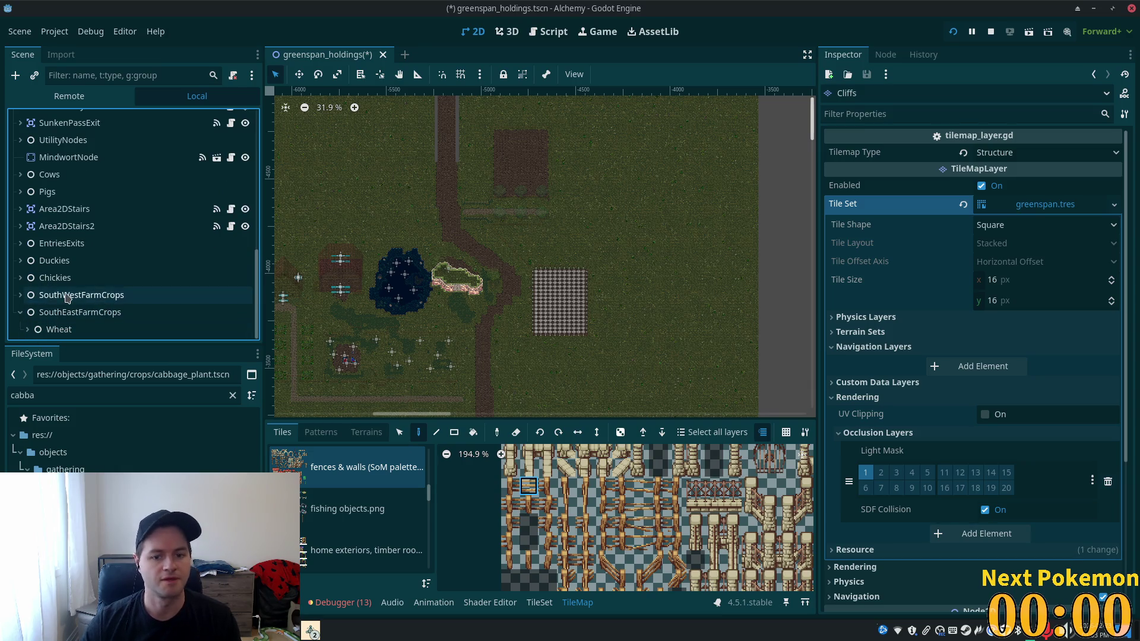
# - Expand Wheat and select every GatheringNodeSpawnWheat child from first to last
pyautogui.click(41, 330)
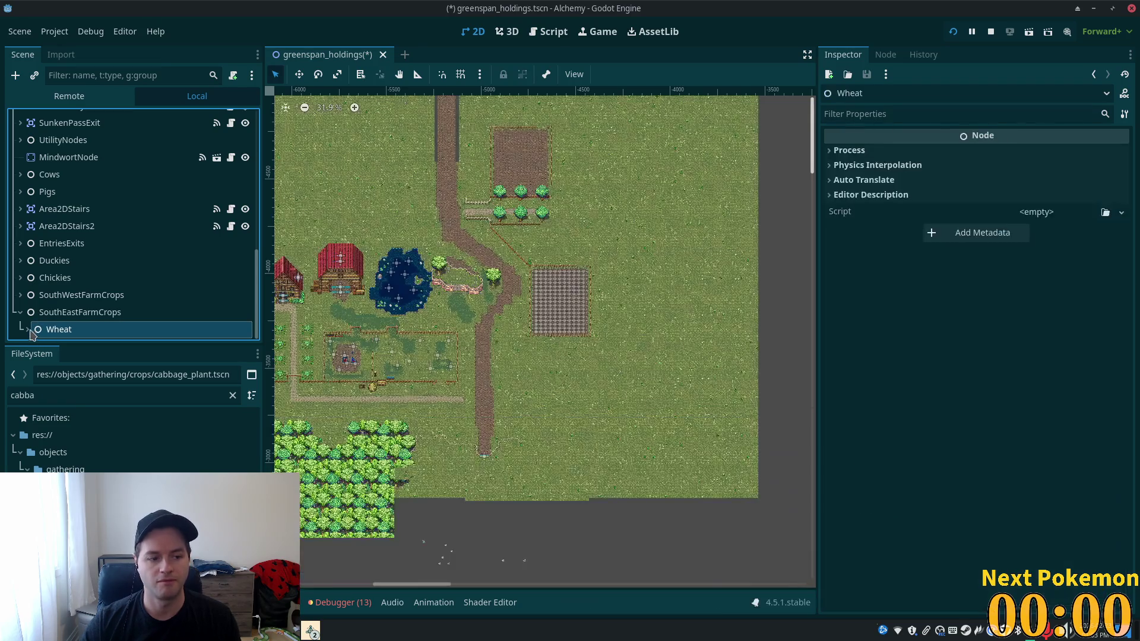
pyautogui.click(27, 329)
pyautogui.click(94, 147)
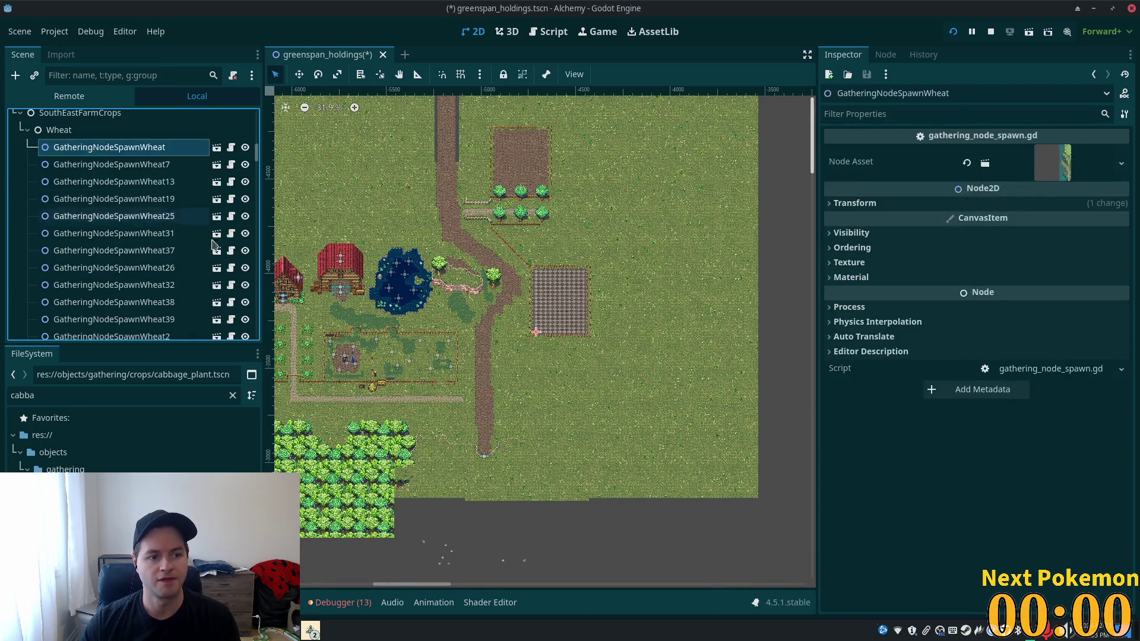
pyautogui.moveTo(257, 160); pyautogui.dragTo(261, 360)
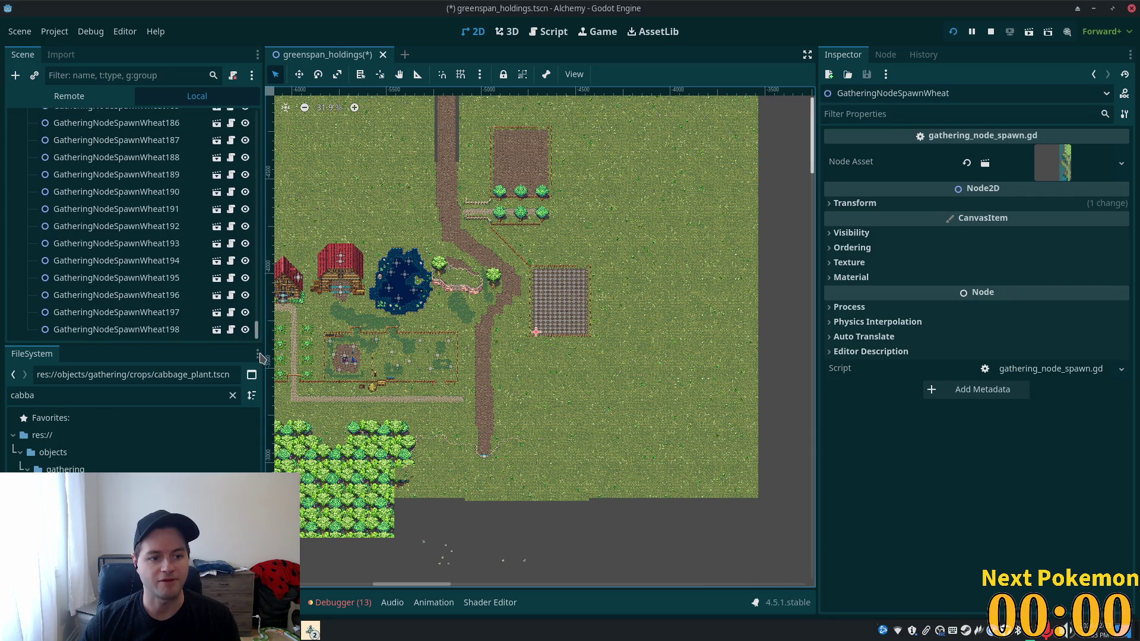
pyautogui.keyDown('shift'); pyautogui.click(164, 331); pyautogui.keyUp('shift')
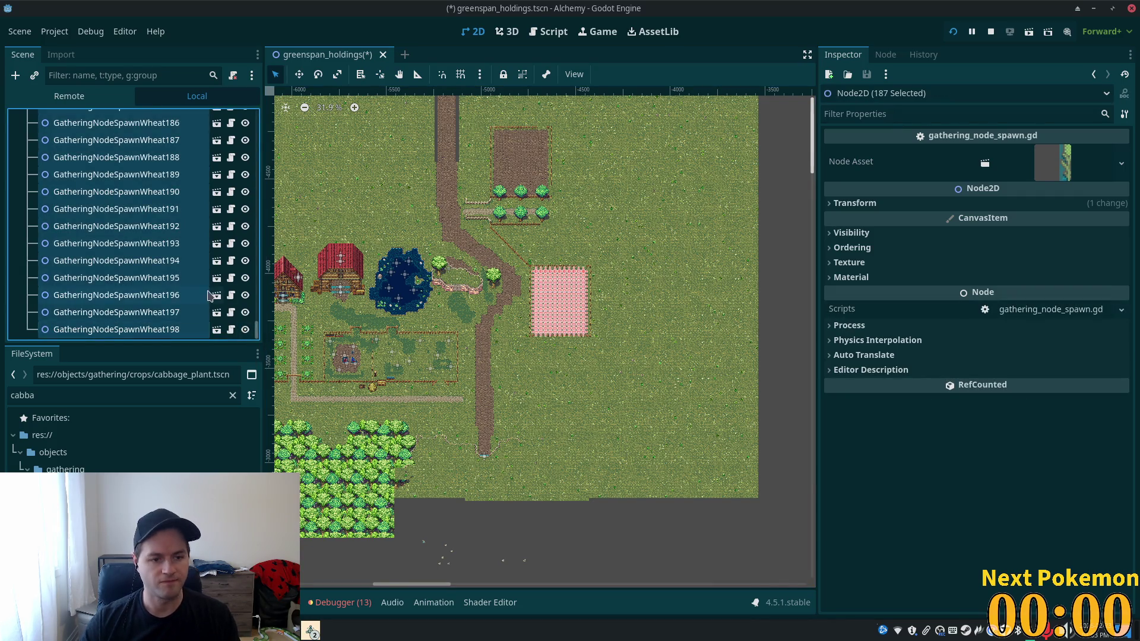
pyautogui.hotkey('ctrl', 'd')
# - Move the wheat spawns inside the new fenced top field, save the scene and run the game
pyautogui.click(299, 74)
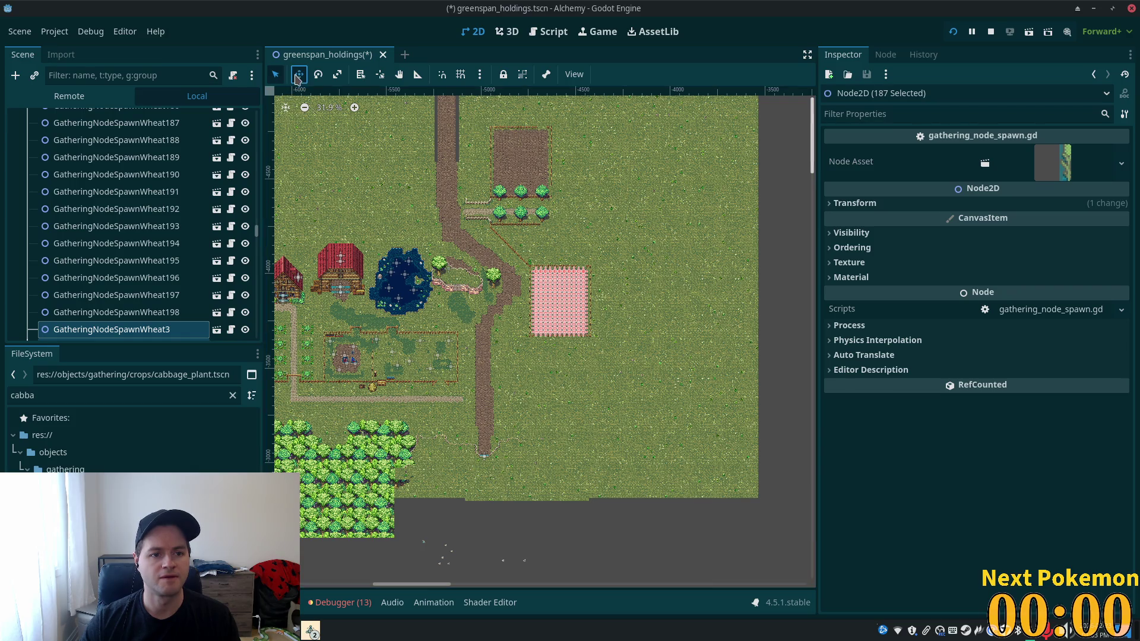
pyautogui.moveTo(629, 391); pyautogui.dragTo(586, 250)
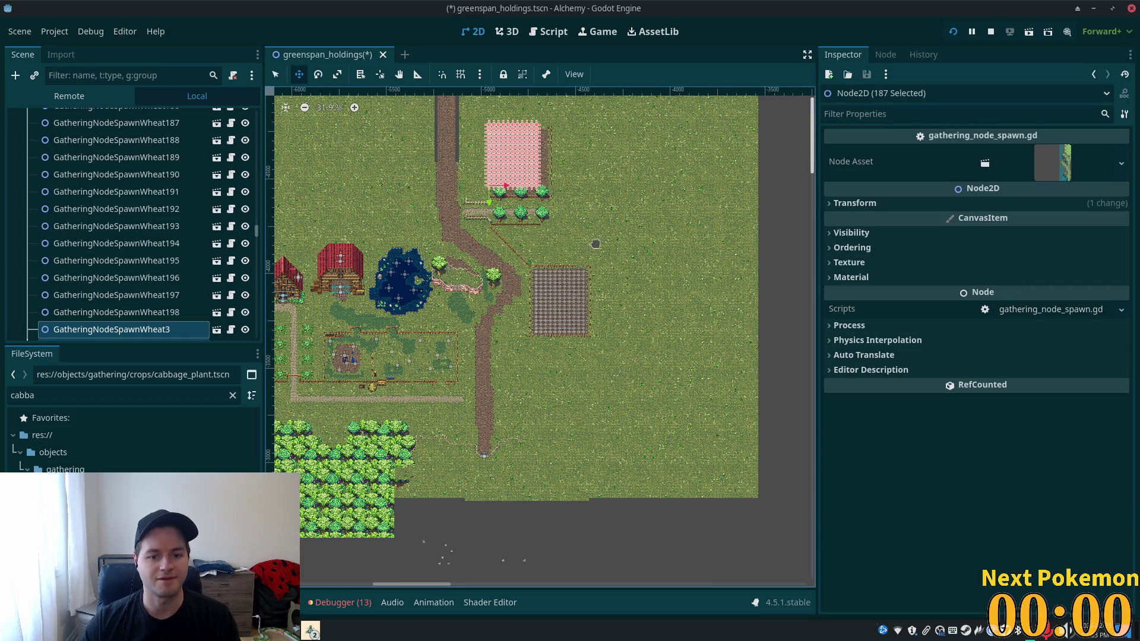
pyautogui.scroll(5, 582, 238)
pyautogui.scroll(4, 609, 136)
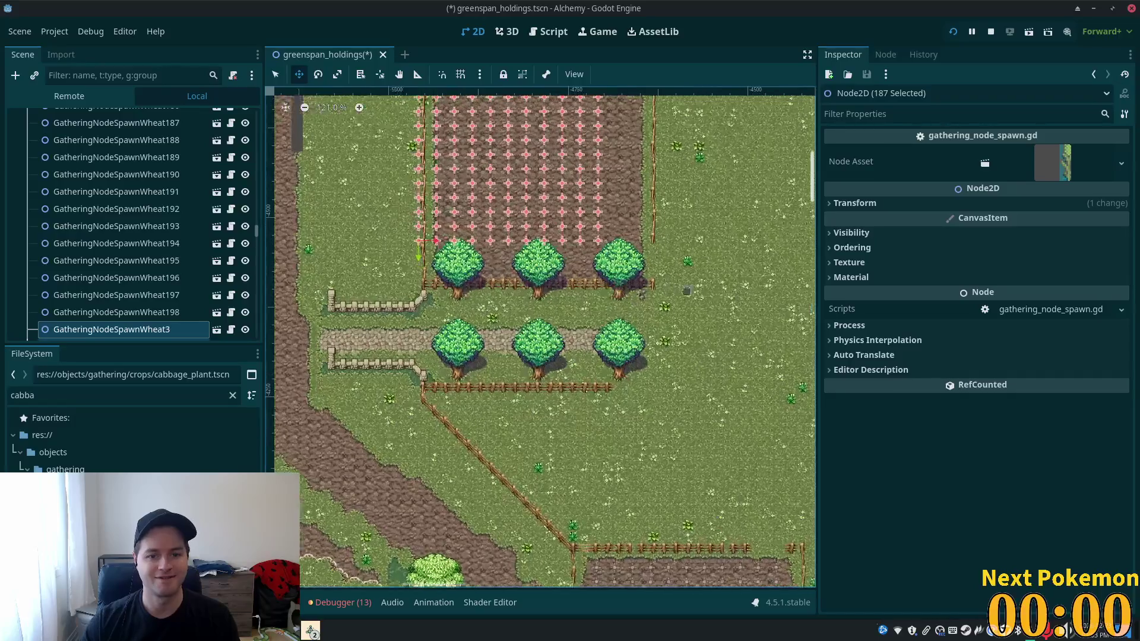
pyautogui.moveTo(535, 201); pyautogui.dragTo(565, 228)
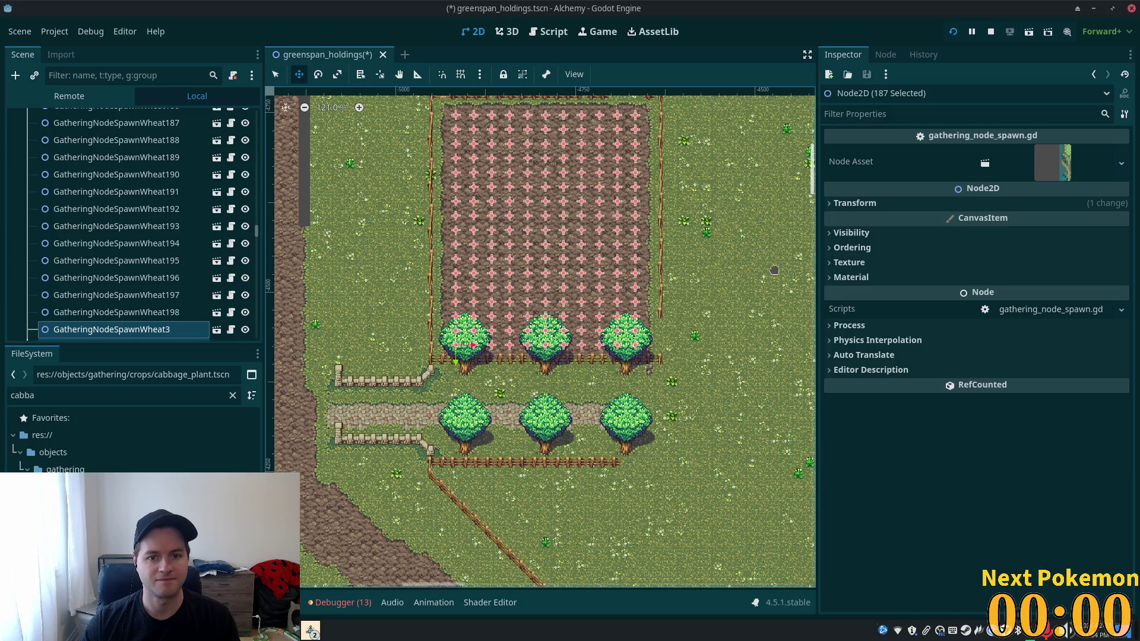
pyautogui.hotkey('ctrl', 's')
pyautogui.click(952, 33)
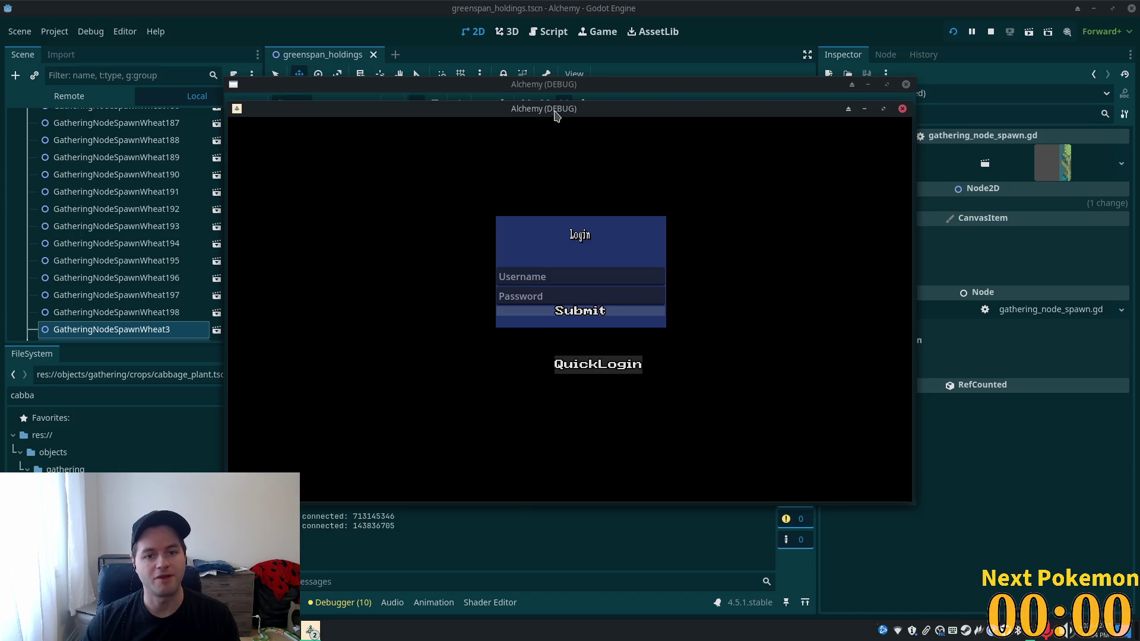
# - Arrange the debug windows and walk the character north-west into the wheat rows
pyautogui.moveTo(555, 112)
pyautogui.mouseDown()
pyautogui.moveTo(372, 159)
pyautogui.moveTo(414, 148)
pyautogui.mouseUp()
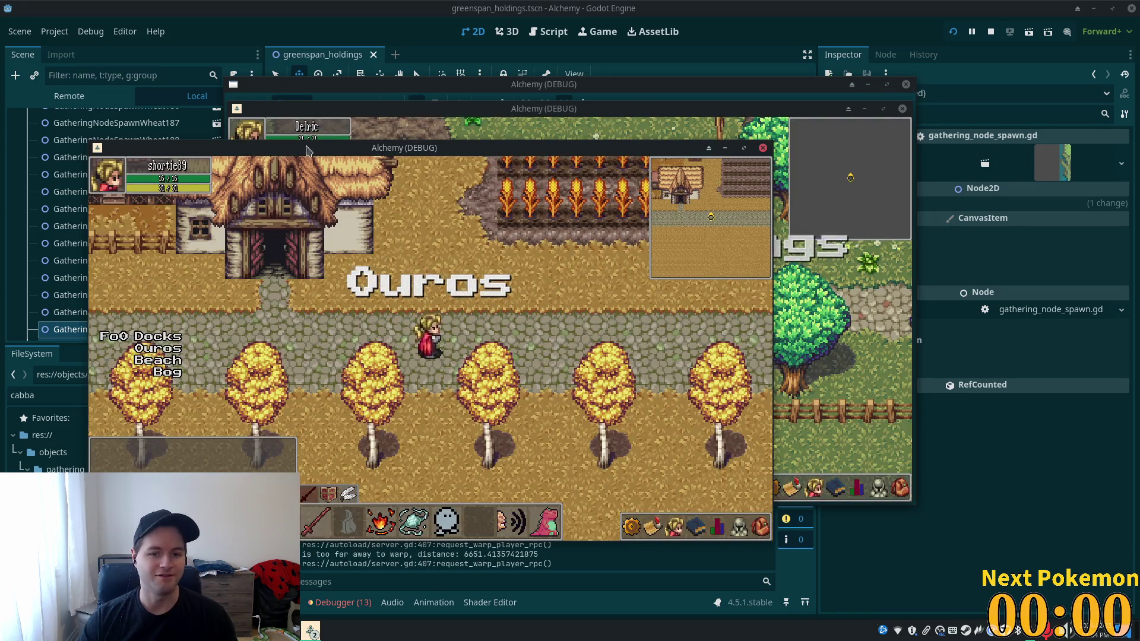
pyautogui.moveTo(691, 110); pyautogui.dragTo(615, 138)
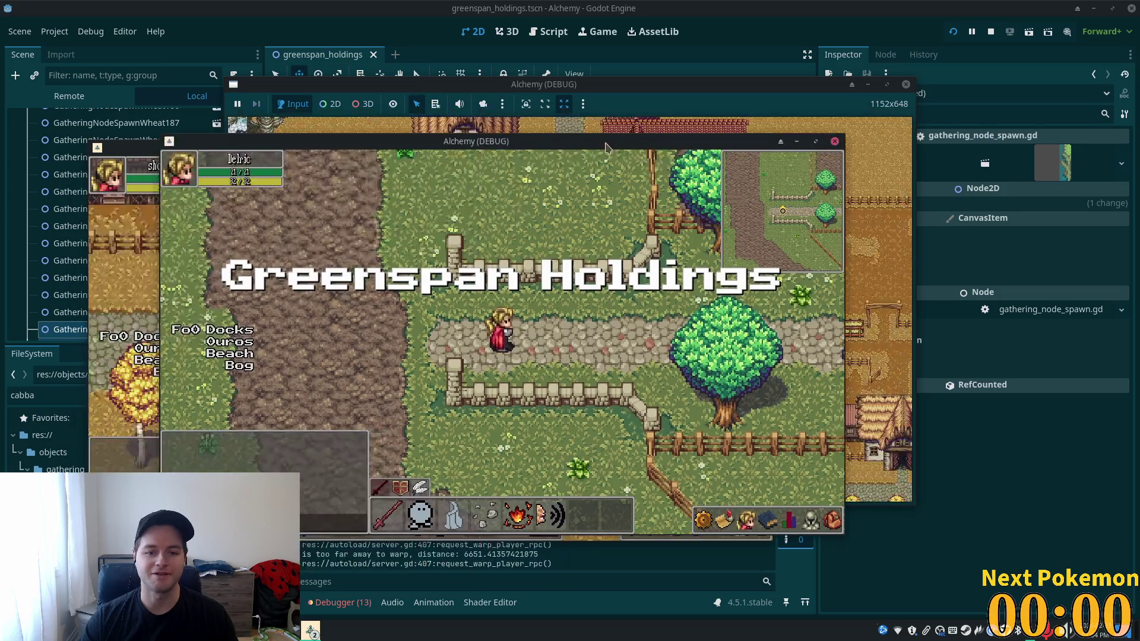
pyautogui.press('d')
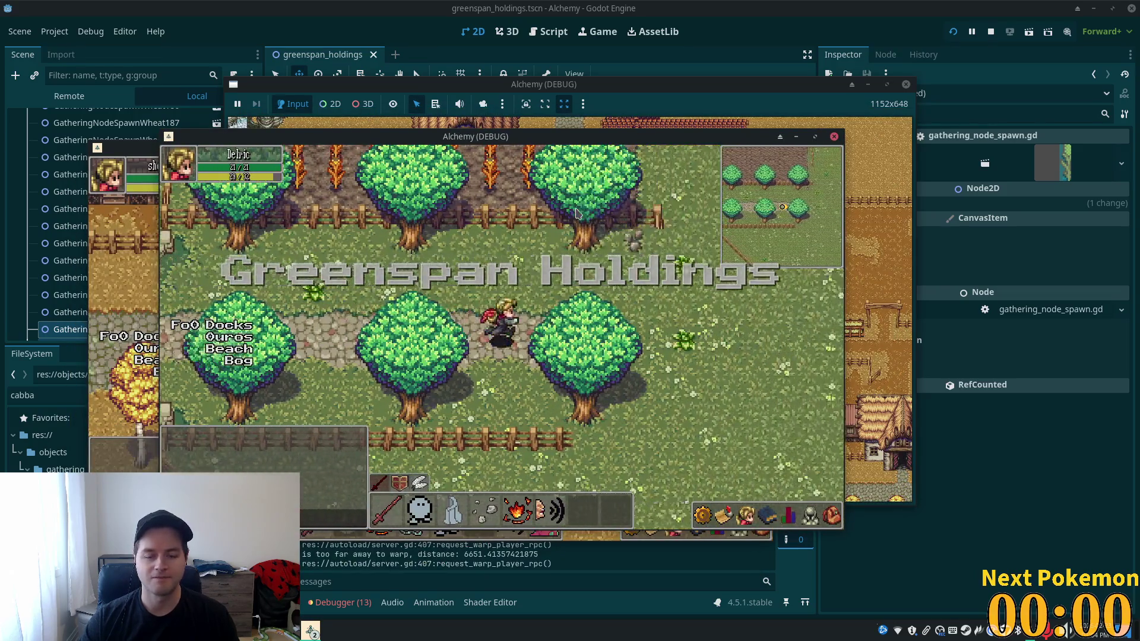
pyautogui.press('a')
pyautogui.press('w')
pyautogui.press('a')
pyautogui.press('w')
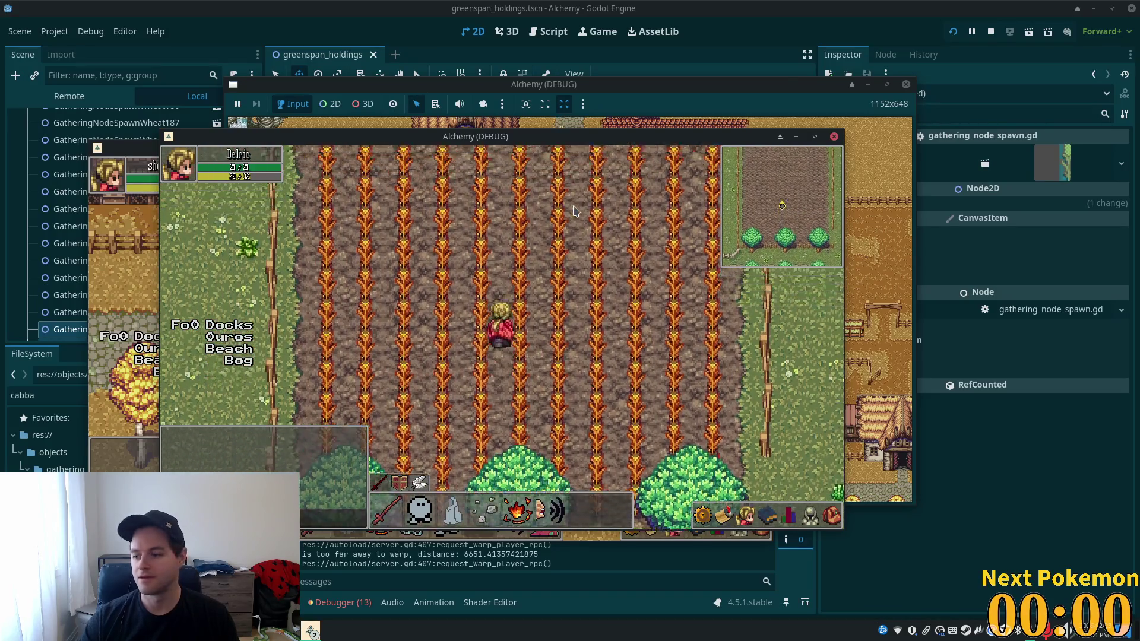
# - Walk to the field's top fence, east along it, then back south and west to the fence
pyautogui.press('w')
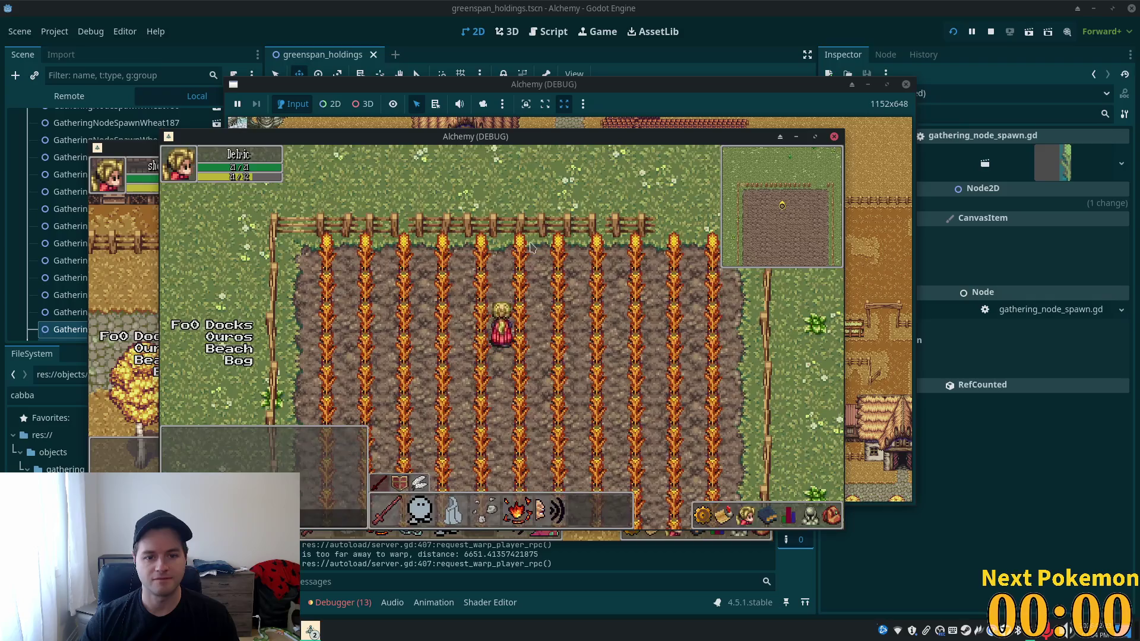
pyautogui.press('d')
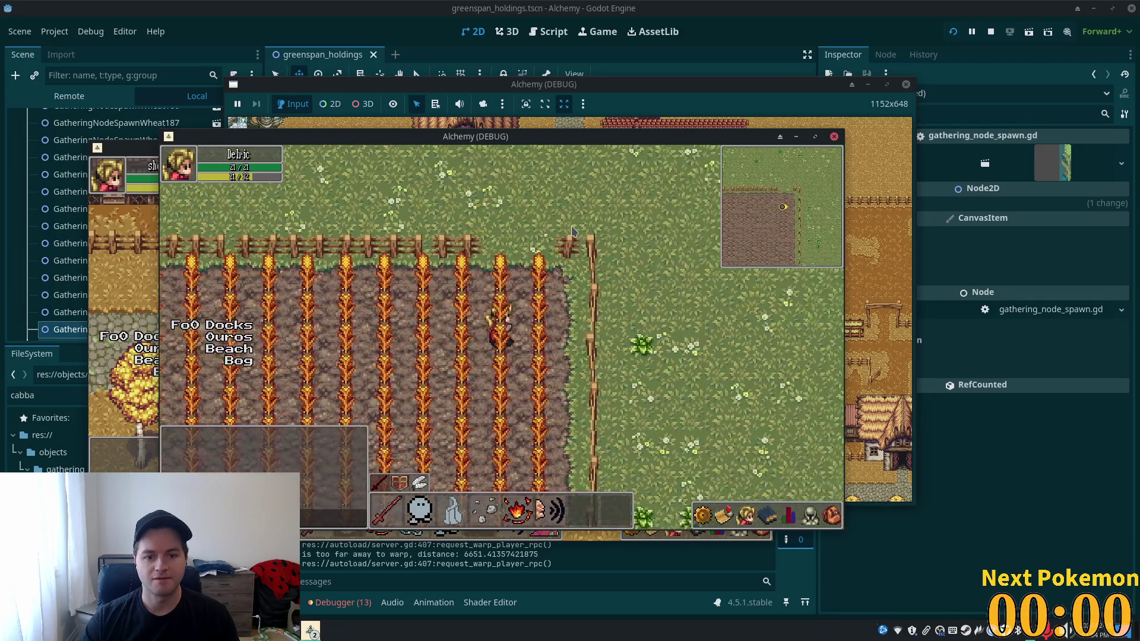
pyautogui.press('w')
pyautogui.press('s')
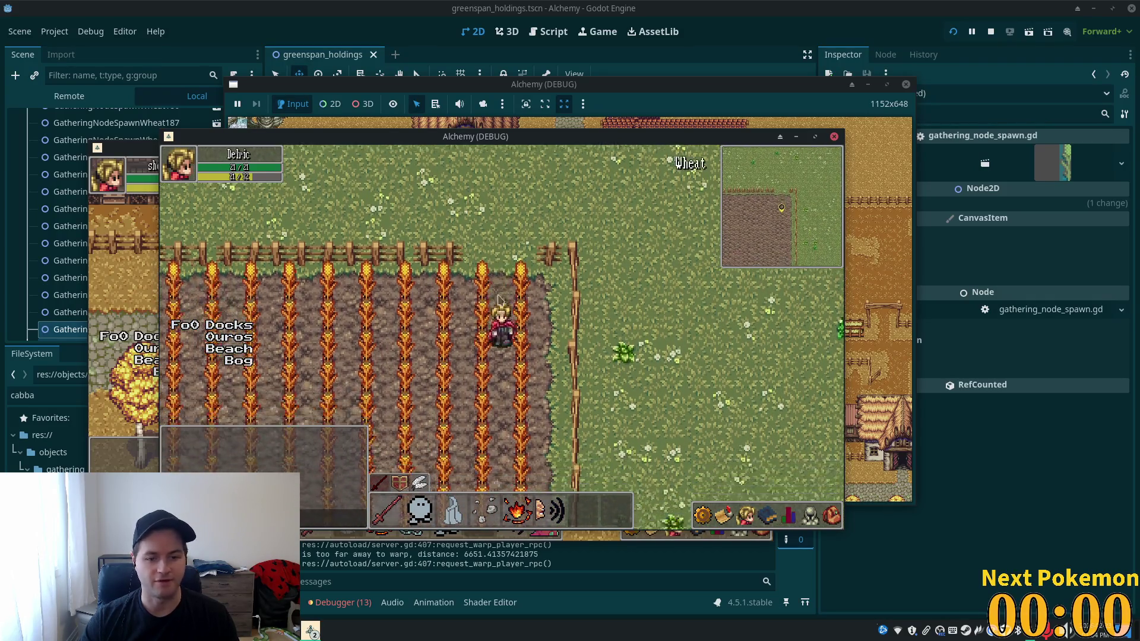
pyautogui.press('s')
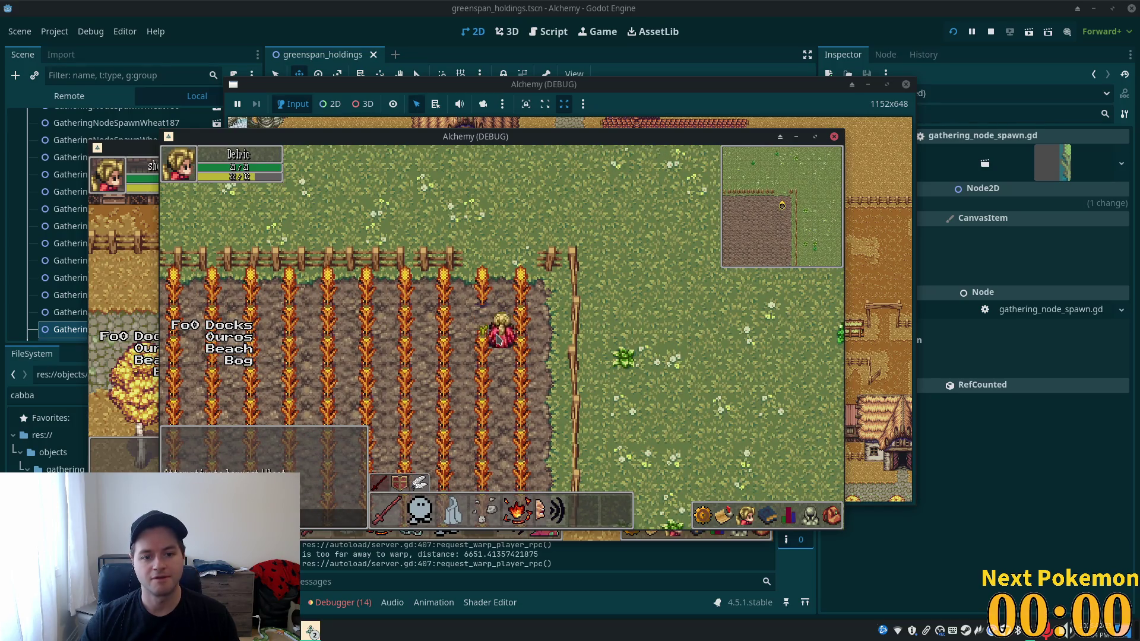
pyautogui.press('s')
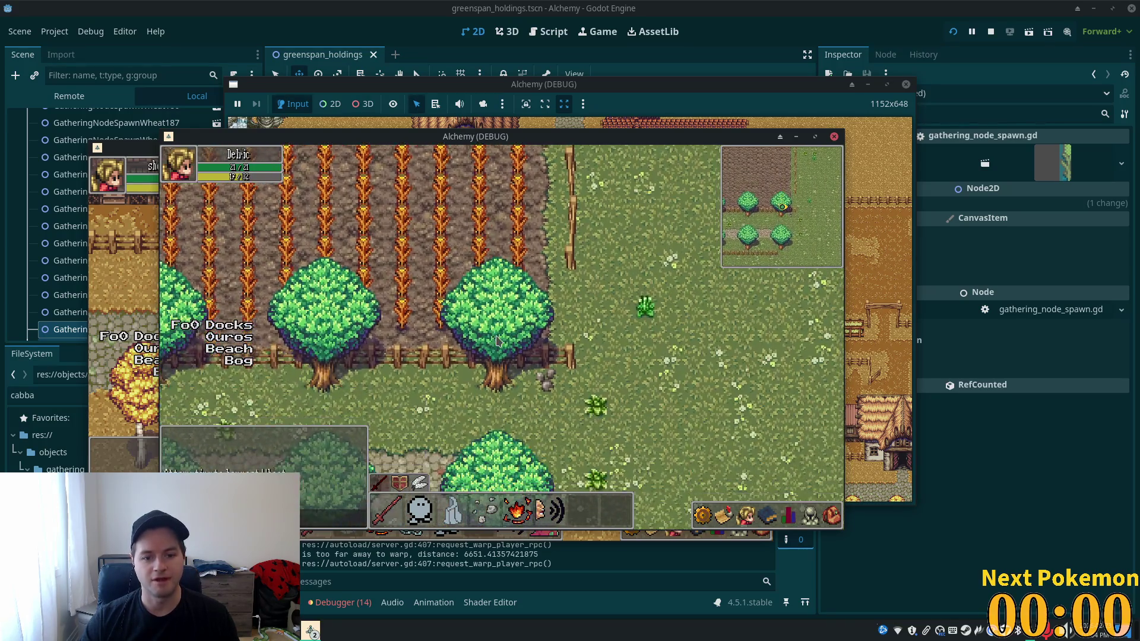
pyautogui.press('a')
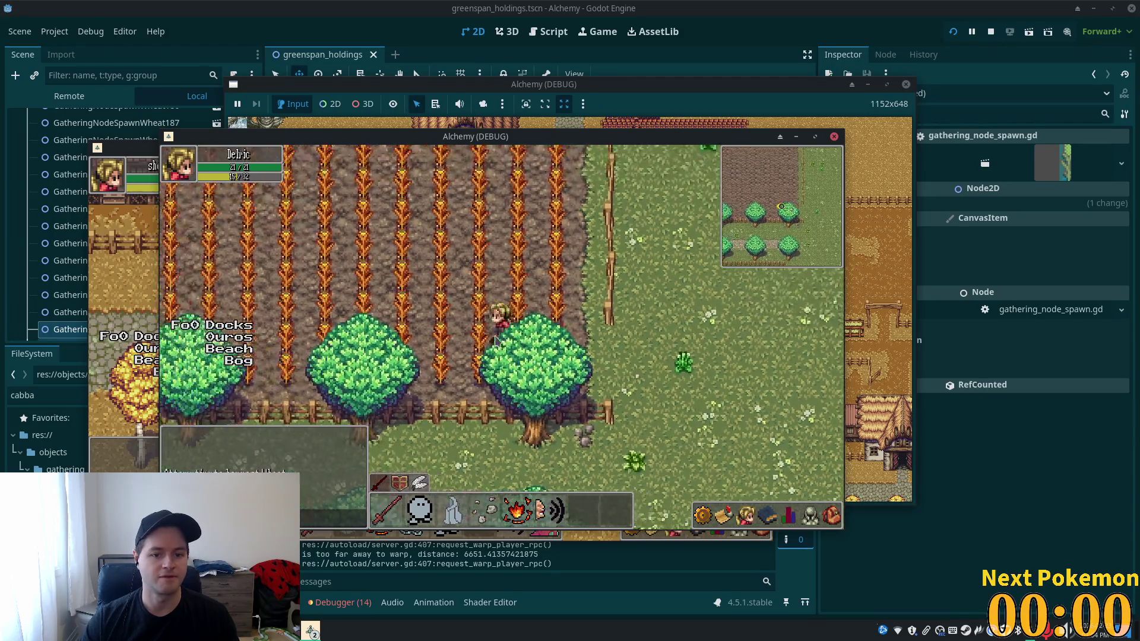
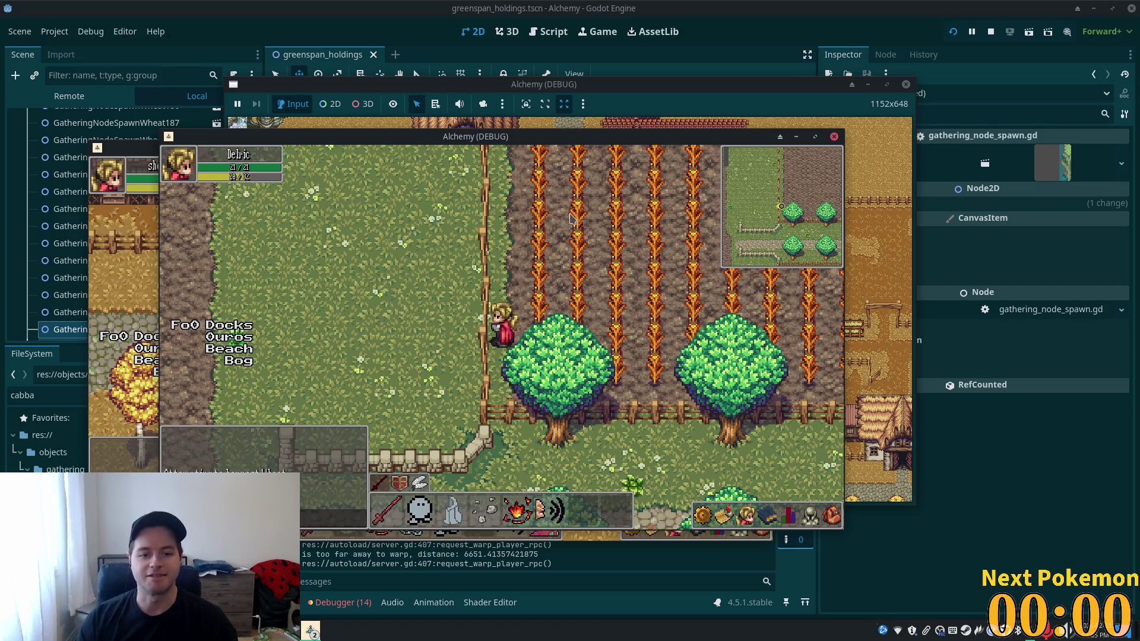
# - Walk the character around the fenced field's edges and along the stone path
pyautogui.click(599, 275)
pyautogui.press('w')
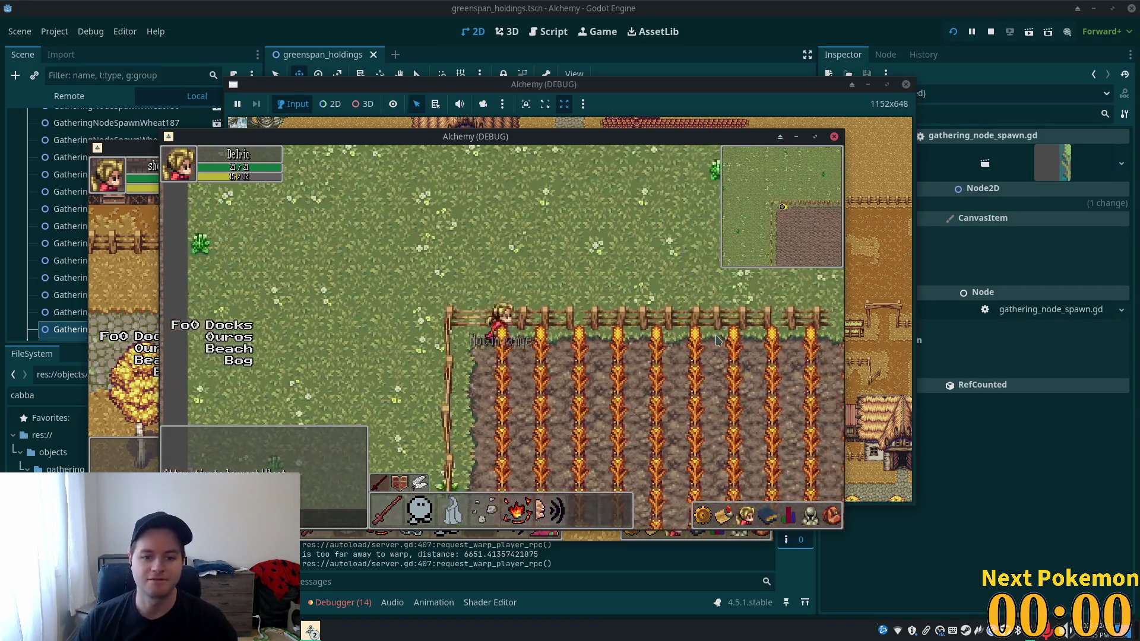
pyautogui.press('d')
pyautogui.press('s')
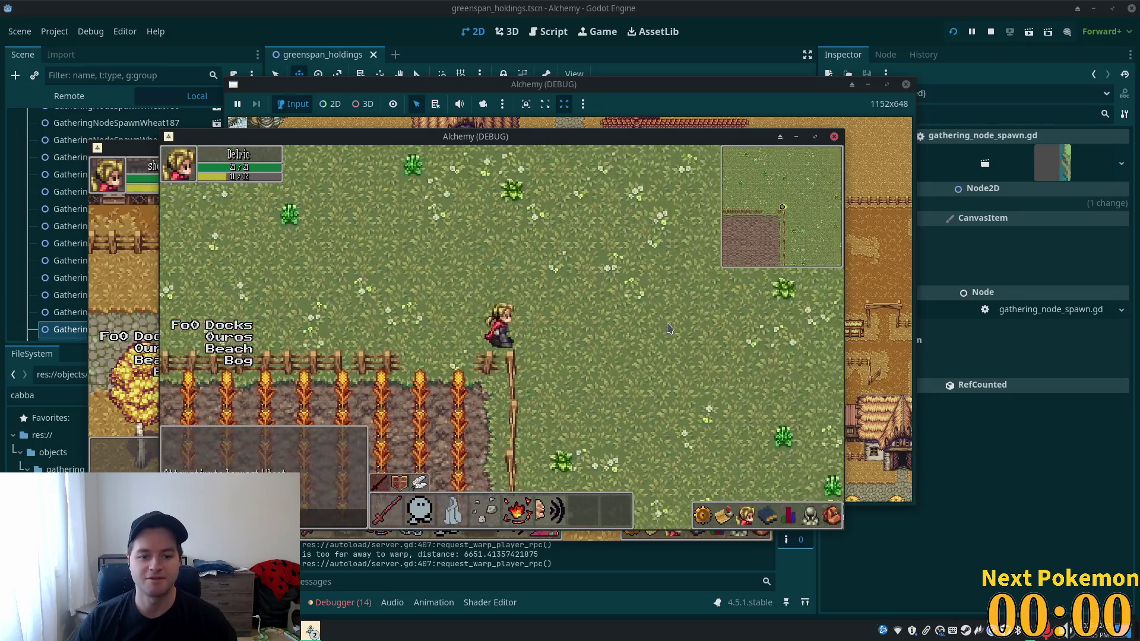
pyautogui.press('s')
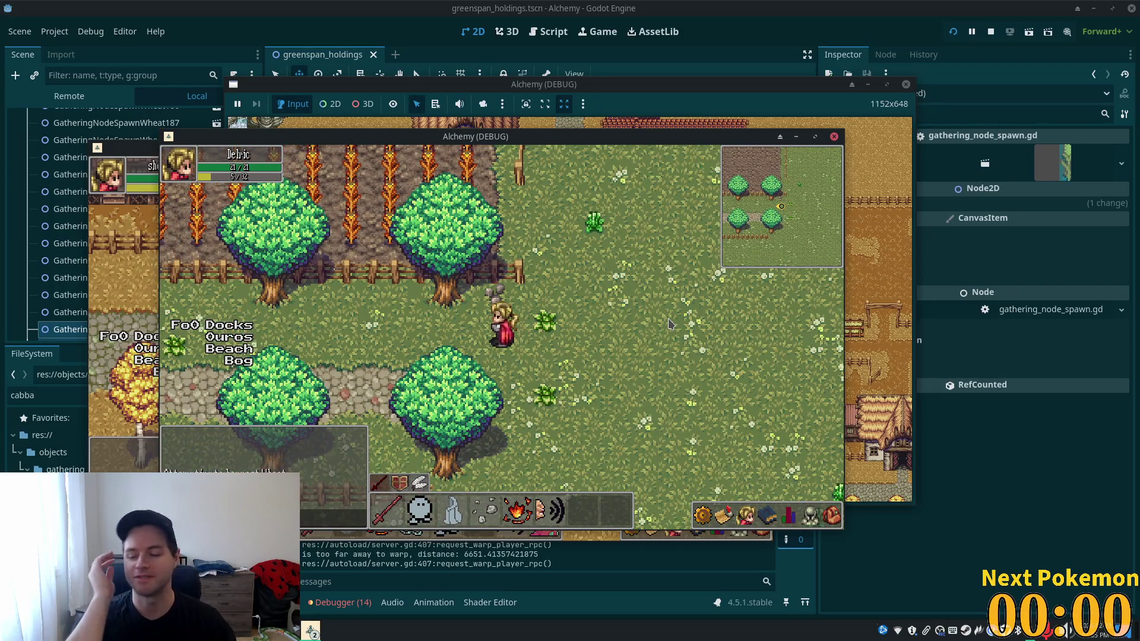
pyautogui.press('a')
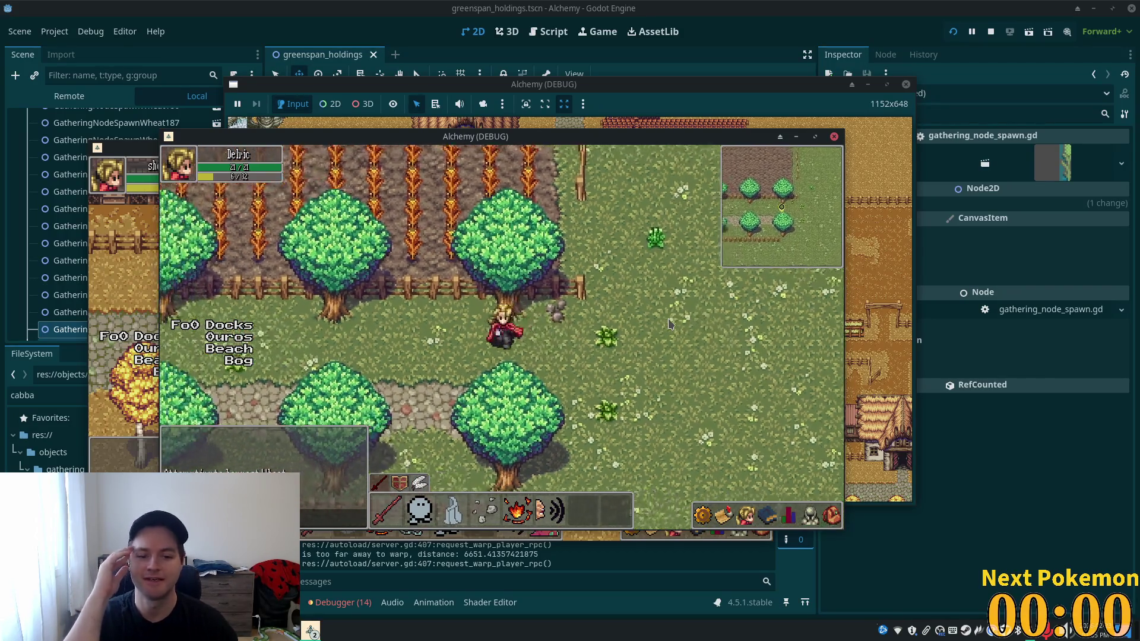
pyautogui.press('a')
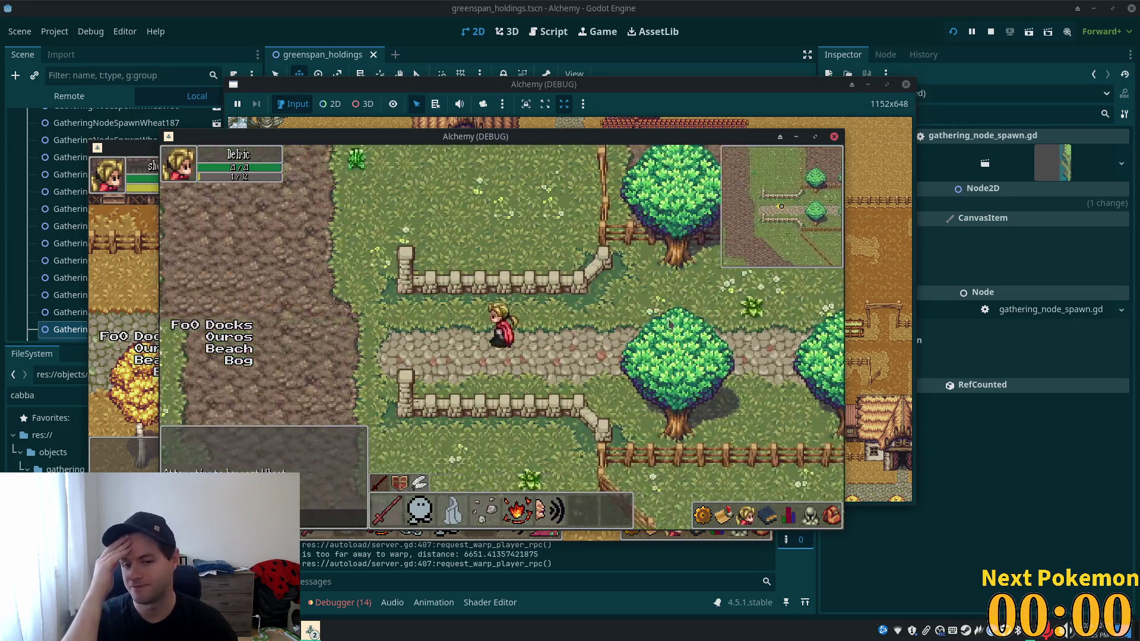
pyautogui.press('d')
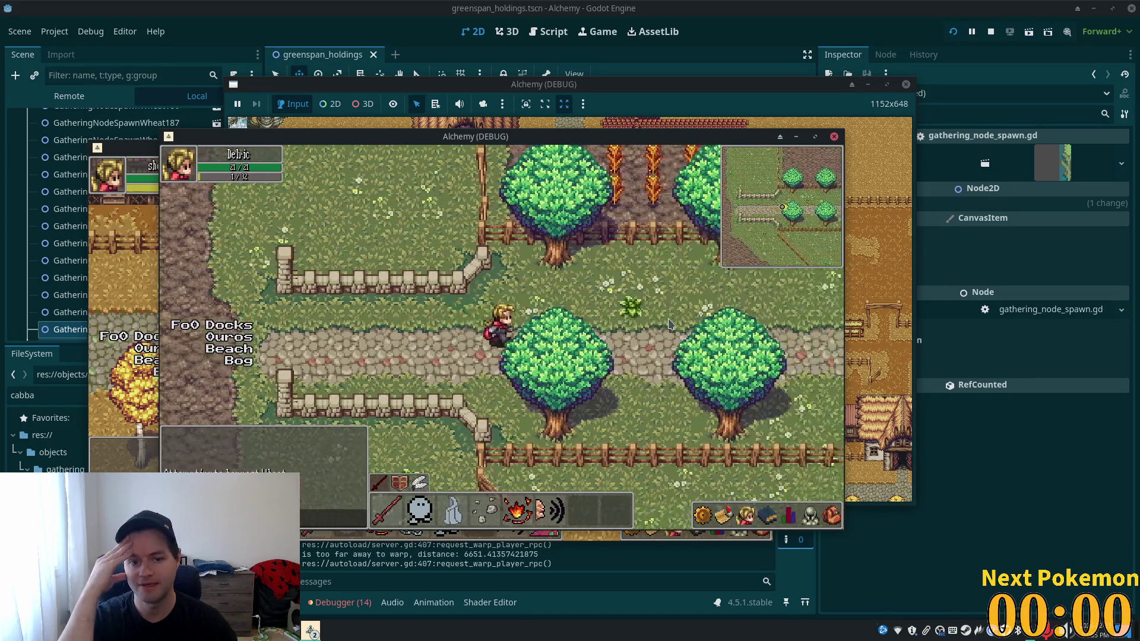
pyautogui.press('w')
pyautogui.press('d')
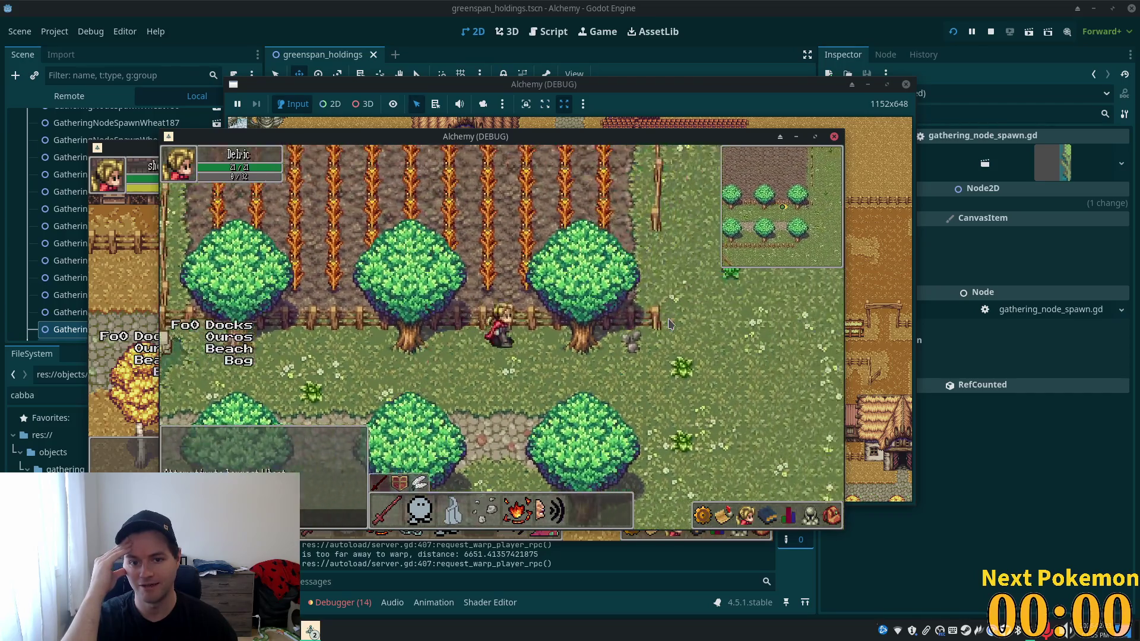
pyautogui.press('w')
pyautogui.press('a')
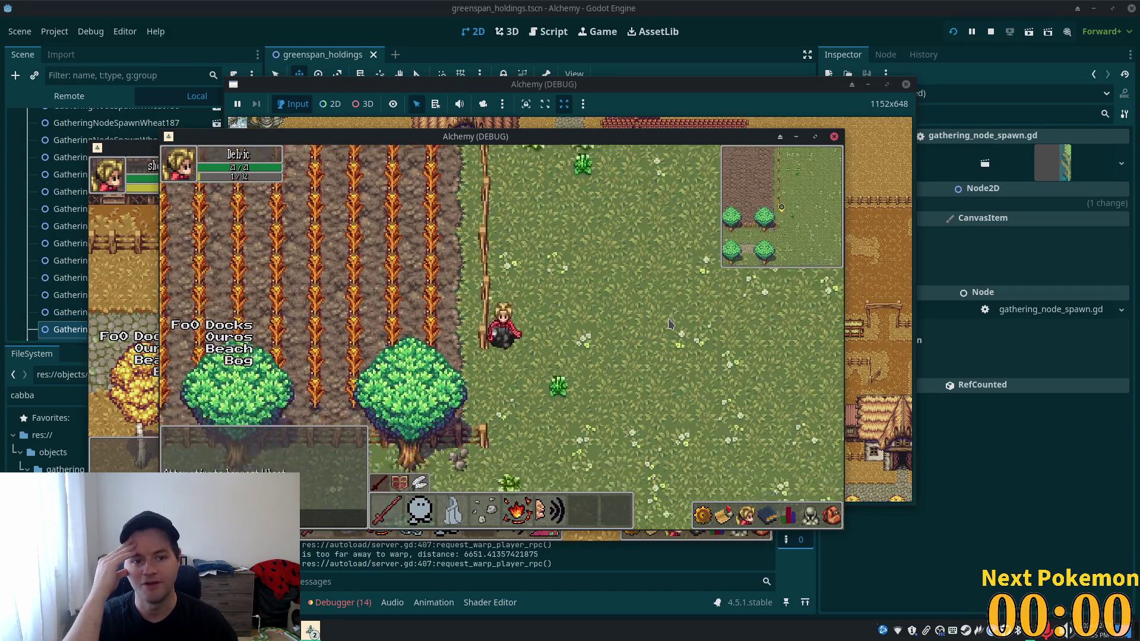
# - Walk the character into the crop field and along the wheat field's edges
pyautogui.press('a')
pyautogui.press('a')
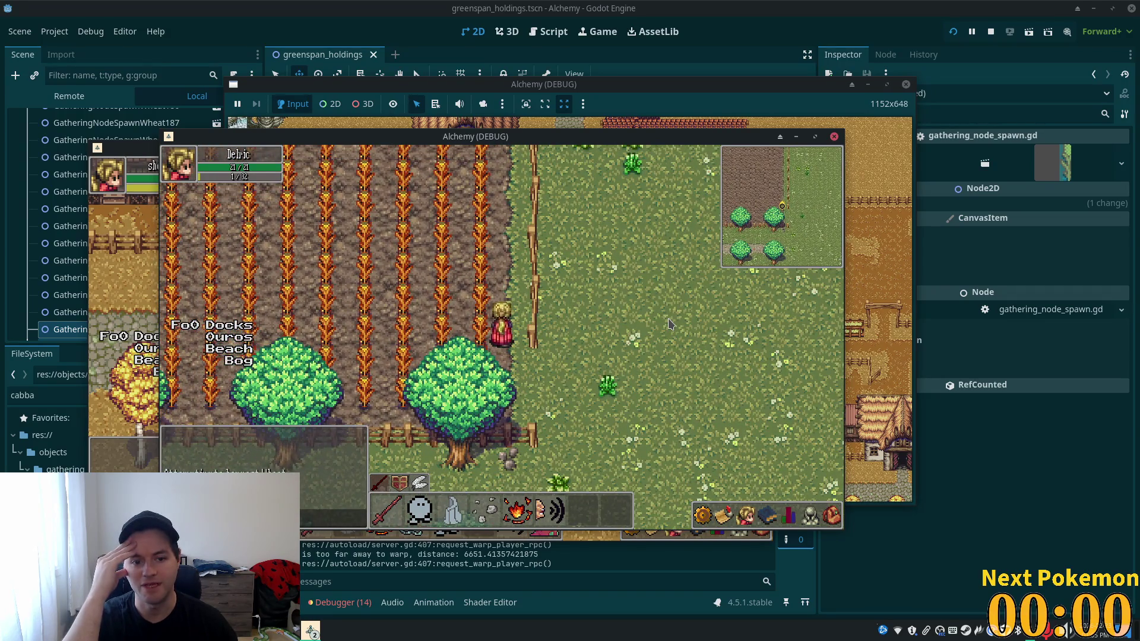
pyautogui.press('w')
pyautogui.press('w')
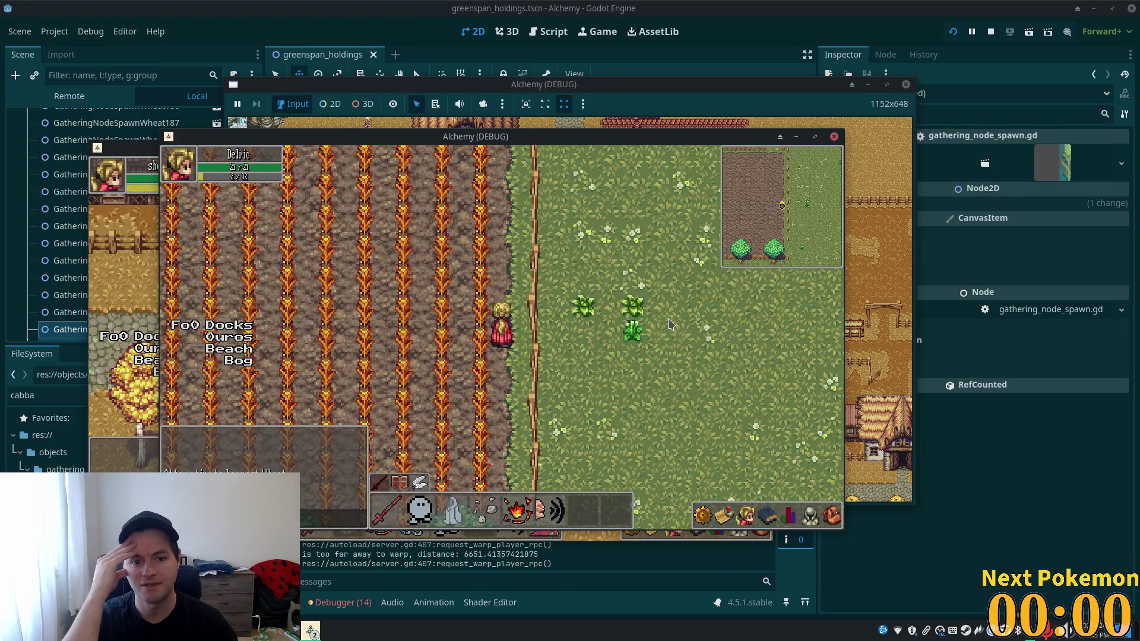
pyautogui.press('s')
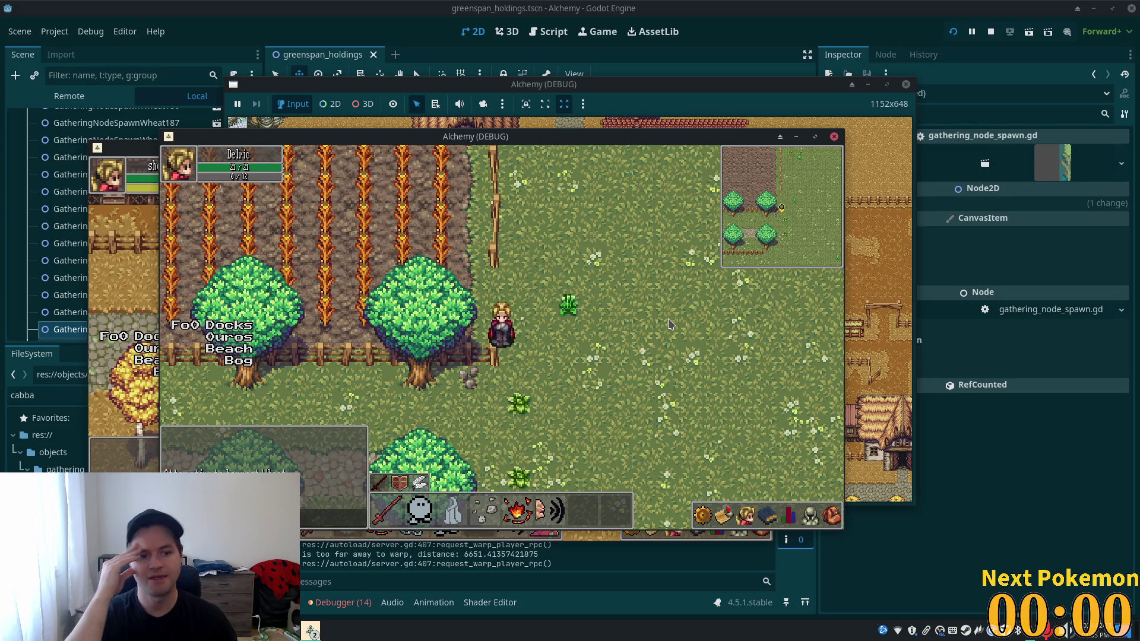
pyautogui.press('d')
pyautogui.press('w')
pyautogui.press('s')
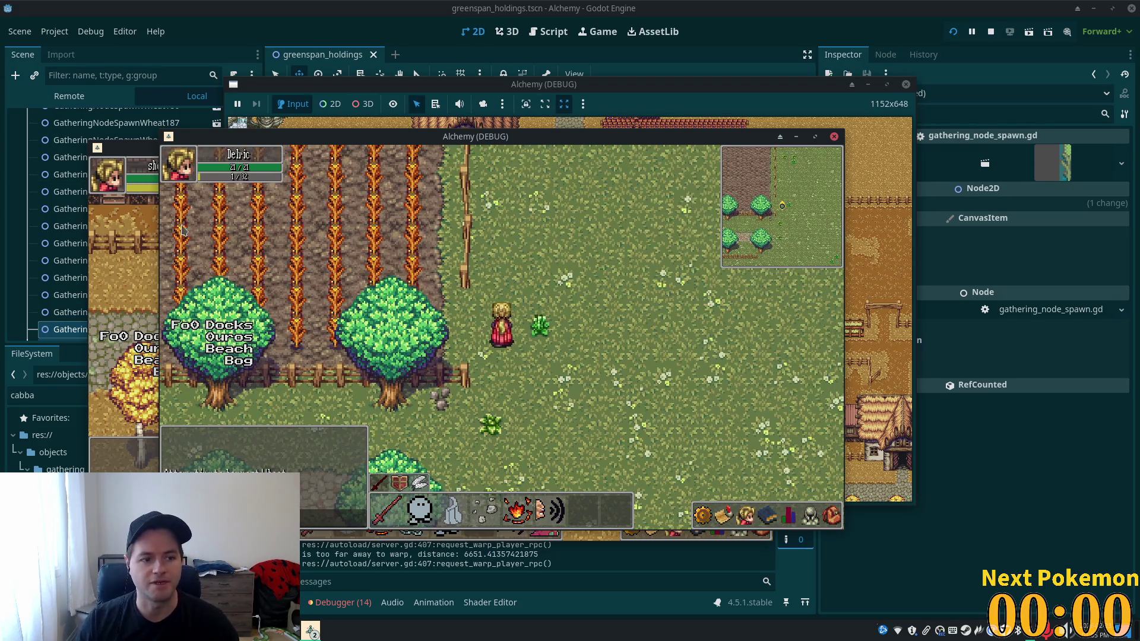
pyautogui.press('w')
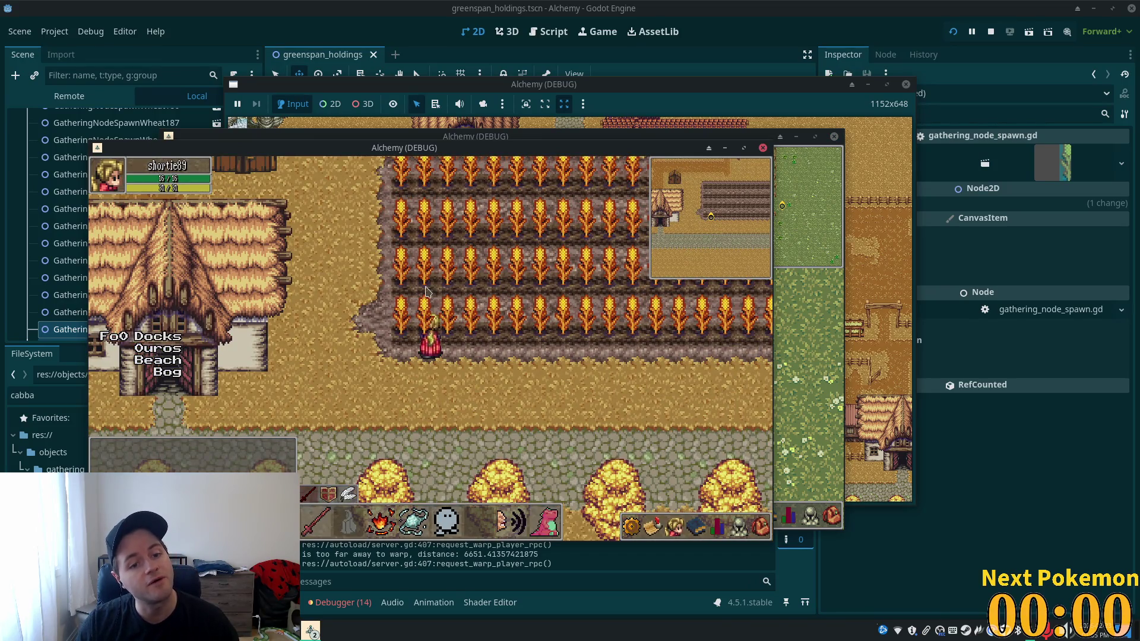
pyautogui.press('d')
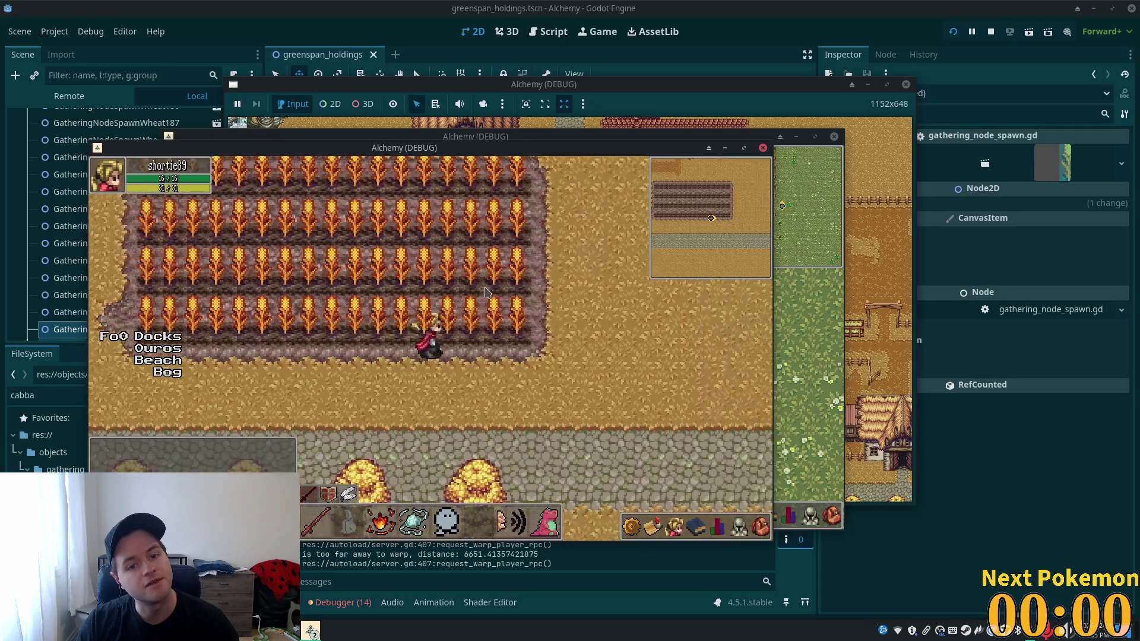
pyautogui.press('w')
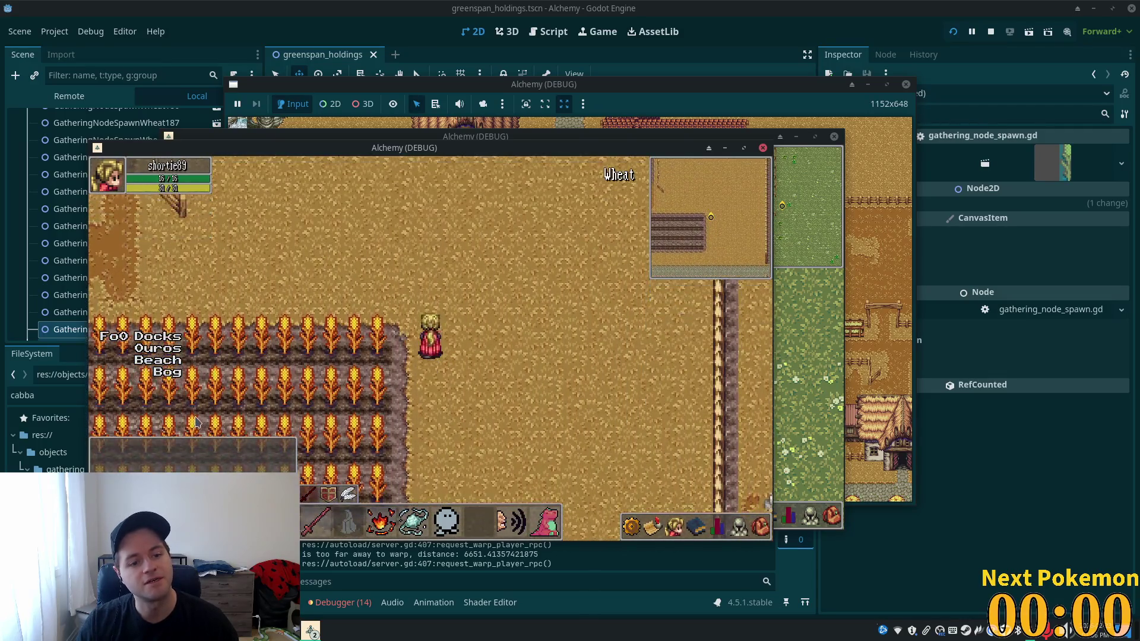
pyautogui.press('a')
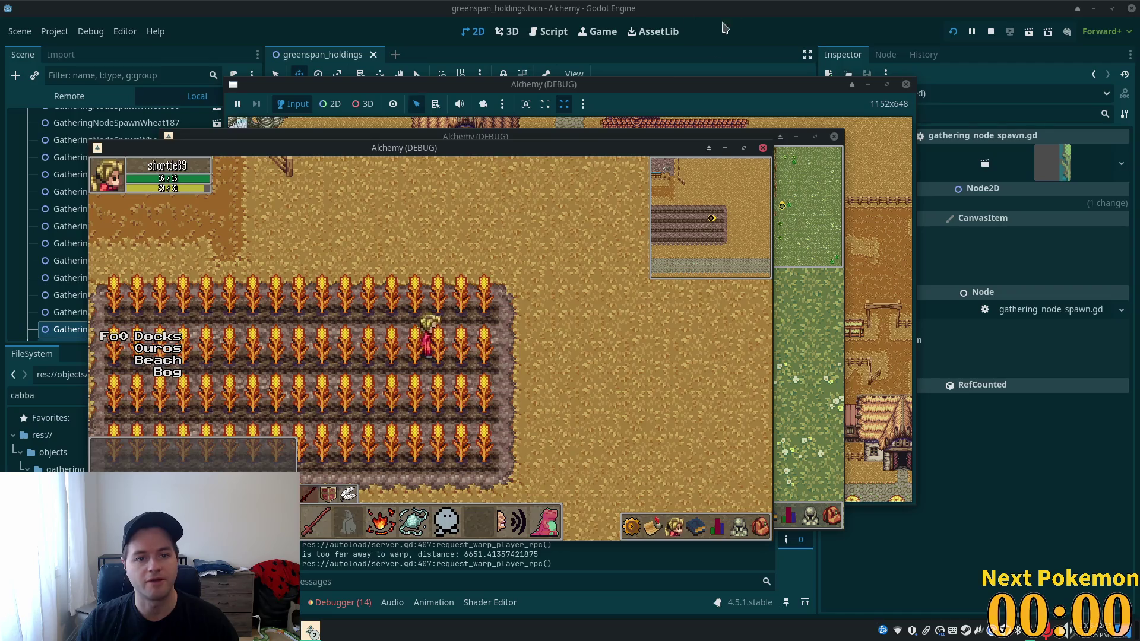
# - In the second game window, walk past the trees and wheat field, then stop the game
pyautogui.click(811, 350)
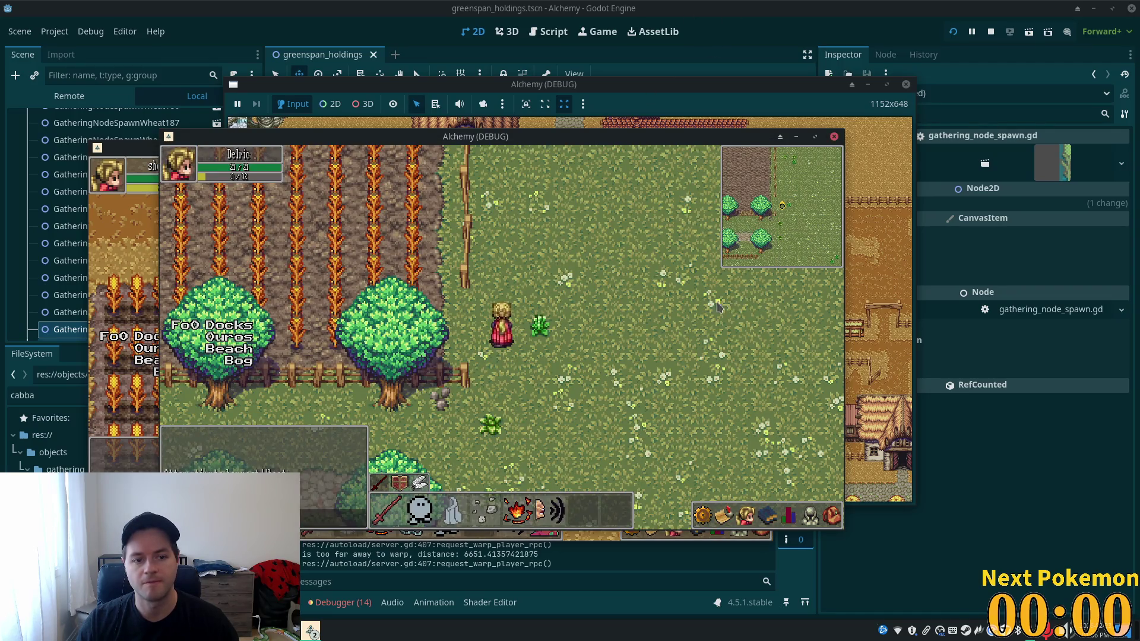
pyautogui.press('s')
pyautogui.press('s')
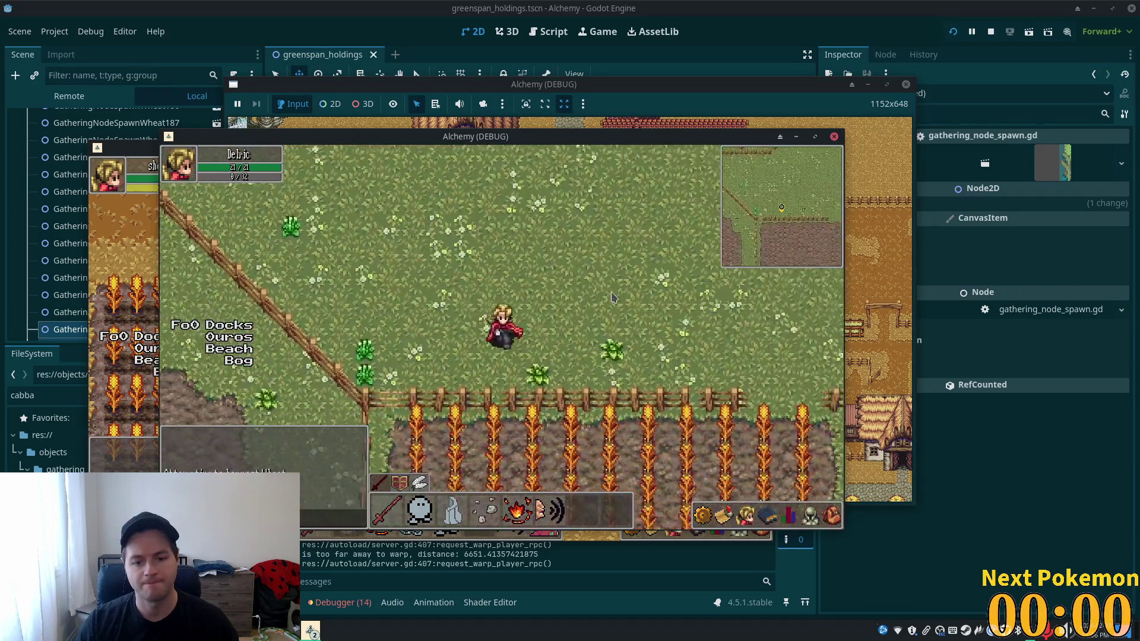
pyautogui.press('d')
pyautogui.press('w')
pyautogui.press('a')
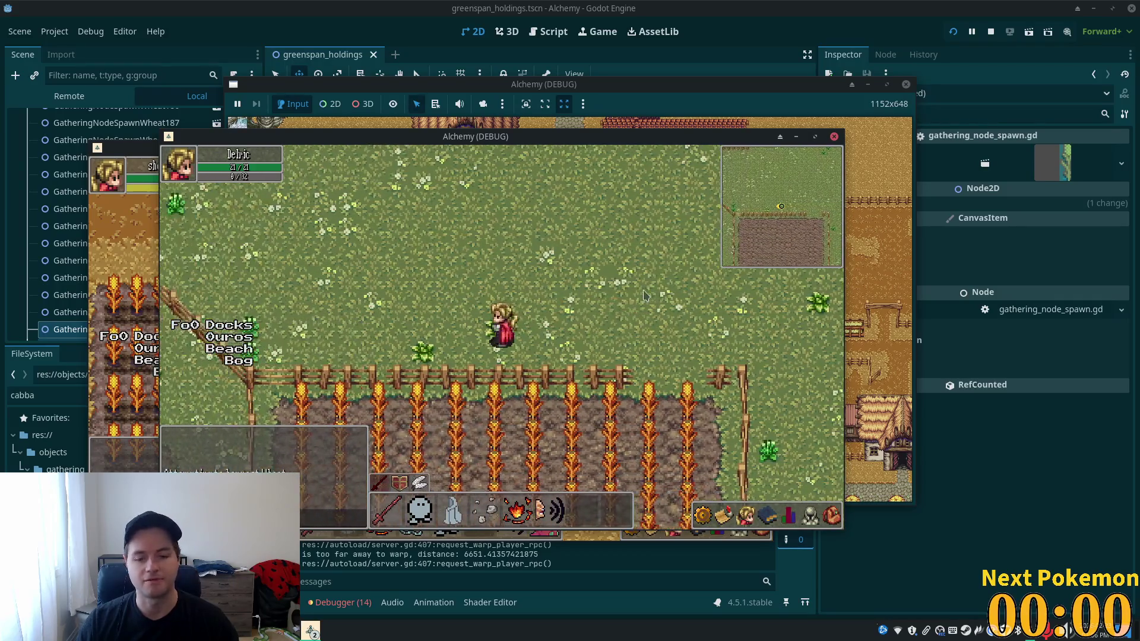
pyautogui.press('d')
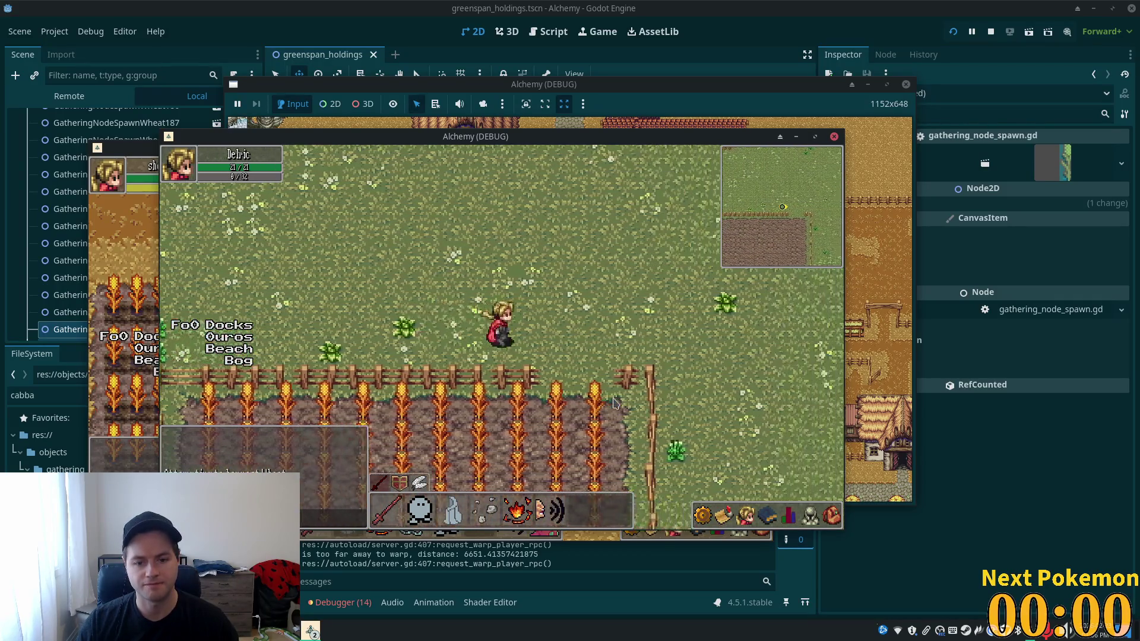
pyautogui.press('F8')
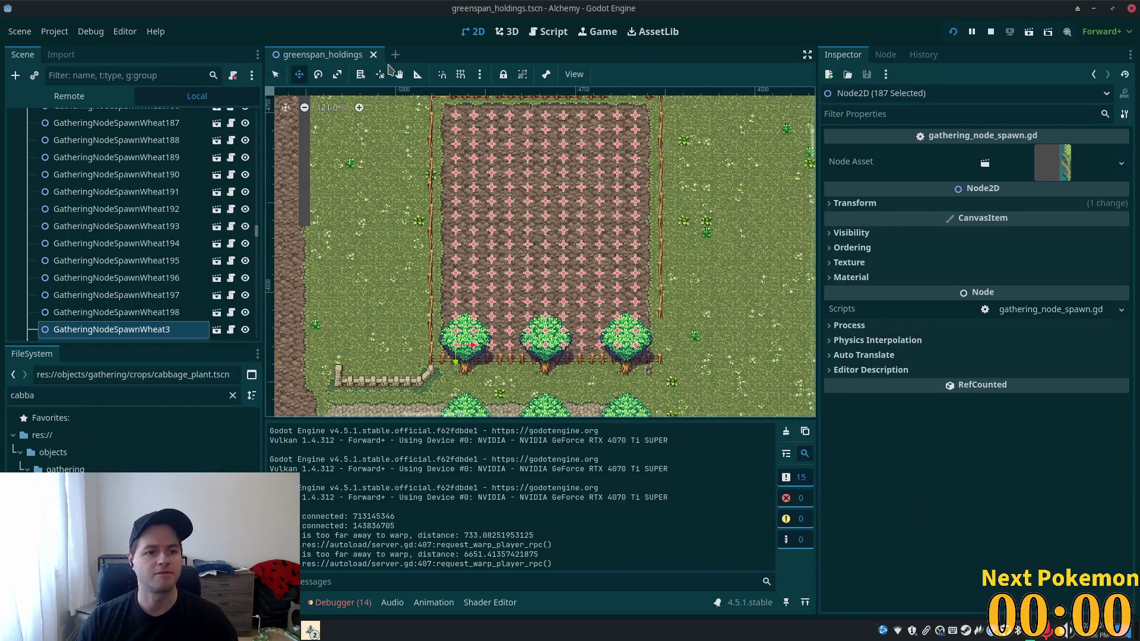
# - Open the wheat_plant scene through the quick resource search
pyautogui.hotkey('alt', 'Tab')
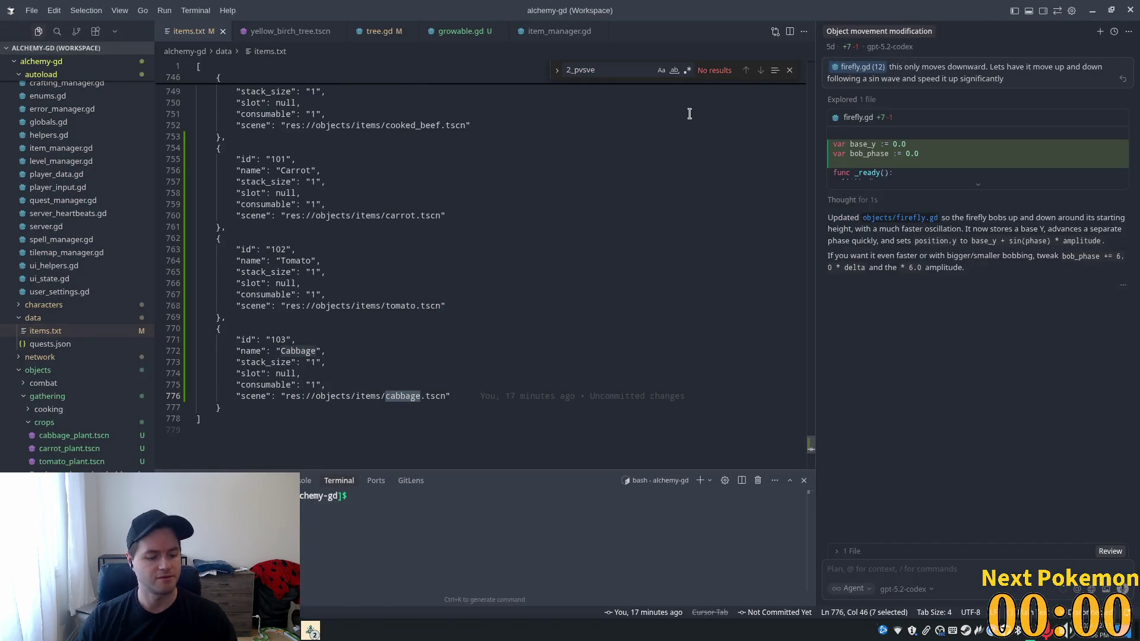
pyautogui.hotkey('alt', 'Tab')
pyautogui.hotkey('shift', 'alt', 'o')
pyautogui.write('wheath_plant')
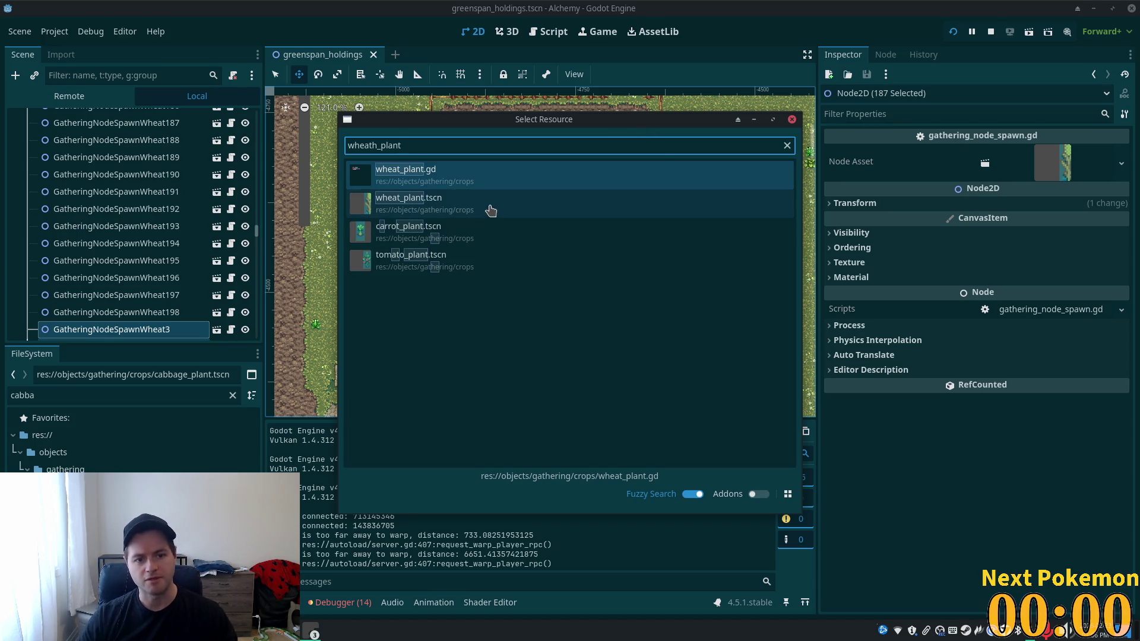
pyautogui.click(491, 209)
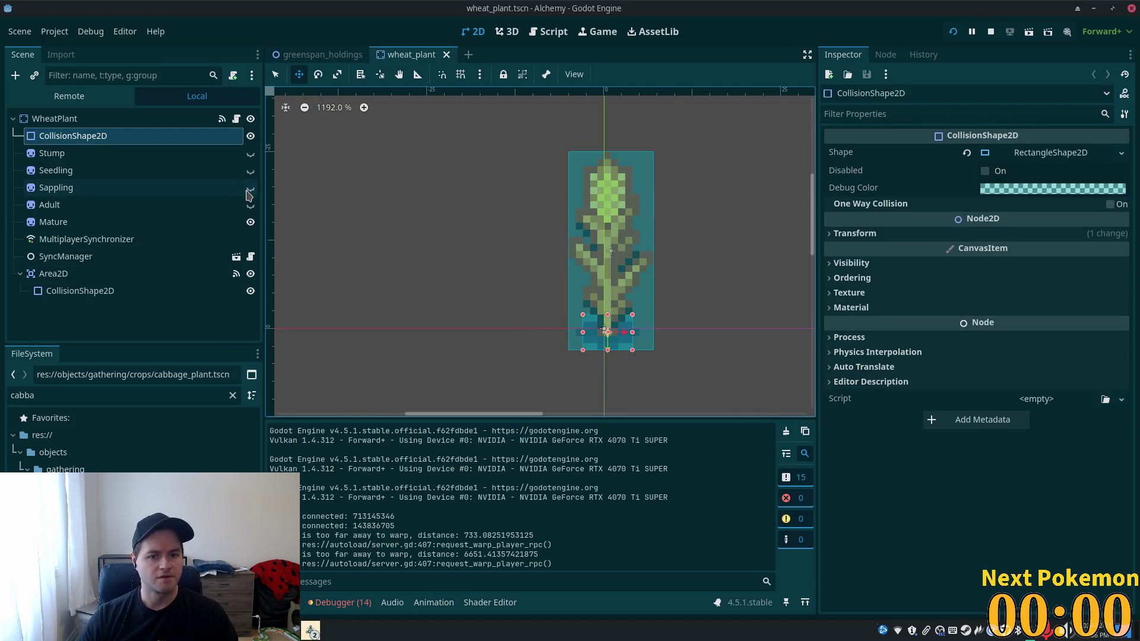
# - Enable Y Sort on all five growth-stage sprites and save wheat_plant
pyautogui.click(116, 158)
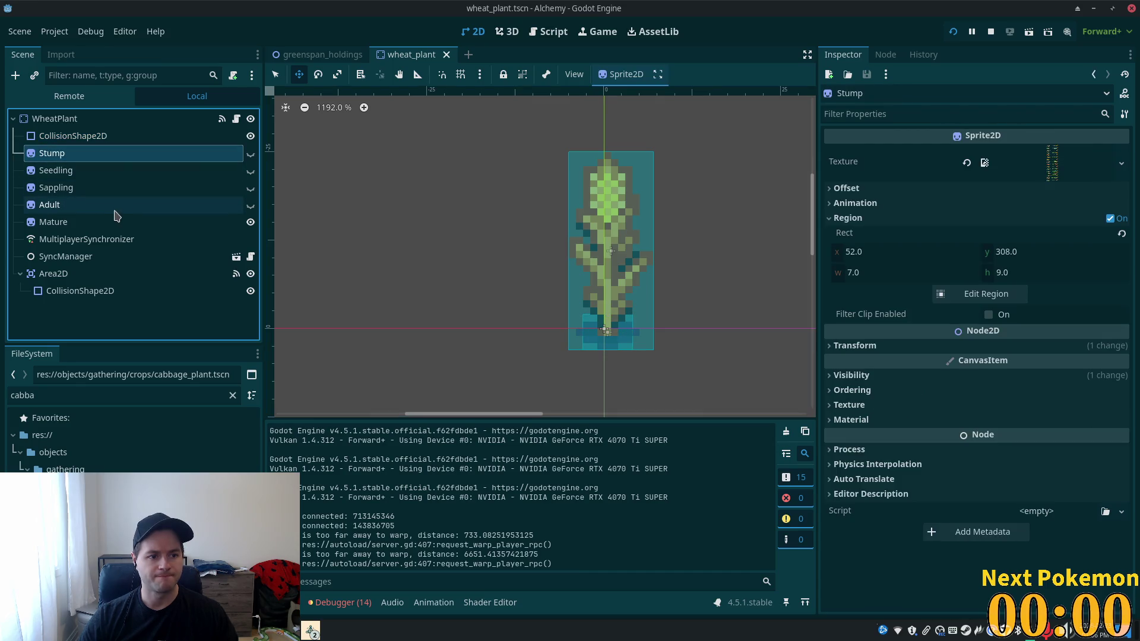
pyautogui.keyDown('shift'); pyautogui.click(143, 221); pyautogui.keyUp('shift')
pyautogui.click(843, 278)
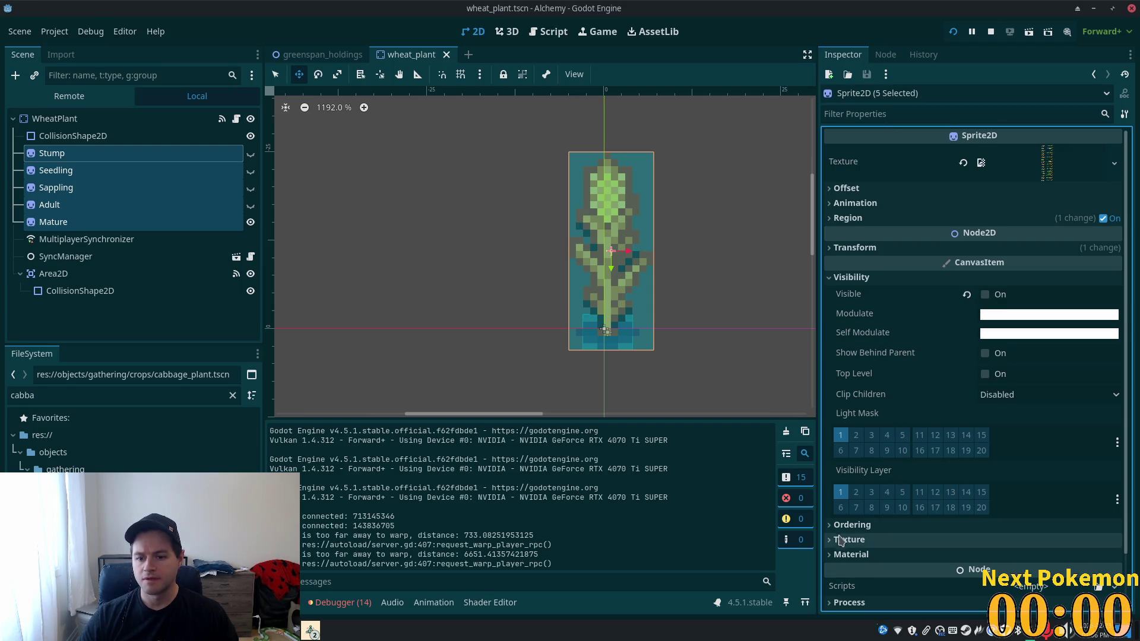
pyautogui.click(853, 525)
pyautogui.scroll(-2, 992, 484)
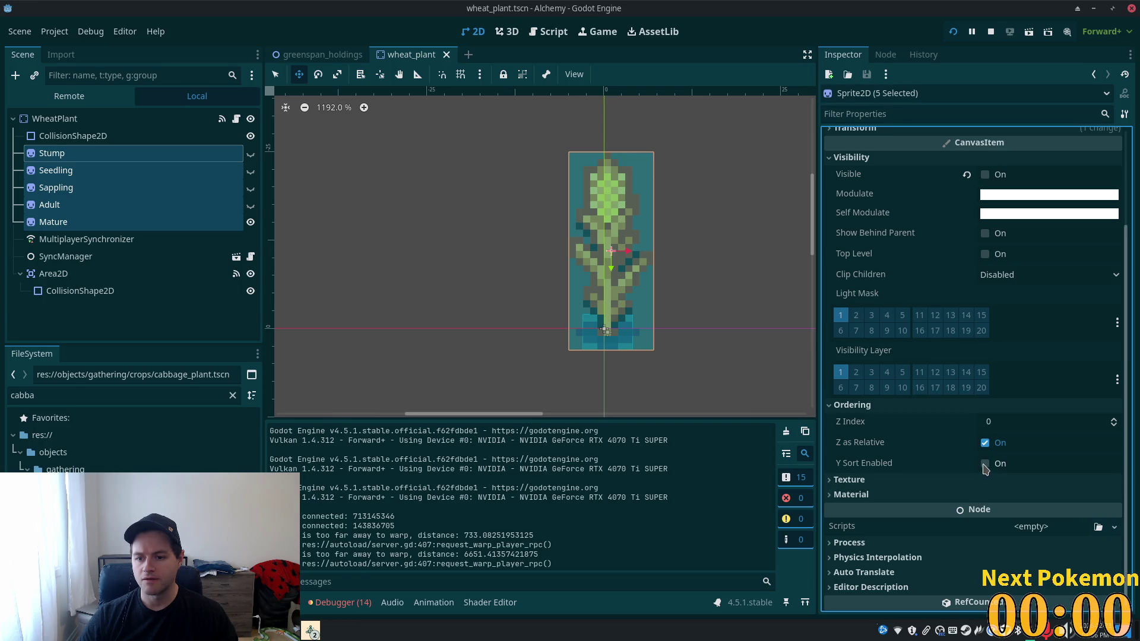
pyautogui.click(985, 463)
pyautogui.hotkey('ctrl', 's')
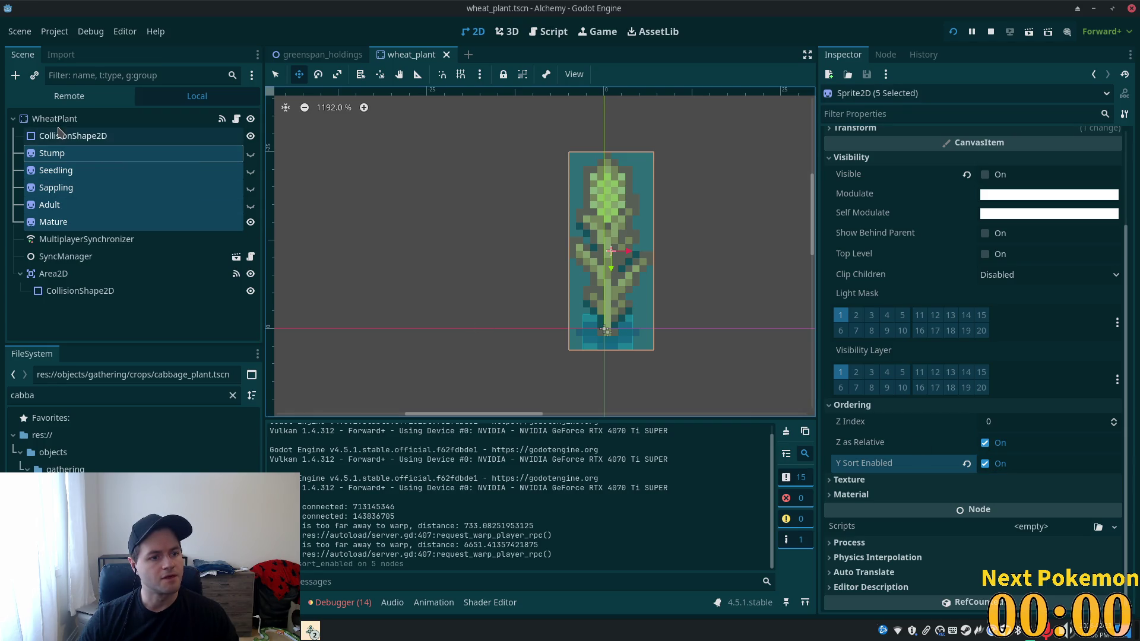
# - Enable Y Sort on the WheatPlant root node and run the project with F5
pyautogui.click(57, 119)
pyautogui.scroll(-5, 859, 364)
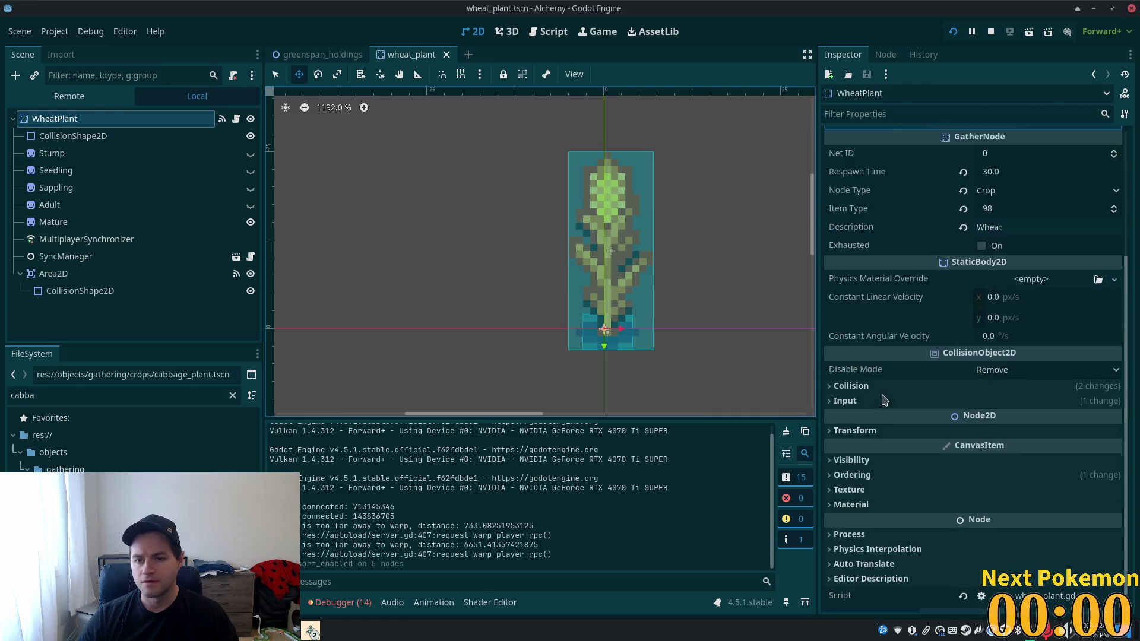
pyautogui.click(830, 458)
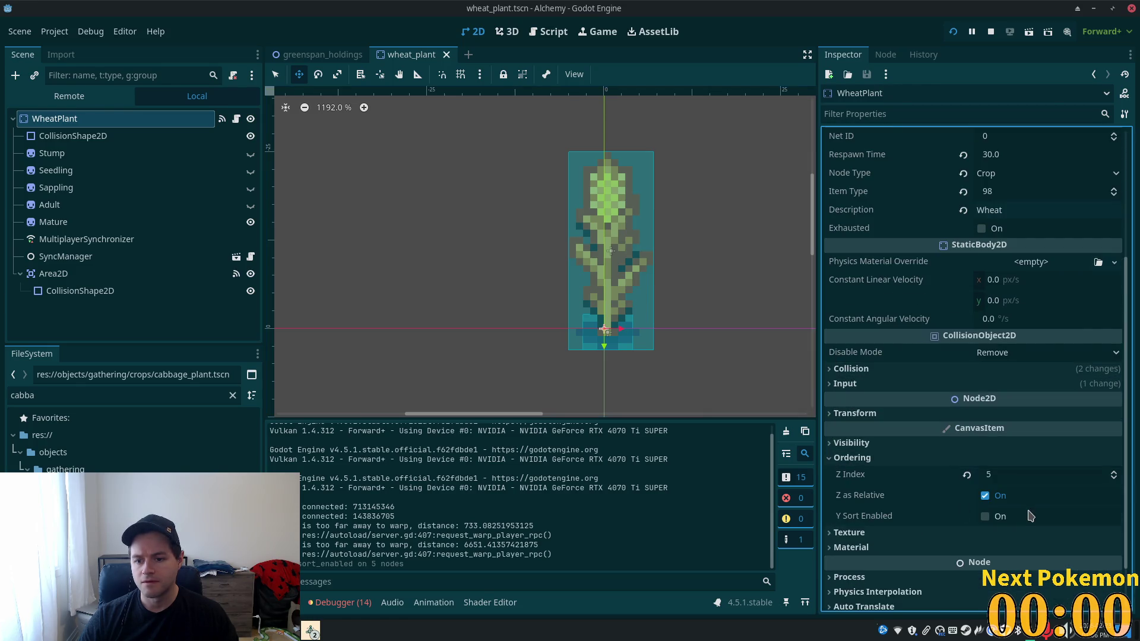
pyautogui.click(996, 516)
pyautogui.press('F5')
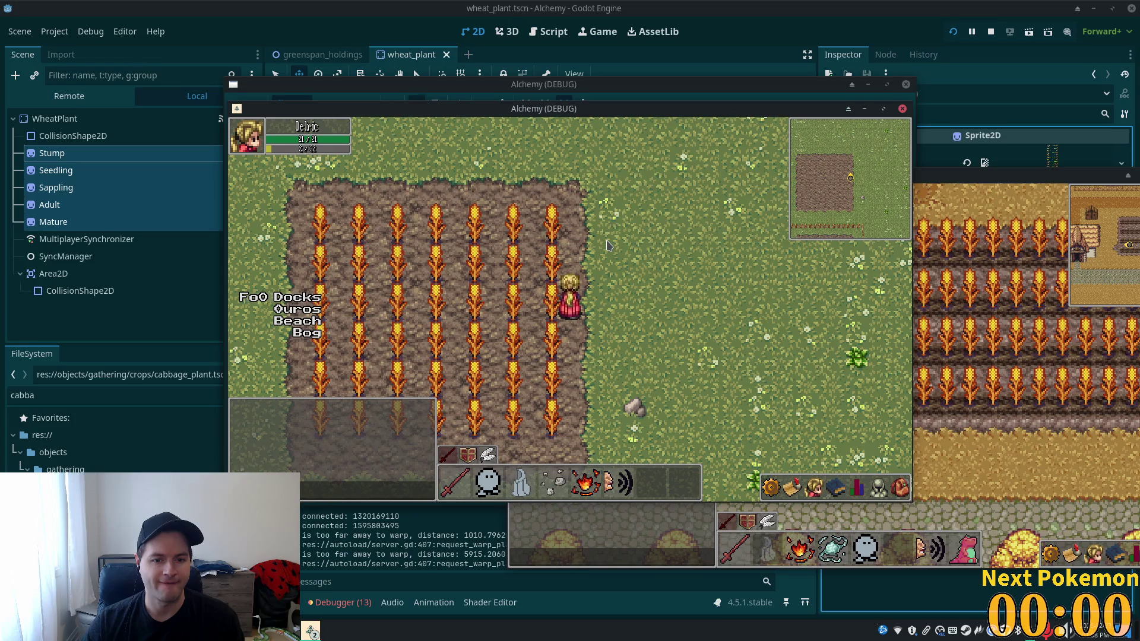
# - Walk the character into and out of the wheat, then stop and reopen greenspan_holdings
pyautogui.press('d')
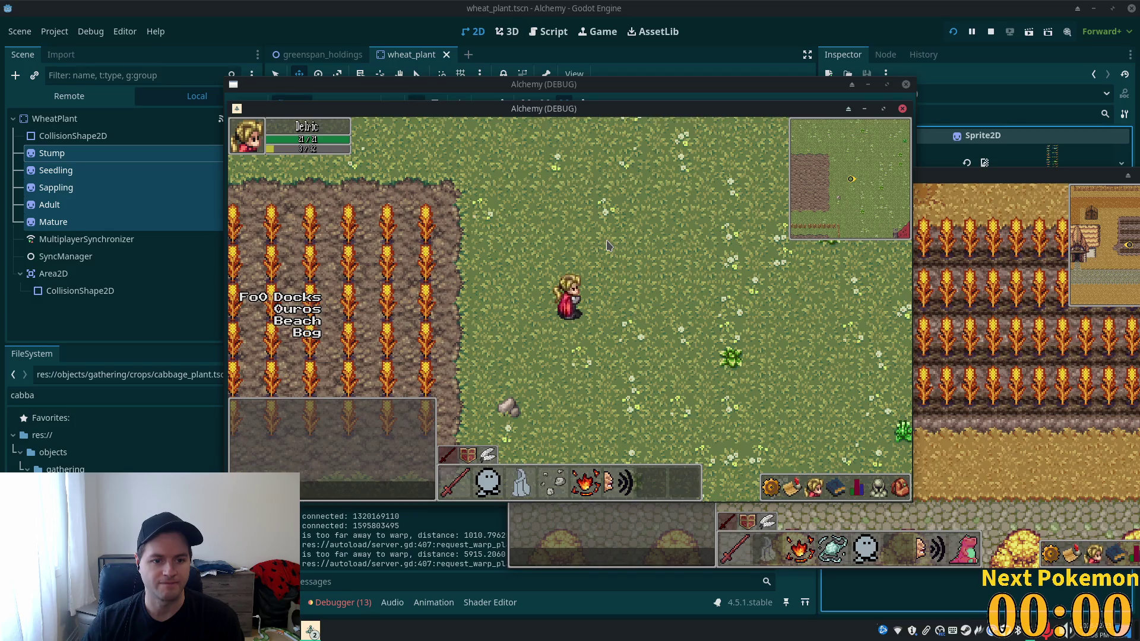
pyautogui.press('d')
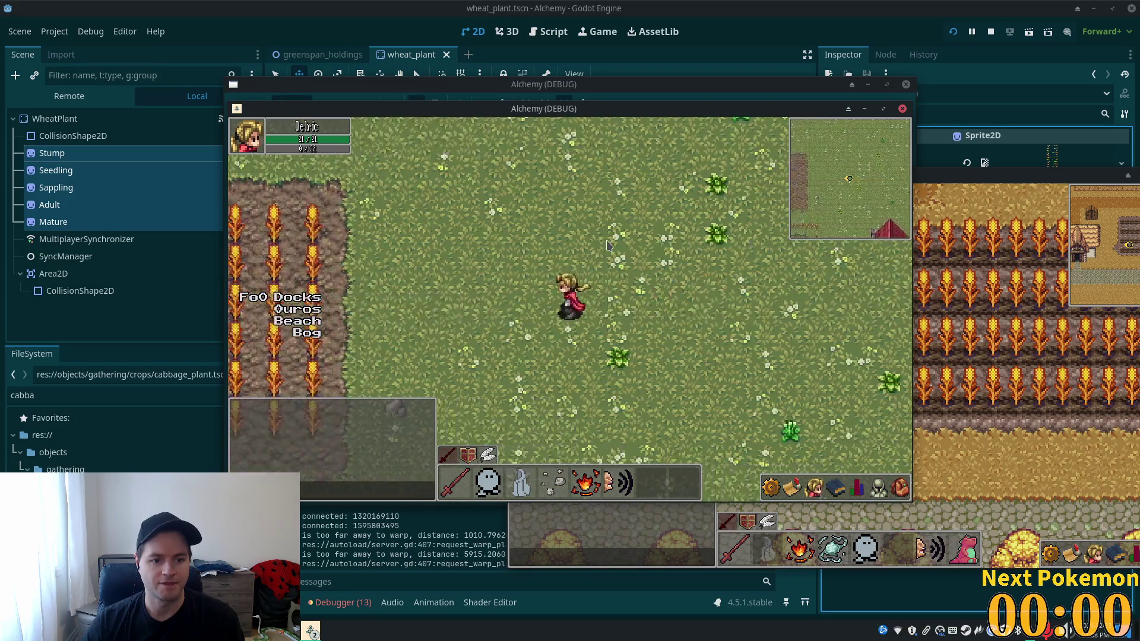
pyautogui.press('a')
pyautogui.press('w')
pyautogui.press('s')
pyautogui.press('d')
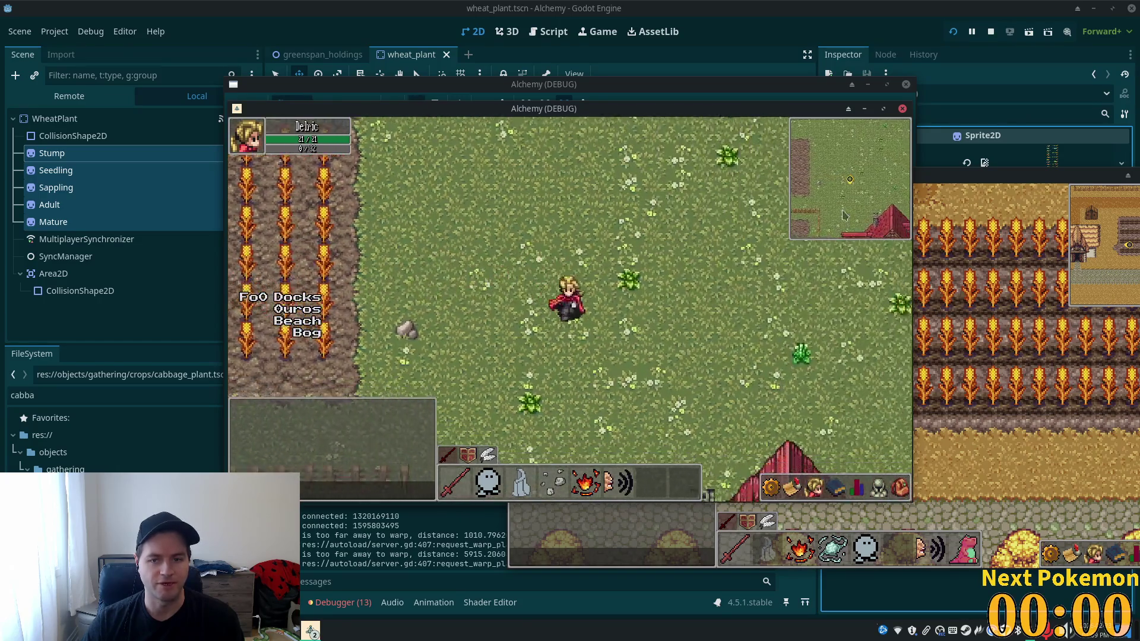
pyautogui.hotkey('alt', 'Tab')
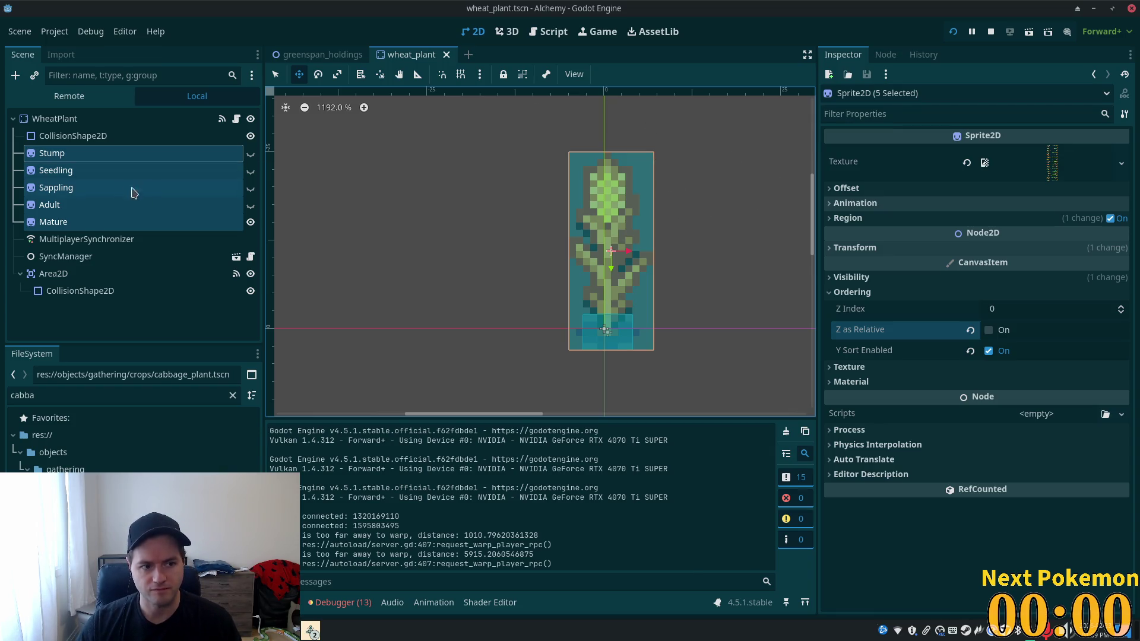
pyautogui.click(328, 55)
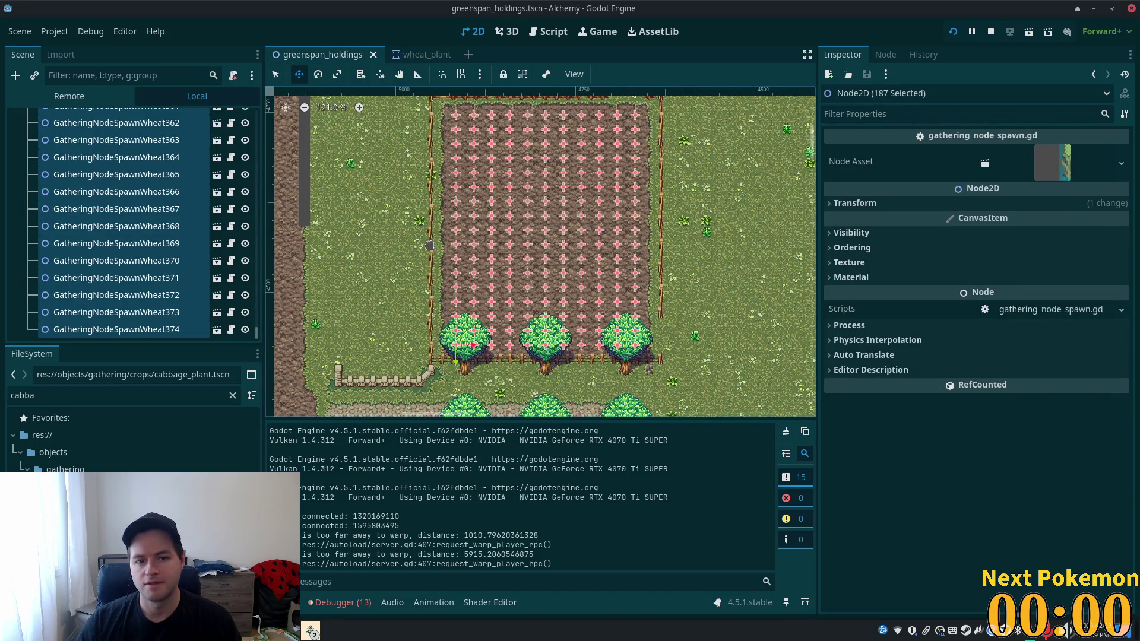
# - Delete the 187 selected wheat spawn nodes and confirm
pyautogui.scroll(-5, 429, 245)
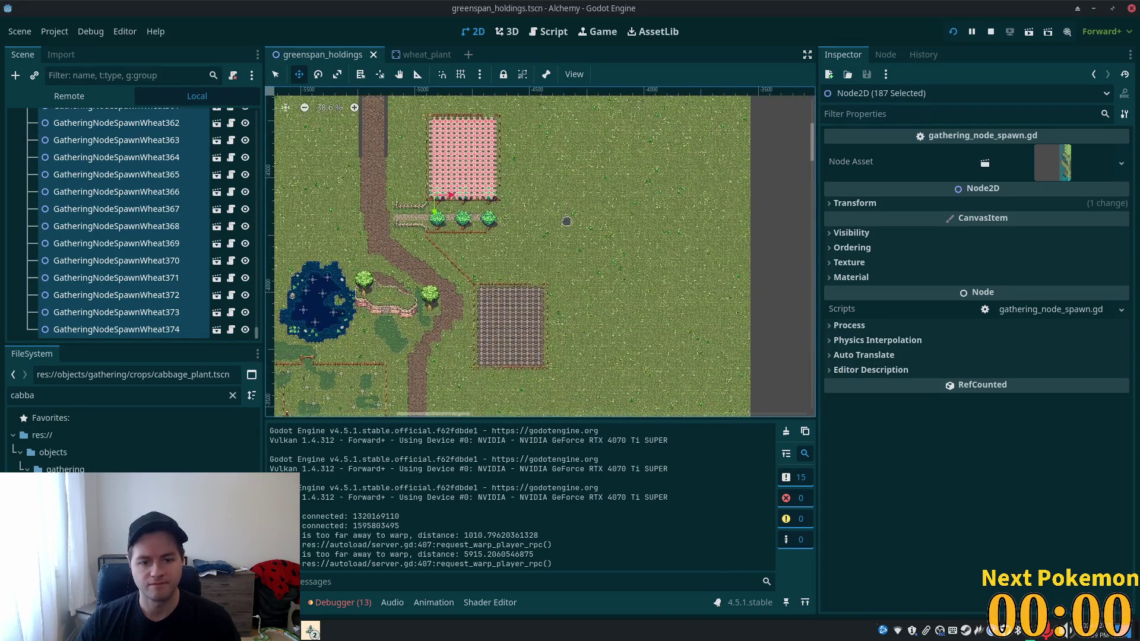
pyautogui.press('Delete')
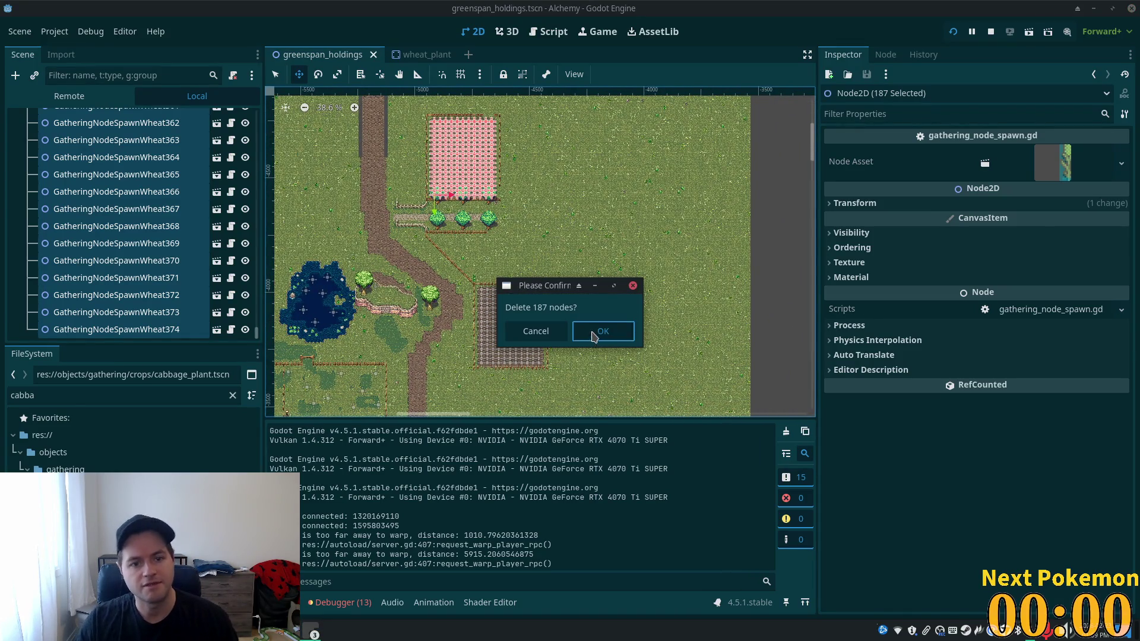
pyautogui.click(595, 333)
# - Scroll back up the Scene tree and select the first remaining wheat spawn node
pyautogui.scroll(3, 559, 349)
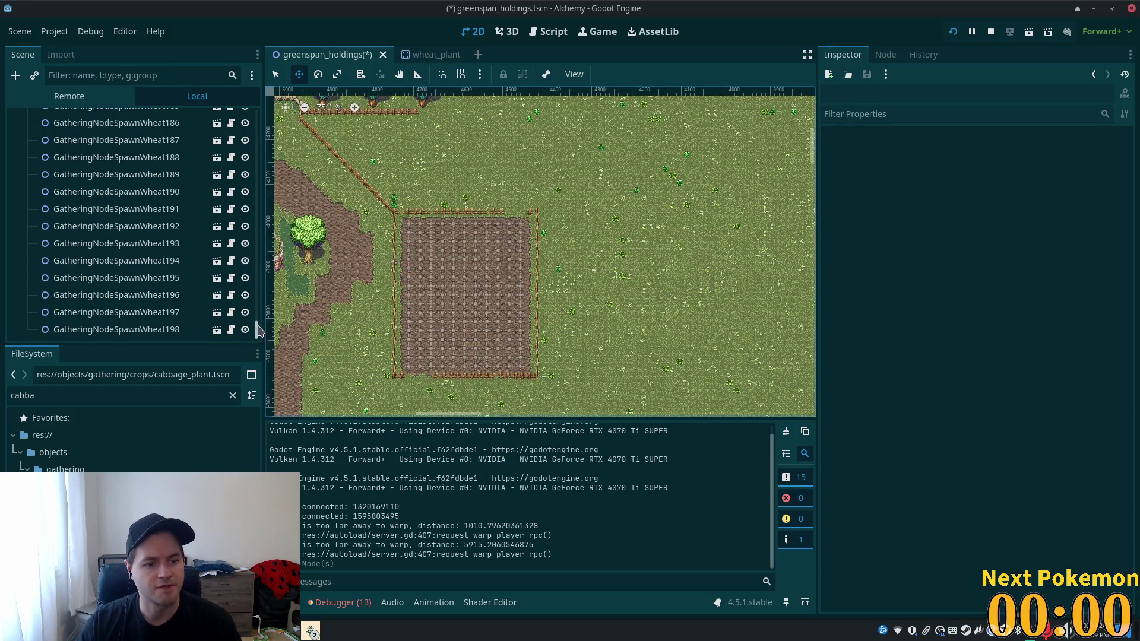
pyautogui.moveTo(258, 331); pyautogui.dragTo(259, 346)
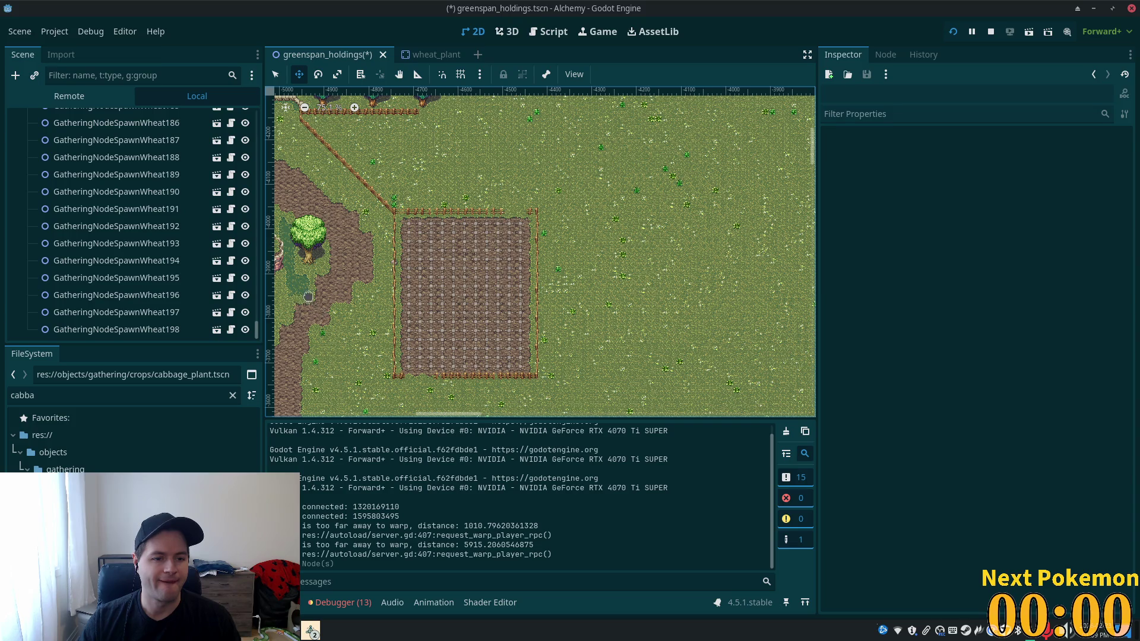
pyautogui.moveTo(257, 332)
pyautogui.mouseDown()
pyautogui.moveTo(266, 156)
pyautogui.moveTo(264, 167)
pyautogui.mouseUp()
pyautogui.click(113, 131)
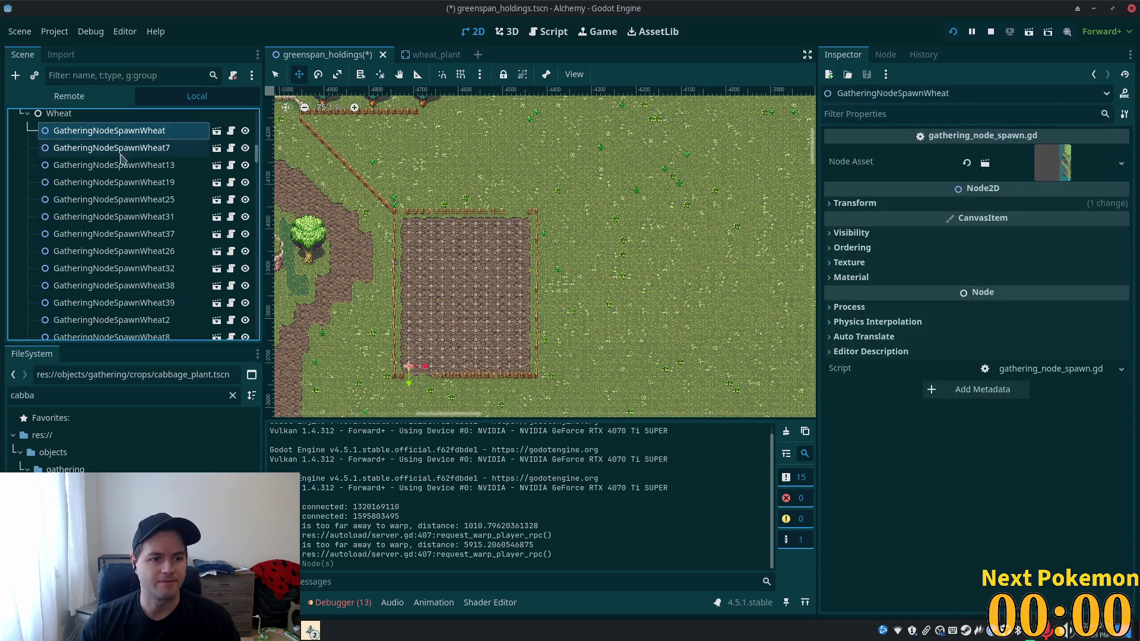
# - Read the Transform positions of spawn nodes such as GatheringNodeSpawnWheat8 and Wheat37 (-4561, -3693)
pyautogui.scroll(-1, 178, 315)
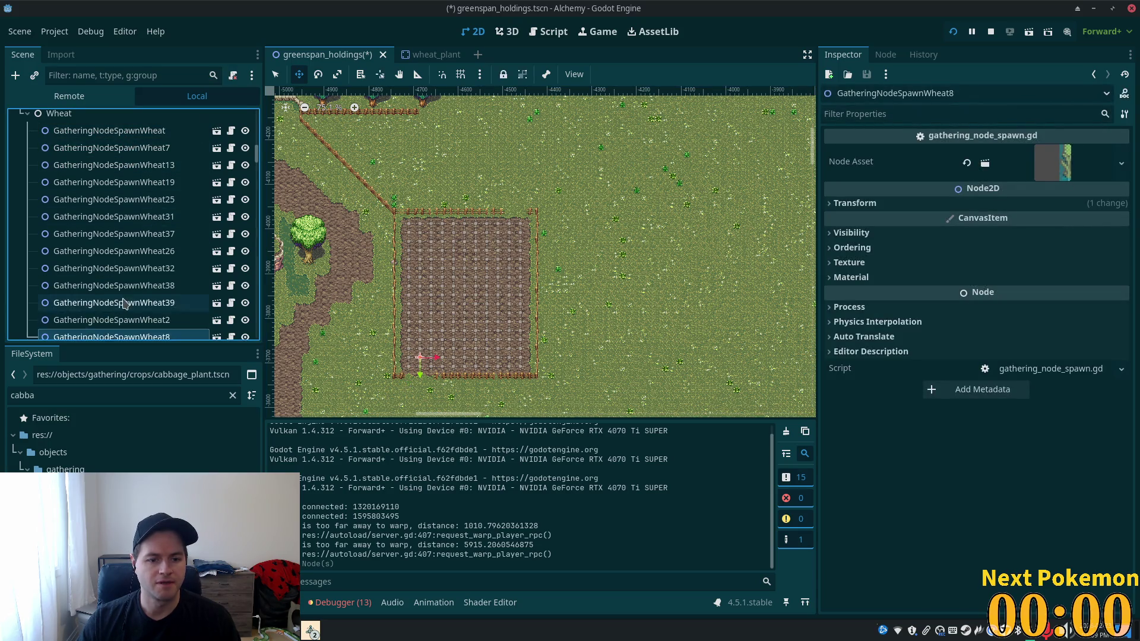
pyautogui.click(196, 309)
pyautogui.click(855, 203)
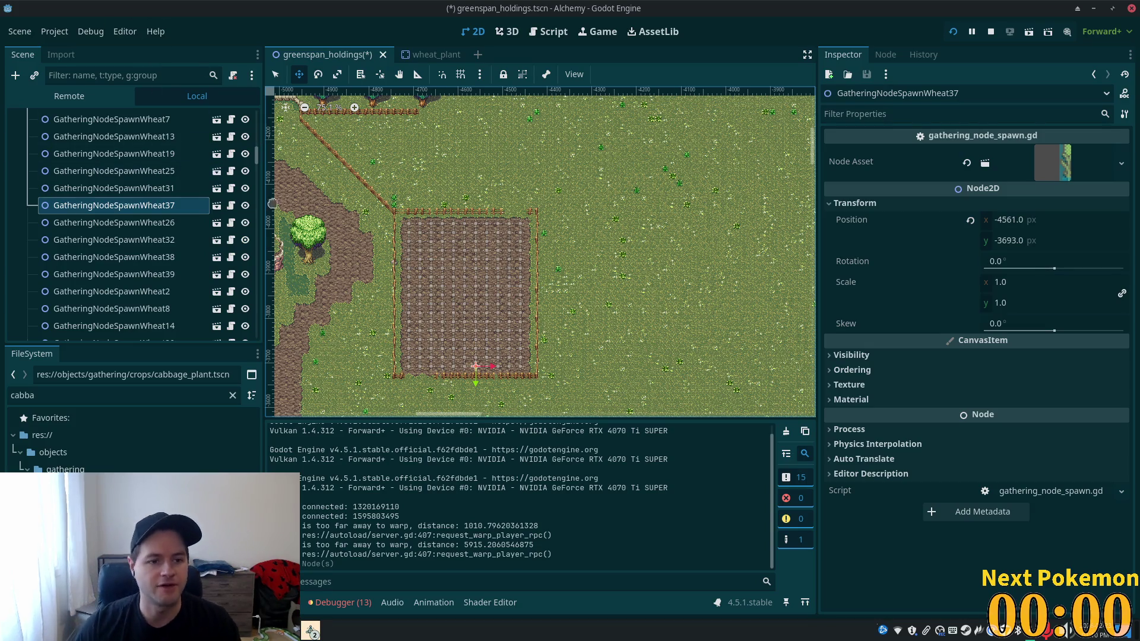
pyautogui.moveTo(259, 159)
pyautogui.mouseDown()
pyautogui.moveTo(258, 194)
pyautogui.moveTo(262, 156)
pyautogui.mouseUp()
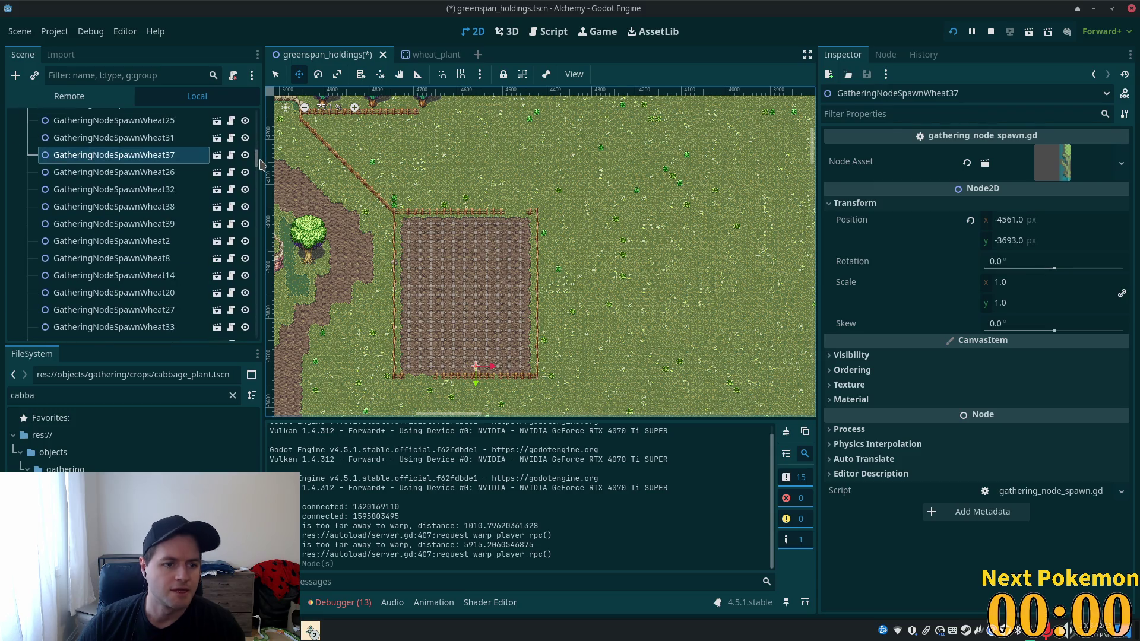
pyautogui.scroll(-2, 180, 204)
pyautogui.scroll(2, 179, 204)
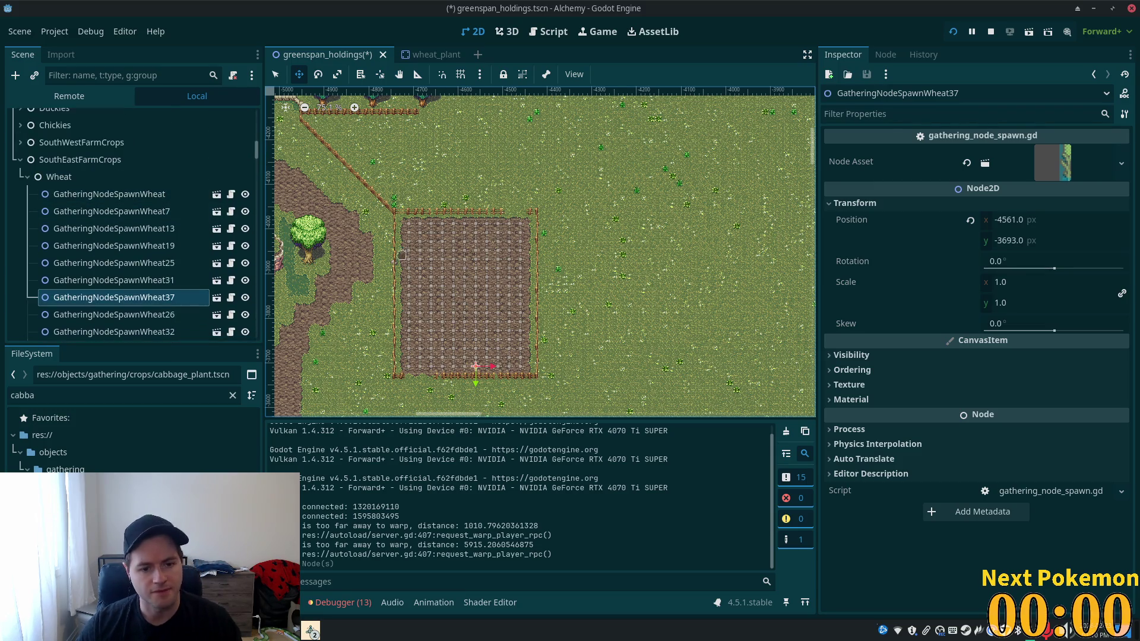
# - Delete spawn nodes GatheringNodeSpawnWheat through Wheat187 (176 nodes), then select Wheat188–198
pyautogui.click(191, 195)
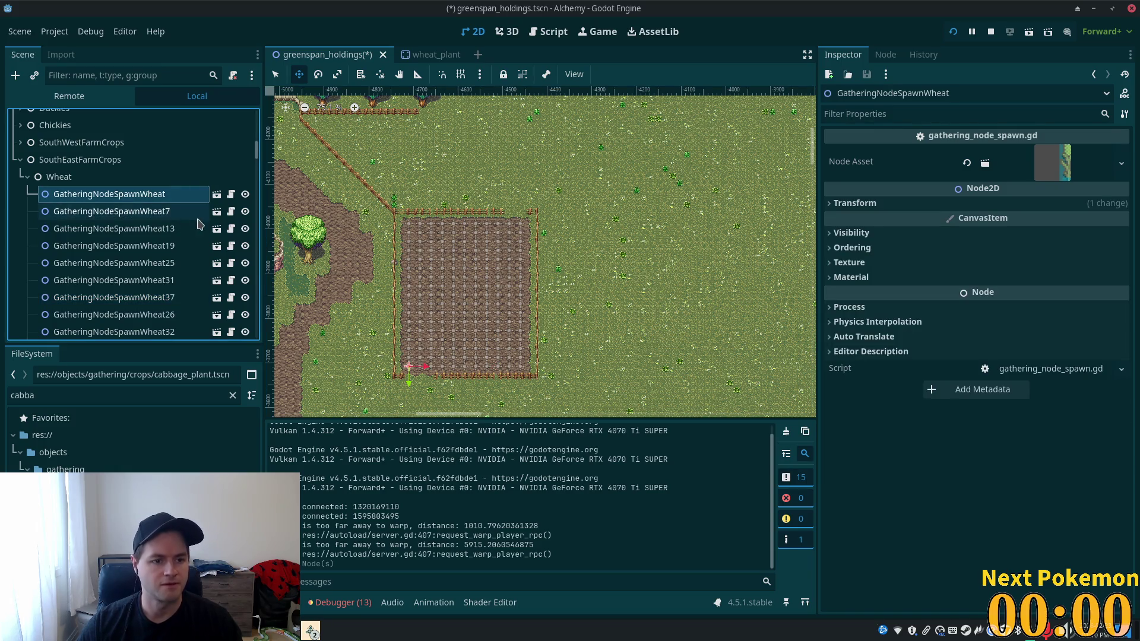
pyautogui.moveTo(256, 155); pyautogui.dragTo(243, 350)
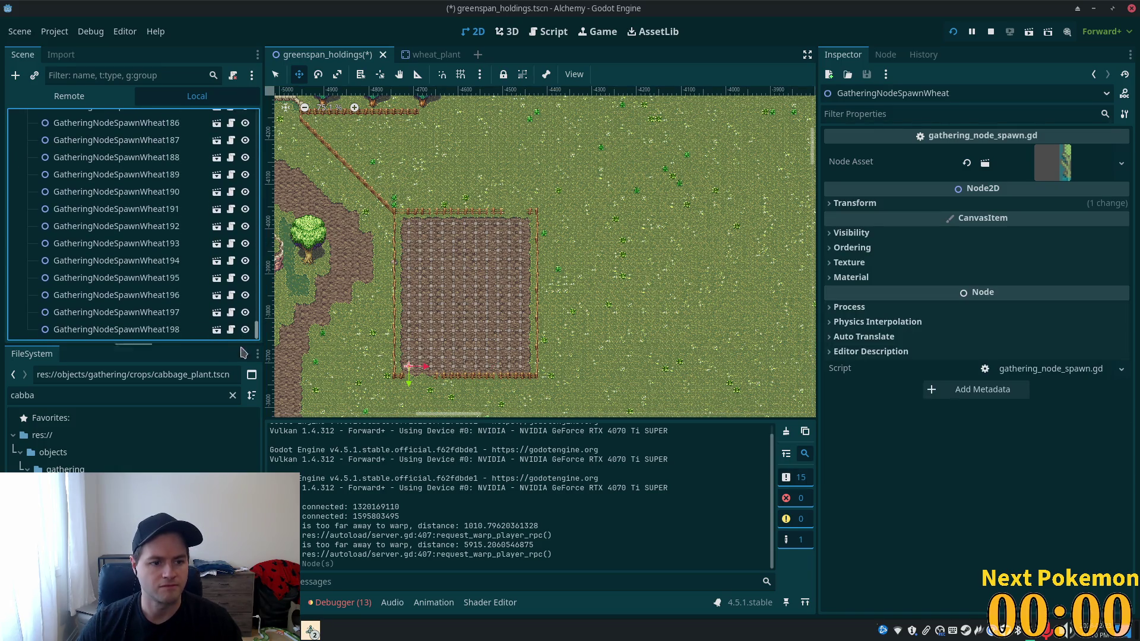
pyautogui.keyDown('shift'); pyautogui.click(162, 141); pyautogui.keyUp('shift')
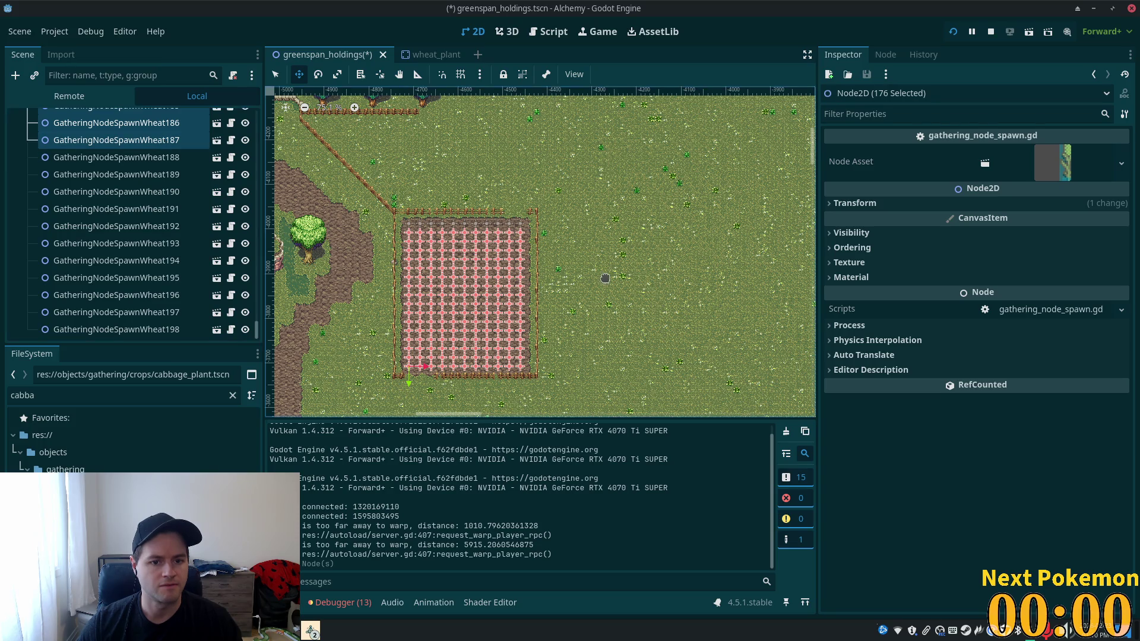
pyautogui.press('Delete')
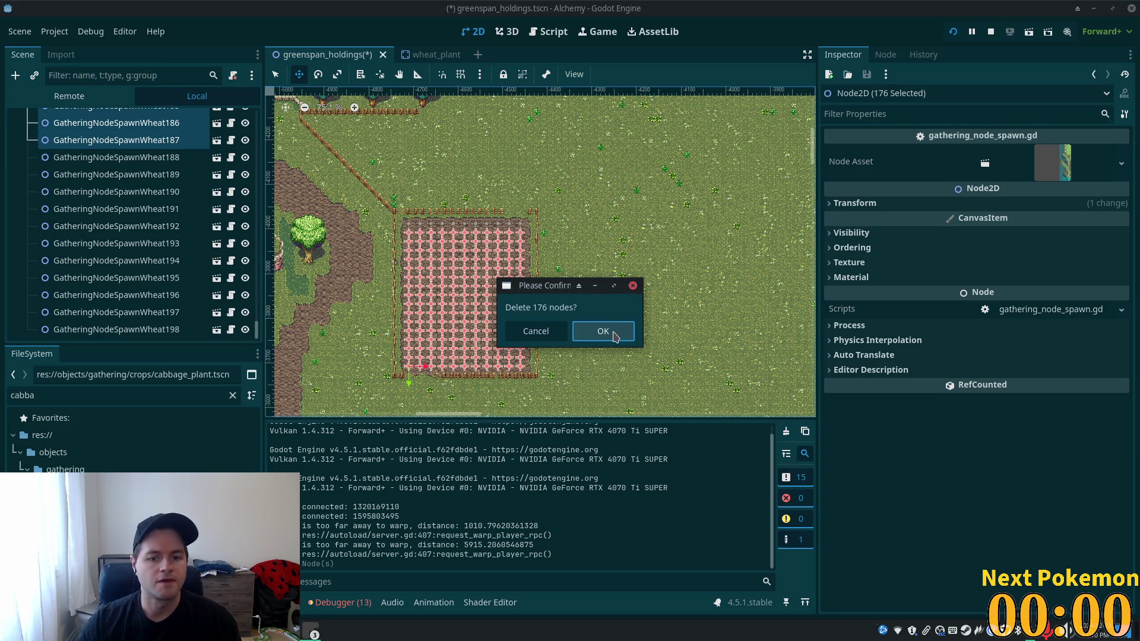
pyautogui.click(603, 332)
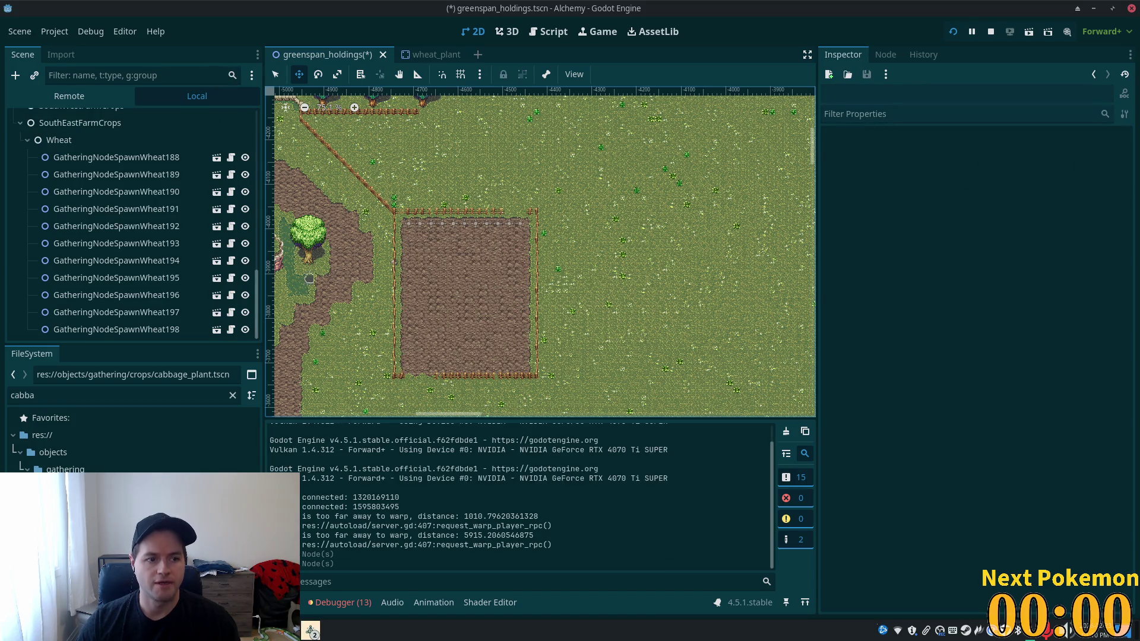
pyautogui.click(119, 158)
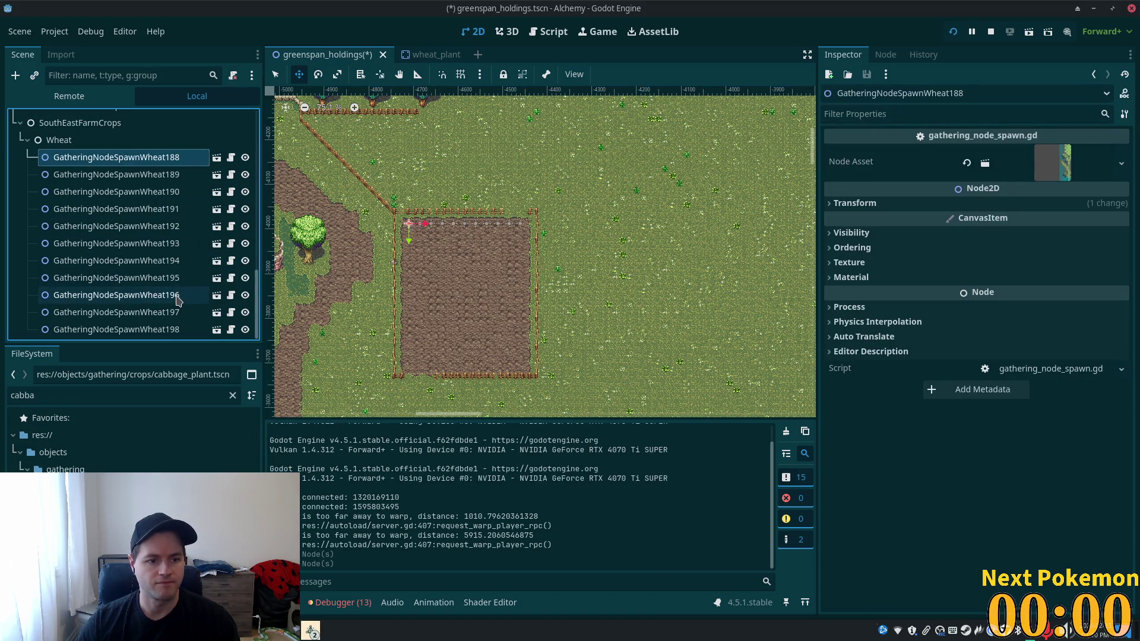
pyautogui.keyDown('shift'); pyautogui.click(142, 329); pyautogui.keyUp('shift')
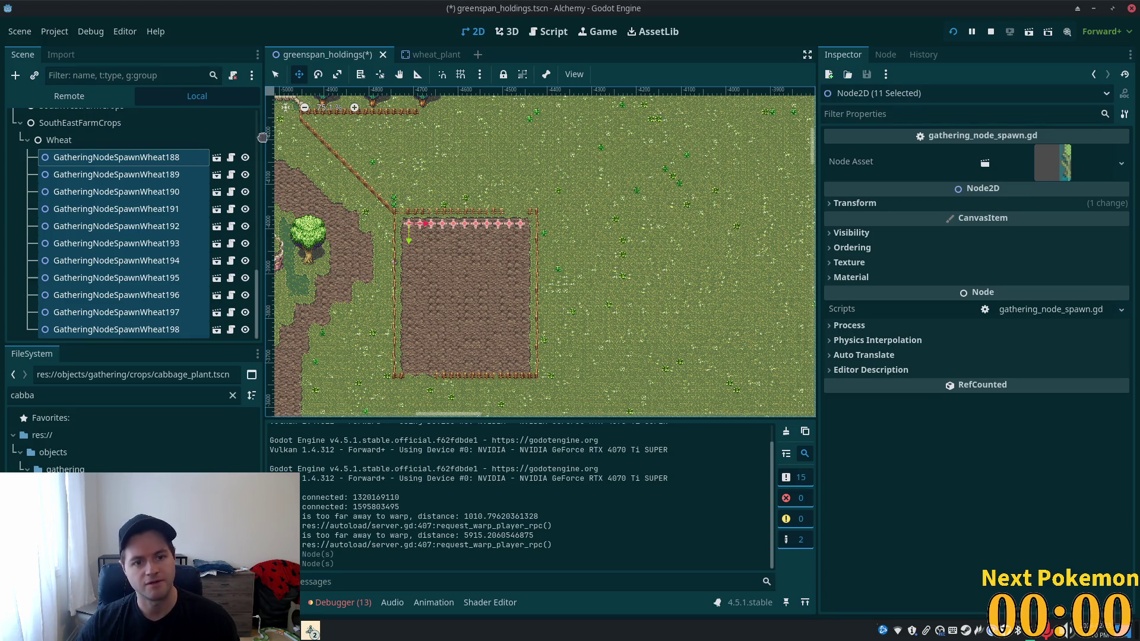
# - Pan to the other plot and select its spawn points, including GatheringNodeSpawnWheat2 at -6500, -4175
pyautogui.hscroll(-10, 321, 302)
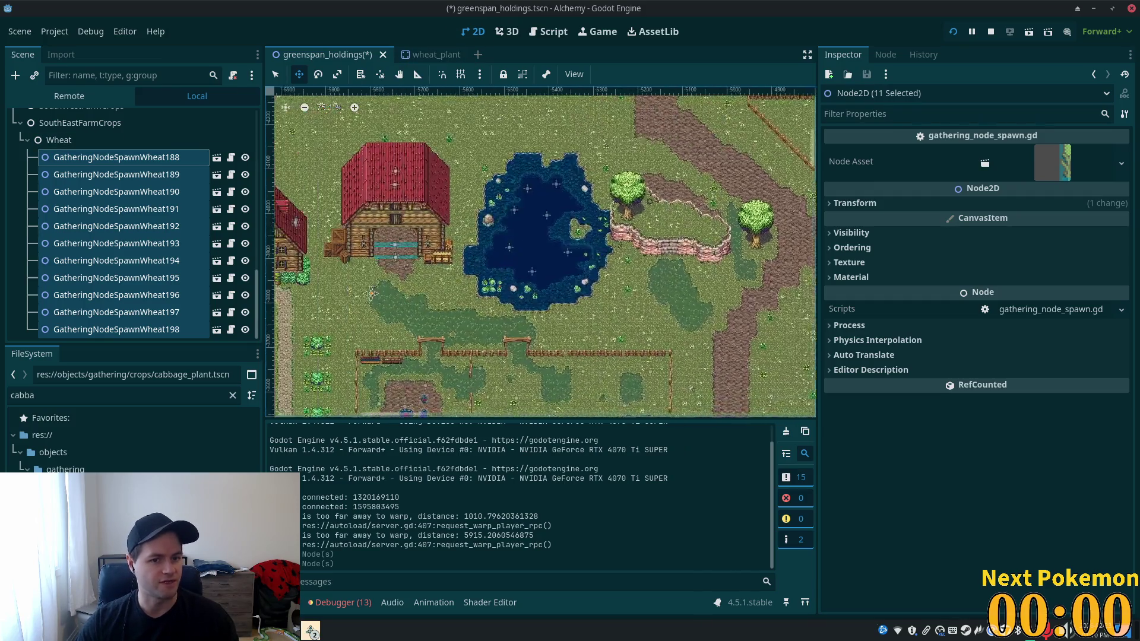
pyautogui.scroll(5, 321, 303)
pyautogui.hscroll(3, 321, 303)
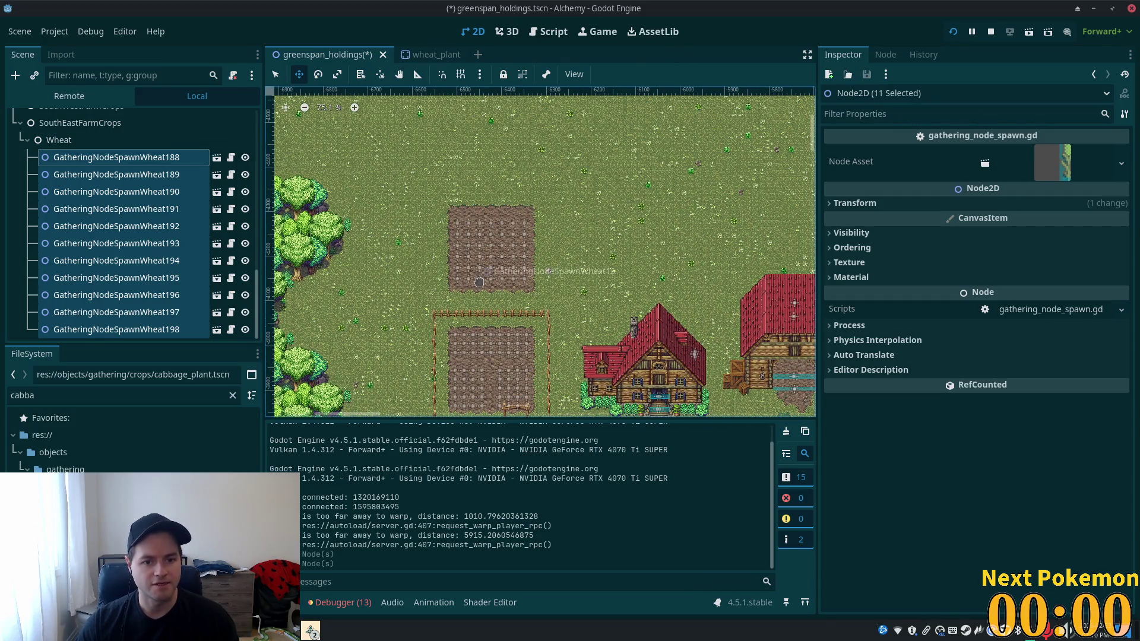
pyautogui.click(275, 74)
pyautogui.scroll(5, 458, 323)
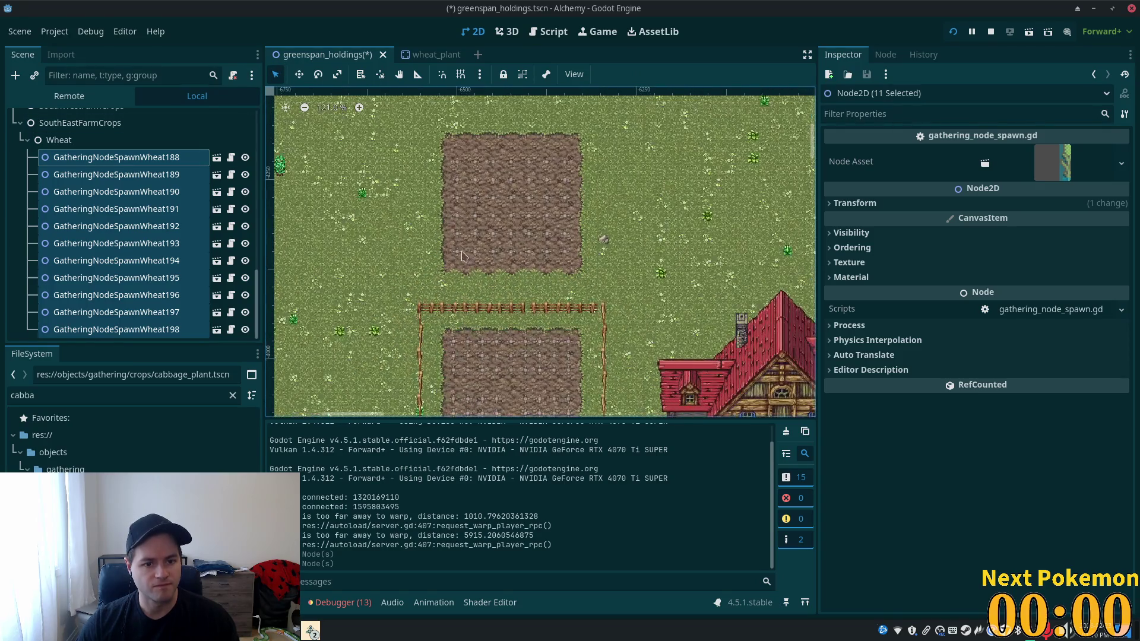
pyautogui.click(458, 254)
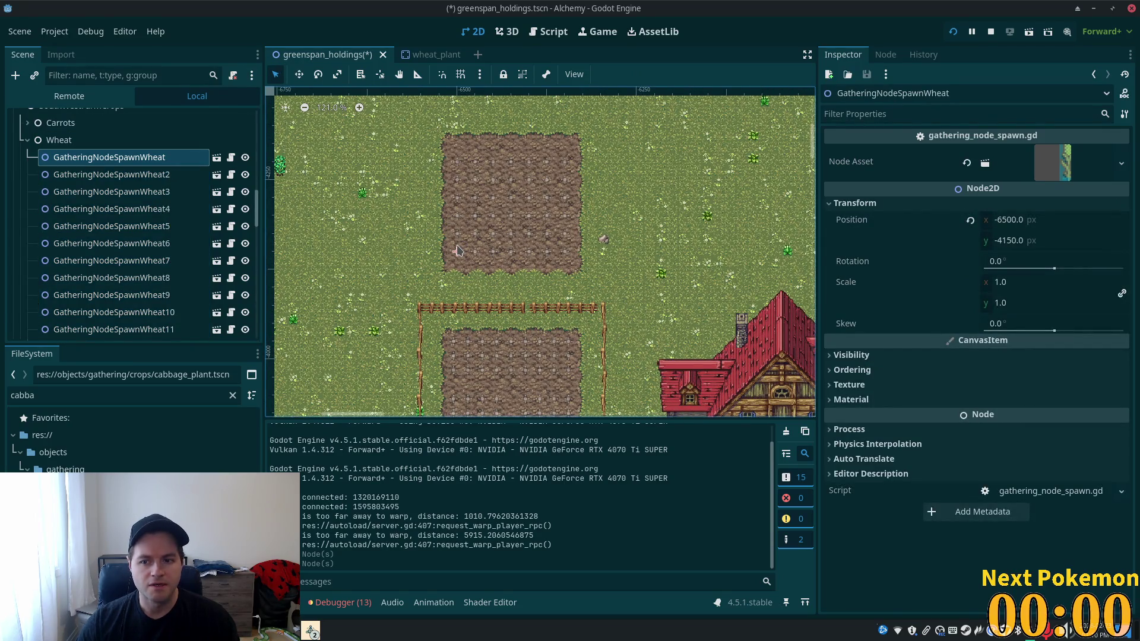
pyautogui.click(457, 236)
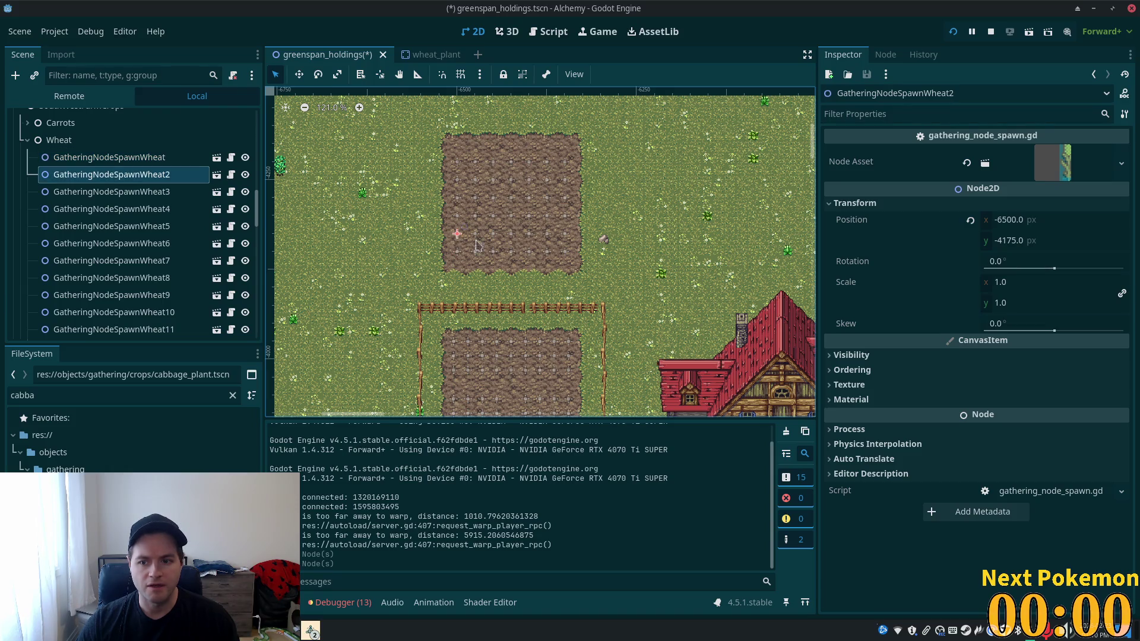
pyautogui.scroll(-5, 462, 242)
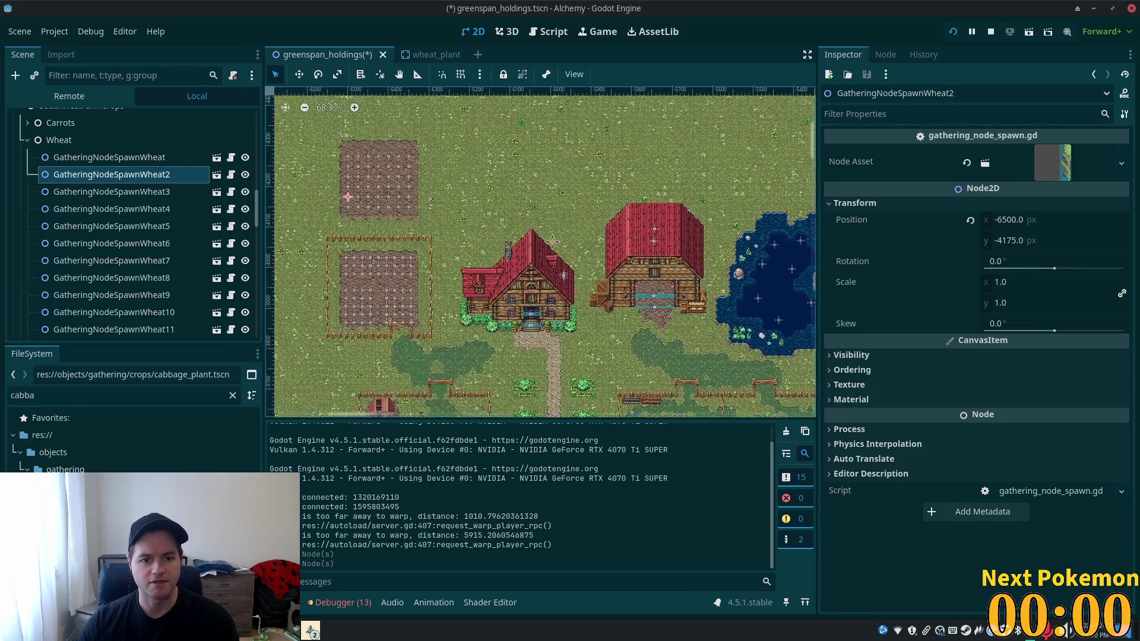
pyautogui.moveTo(535, 241); pyautogui.dragTo(656, 245)
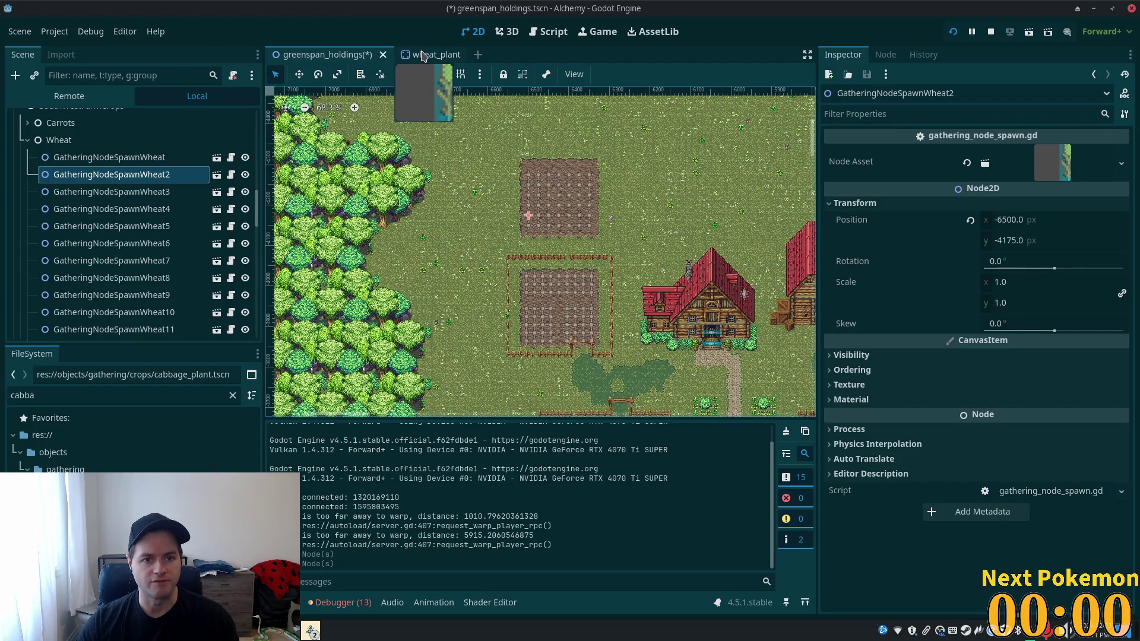
pyautogui.hotkey('alt', 'shift', 'o')
# - Open the ouros.tscn scene from the 'ouro' resource search
pyautogui.write('ouro')
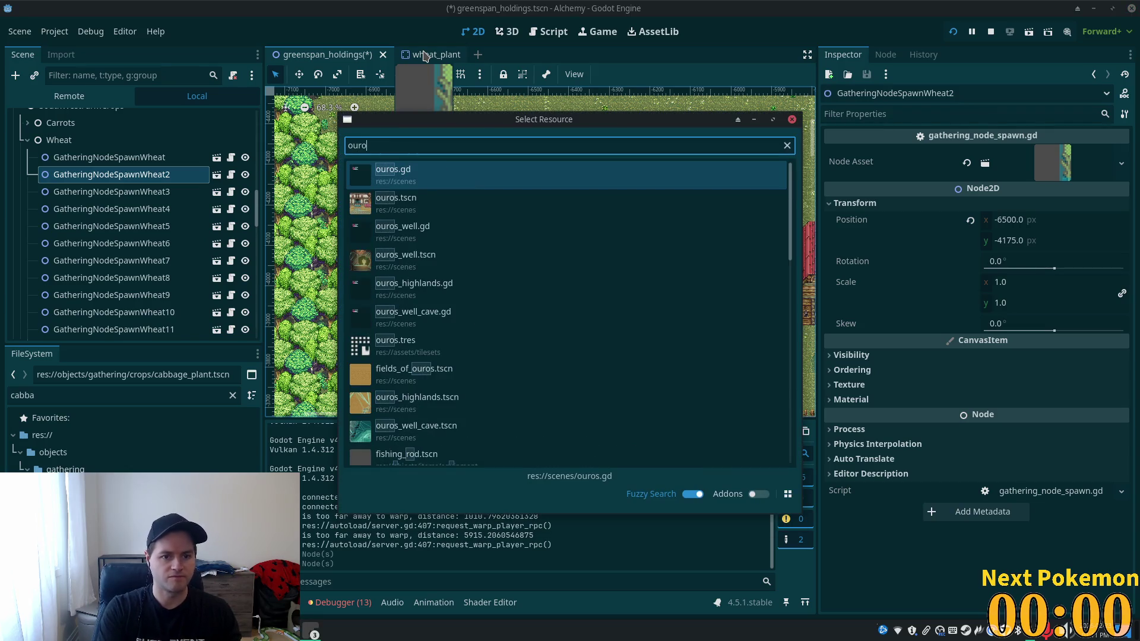
pyautogui.press('Down')
pyautogui.press('Return')
pyautogui.scroll(-8, 501, 185)
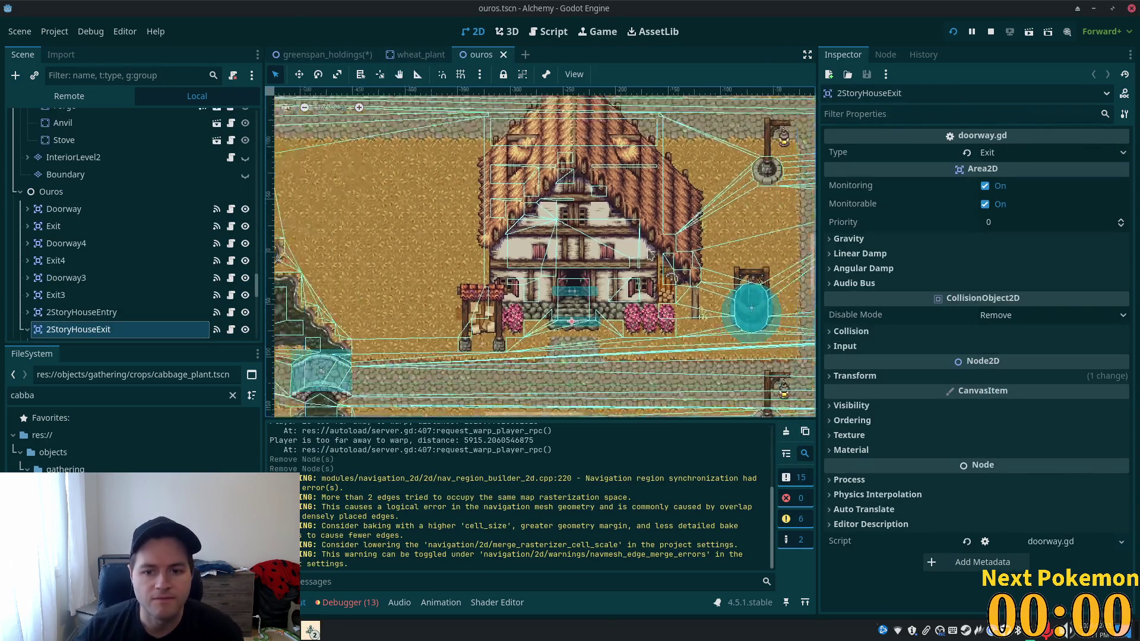
pyautogui.scroll(7, 502, 185)
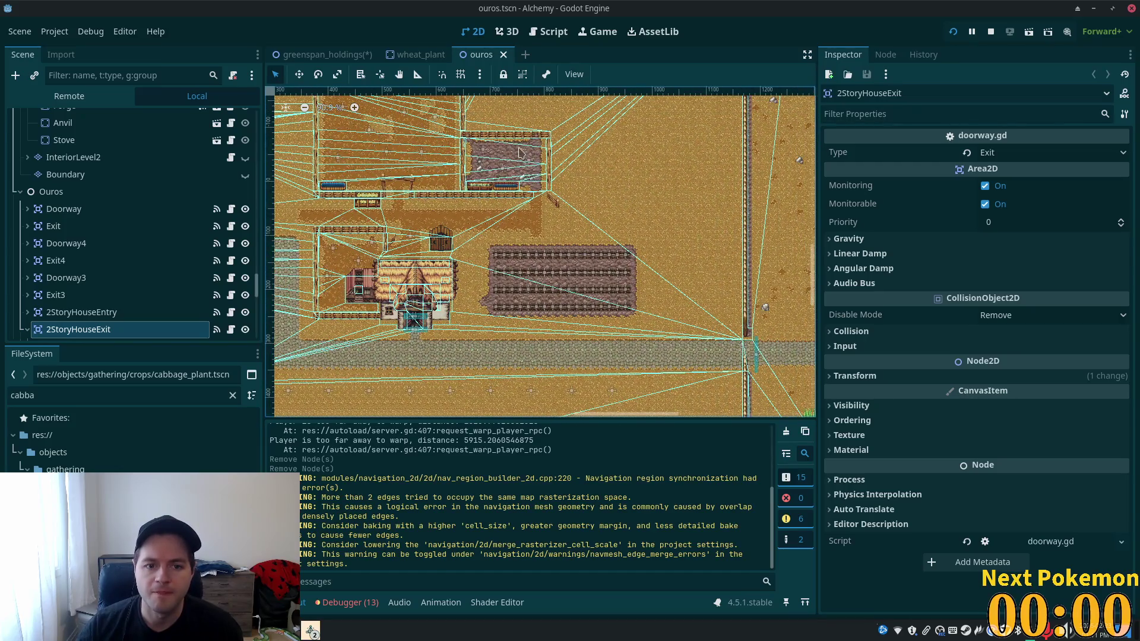
# - Read WheatPlant58's and WheatPlant39's positions (710, 168), then return to greenspan_holdings
pyautogui.click(467, 351)
pyautogui.scroll(-3, 618, 224)
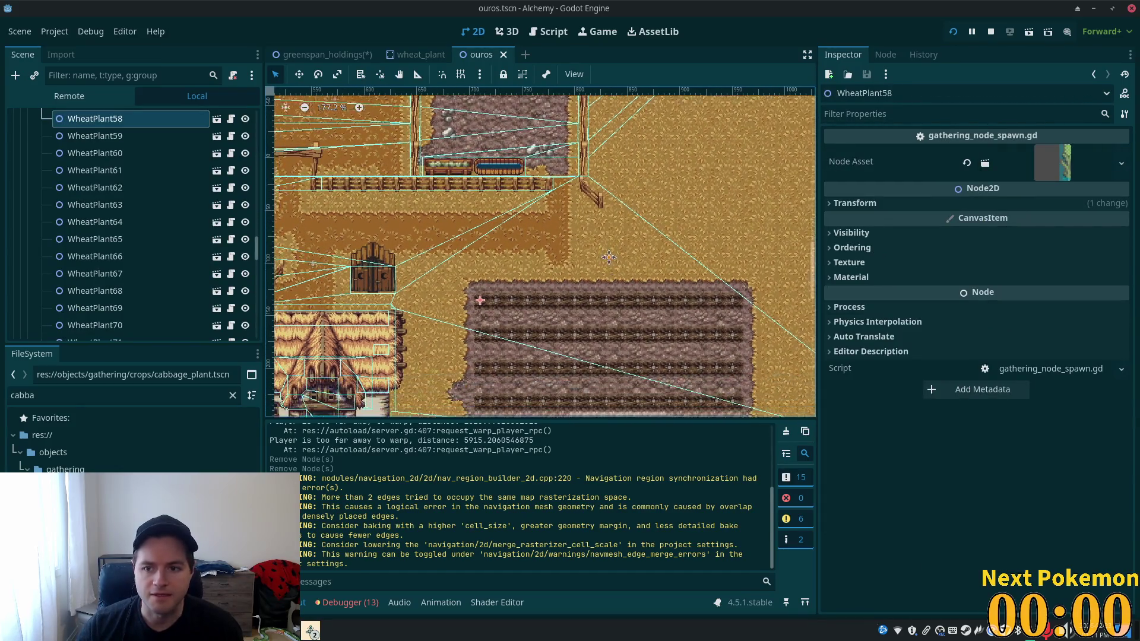
pyautogui.click(904, 202)
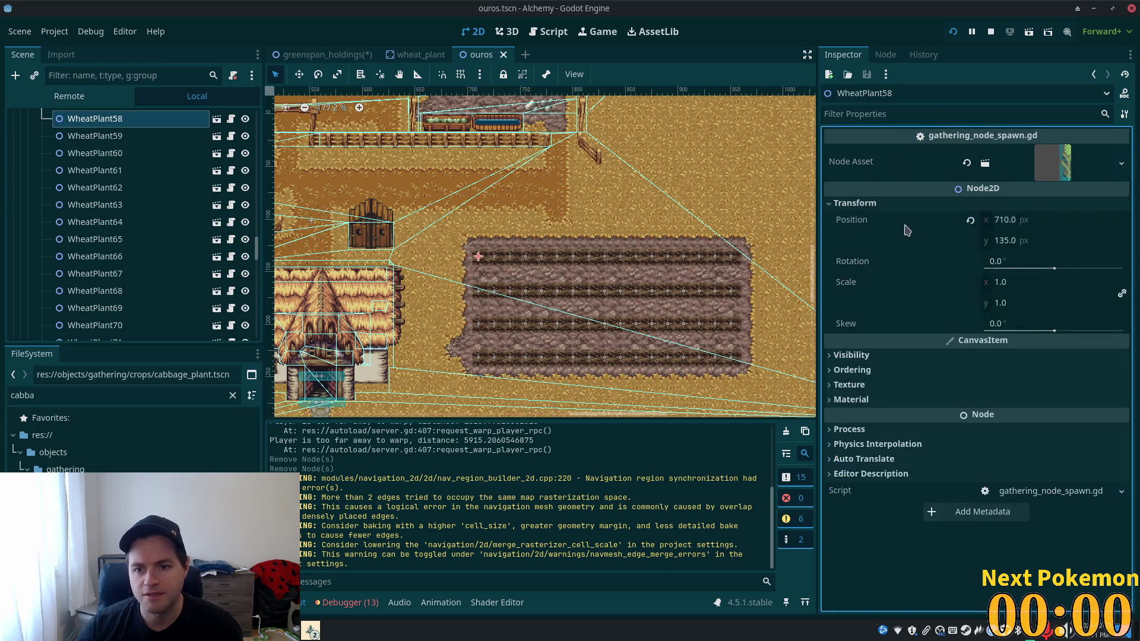
pyautogui.click(478, 291)
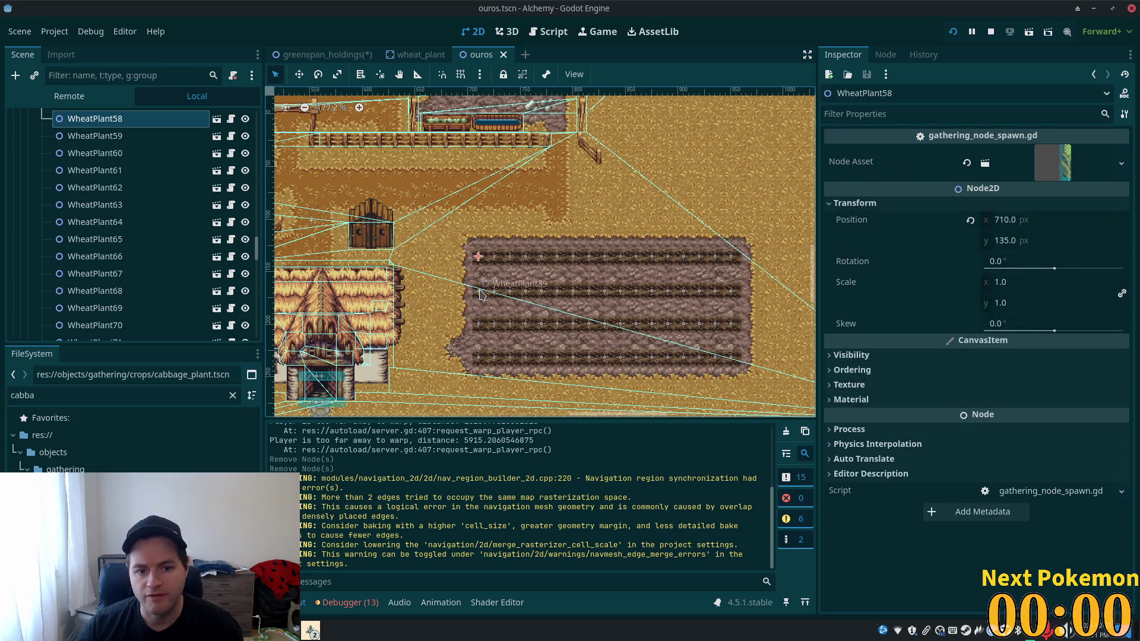
pyautogui.click(917, 203)
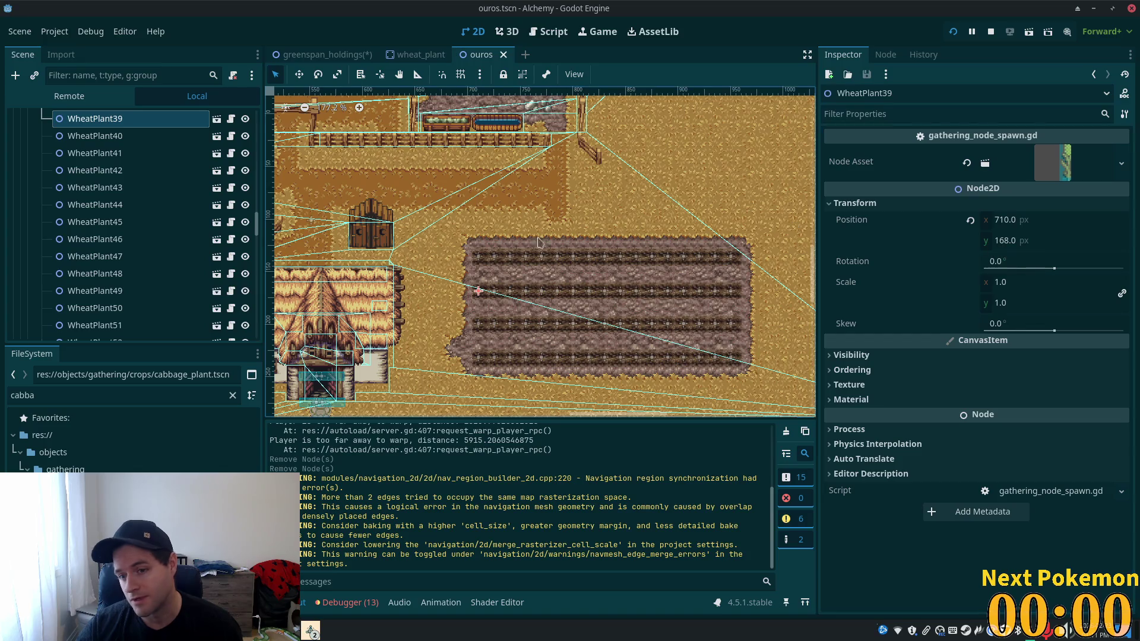
pyautogui.scroll(-10, 416, 254)
pyautogui.scroll(-3, 540, 256)
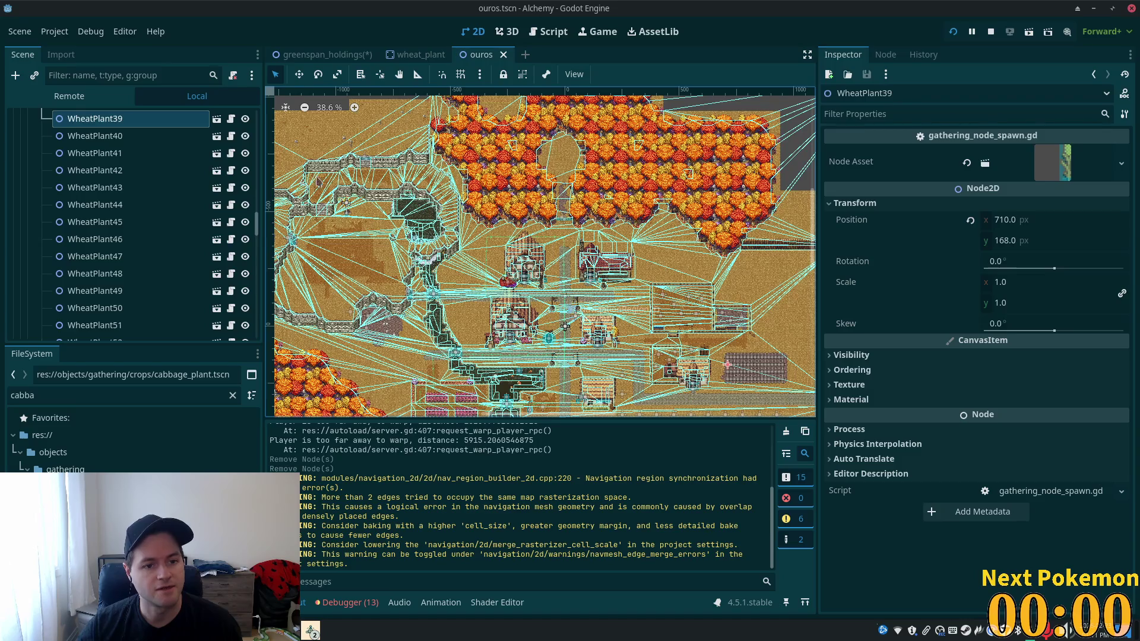
pyautogui.scroll(-2, 366, 191)
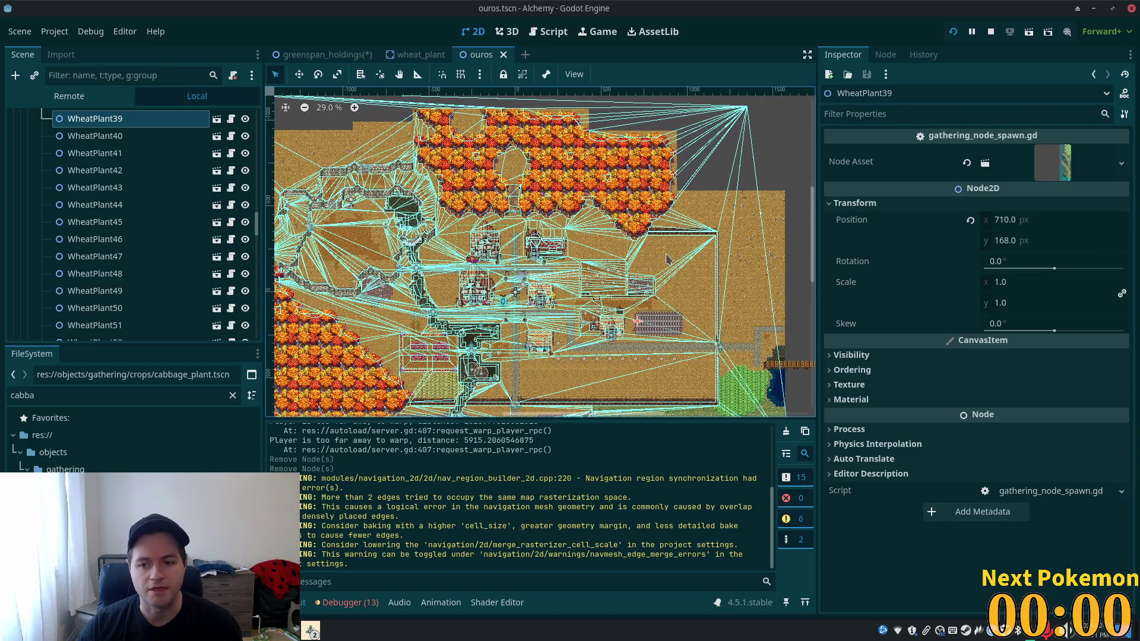
pyautogui.scroll(-1, 457, 235)
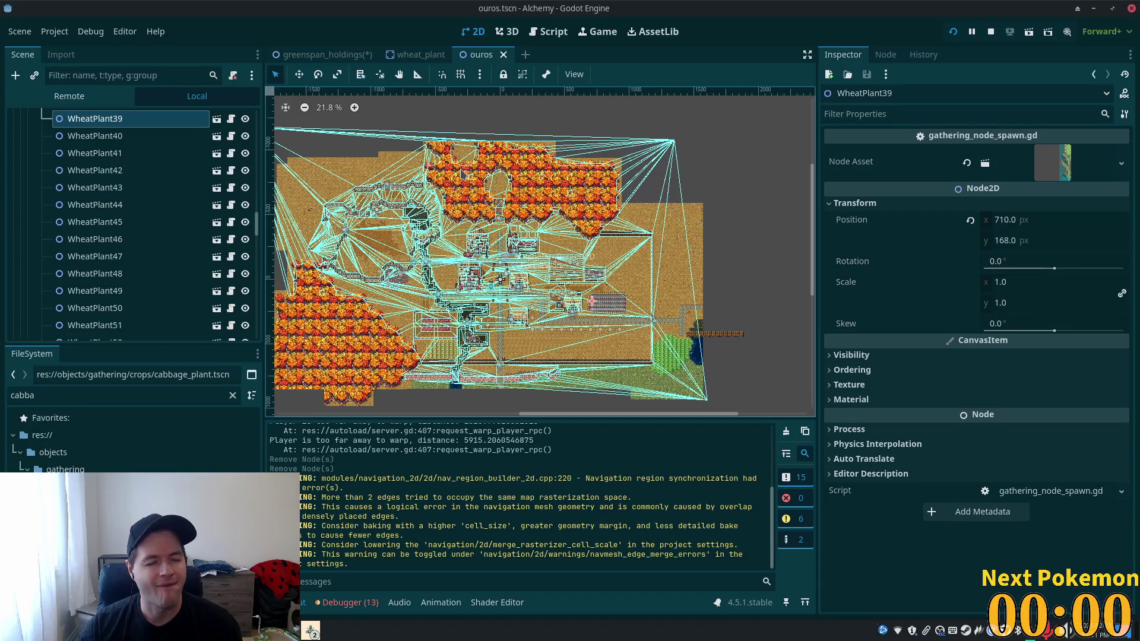
pyautogui.click(327, 54)
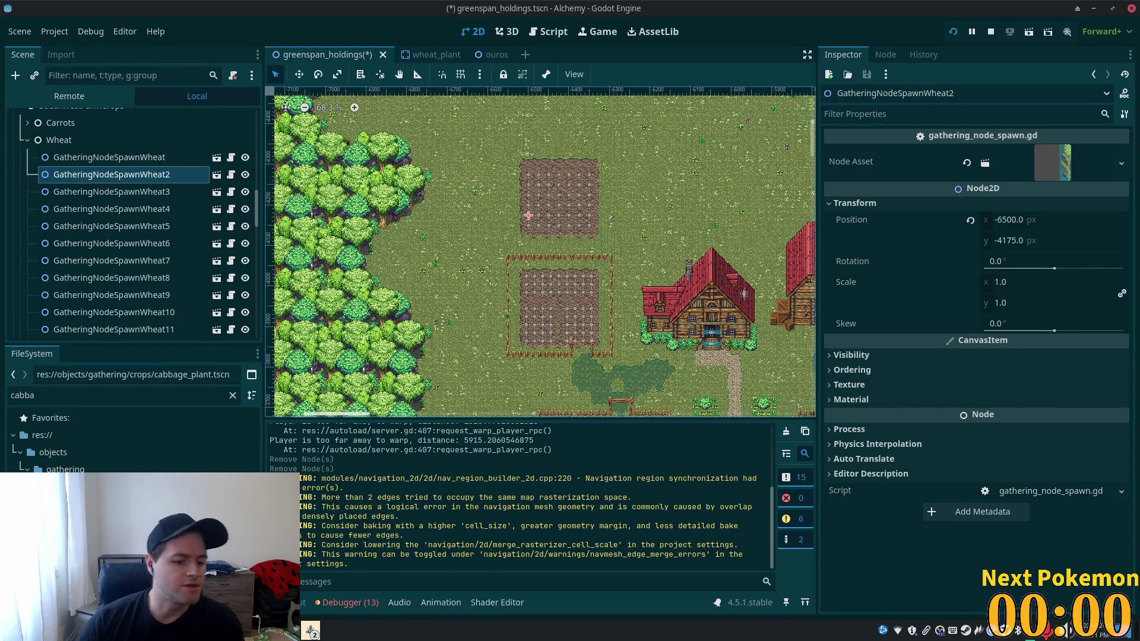
pyautogui.click(311, 630)
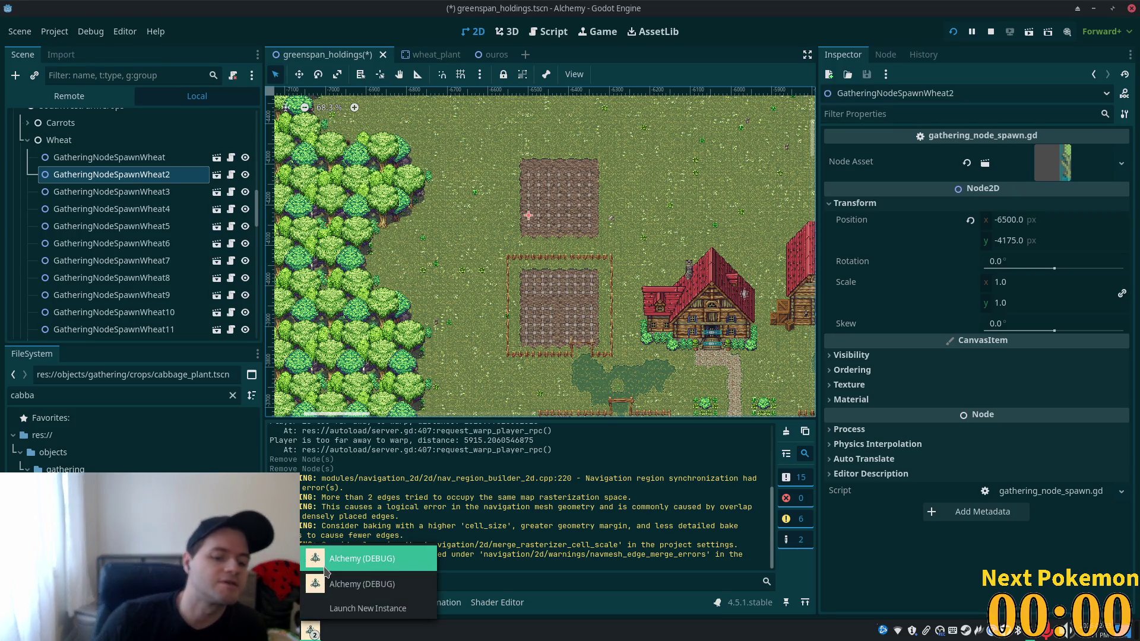
pyautogui.click(326, 571)
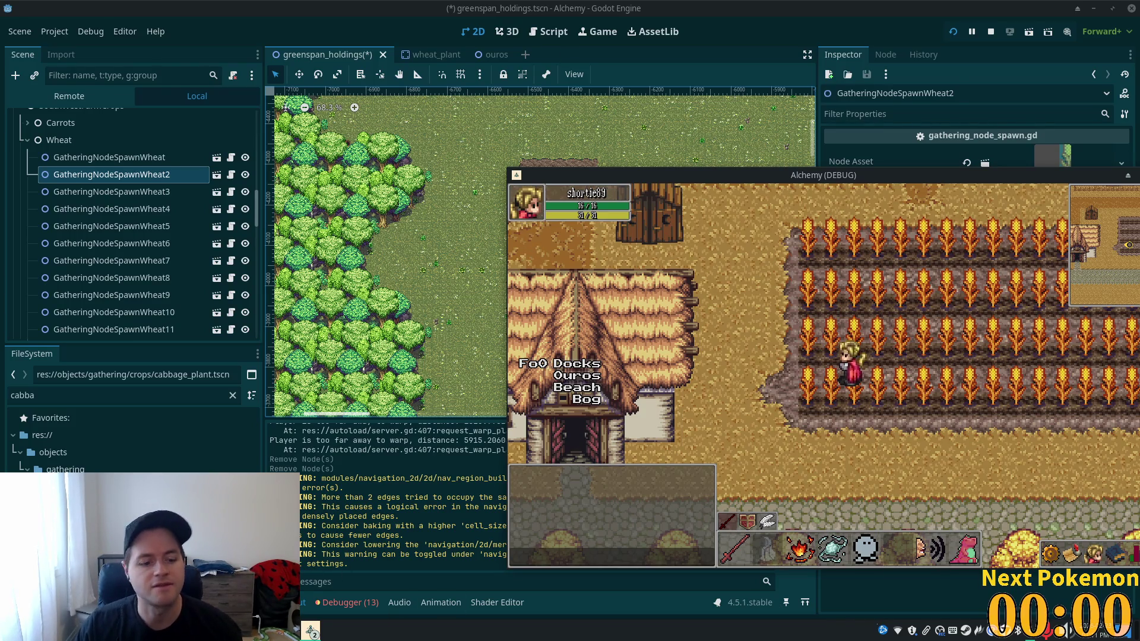
pyautogui.click(311, 631)
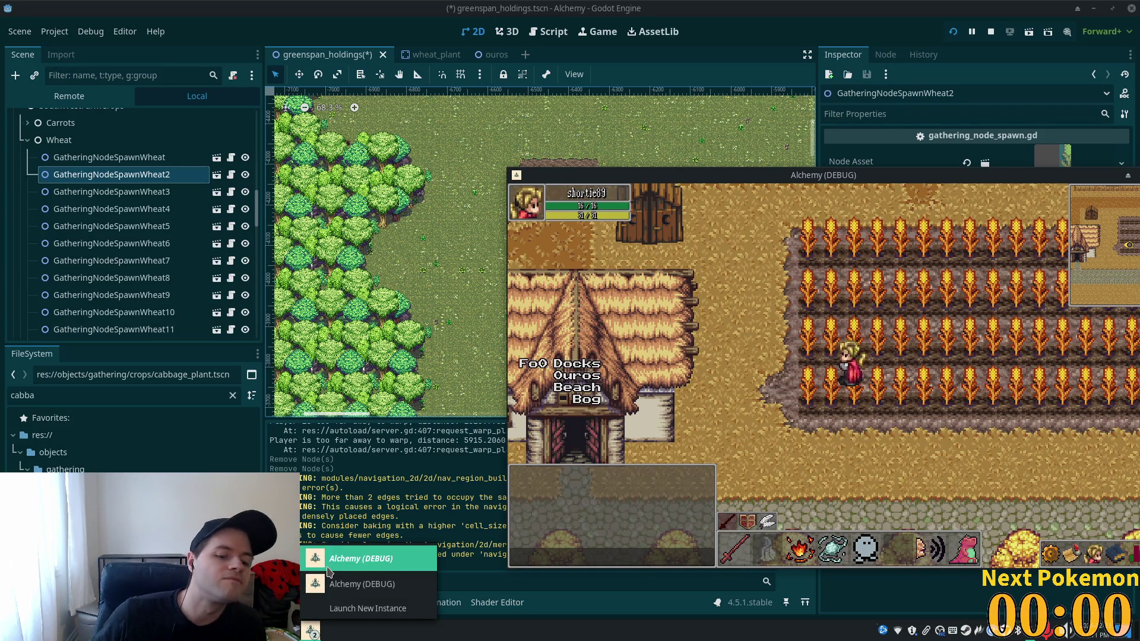
pyautogui.click(330, 585)
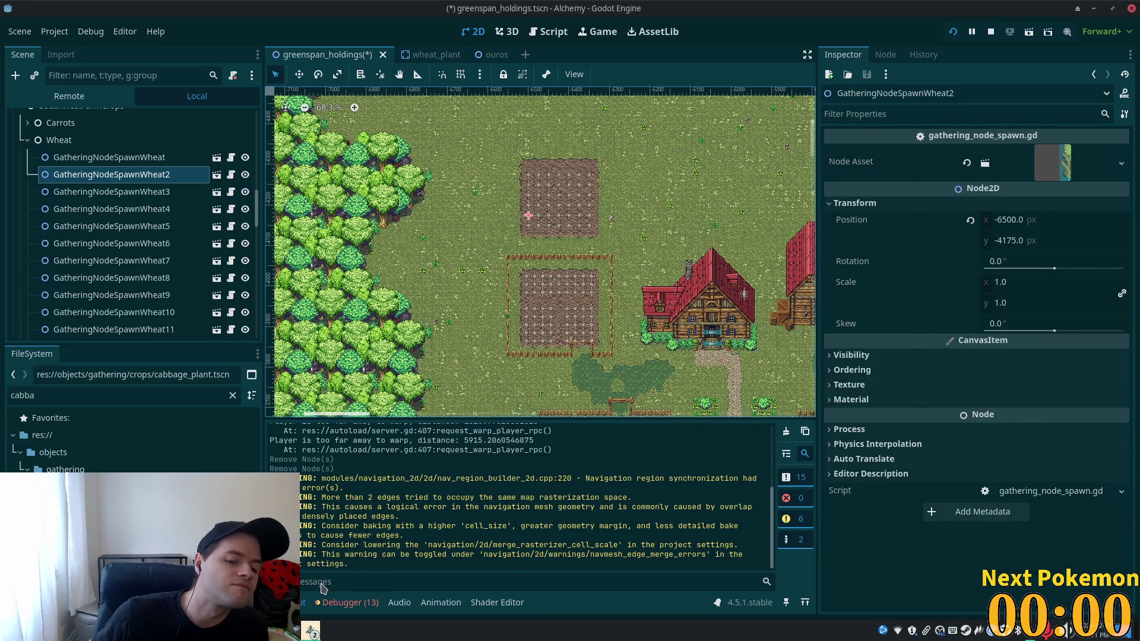
pyautogui.click(330, 585)
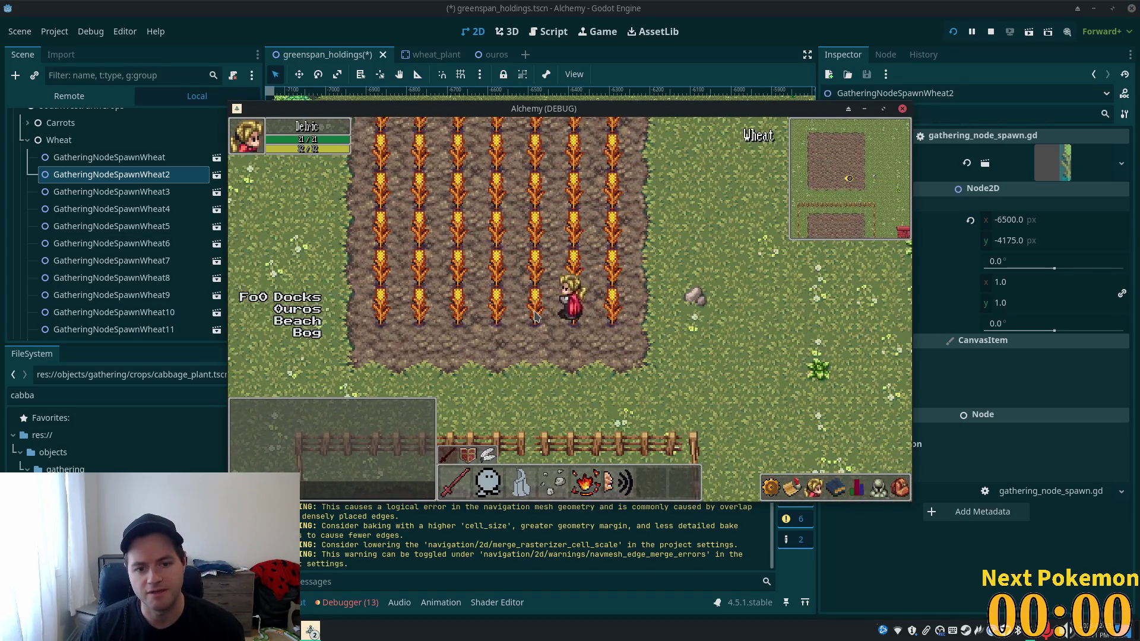
pyautogui.press('Up')
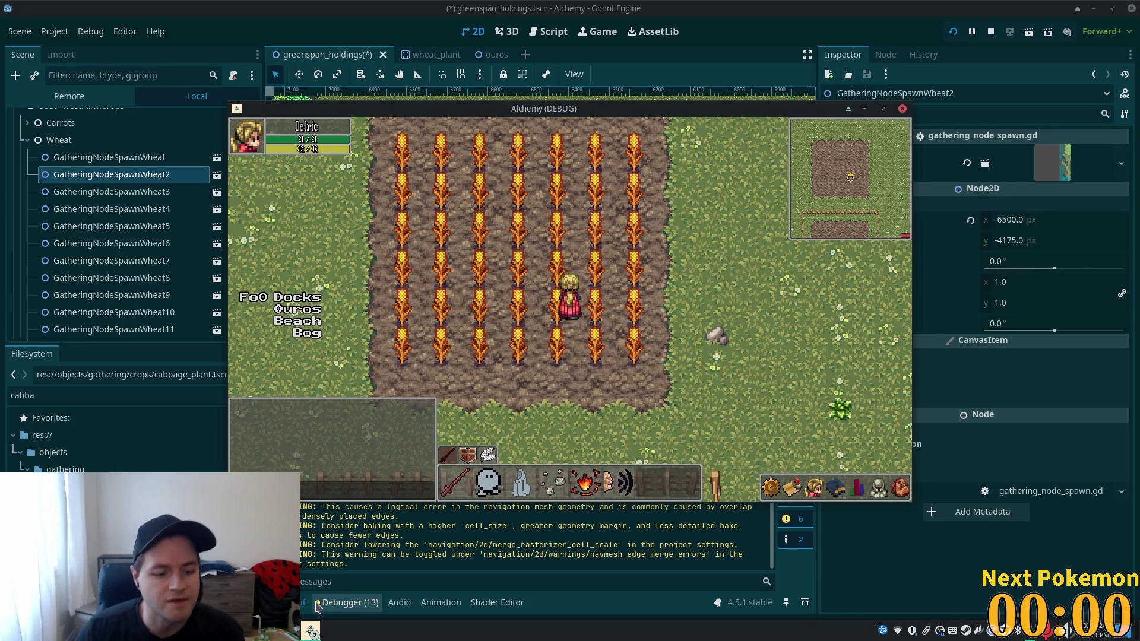
pyautogui.click(311, 630)
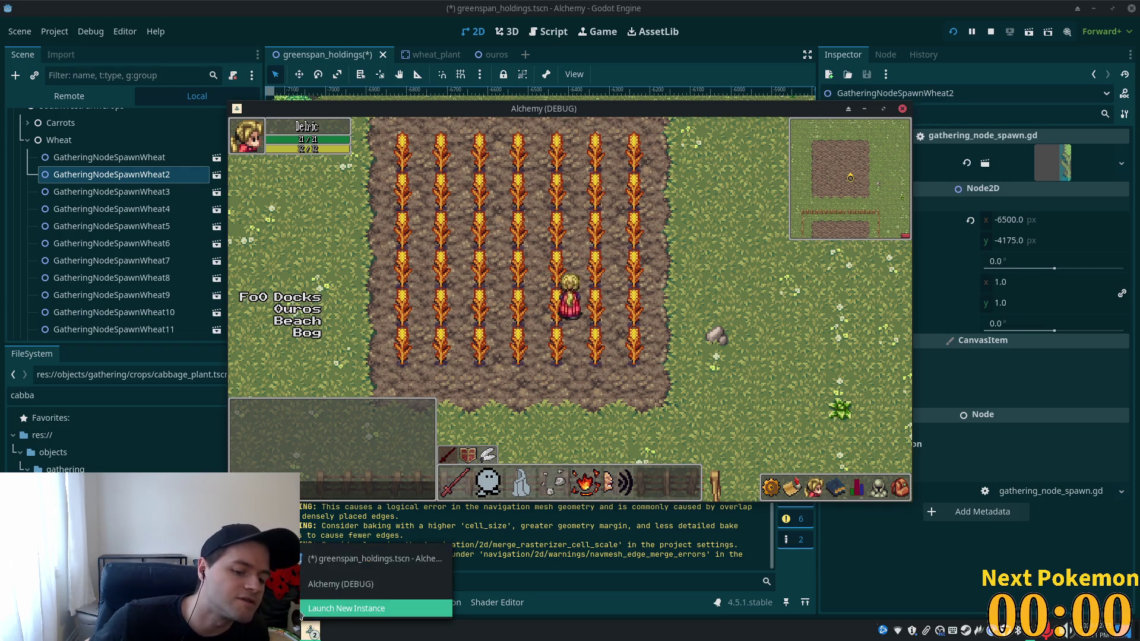
pyautogui.click(350, 564)
pyautogui.scroll(-10, 316, 262)
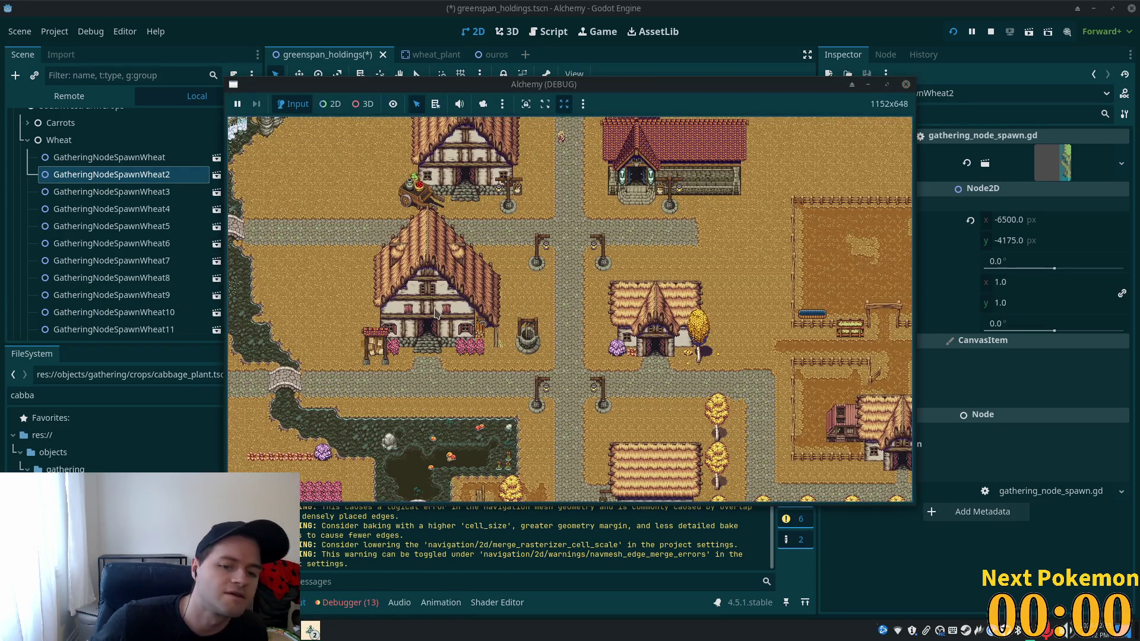
pyautogui.scroll(10, 575, 364)
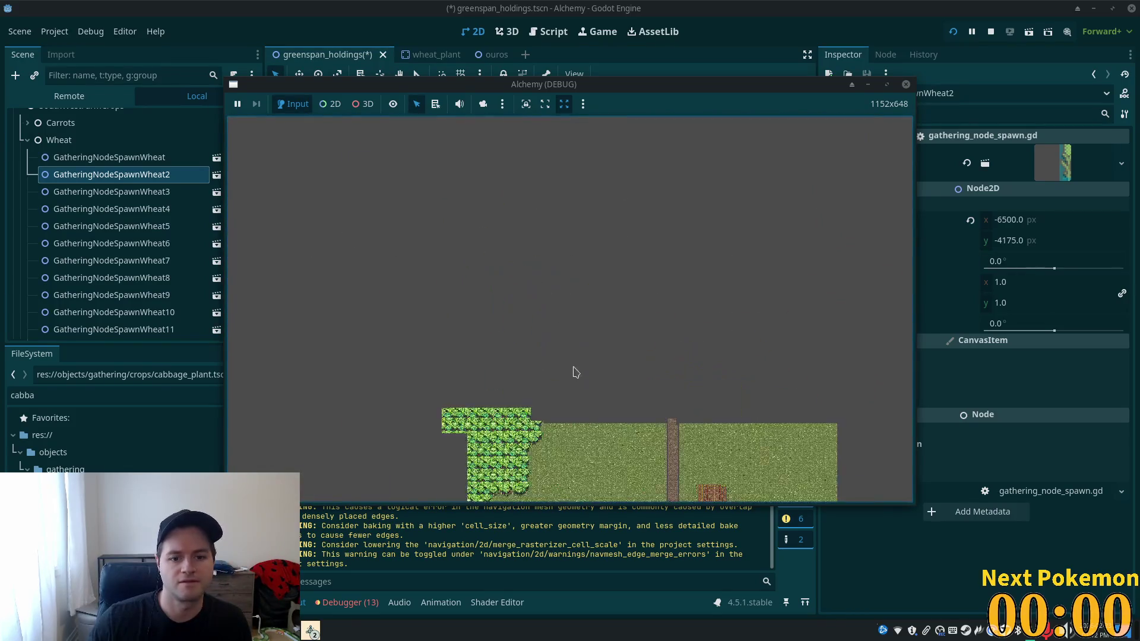
pyautogui.scroll(8, 514, 453)
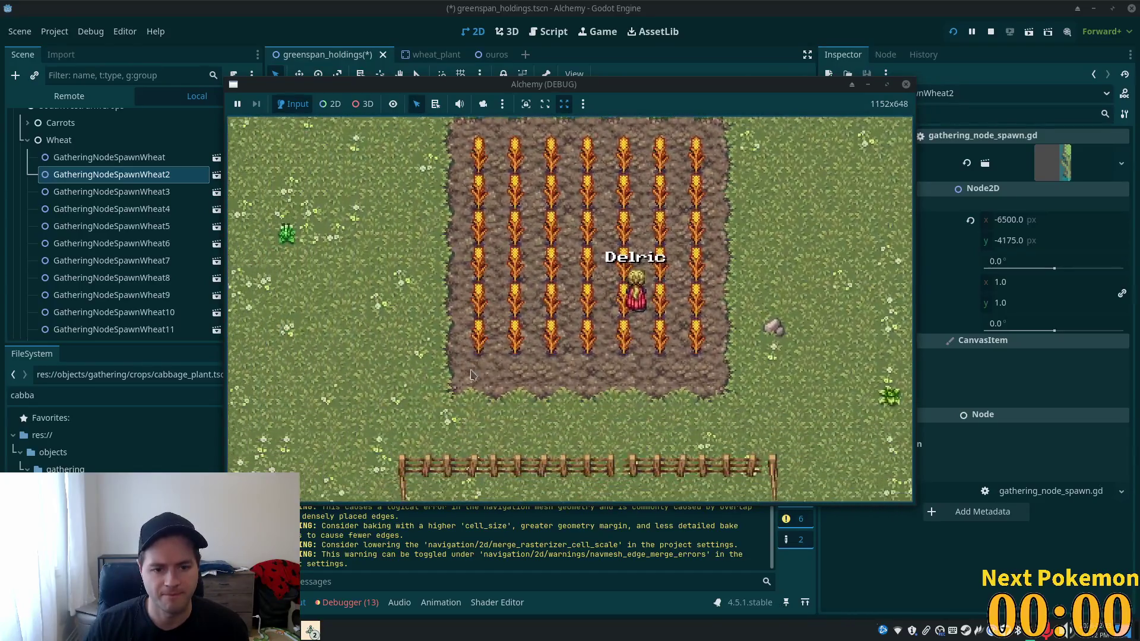
pyautogui.scroll(5, 484, 353)
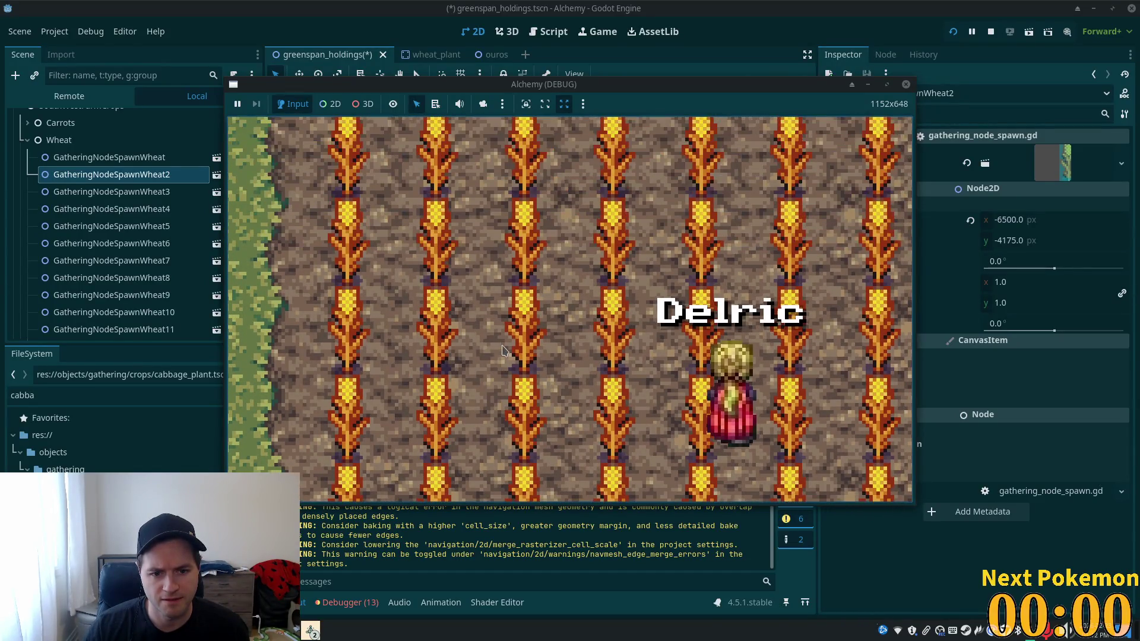
pyautogui.scroll(3, 511, 374)
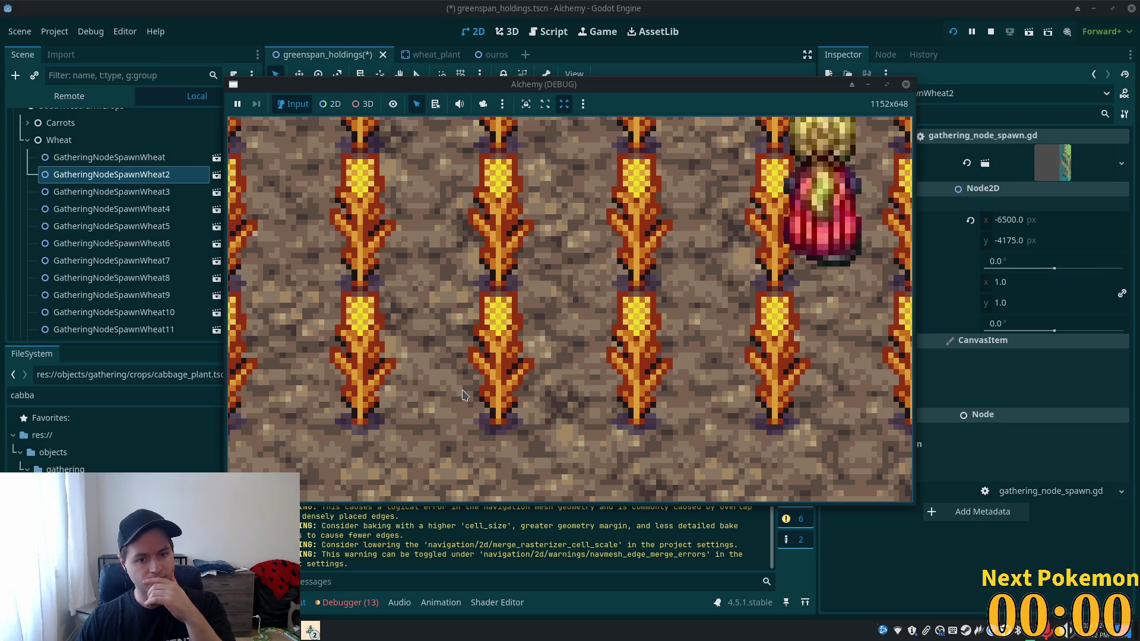
pyautogui.scroll(-5, 463, 394)
pyautogui.scroll(4, 464, 394)
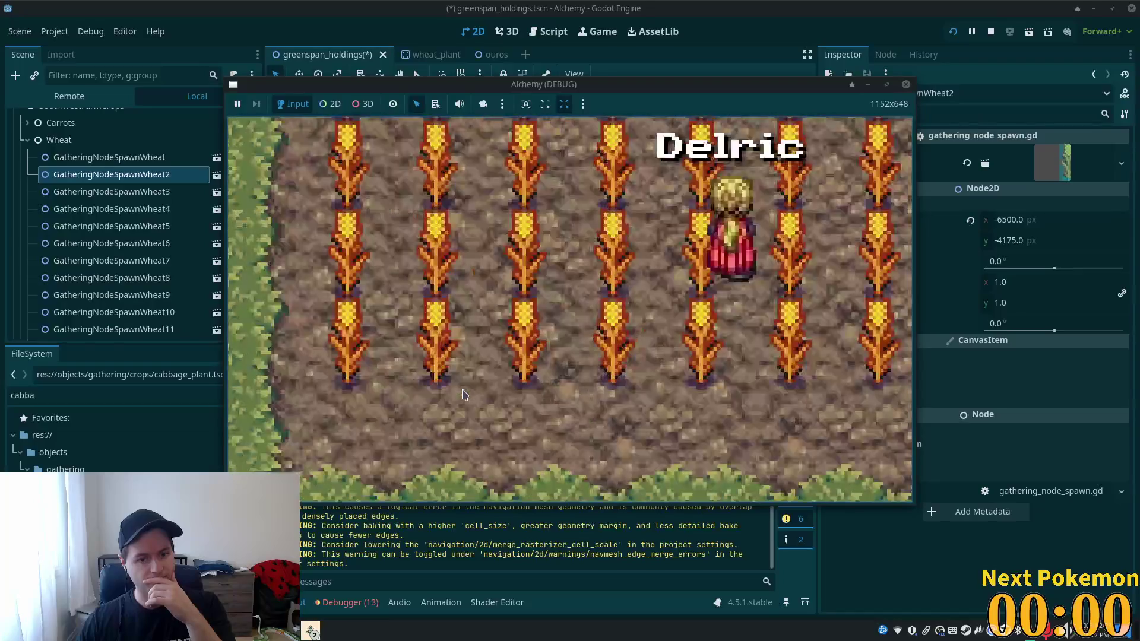
pyautogui.scroll(4, 464, 395)
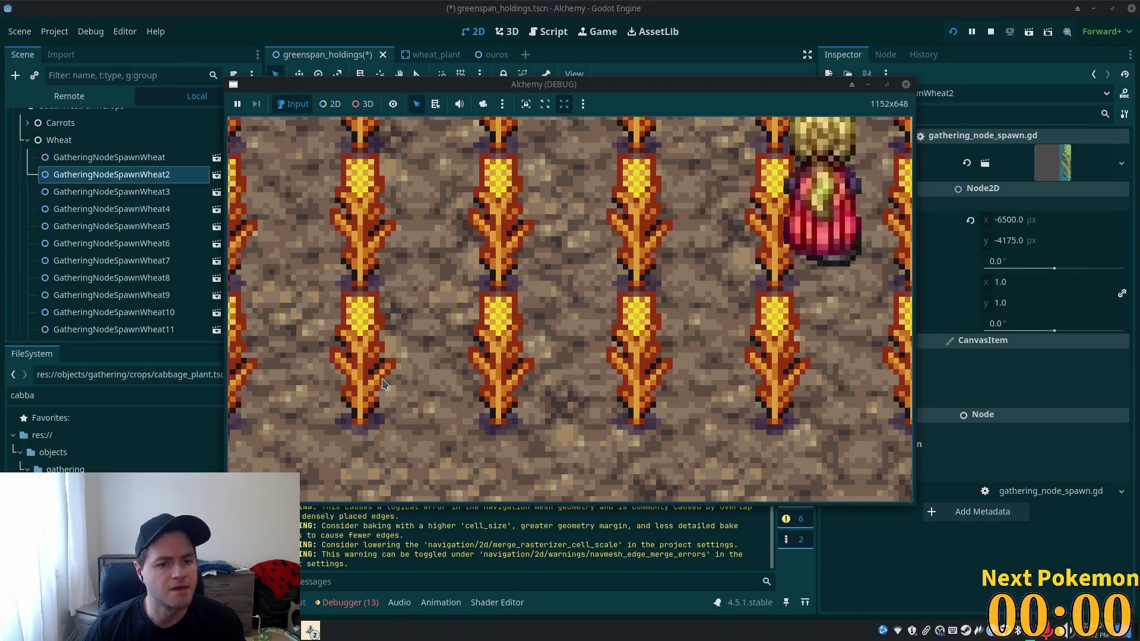
pyautogui.scroll(-5, 382, 378)
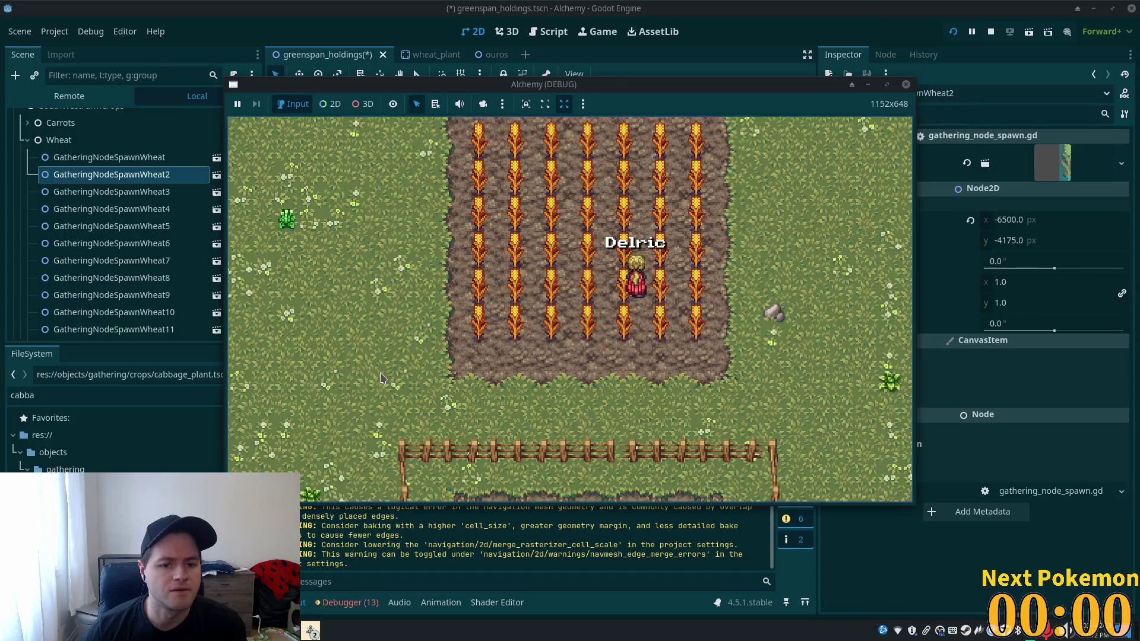
pyautogui.scroll(5, 382, 378)
pyautogui.scroll(-5, 383, 375)
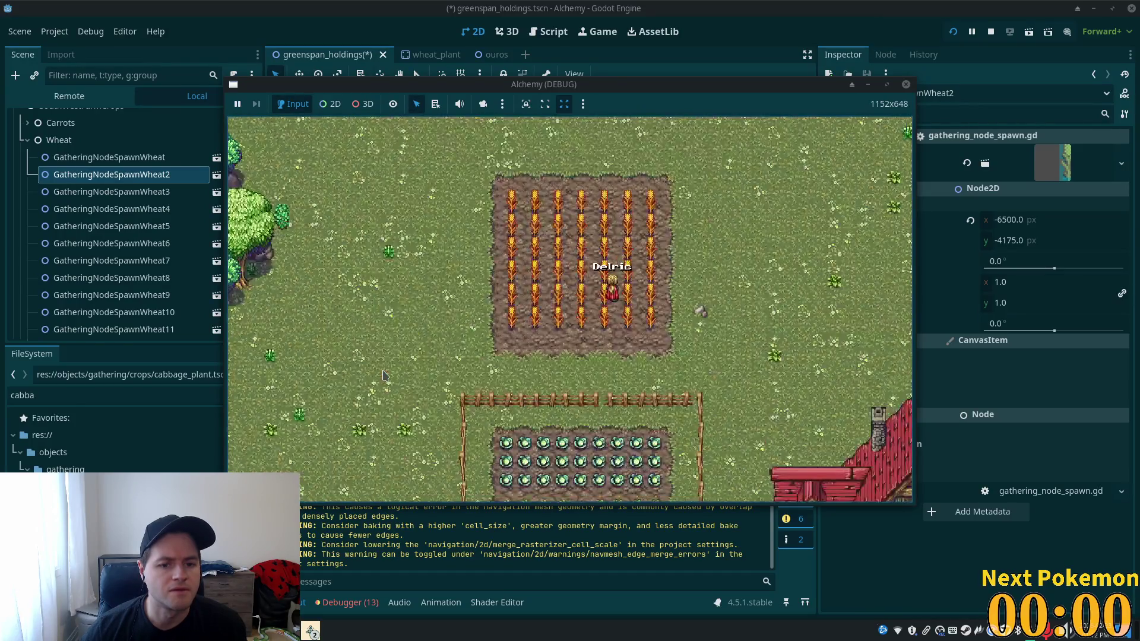
pyautogui.scroll(1, 383, 375)
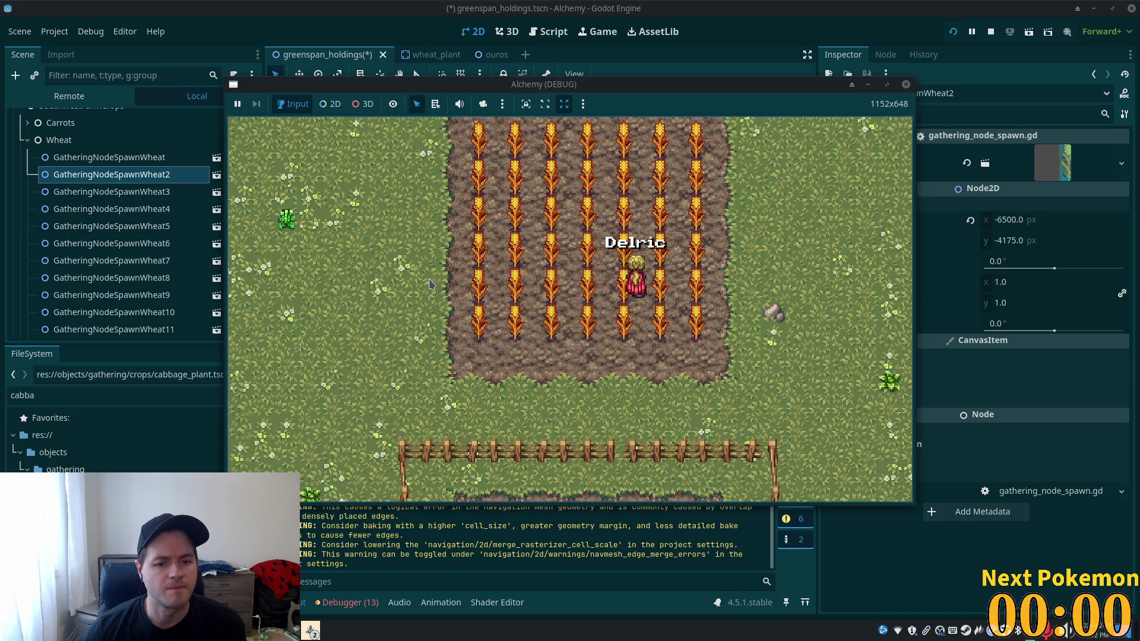
pyautogui.click(386, 6)
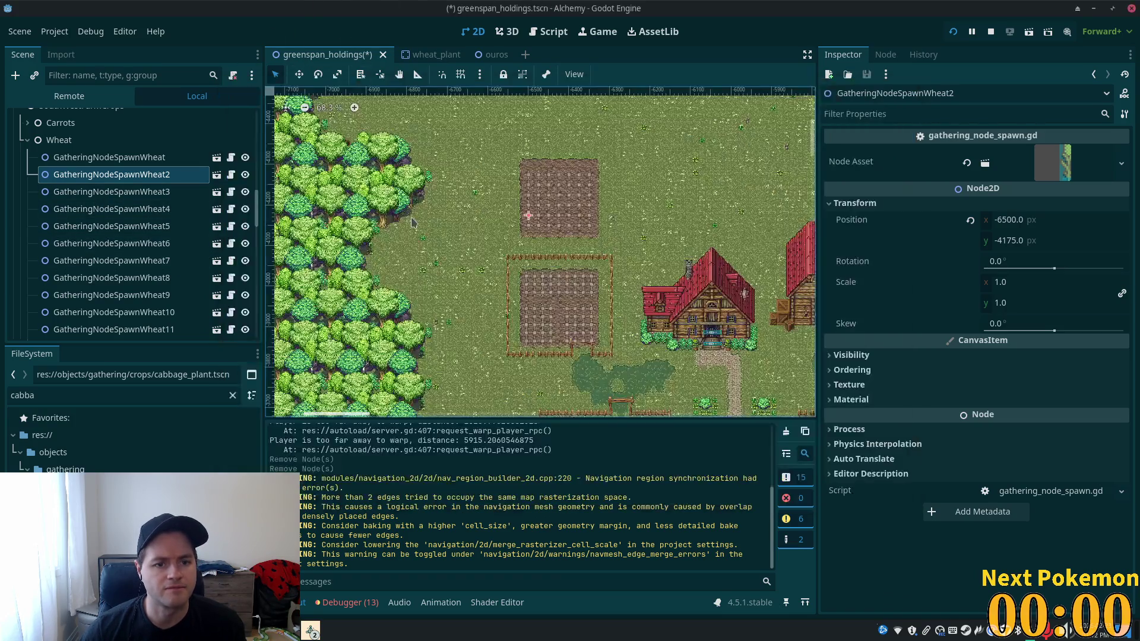
pyautogui.scroll(5, 520, 240)
pyautogui.scroll(8, 516, 268)
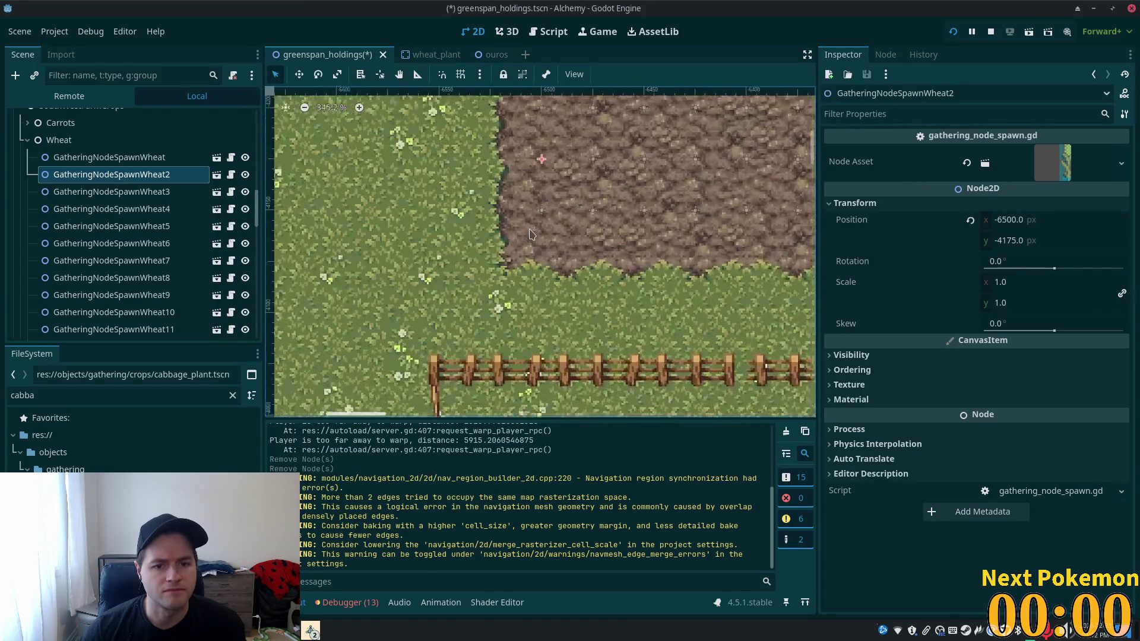
pyautogui.click(512, 272)
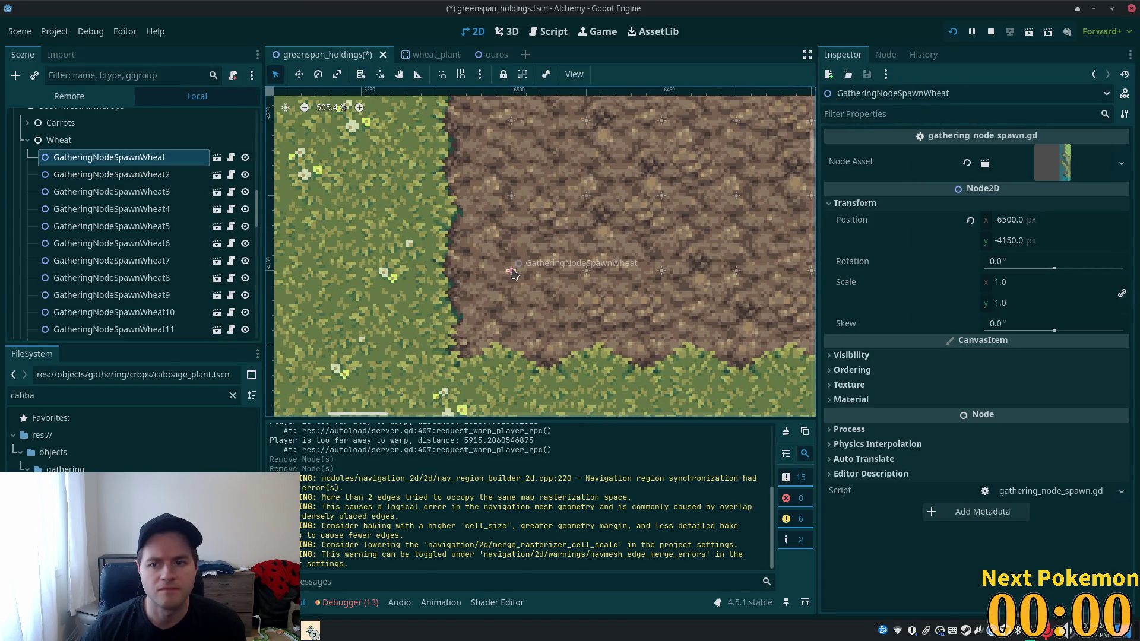
# - Change the wheat spawn's Position y from -4150 to -4149, then save and run the project
pyautogui.click(1030, 246)
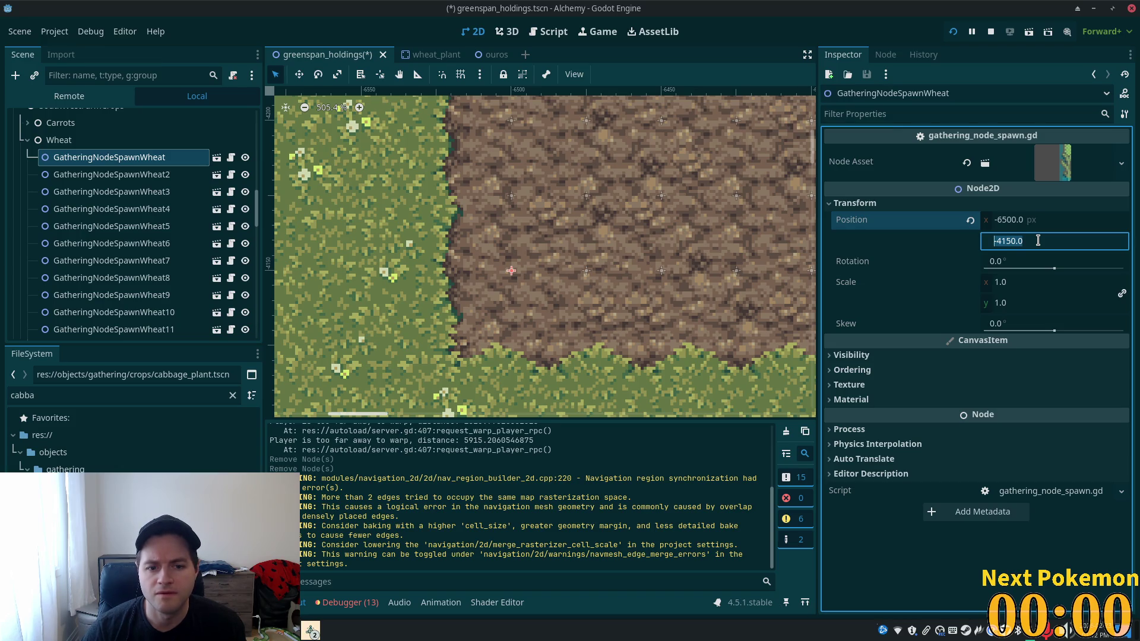
pyautogui.press('Up')
pyautogui.press('F5')
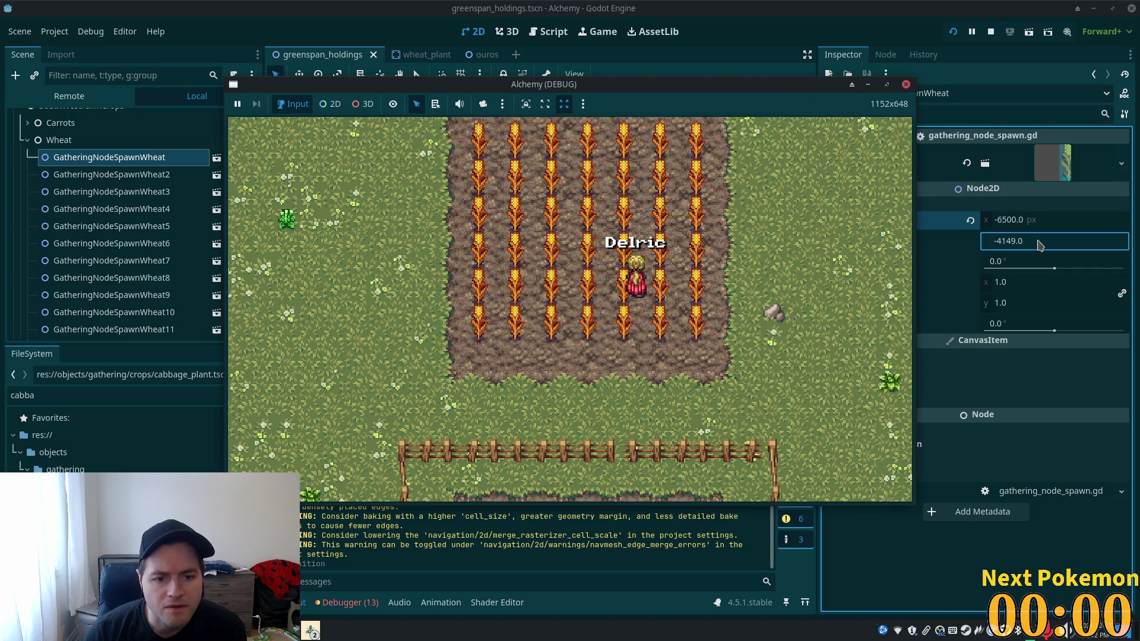
# - Set the wheat spawn's Position y to -4148 and relaunch the game
pyautogui.click(1039, 245)
pyautogui.press('Up')
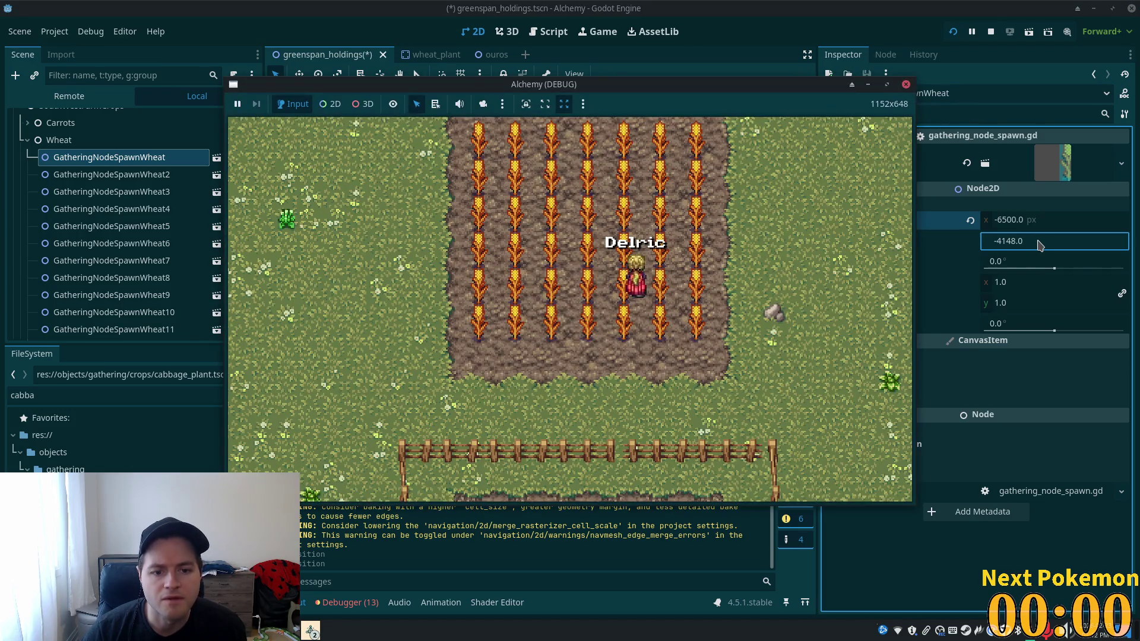
pyautogui.press('F5')
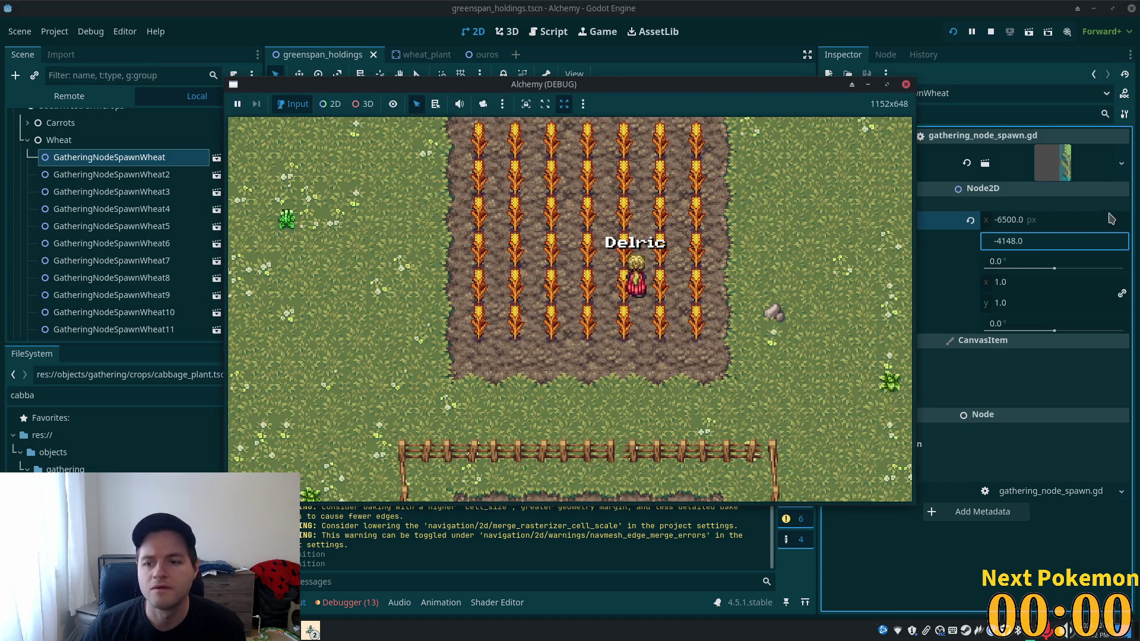
pyautogui.click(955, 34)
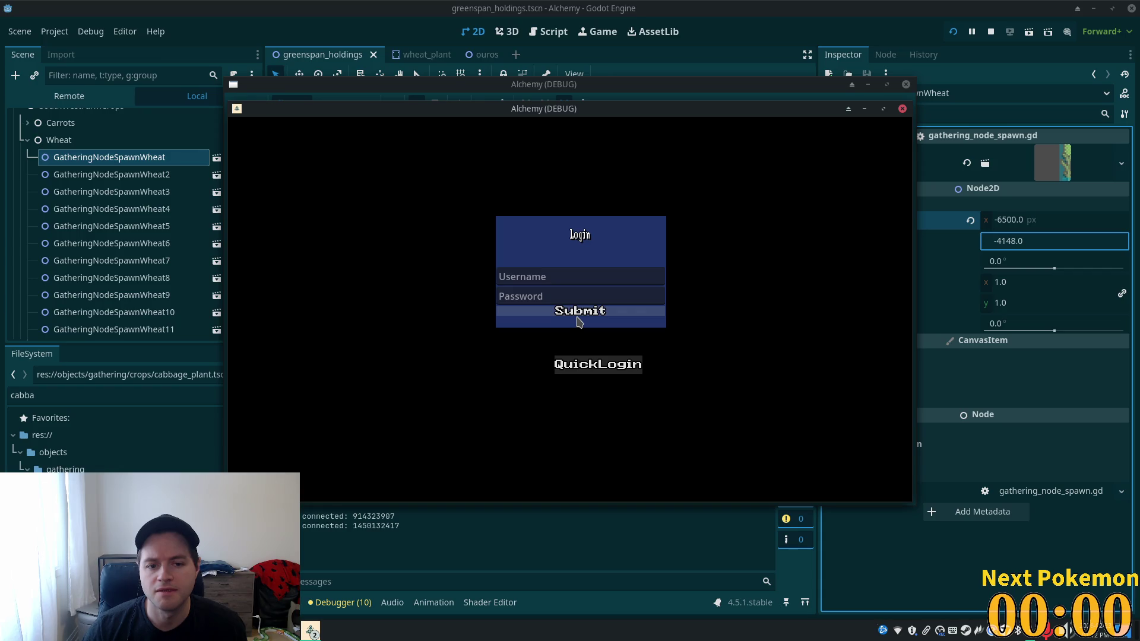
# - QuickLogin and zoom the embedded game view into the wheat rows, then return to the editor
pyautogui.click(564, 316)
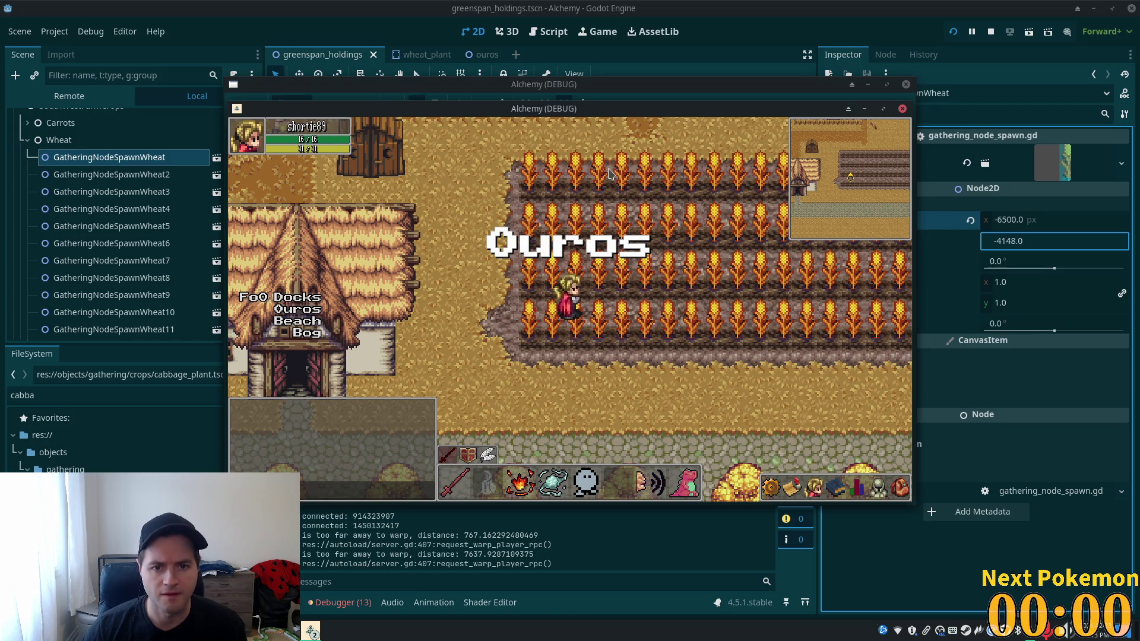
pyautogui.click(607, 97)
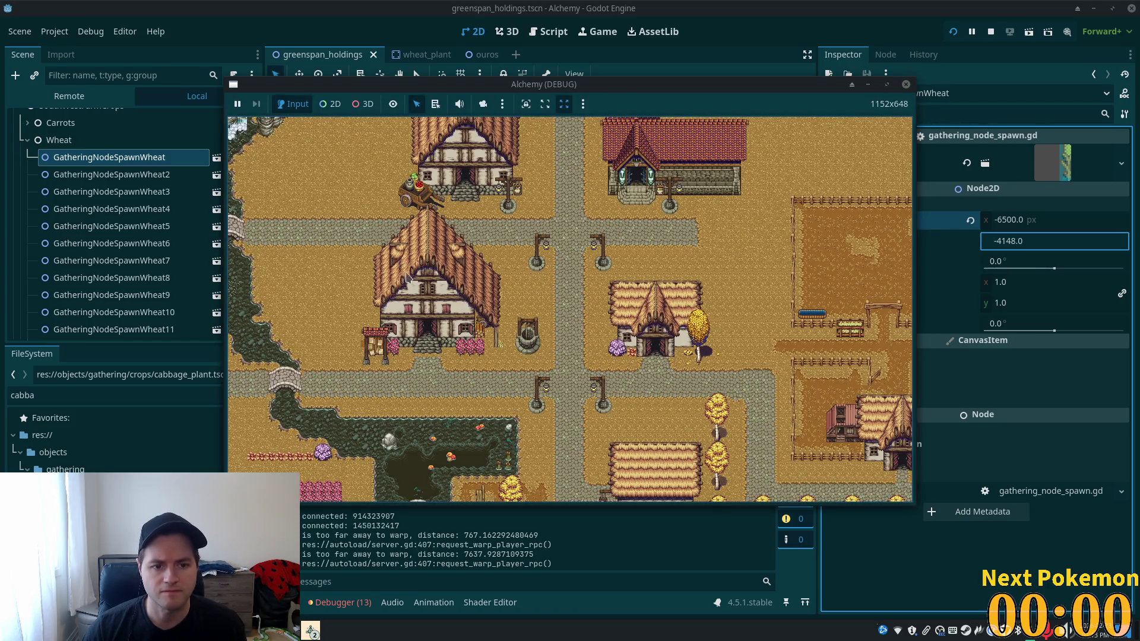
pyautogui.scroll(-4, 404, 273)
pyautogui.scroll(-3, 404, 273)
pyautogui.scroll(6, 461, 316)
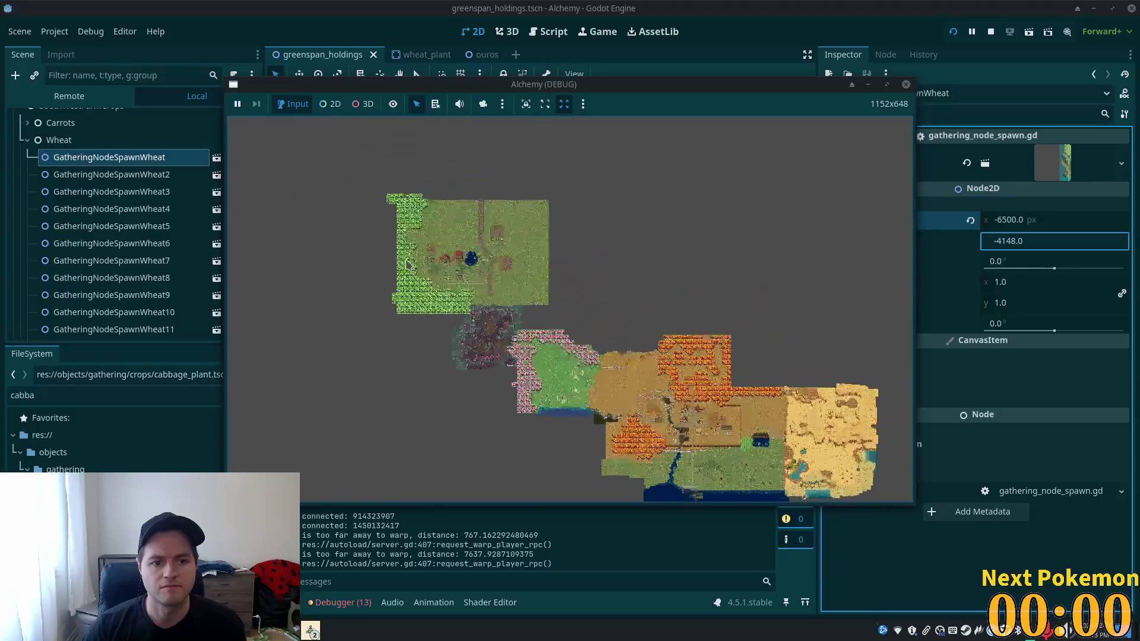
pyautogui.scroll(6, 460, 315)
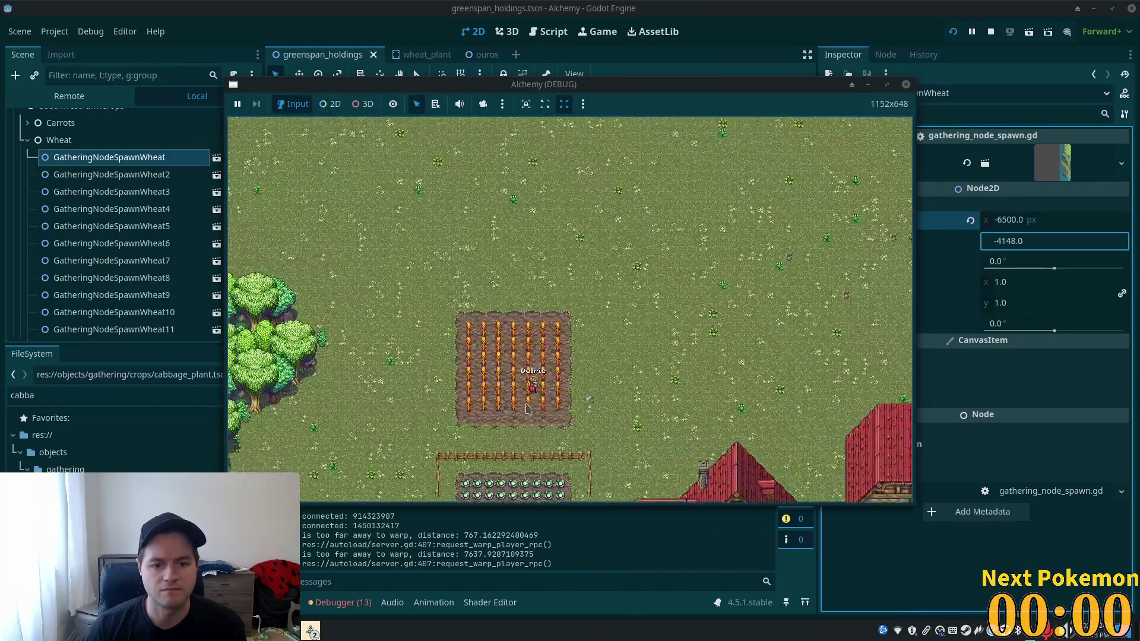
pyautogui.scroll(5, 587, 392)
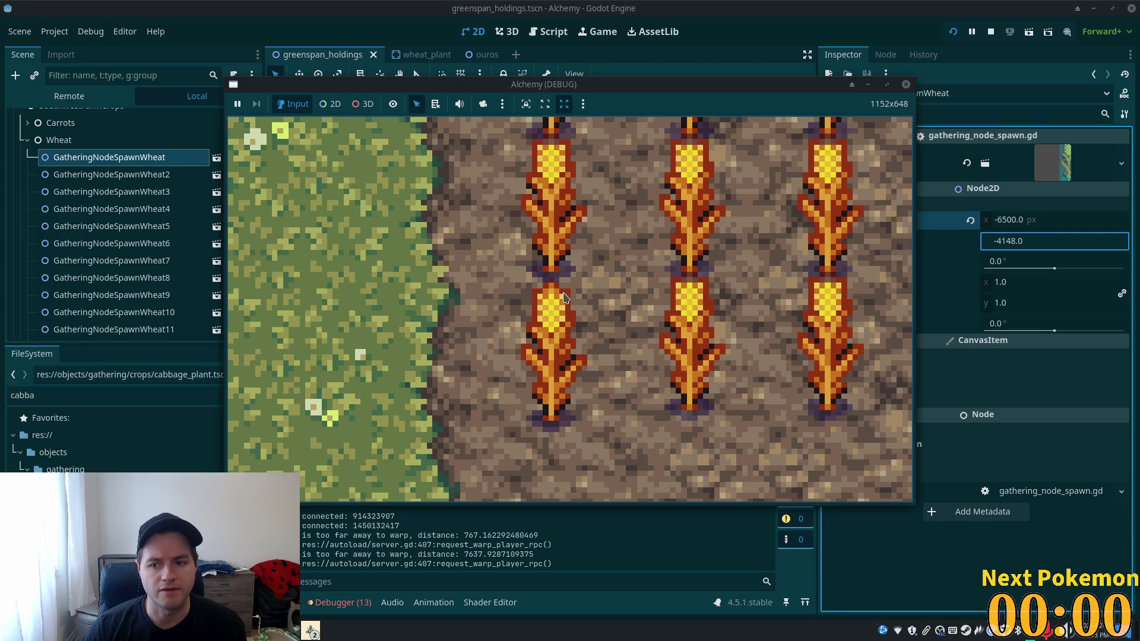
pyautogui.click(1013, 240)
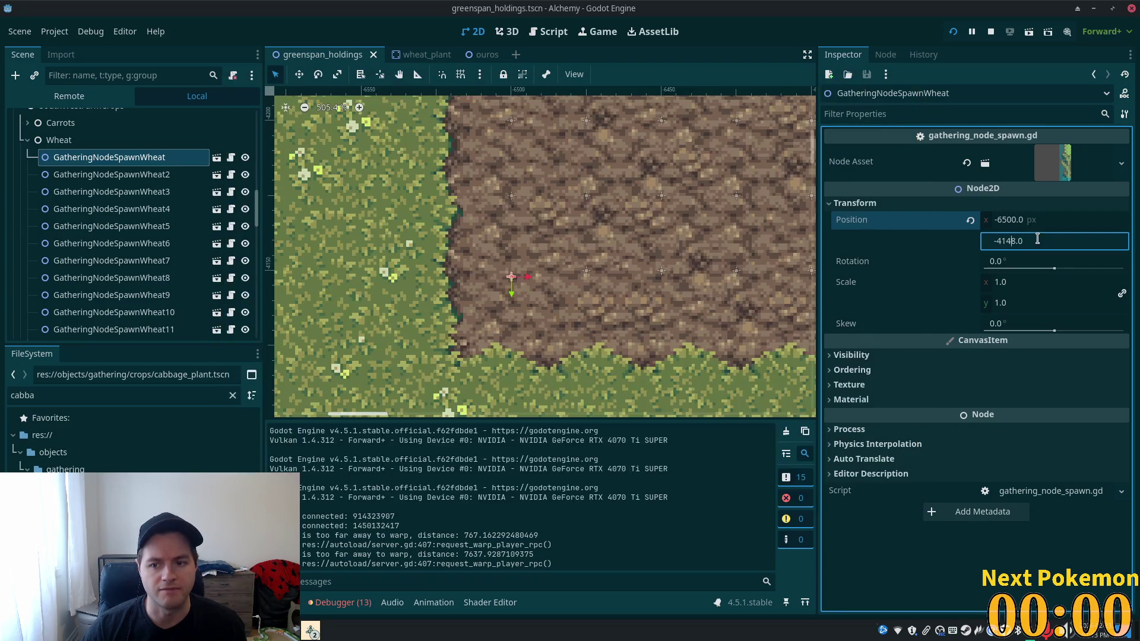
# - Change the wheat spawn's Y position to -4147
pyautogui.press('BackSpace')
pyautogui.write('7')
pyautogui.press('Return')
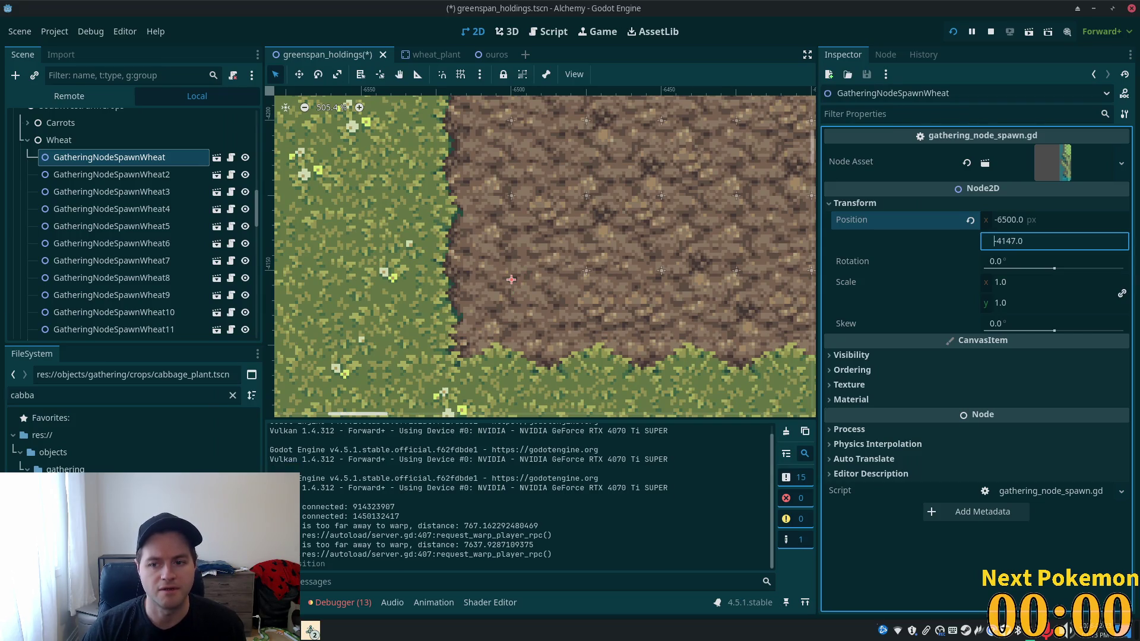
# - Save, restart the game and log in, then zoom onto the wheat to check alignment with the dirt
pyautogui.press('F5')
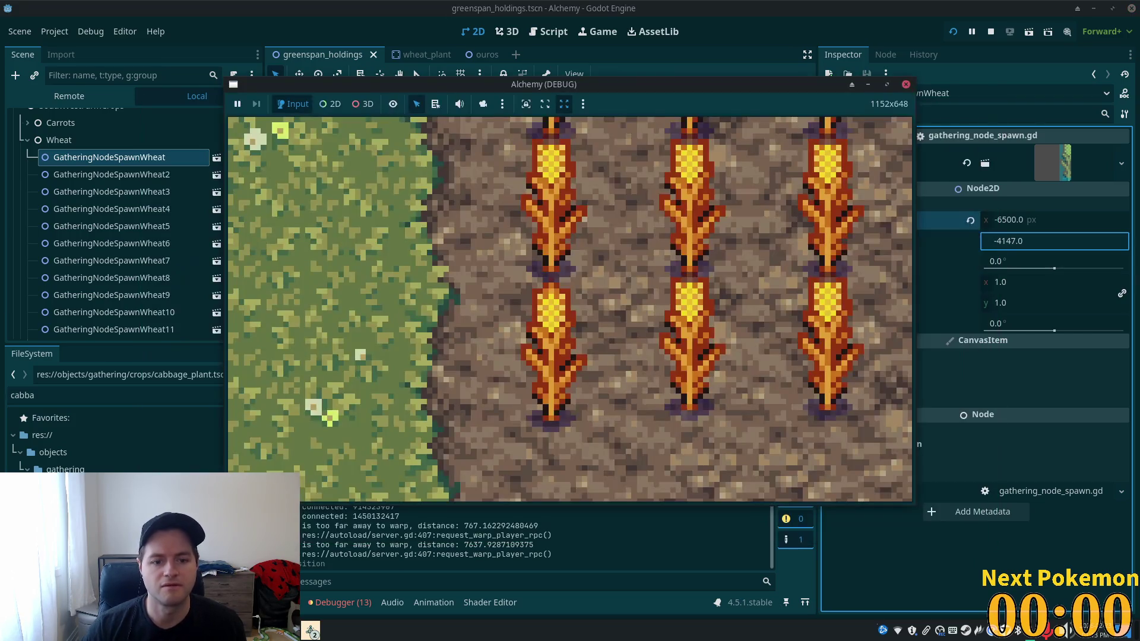
pyautogui.click(952, 34)
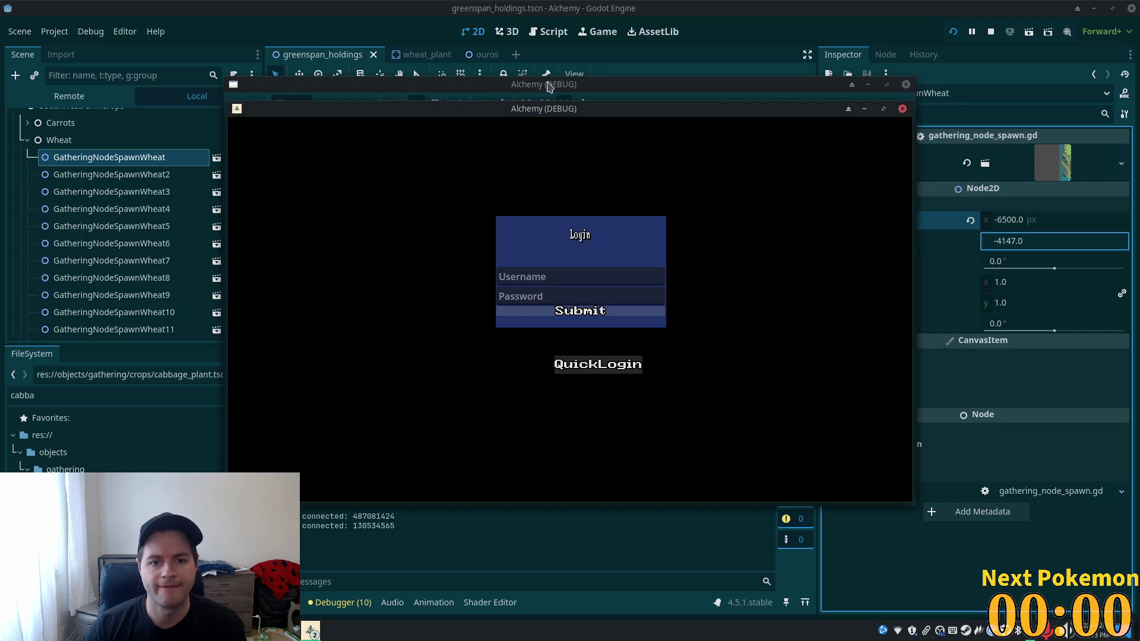
pyautogui.click(549, 87)
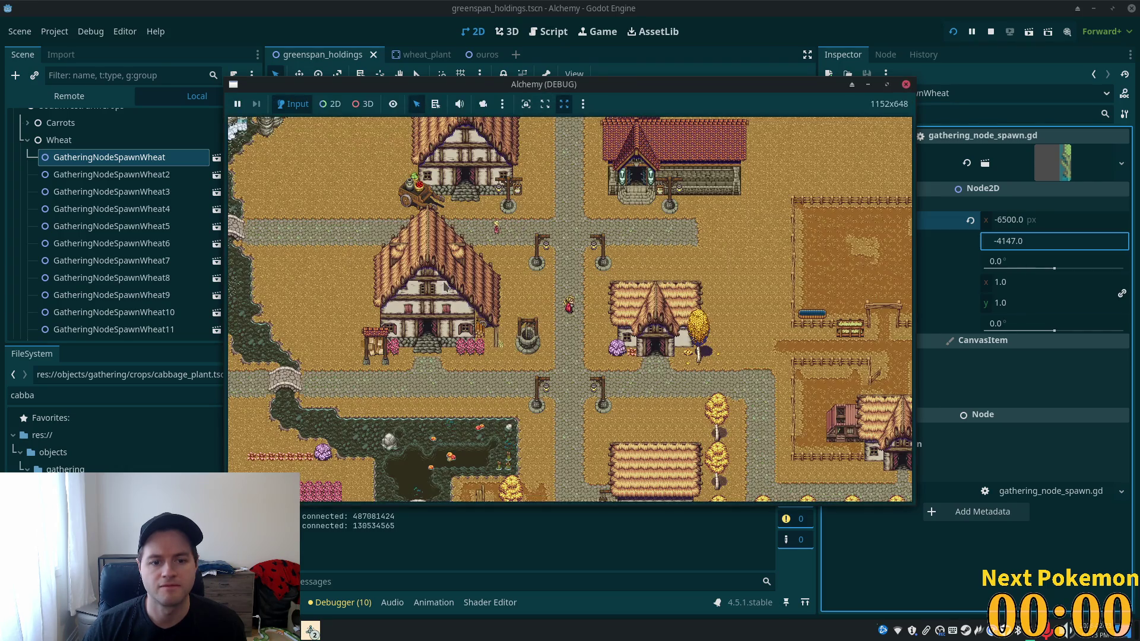
pyautogui.scroll(-5, 385, 266)
pyautogui.click(385, 266)
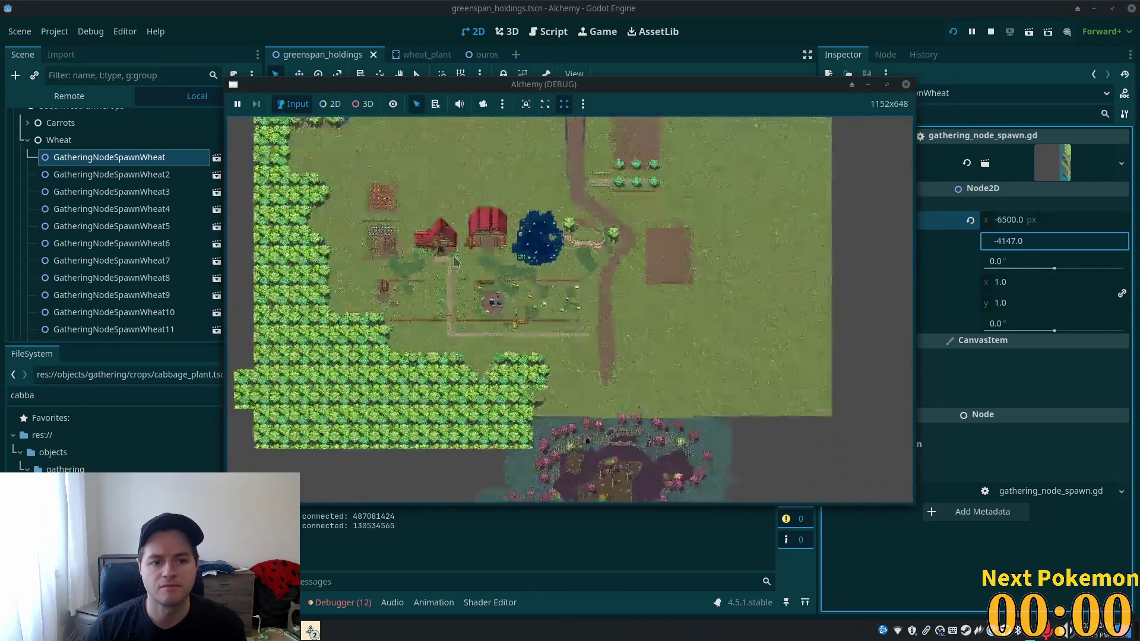
pyautogui.click(439, 308)
pyautogui.scroll(10, 440, 308)
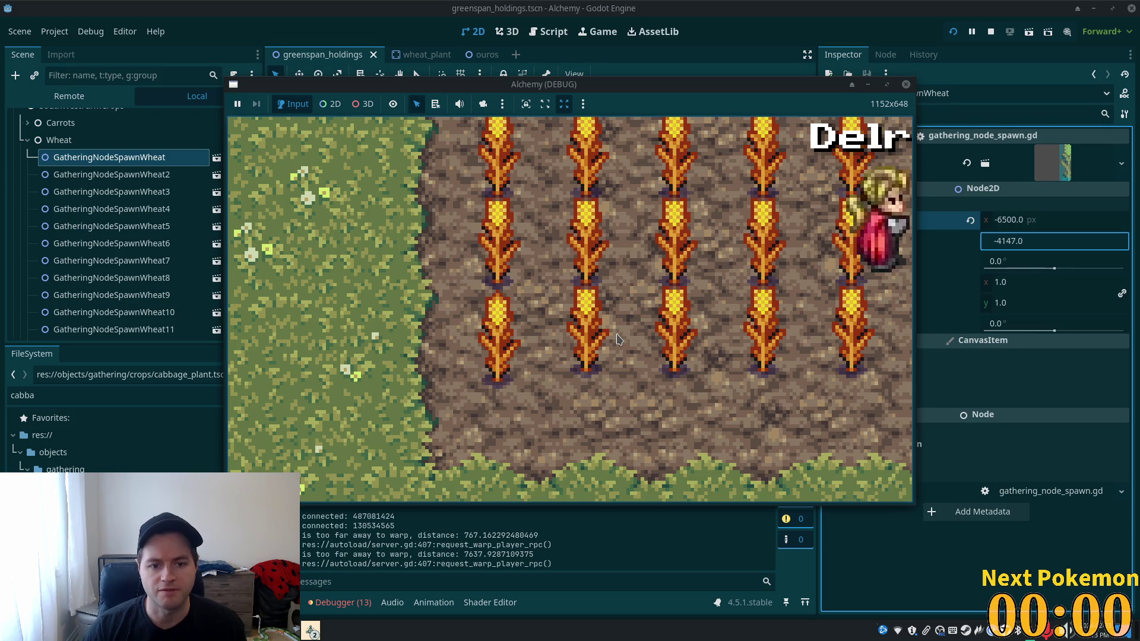
pyautogui.scroll(-10, 617, 339)
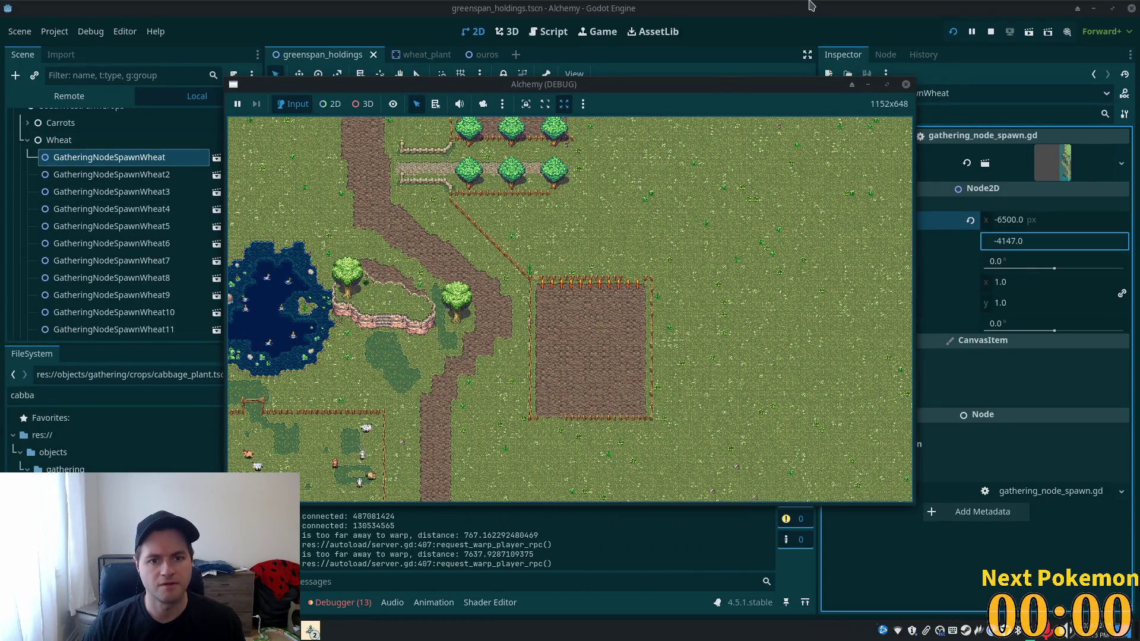
pyautogui.hotkey('alt', 'Tab')
pyautogui.scroll(-3, 256, 225)
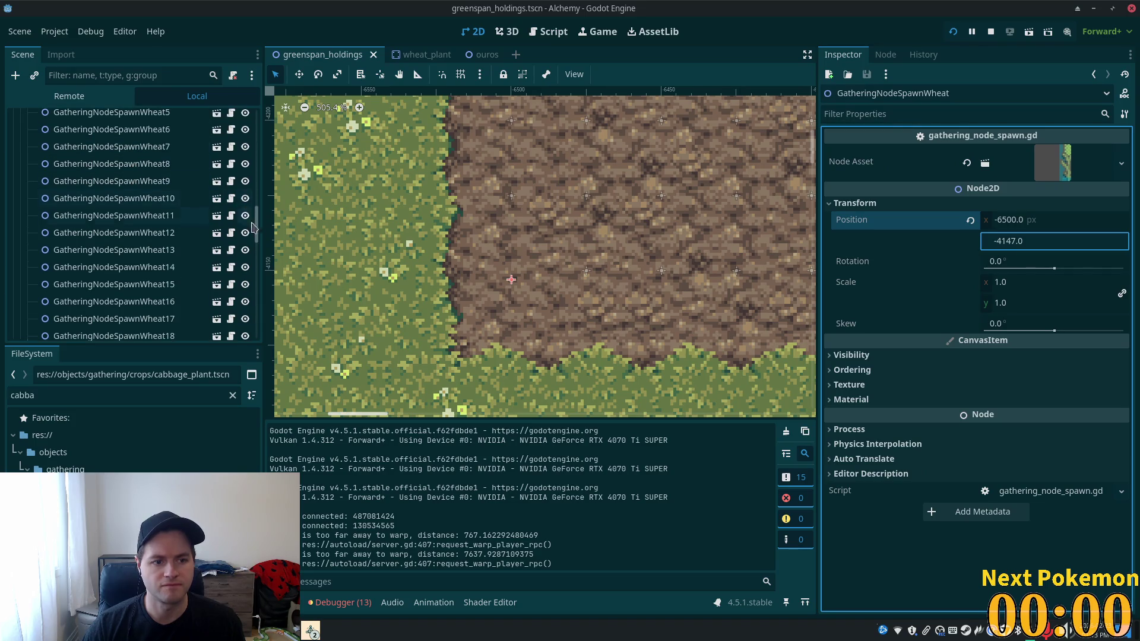
# - Collapse the SouthWestFarmCrops Wheat group and select spawns Wheat188 through Wheat198
pyautogui.scroll(5, 178, 220)
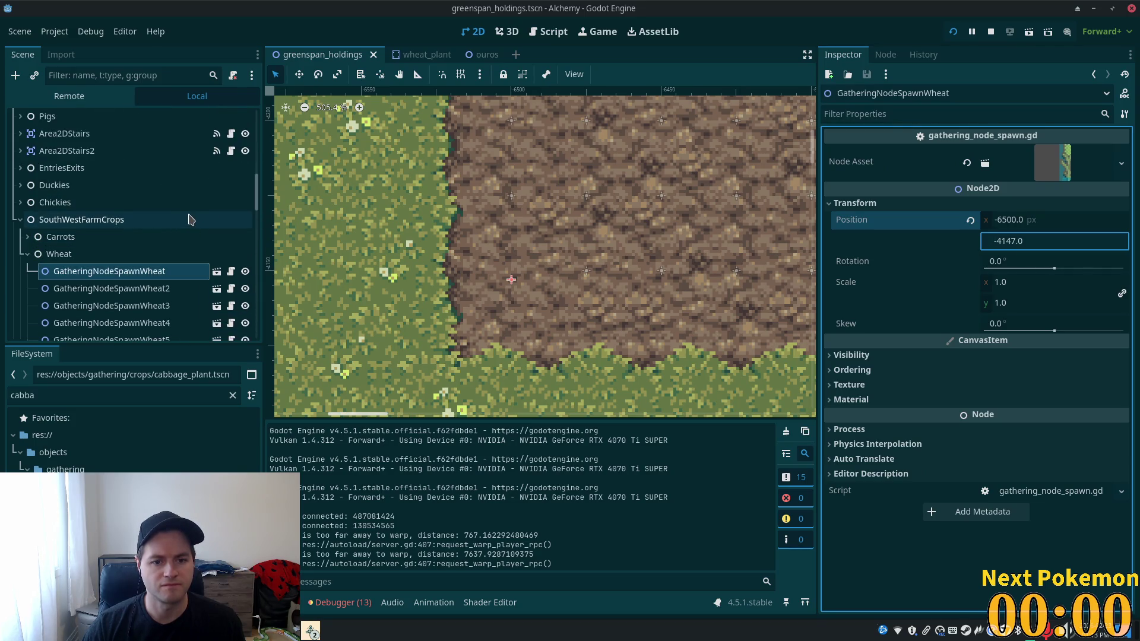
pyautogui.scroll(-3, 67, 255)
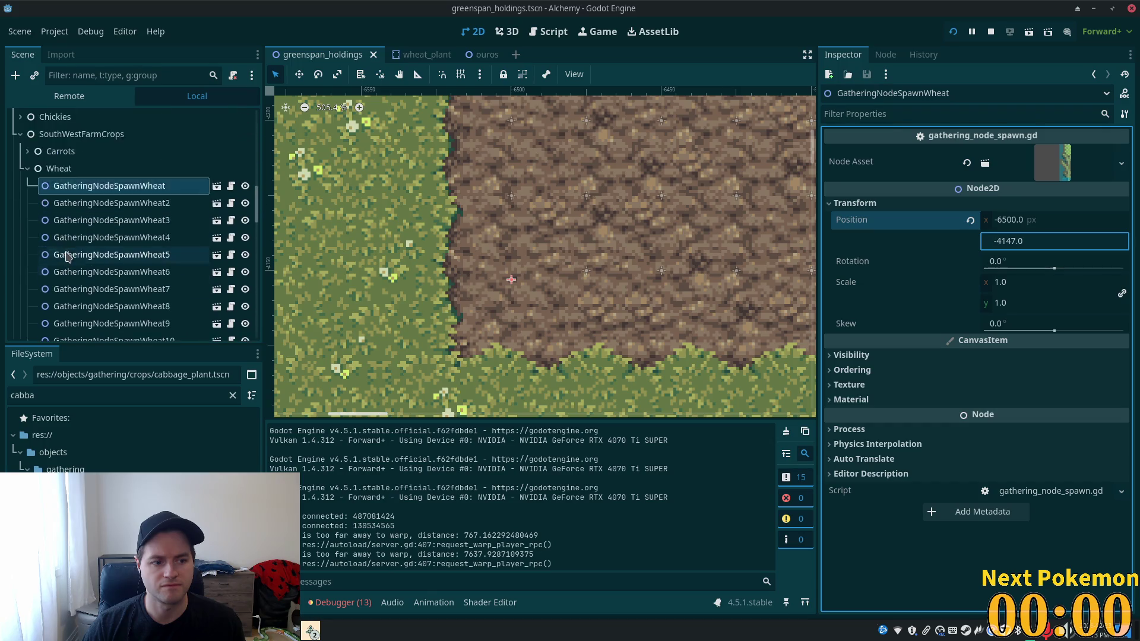
pyautogui.scroll(-1, 69, 254)
pyautogui.click(23, 143)
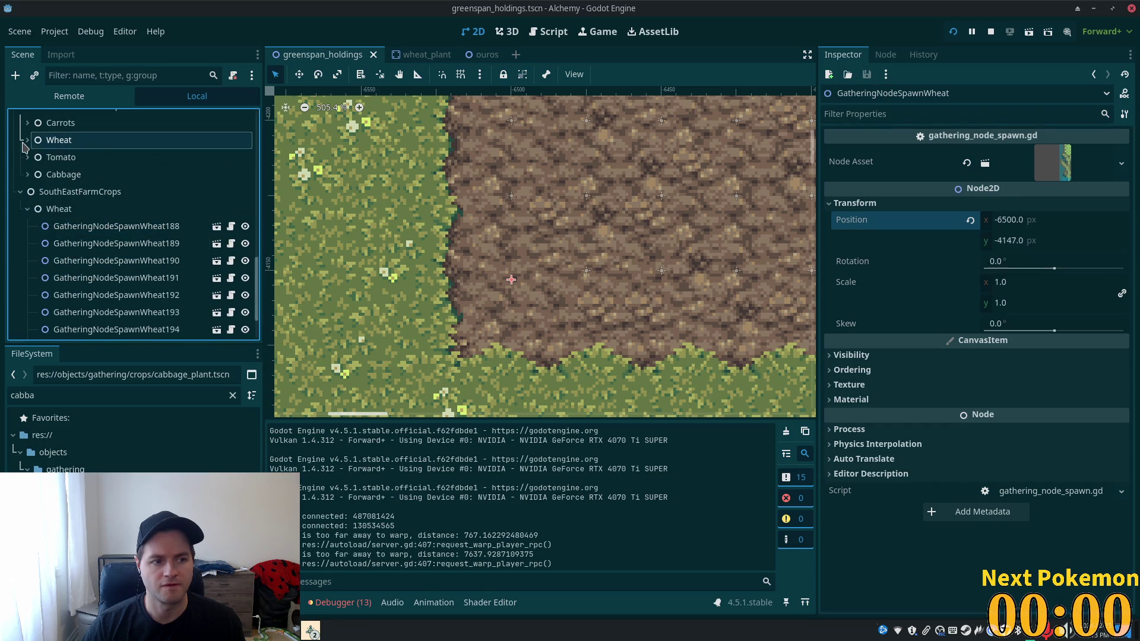
pyautogui.click(116, 226)
pyautogui.scroll(-5, 613, 280)
pyautogui.scroll(-12, 613, 280)
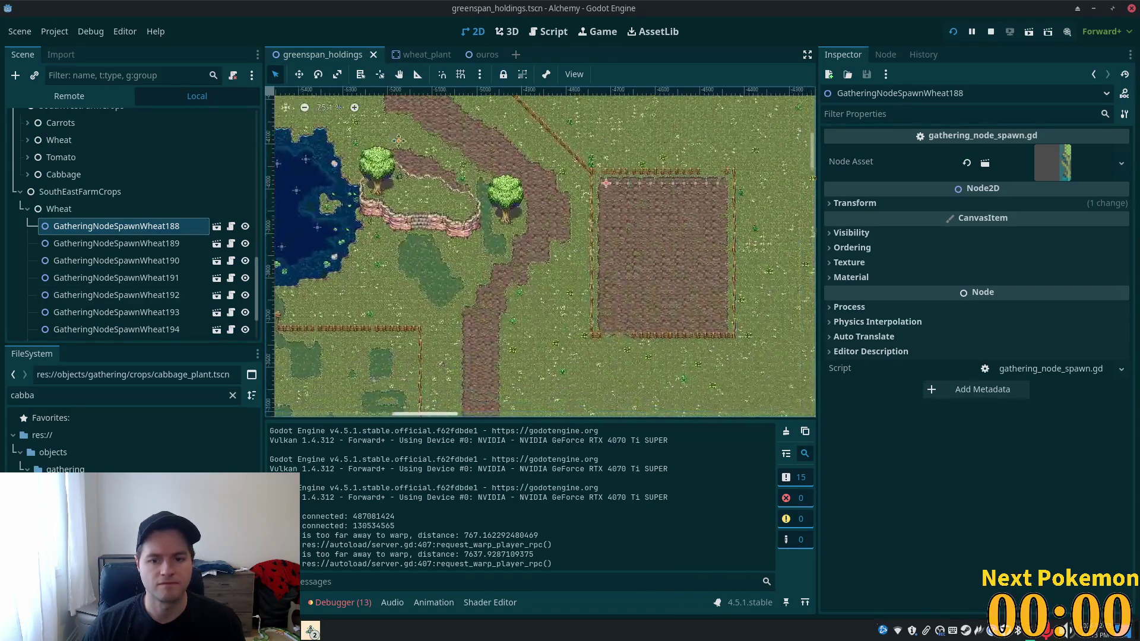
pyautogui.scroll(9, 690, 254)
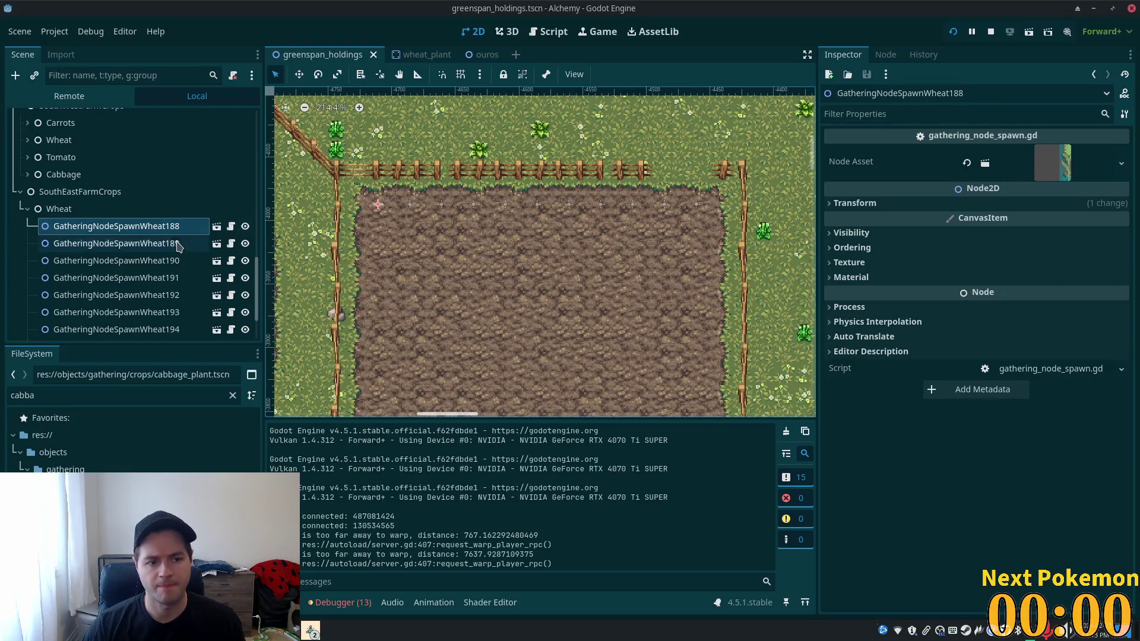
pyautogui.scroll(-3, 179, 247)
pyautogui.keyDown('shift'); pyautogui.click(178, 329); pyautogui.keyUp('shift')
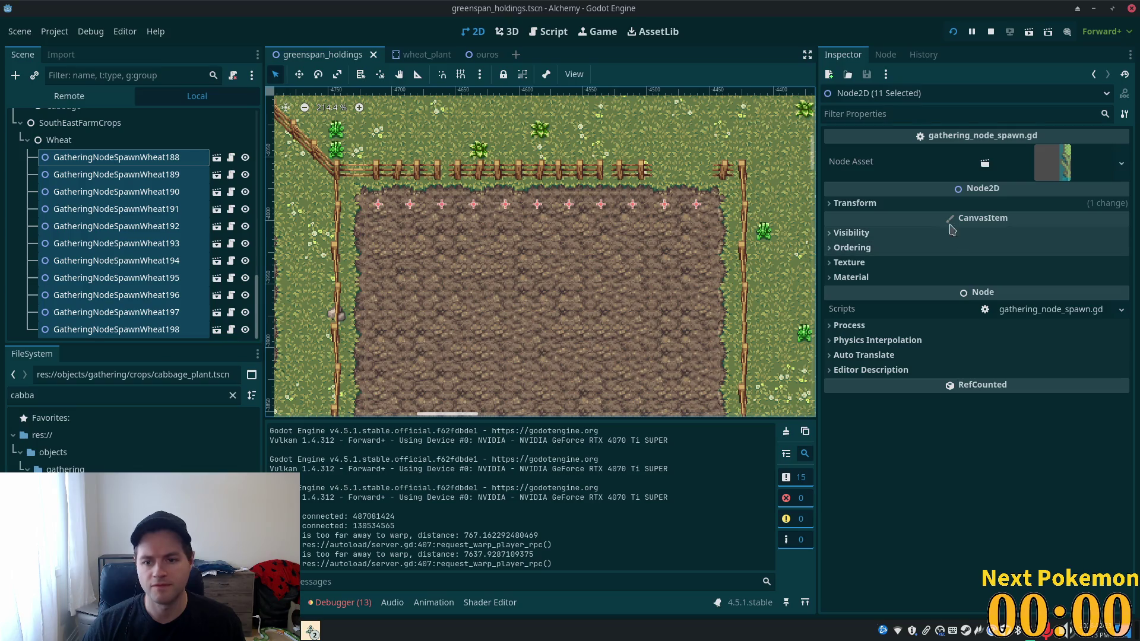
# - Keep the eleven spawns' shared Y position at -4013 and duplicate them
pyautogui.click(862, 203)
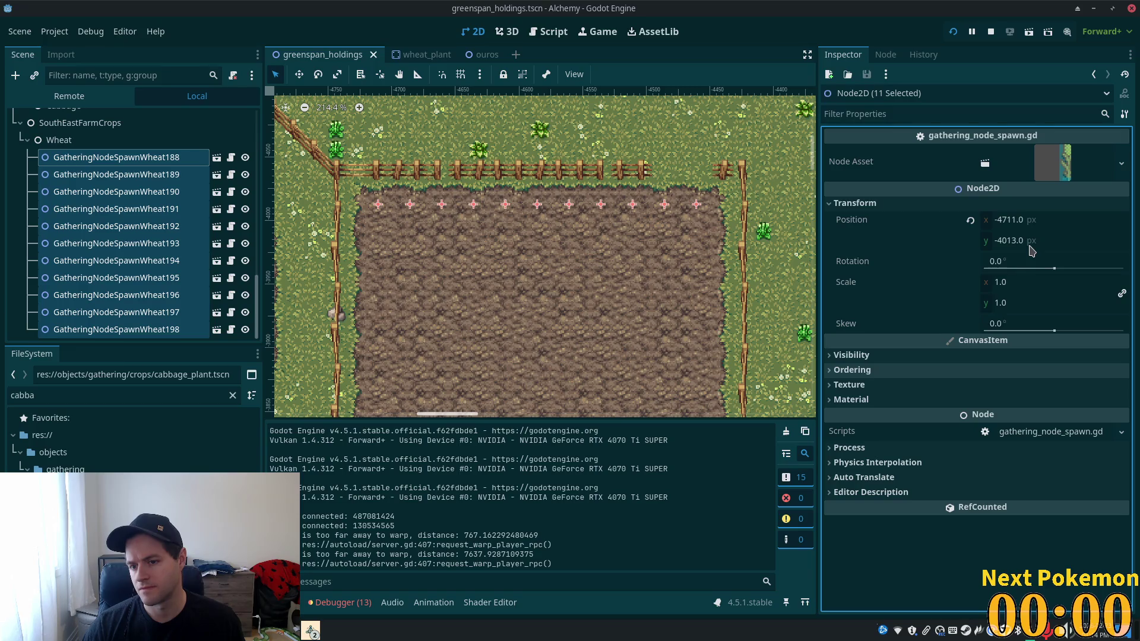
pyautogui.click(1020, 241)
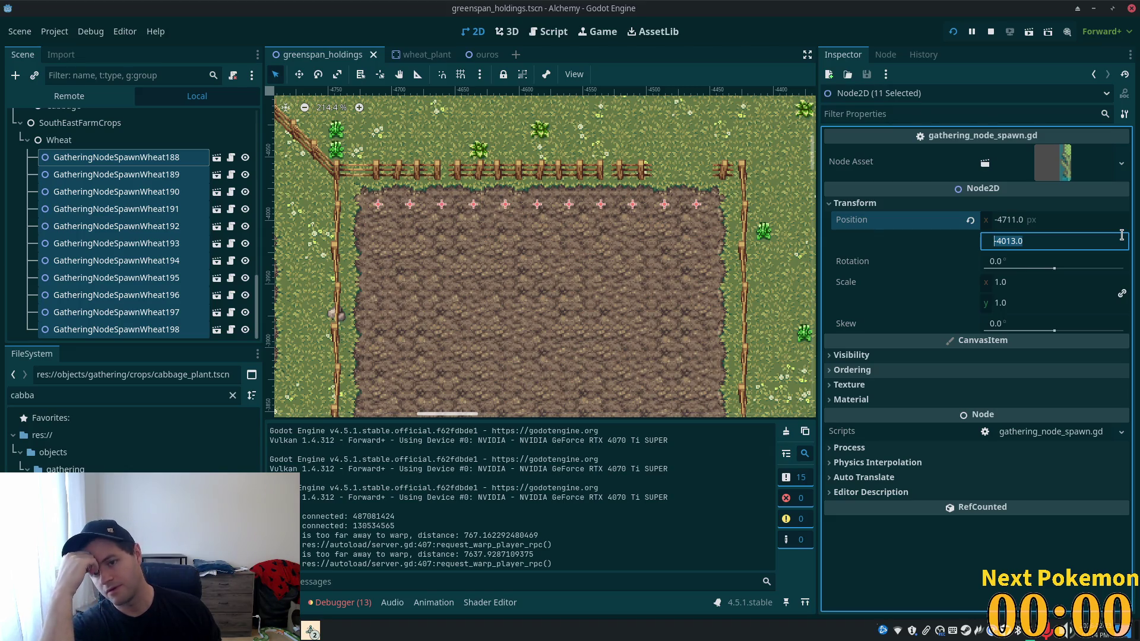
pyautogui.press('Right')
pyautogui.press('Left')
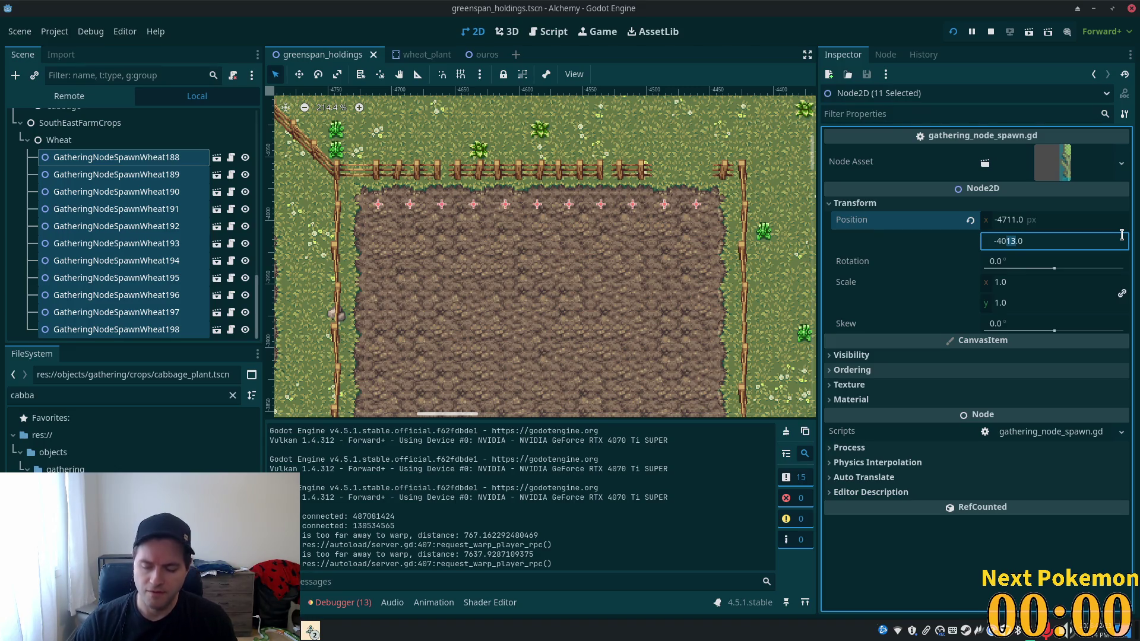
pyautogui.click(300, 55)
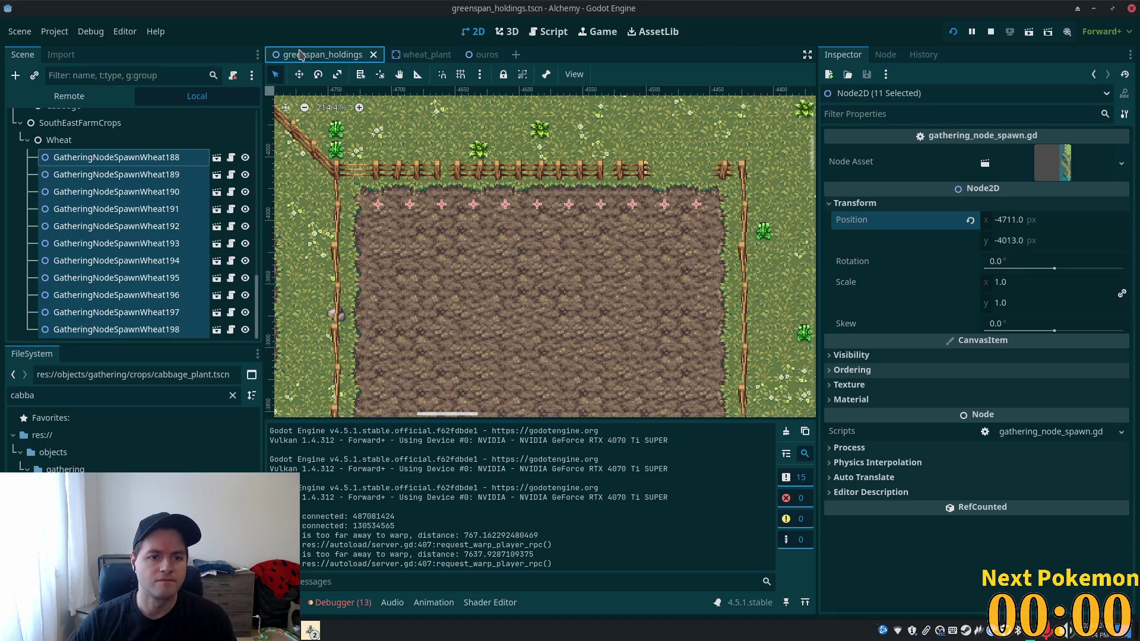
pyautogui.hotkey('ctrl', 'd')
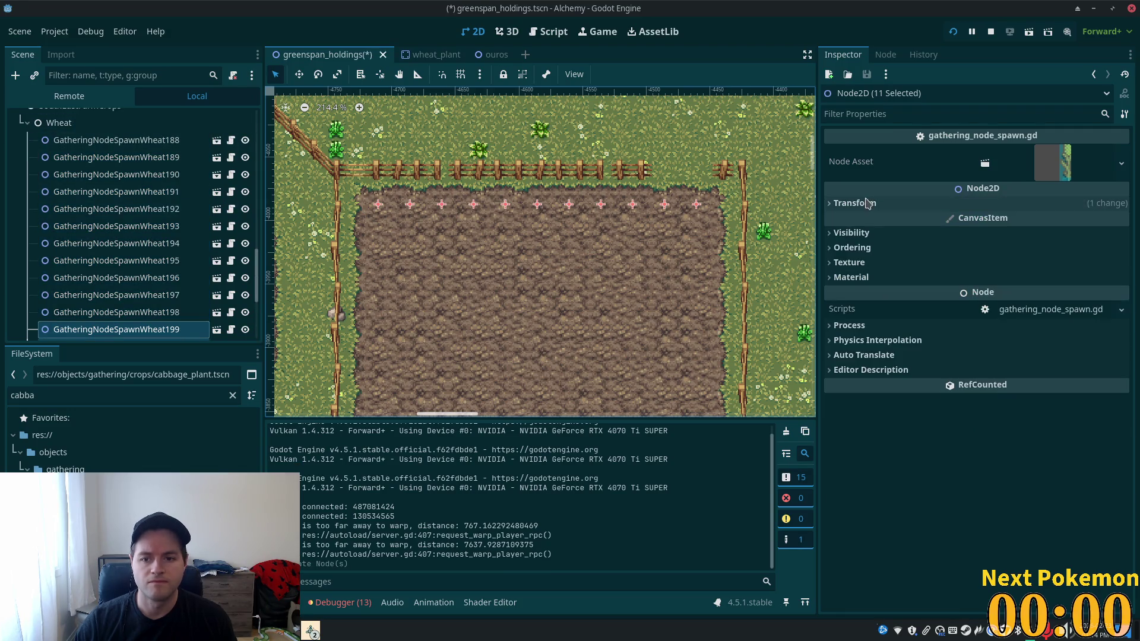
# - Try Y positions -4041 and -4085 for the eleven copied spawns, undoing one change
pyautogui.click(1019, 242)
pyautogui.click(1017, 241)
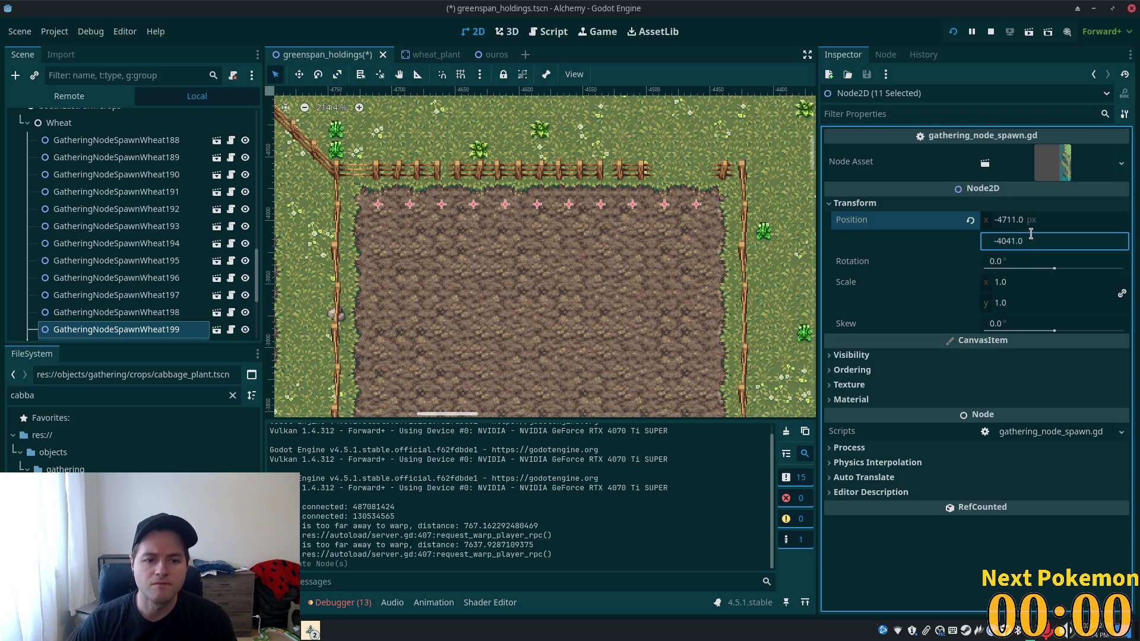
pyautogui.press('Tab')
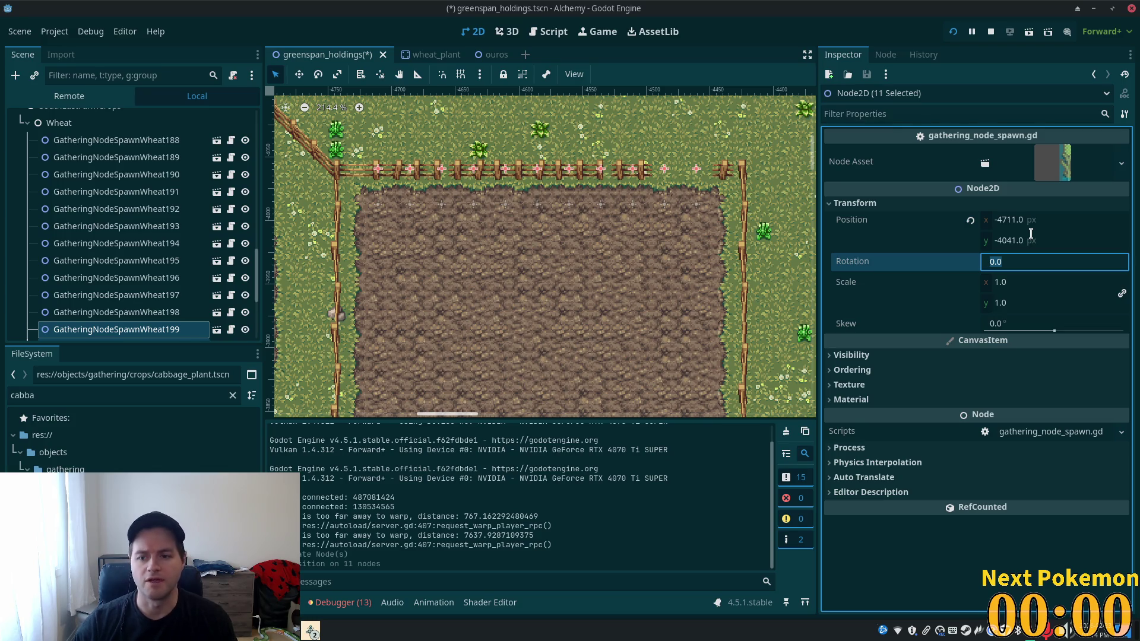
pyautogui.click(1031, 240)
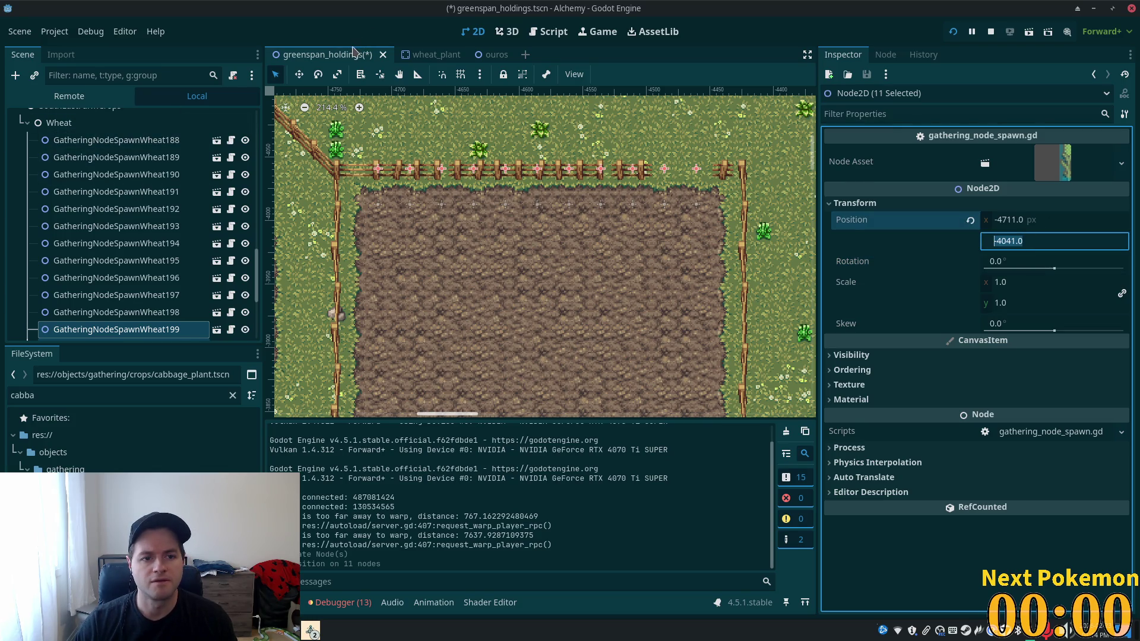
pyautogui.hotkey('ctrl', 'z')
pyautogui.click(1013, 242)
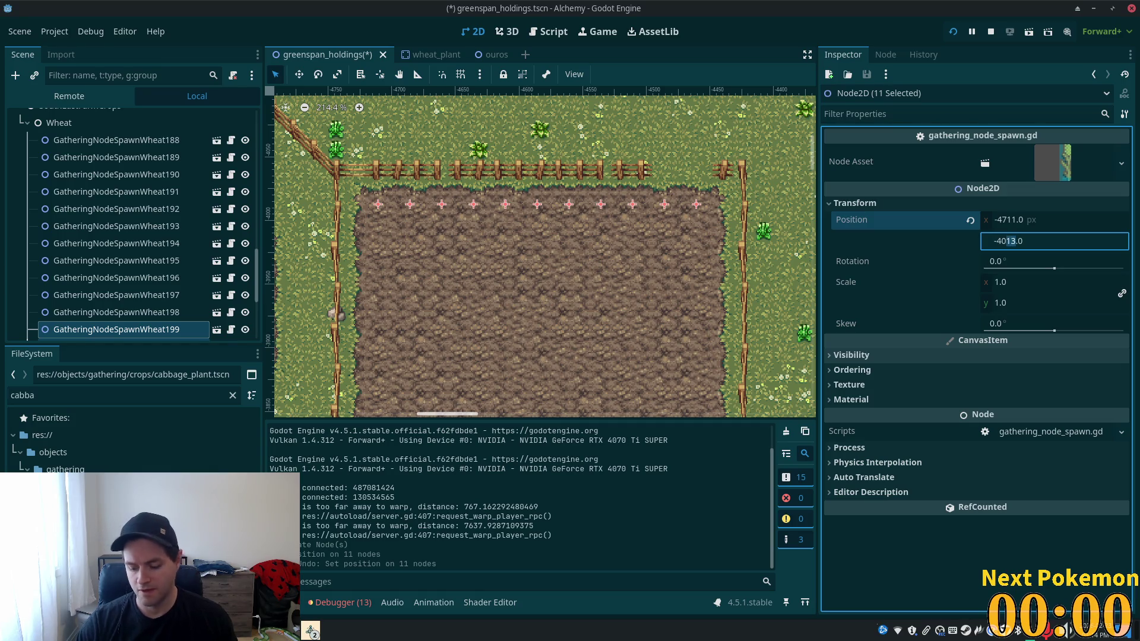
pyautogui.press('Tab')
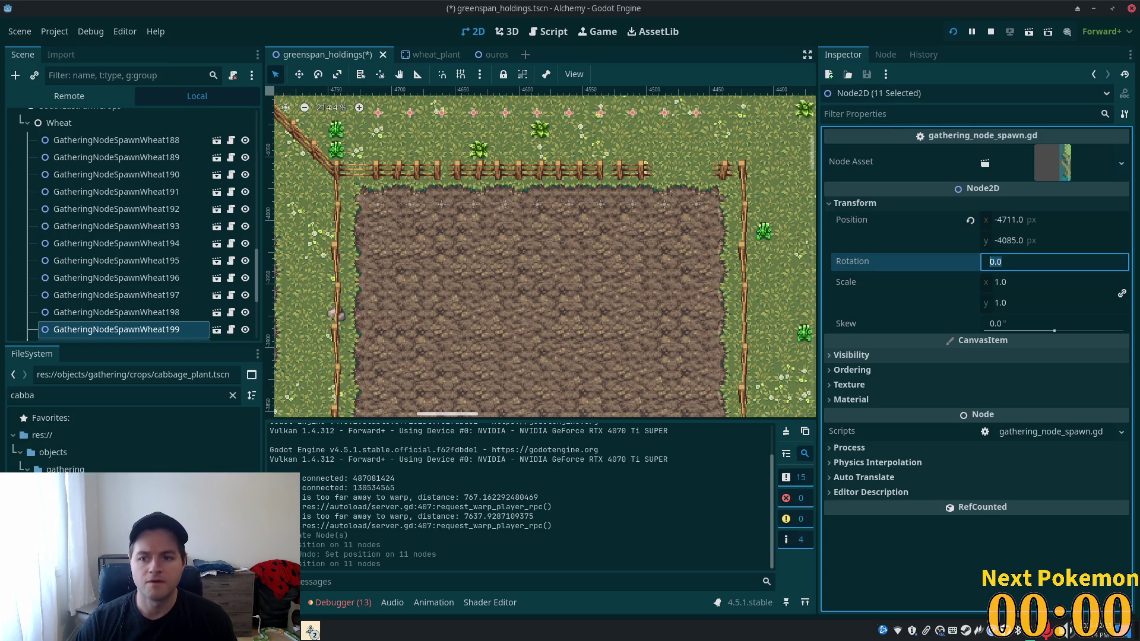
# - Settle the second row's Y position at -3985 after briefly trying -4185
pyautogui.click(1008, 241)
pyautogui.click(1014, 240)
pyautogui.hotkey('shift', 'Left')
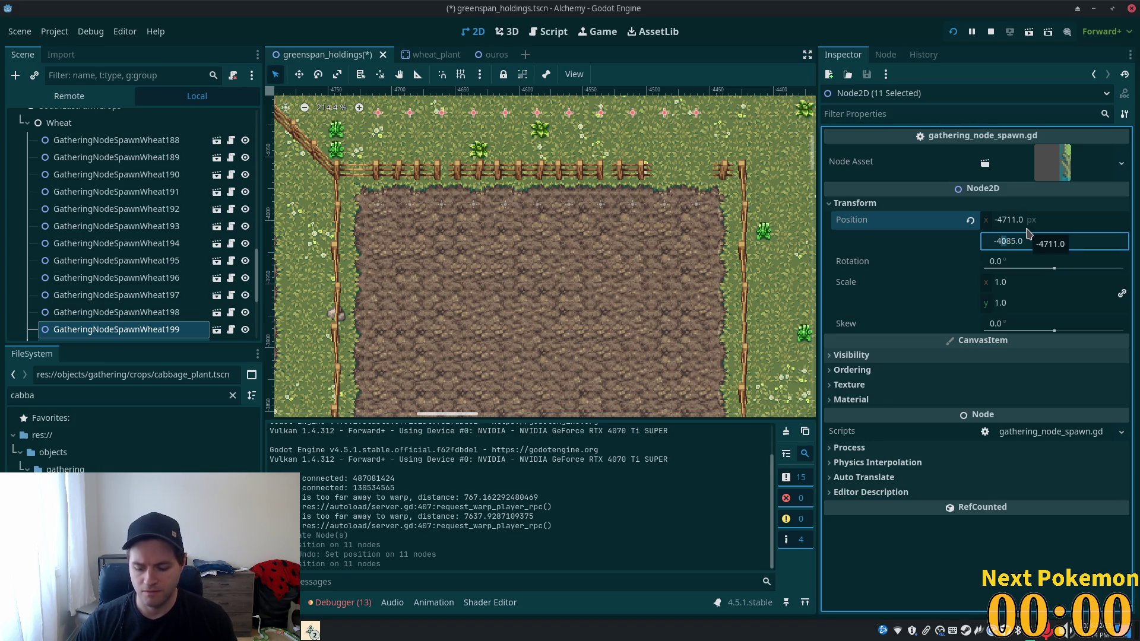
pyautogui.write('1')
pyautogui.press('Tab')
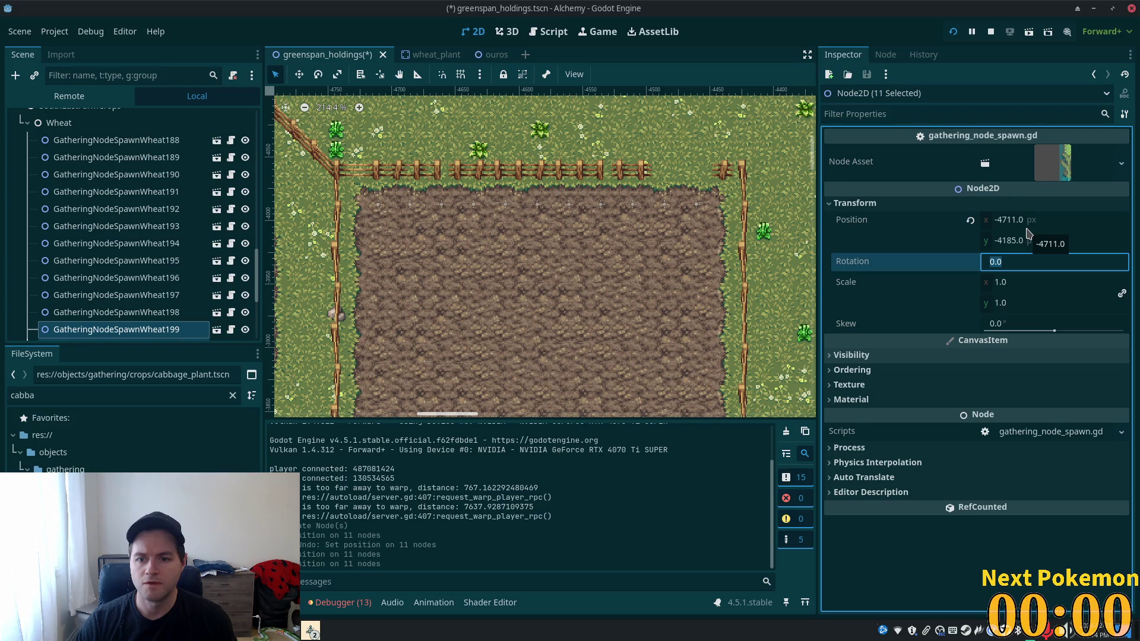
pyautogui.click(1036, 239)
pyautogui.press('Left')
pyautogui.press('Right')
pyautogui.press('Right')
pyautogui.press('Right')
pyautogui.hotkey('shift', 'Left')
pyautogui.hotkey('shift', 'Left')
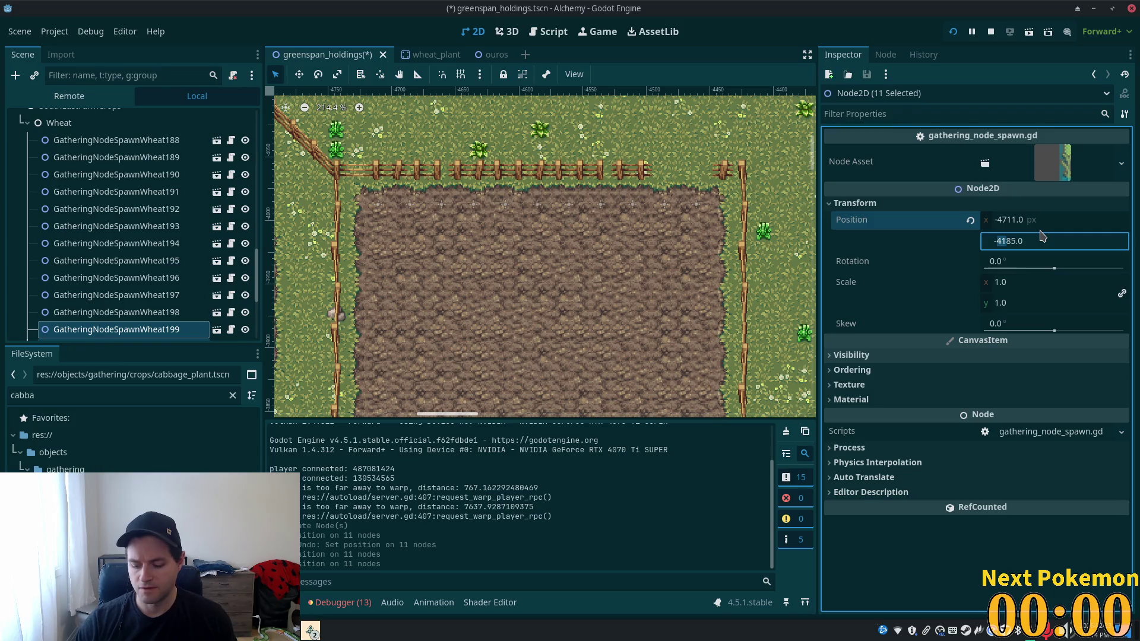
pyautogui.press('Tab')
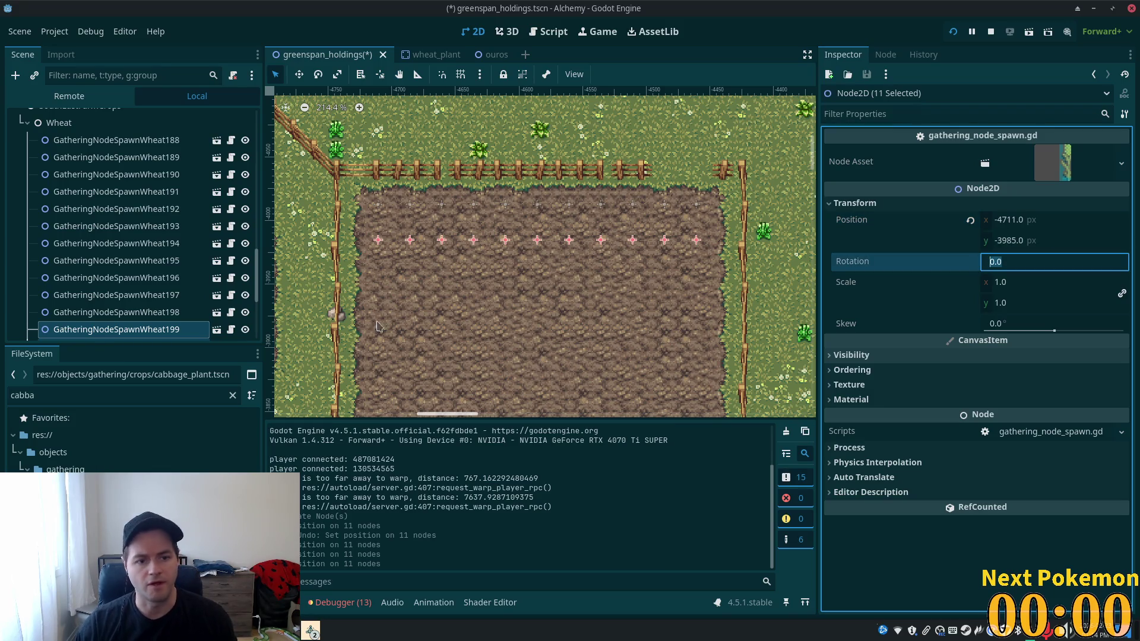
# - Select Wheat188 through Wheat209 and duplicate the 22 spawns
pyautogui.scroll(-4, 190, 244)
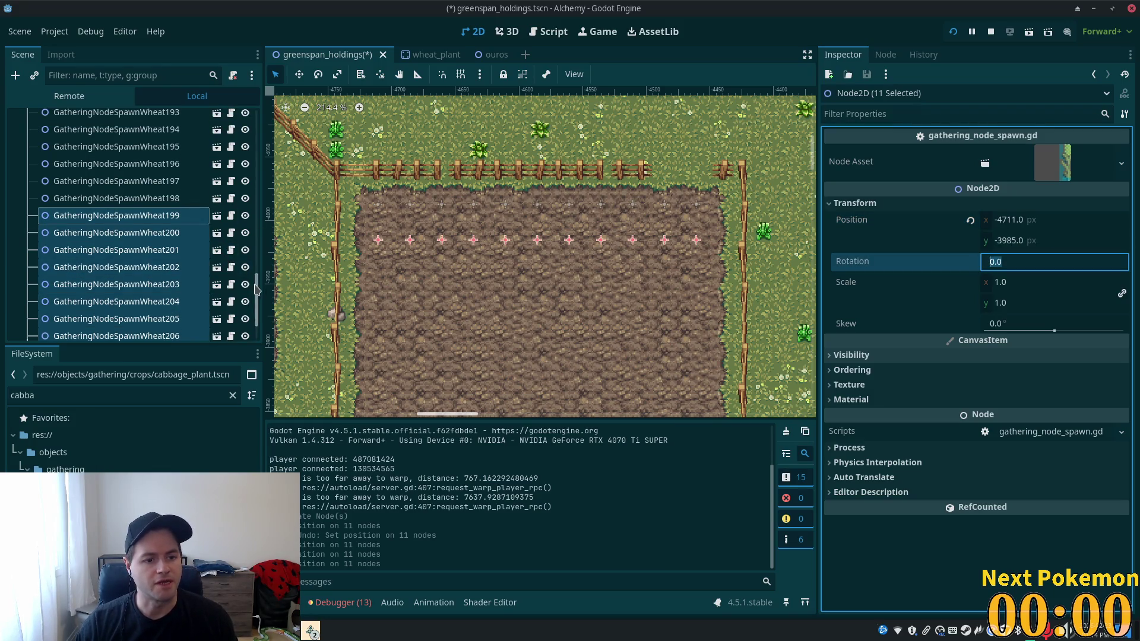
pyautogui.scroll(-2, 256, 289)
pyautogui.scroll(5, 149, 208)
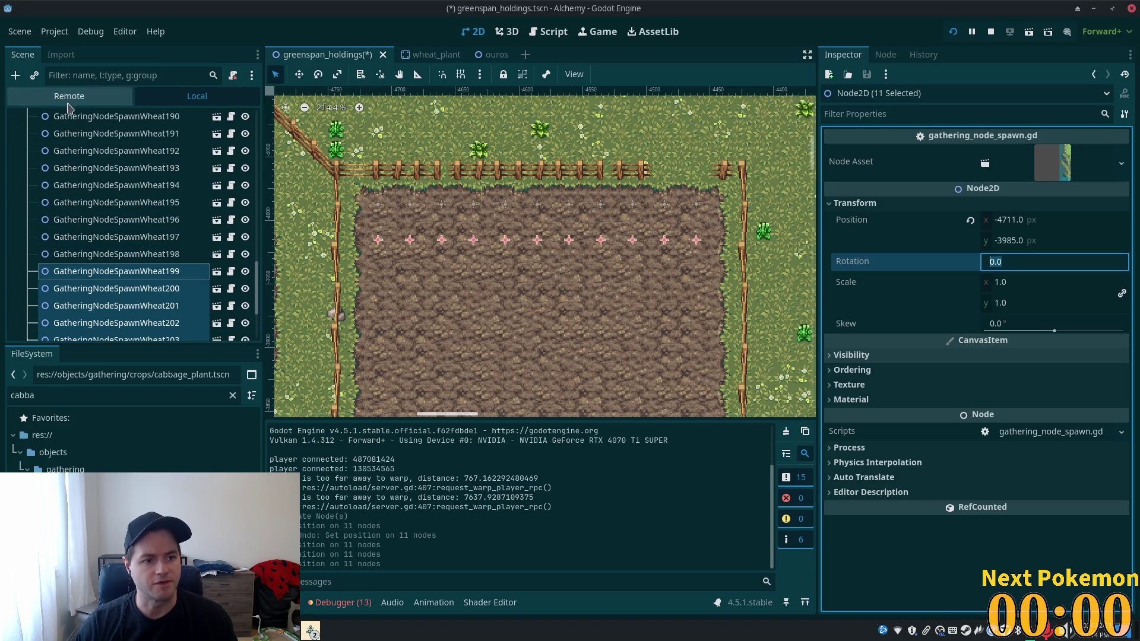
pyautogui.scroll(3, 118, 208)
pyautogui.click(116, 167)
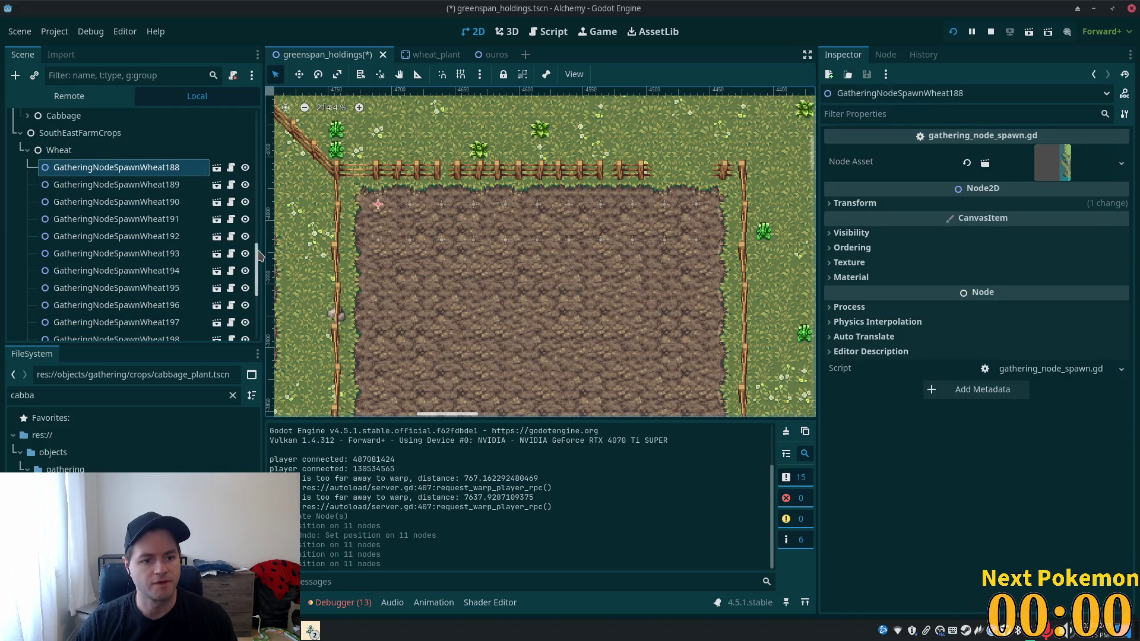
pyautogui.moveTo(259, 255); pyautogui.dragTo(259, 299)
pyautogui.keyDown('shift'); pyautogui.click(116, 328); pyautogui.keyUp('shift')
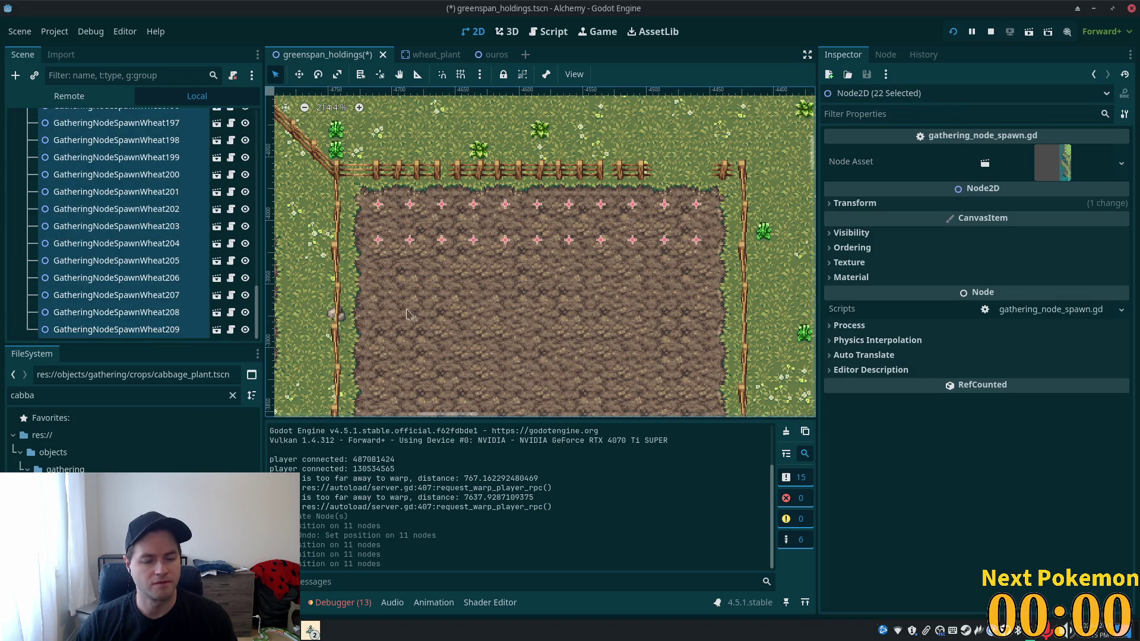
pyautogui.hotkey('ctrl', 'd')
# - Move the duplicated spawns down about 19 px
pyautogui.scroll(-5, 249, 279)
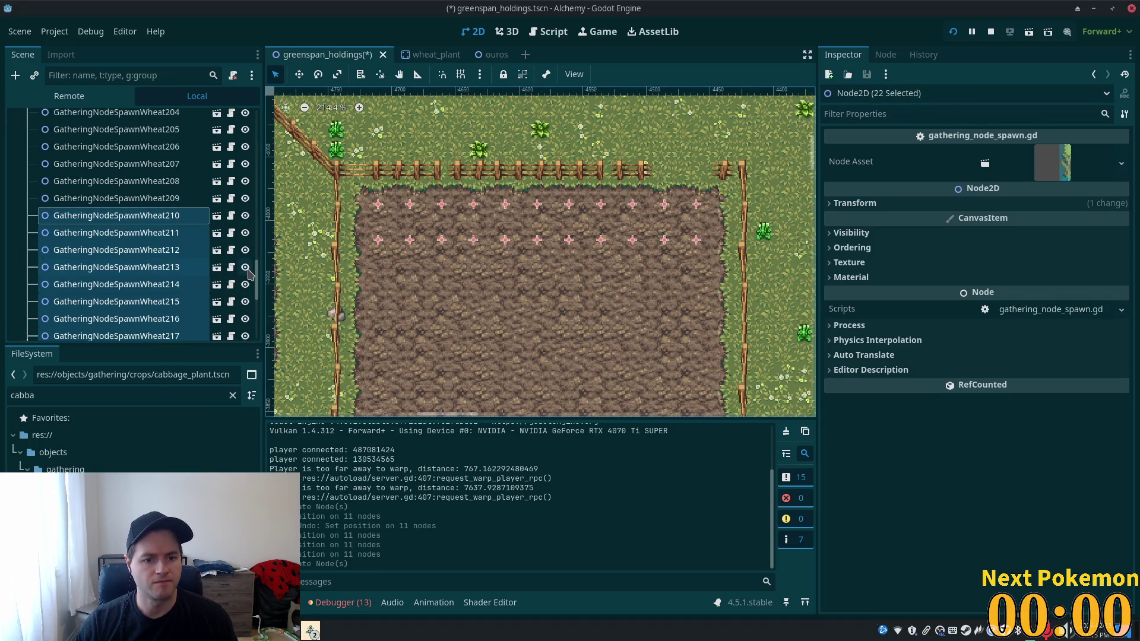
pyautogui.scroll(-3, 248, 273)
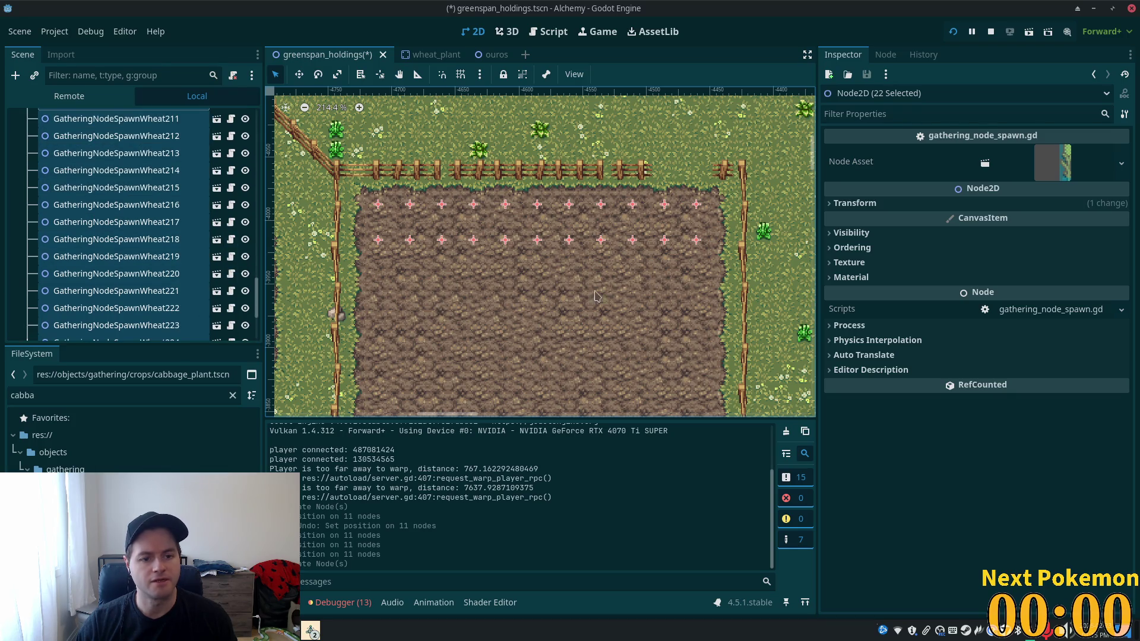
pyautogui.click(299, 76)
pyautogui.moveTo(463, 277); pyautogui.dragTo(463, 312)
pyautogui.scroll(6, 409, 292)
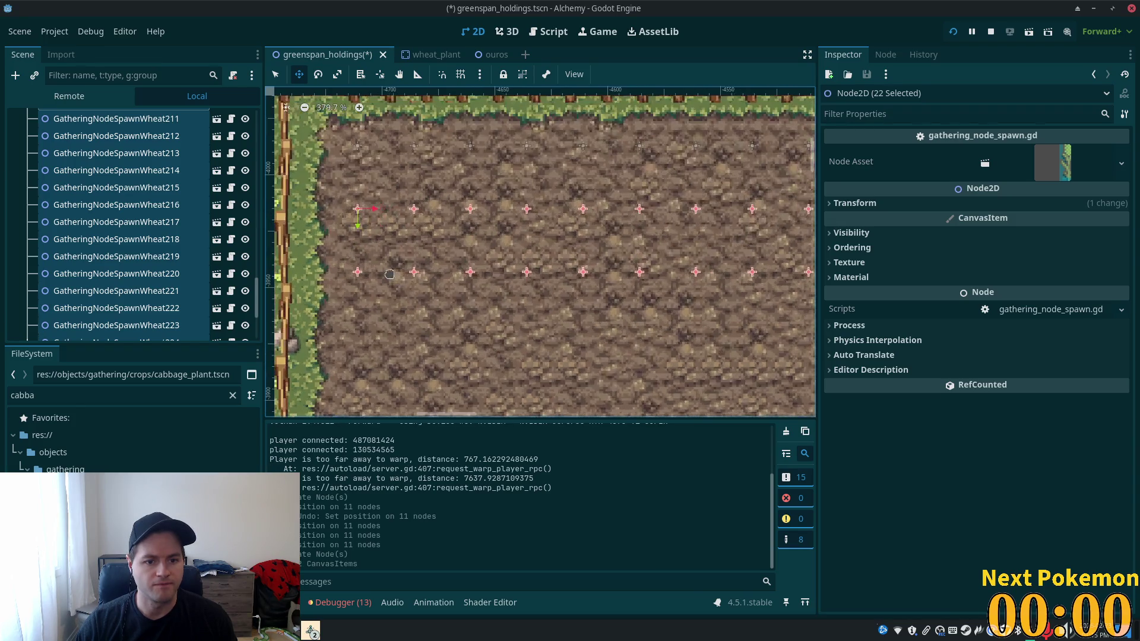
pyautogui.scroll(4, 257, 285)
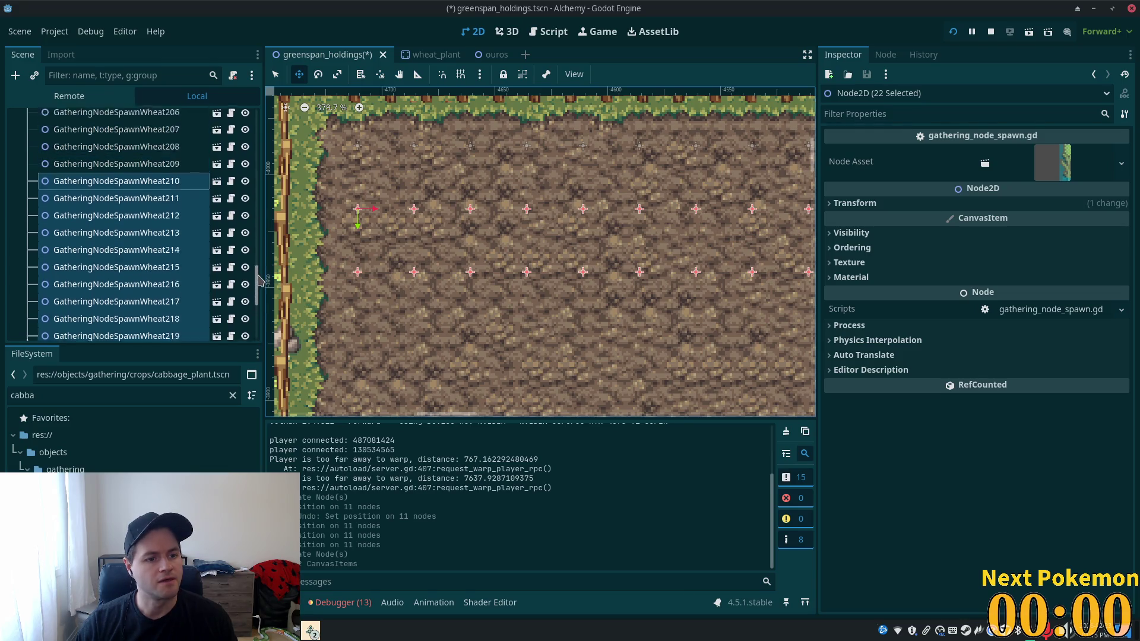
# - Select Wheat210, nudge it up and back down, and add Wheat209 to the selection
pyautogui.click(161, 226)
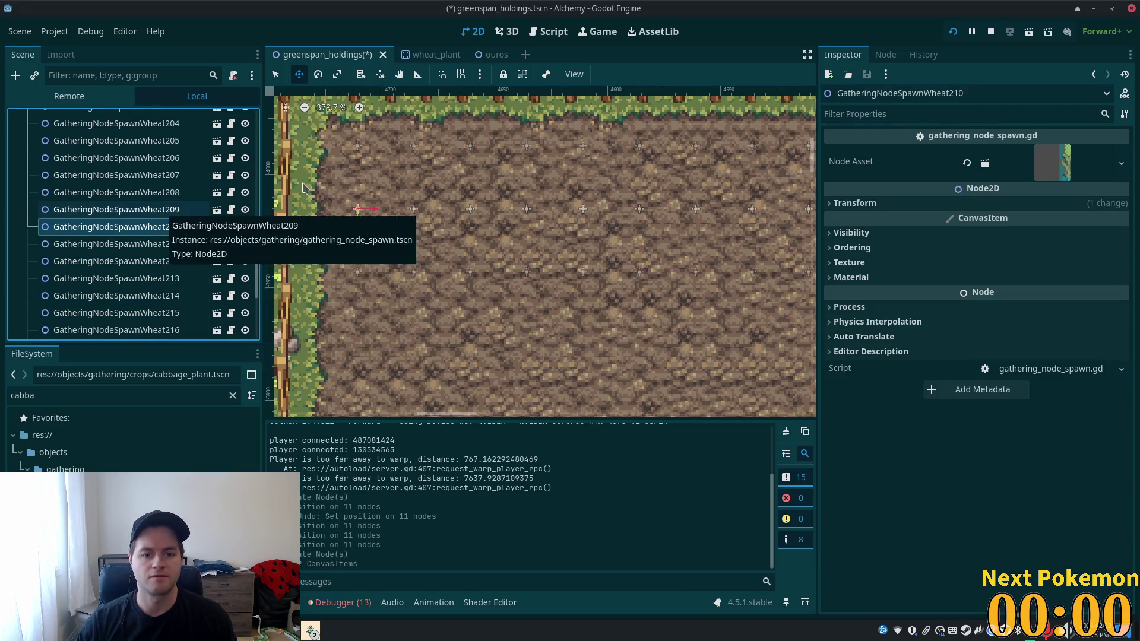
pyautogui.scroll(-4, 468, 226)
pyautogui.scroll(1, 468, 226)
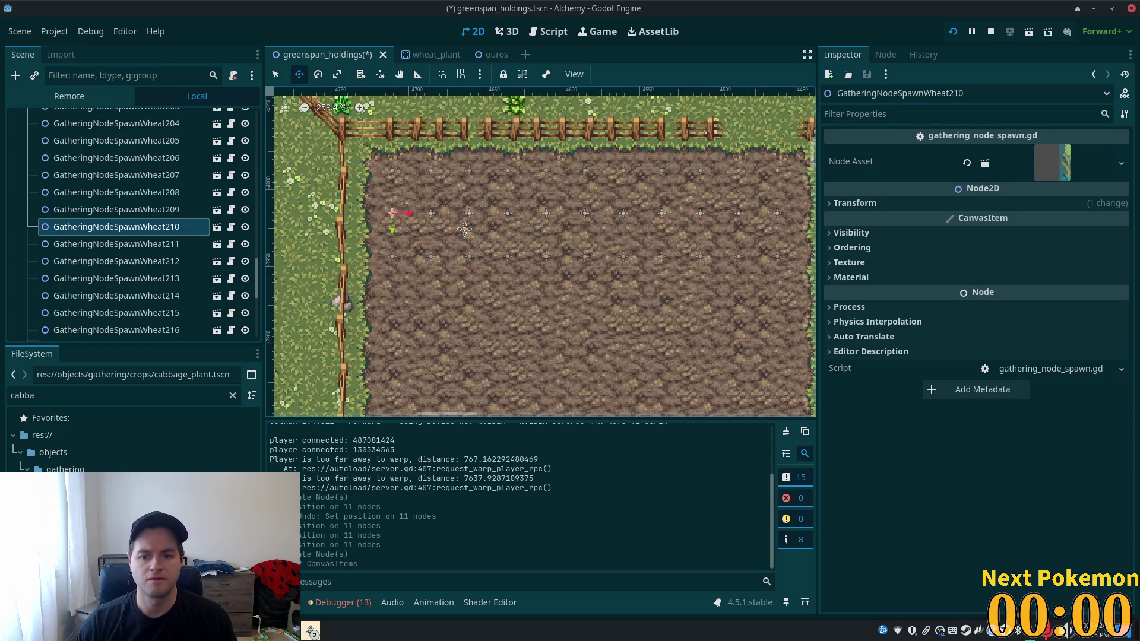
pyautogui.scroll(2, 468, 230)
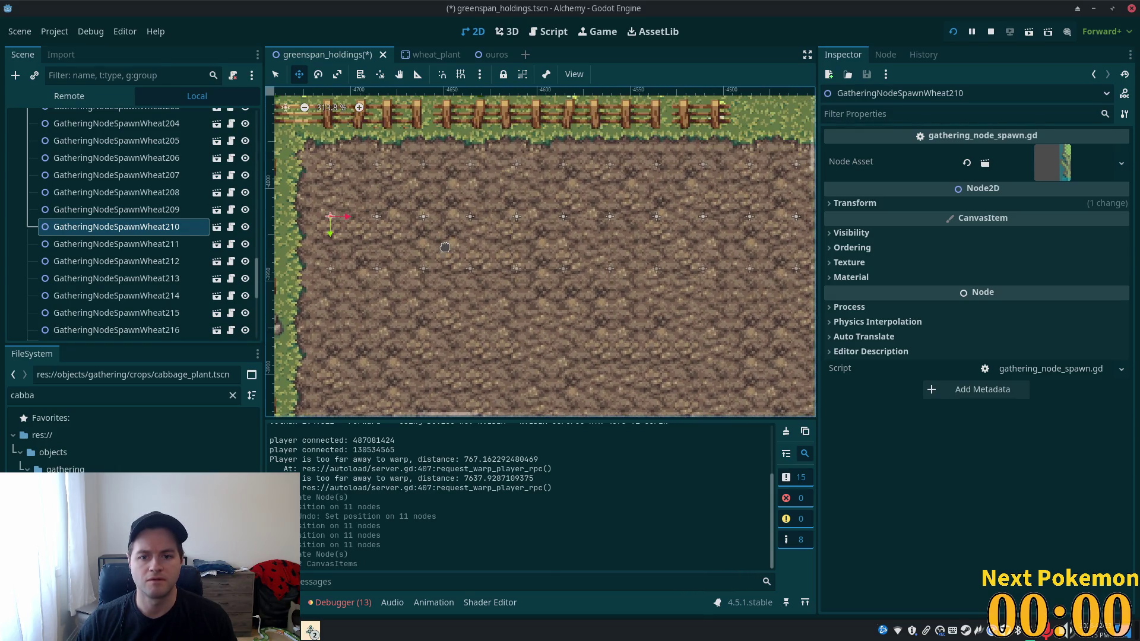
pyautogui.hotkey('shift', 'Up')
pyautogui.hotkey('shift', 'Up')
pyautogui.hotkey('shift', 'Up')
pyautogui.hotkey('shift', 'Down')
pyautogui.hotkey('shift', 'Down')
pyautogui.hotkey('shift', 'Down')
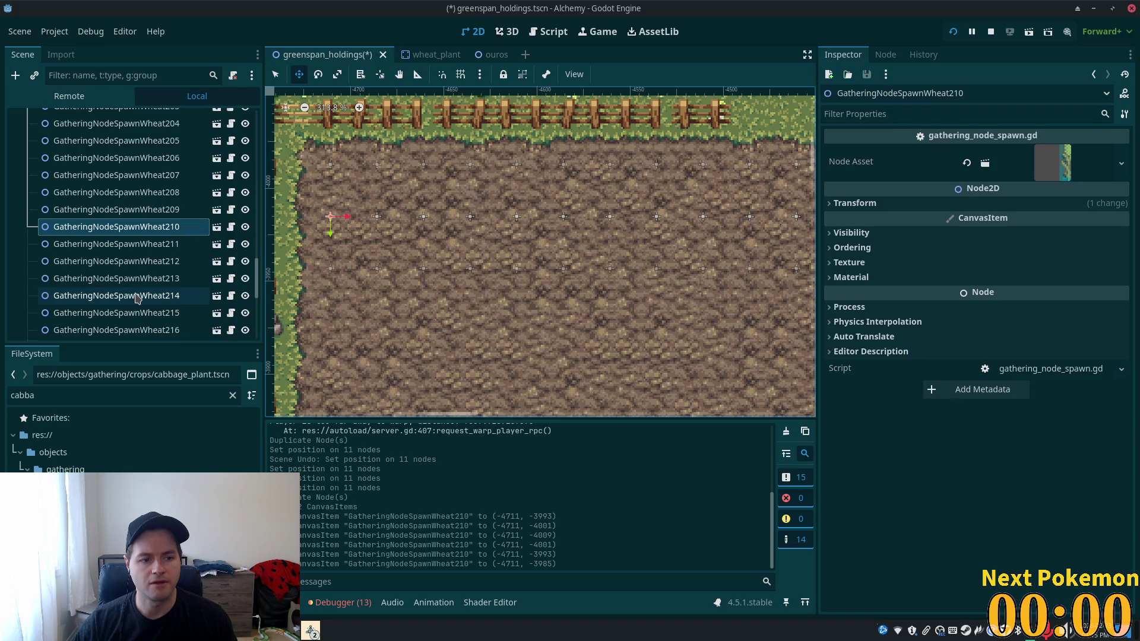
pyautogui.click(92, 226)
# - Delete the eleven spawns Wheat210 through Wheat220
pyautogui.hotkey('shift', 'Up')
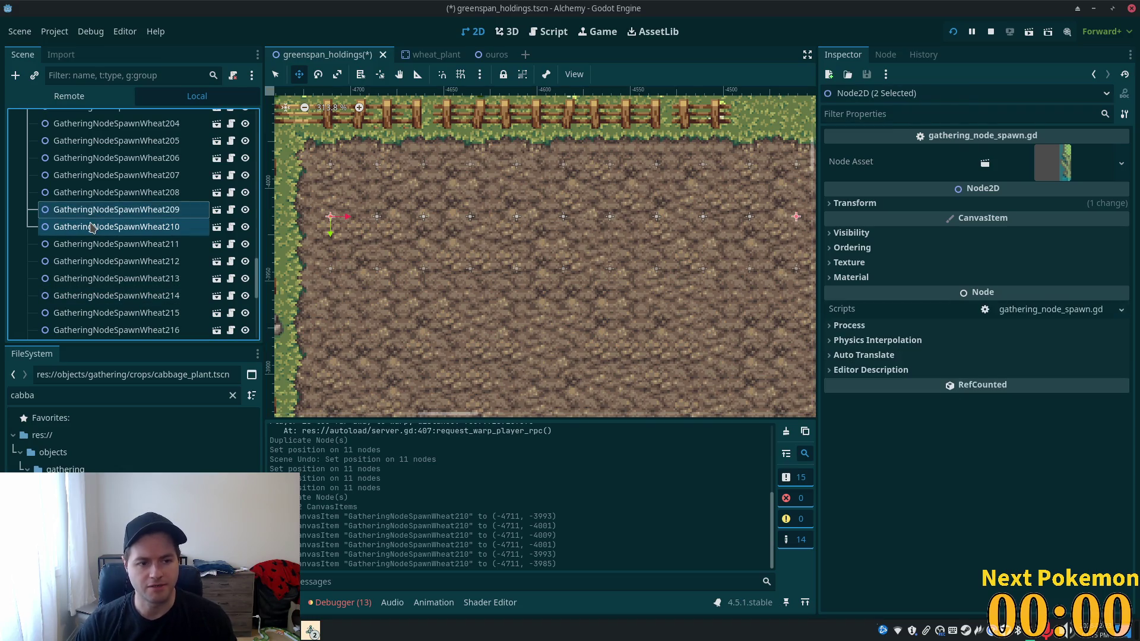
pyautogui.hotkey('shift', 'Down')
pyautogui.hotkey('shift', 'Down')
pyautogui.hotkey('shift', 'Down')
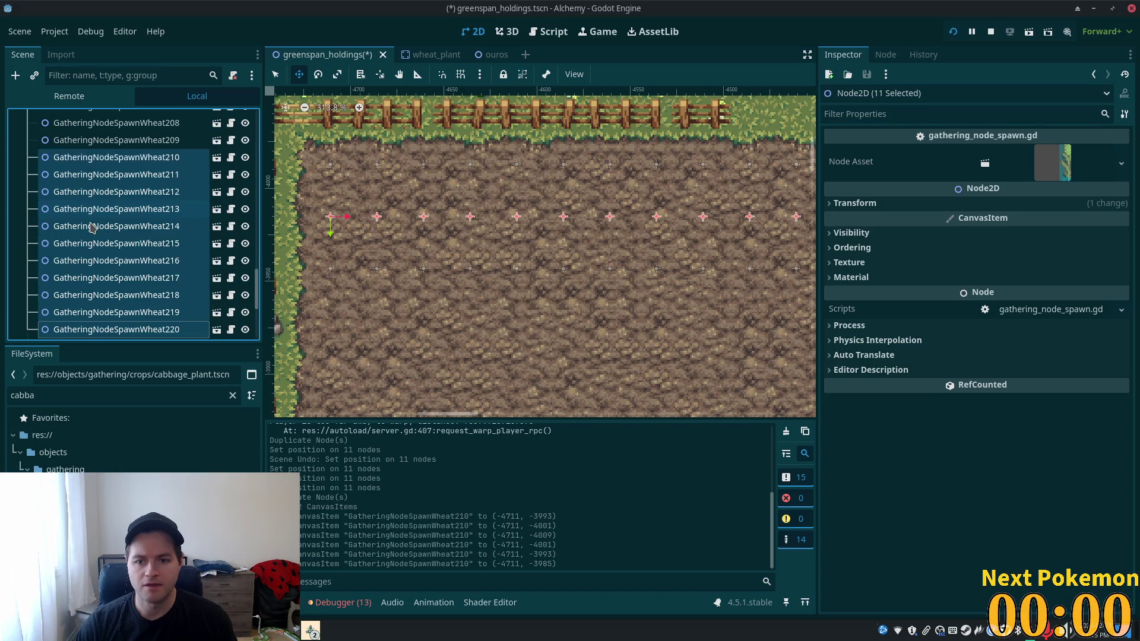
pyautogui.press('Delete')
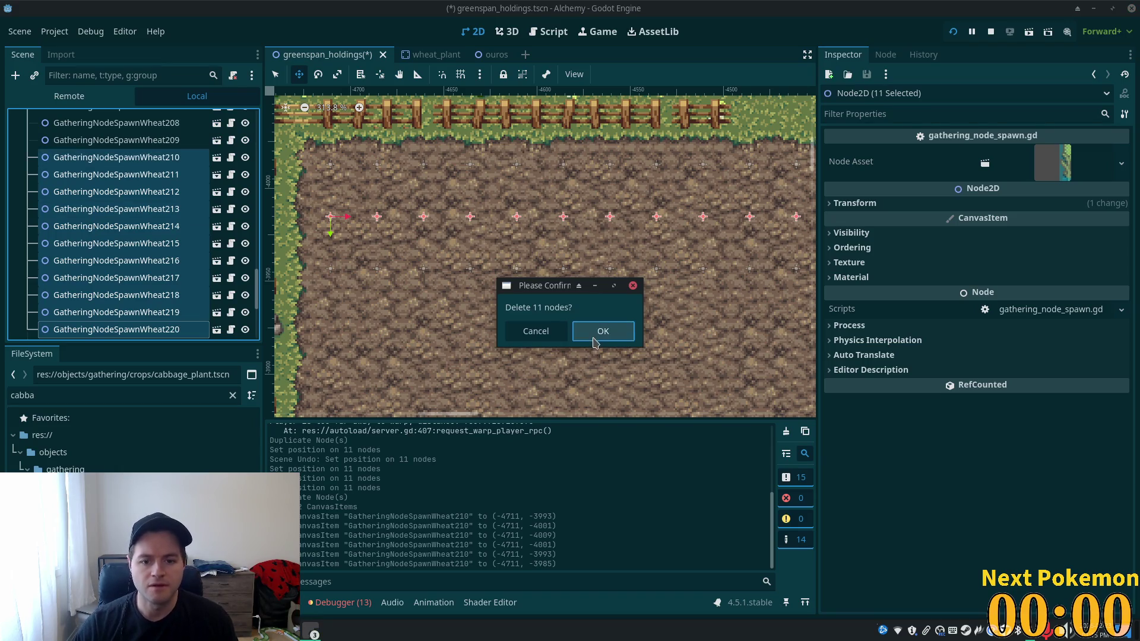
pyautogui.click(593, 336)
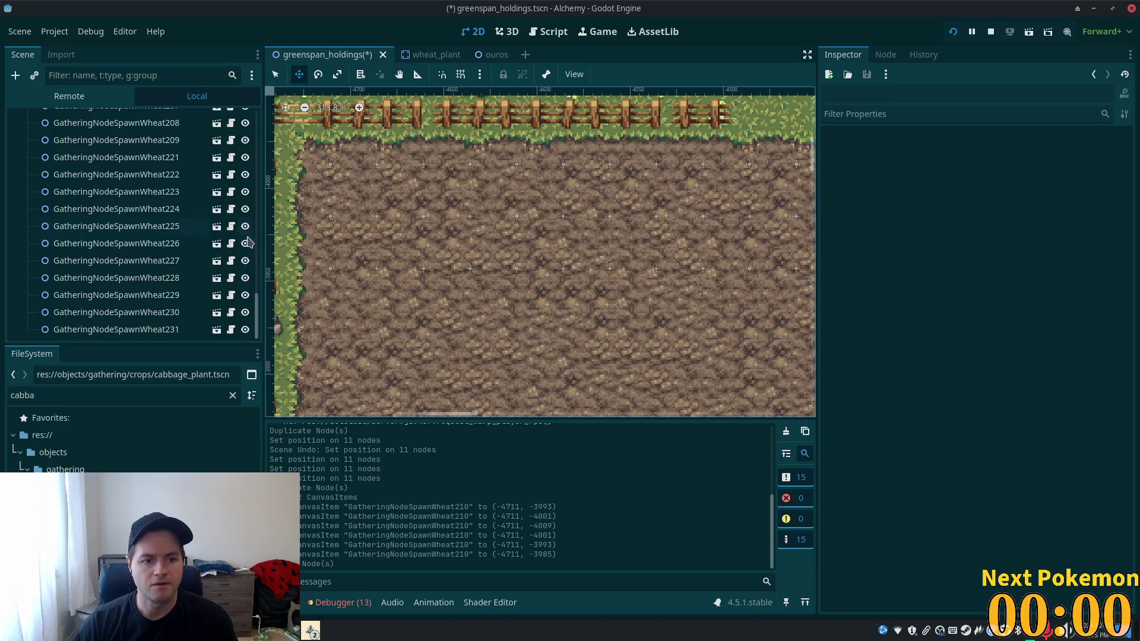
# - Select Wheat188 through Wheat231 and duplicate the 33 spawns
pyautogui.moveTo(256, 312)
pyautogui.mouseDown()
pyautogui.moveTo(269, 195)
pyautogui.moveTo(248, 420)
pyautogui.mouseUp()
pyautogui.click(112, 300)
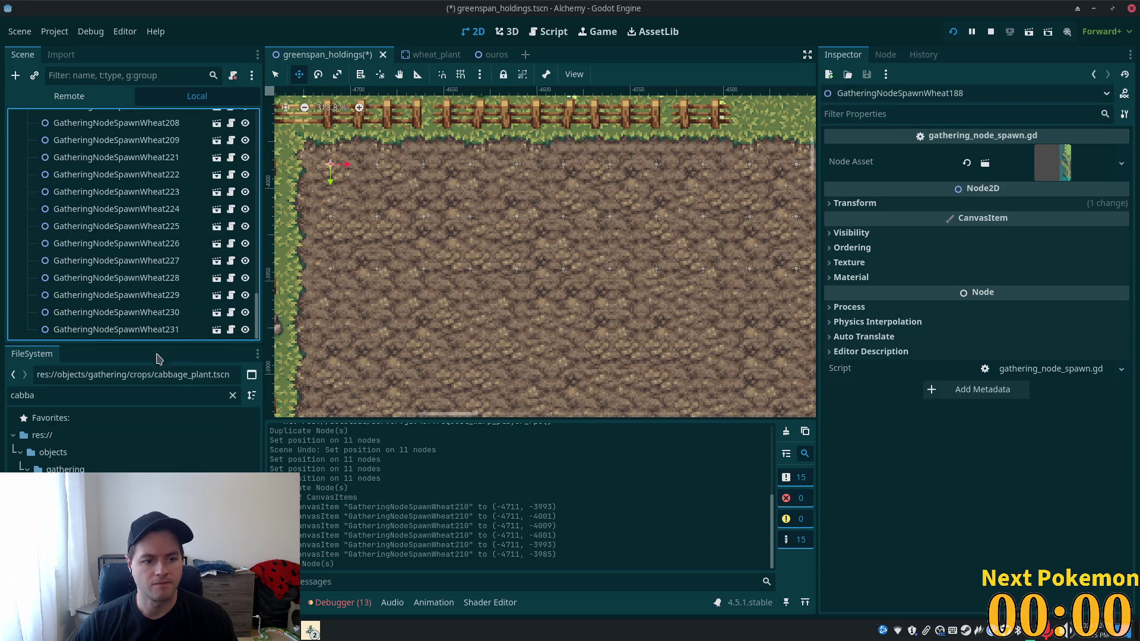
pyautogui.keyDown('shift'); pyautogui.click(151, 331); pyautogui.keyUp('shift')
pyautogui.hotkey('ctrl', 'd')
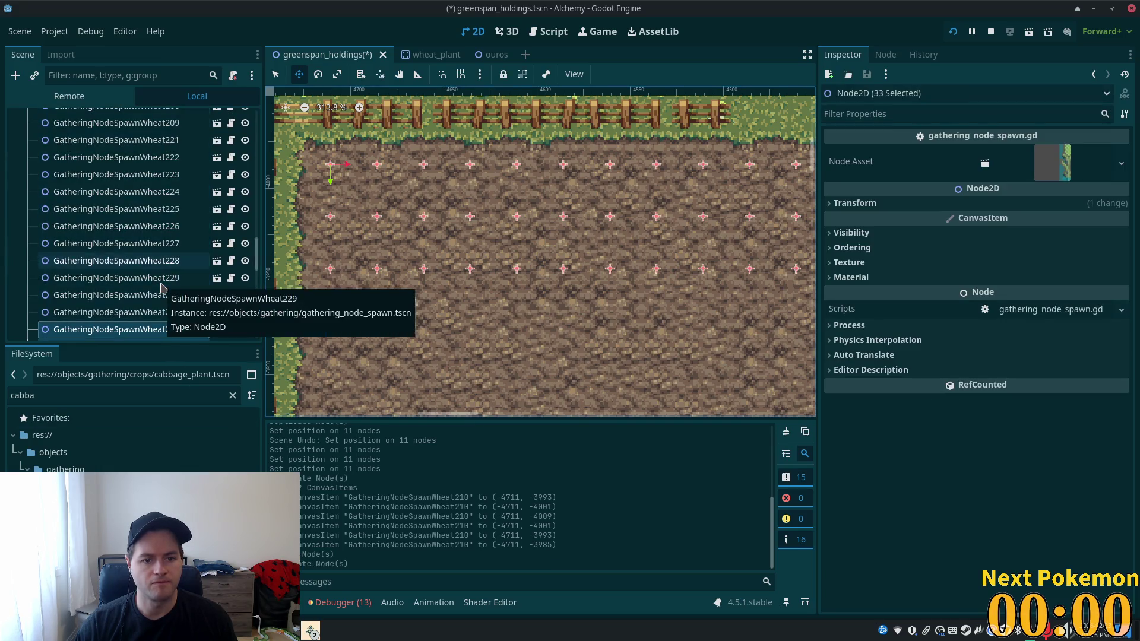
# - Nudge the 33 wheat spawns down and up until the rows sit inside the field
pyautogui.press('Down')
pyautogui.press('Down')
pyautogui.press('Down')
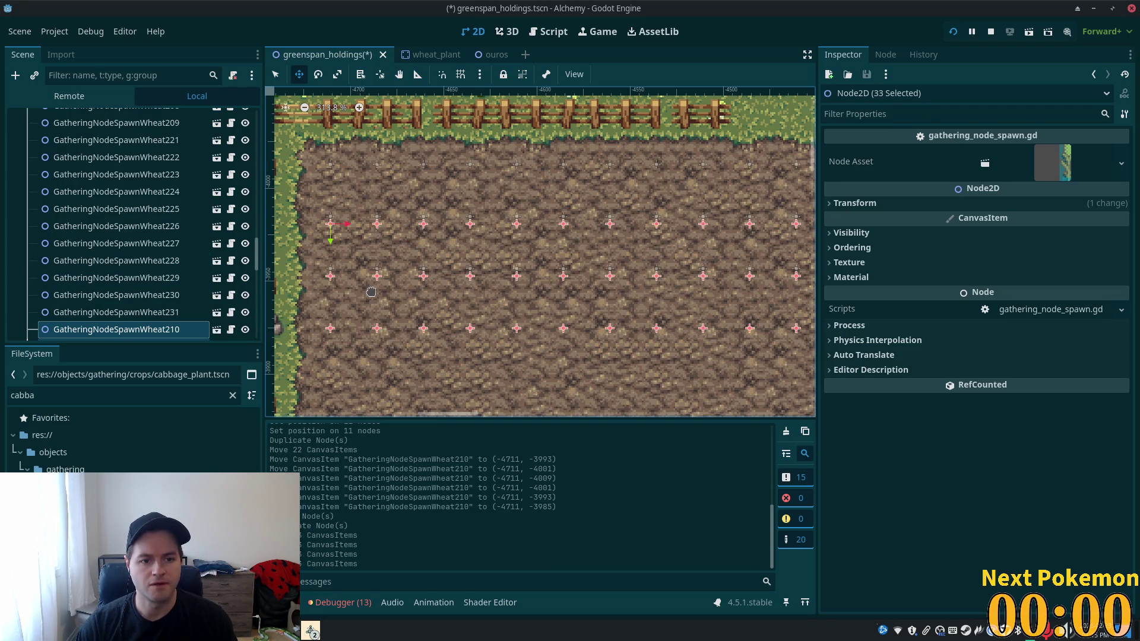
pyautogui.press('Down')
pyautogui.press('Down')
pyautogui.press('Down')
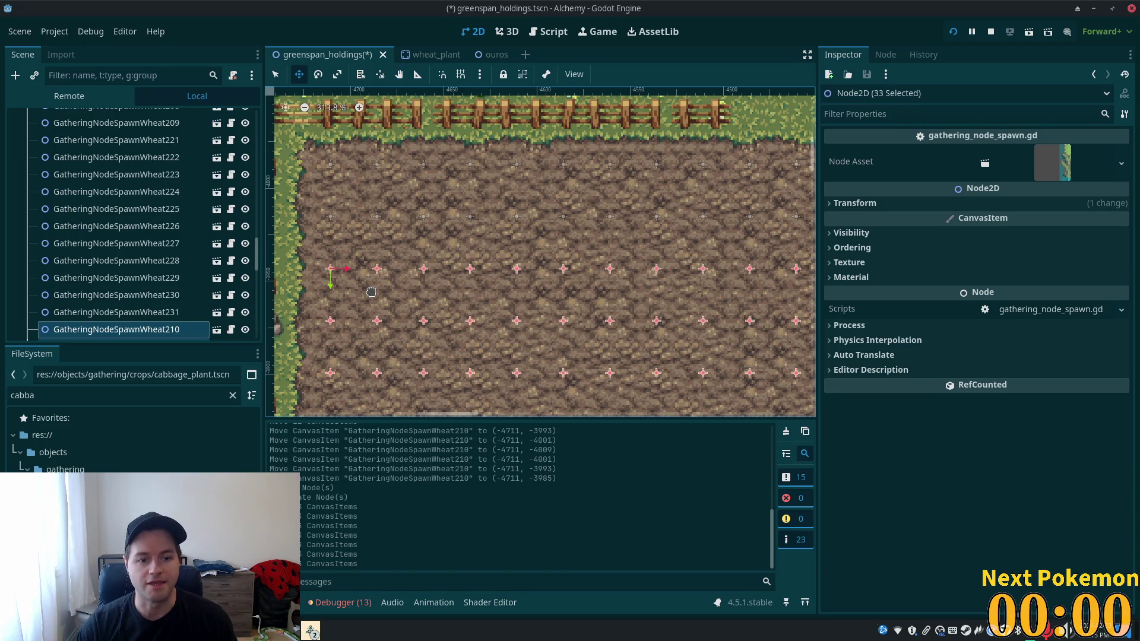
pyautogui.scroll(-2, 394, 261)
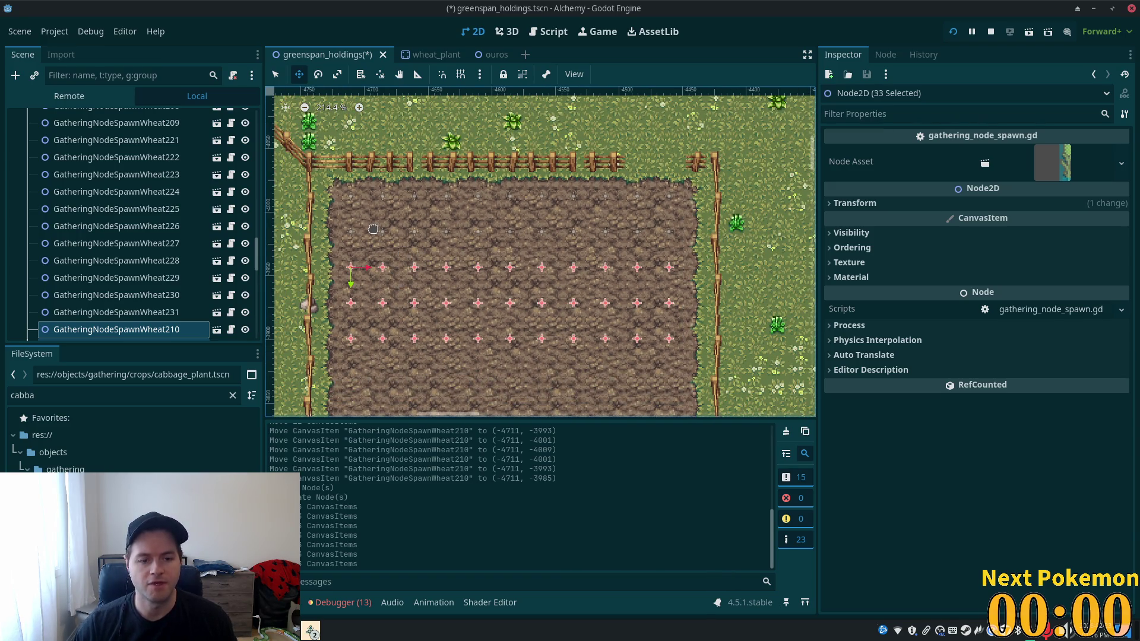
pyautogui.press('Down')
pyautogui.press('Up')
pyautogui.press('Up')
pyautogui.press('Up')
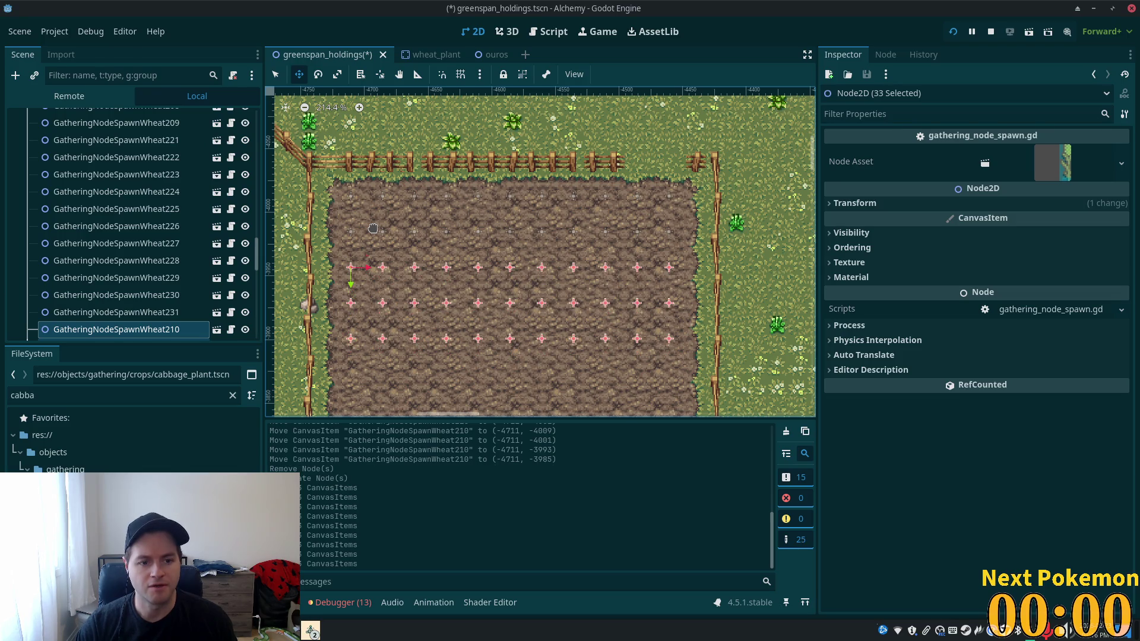
pyautogui.press('Down')
pyautogui.press('Up')
pyautogui.press('Up')
pyautogui.press('Up')
pyautogui.press('Up')
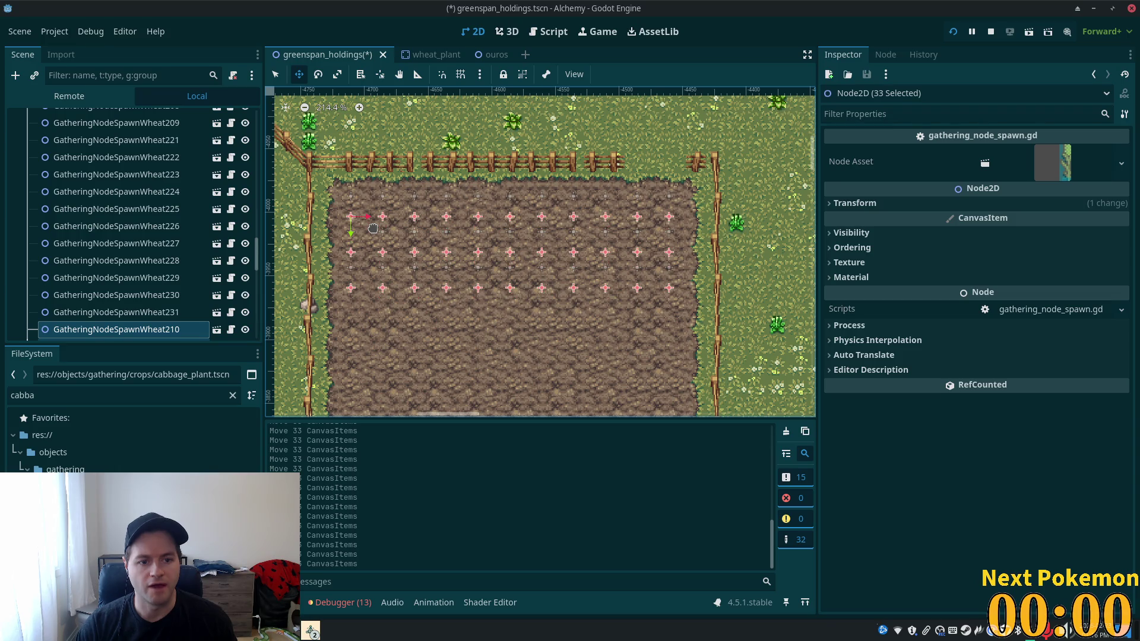
pyautogui.press('Down')
pyautogui.press('Down')
pyautogui.press('Down')
pyautogui.press('Down')
pyautogui.press('Down')
pyautogui.press('Down')
pyautogui.press('Down')
pyautogui.press('Down')
pyautogui.press('Up')
pyautogui.press('Up')
pyautogui.press('Up')
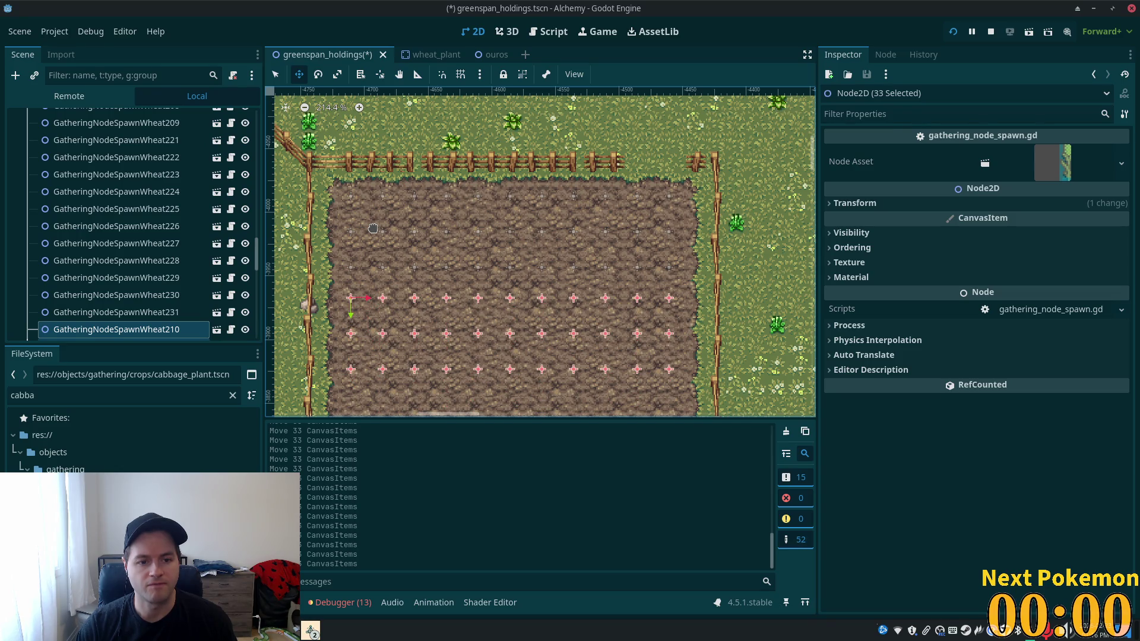
pyautogui.press('Down')
pyautogui.press('Up')
pyautogui.press('Up')
pyautogui.press('Up')
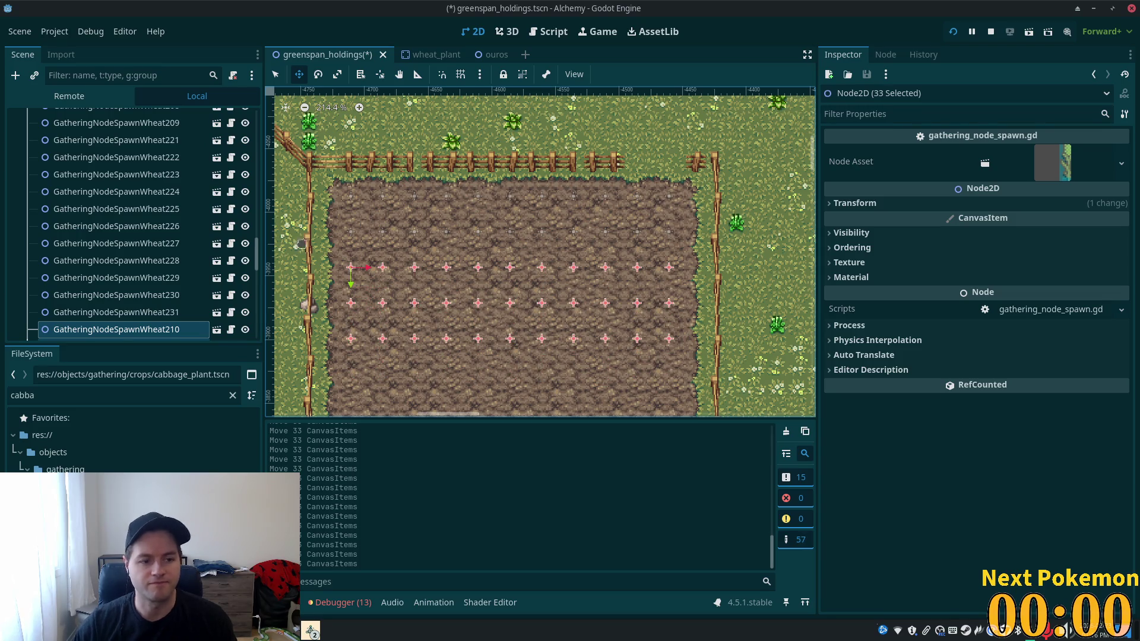
pyautogui.scroll(-1, 267, 300)
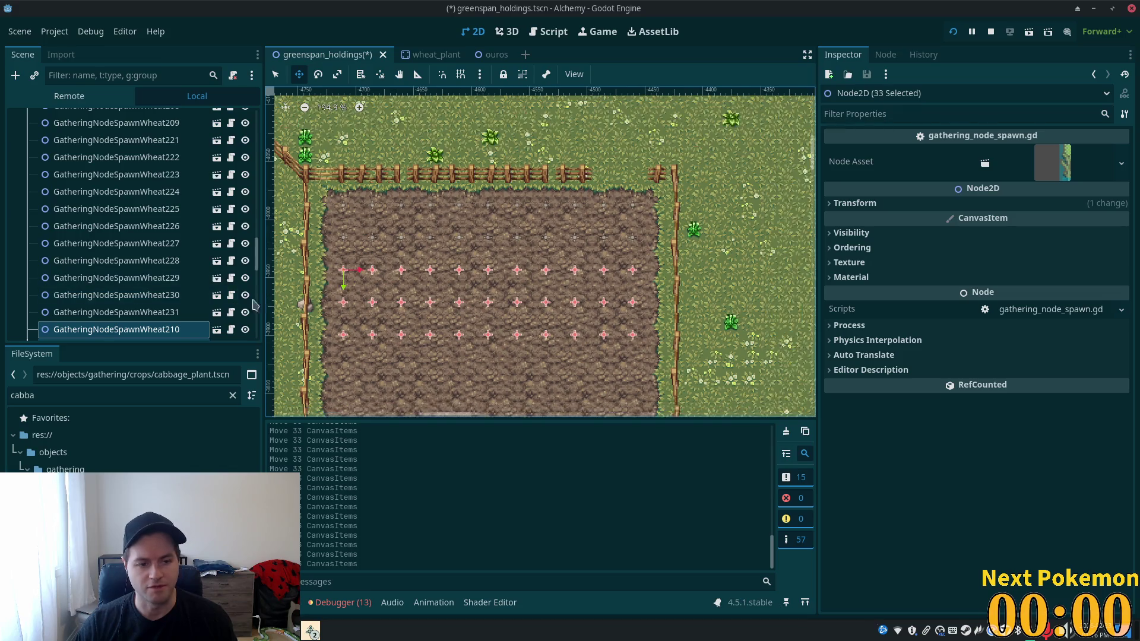
# - Delete wheat spawns Wheat210 through Wheat220
pyautogui.scroll(-3, 260, 305)
pyautogui.click(130, 188)
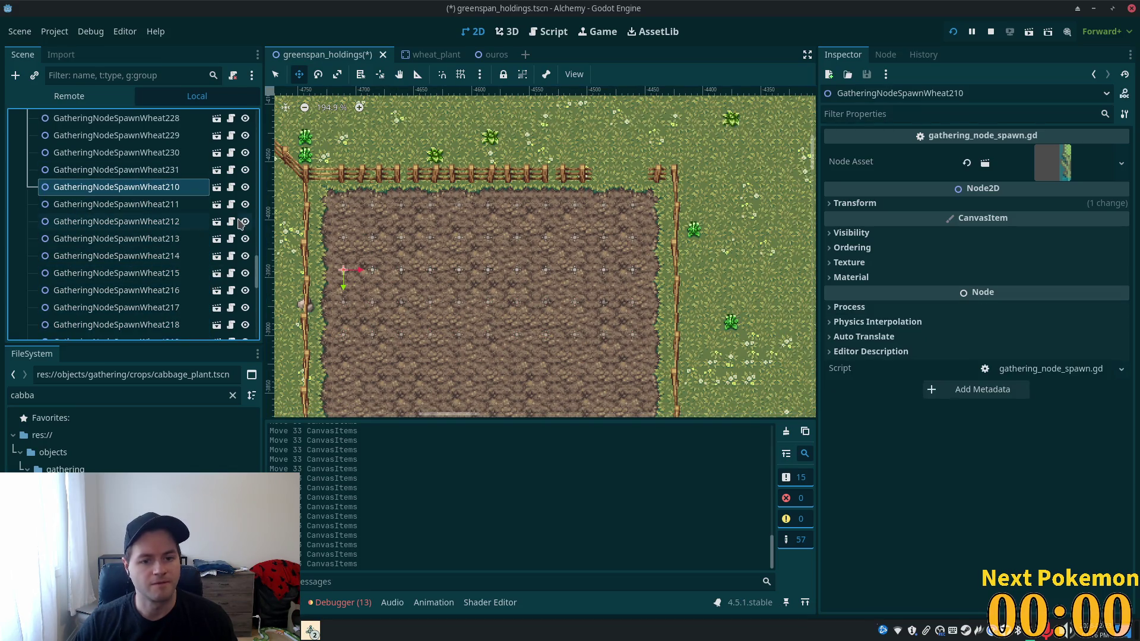
pyautogui.hotkey('shift', 'Down')
pyautogui.hotkey('shift', 'Down')
pyautogui.hotkey('shift', 'Down')
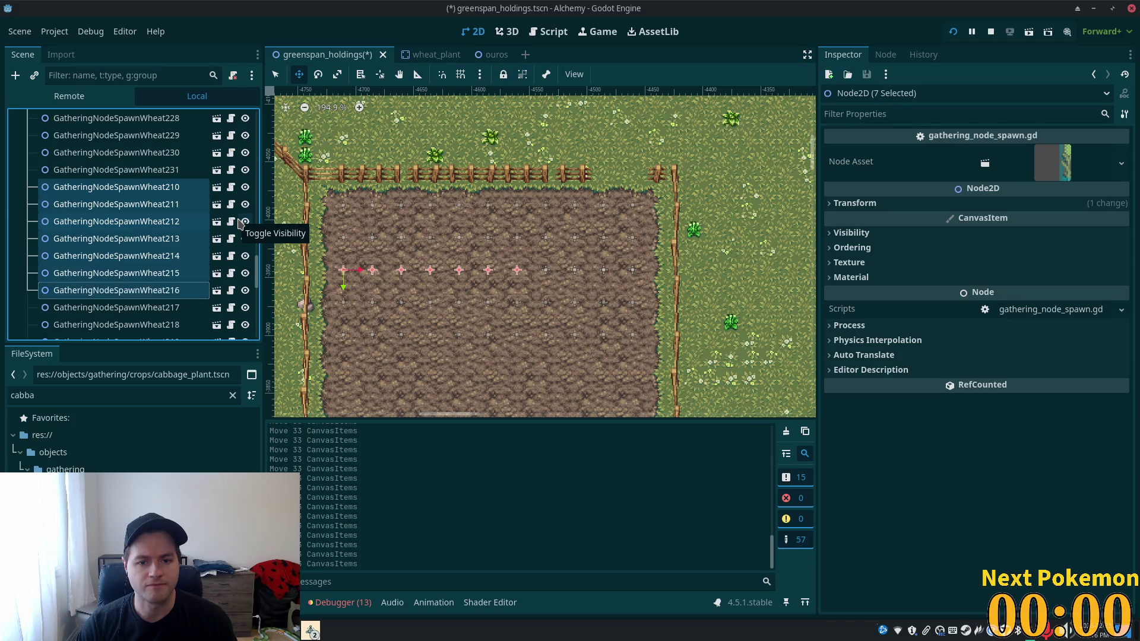
pyautogui.hotkey('shift', 'Down')
pyautogui.hotkey('shift', 'Down')
pyautogui.press('Delete')
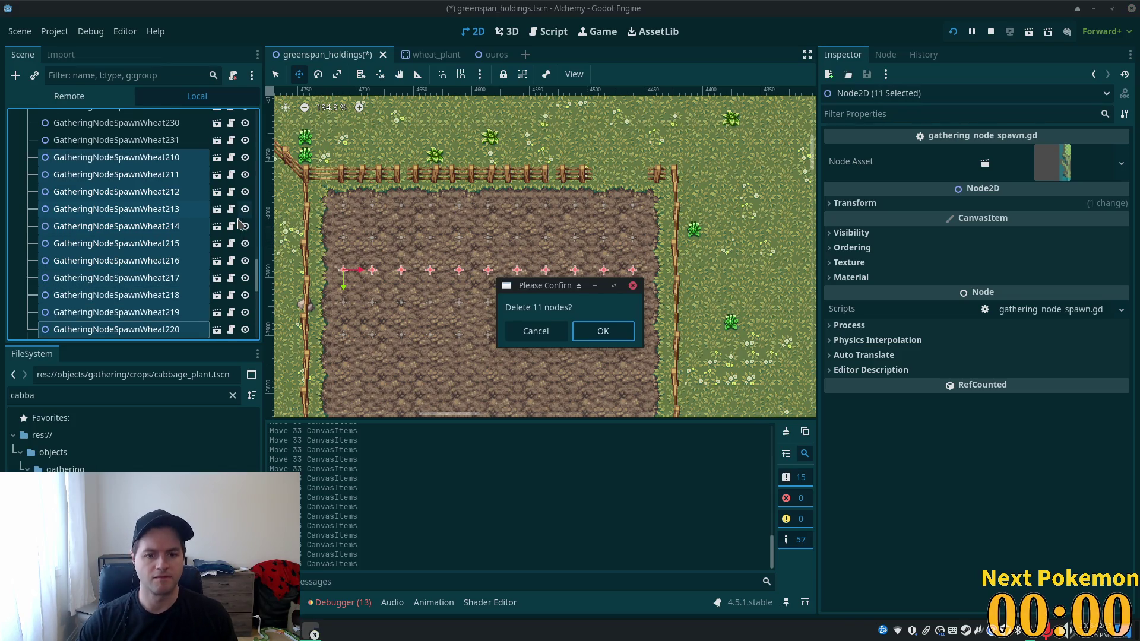
pyautogui.click(607, 331)
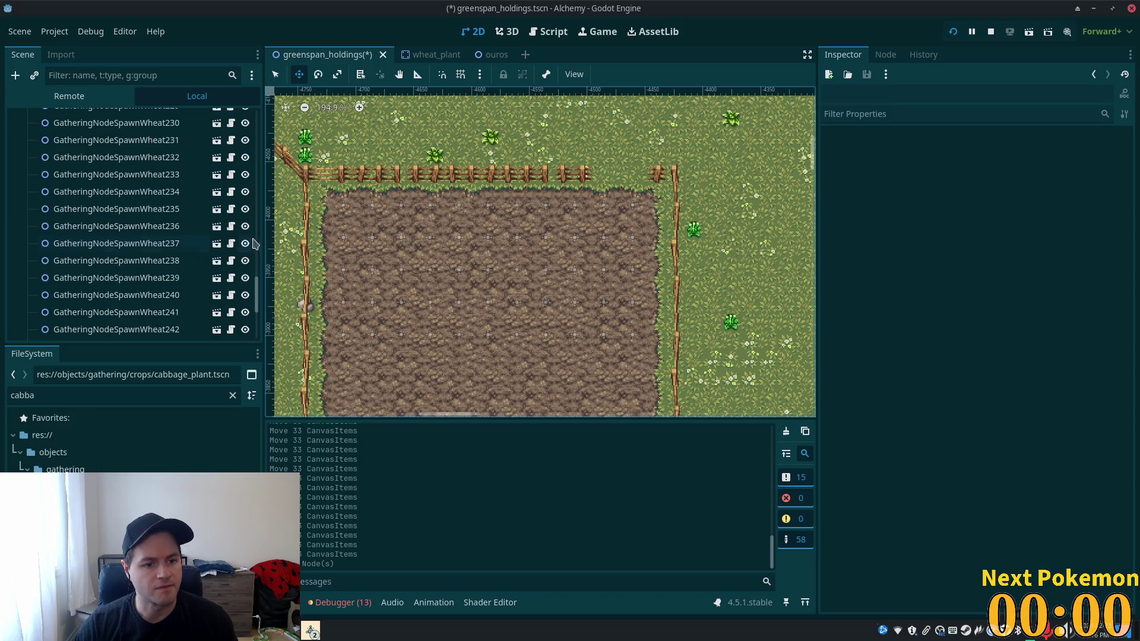
# - Select all the field's wheat spawns from Wheat188 and duplicate them
pyautogui.moveTo(257, 291)
pyautogui.mouseDown()
pyautogui.moveTo(260, 202)
pyautogui.moveTo(253, 365)
pyautogui.mouseUp()
pyautogui.click(152, 205)
pyautogui.keyDown('shift'); pyautogui.click(160, 329); pyautogui.keyUp('shift')
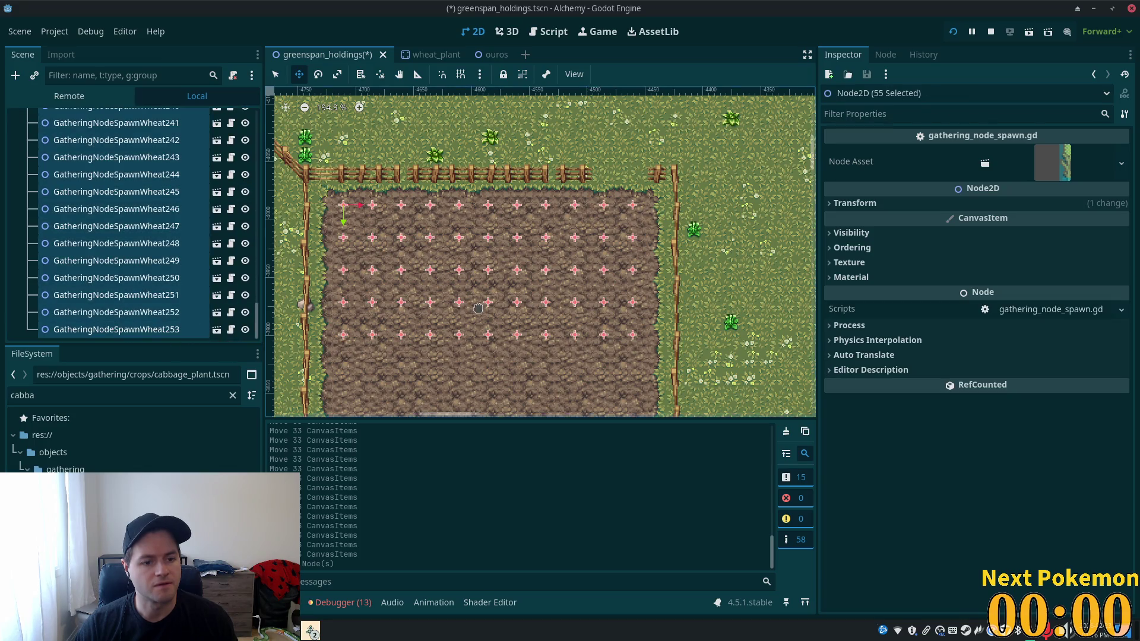
pyautogui.scroll(-4, 386, 295)
pyautogui.hotkey('ctrl', 'd')
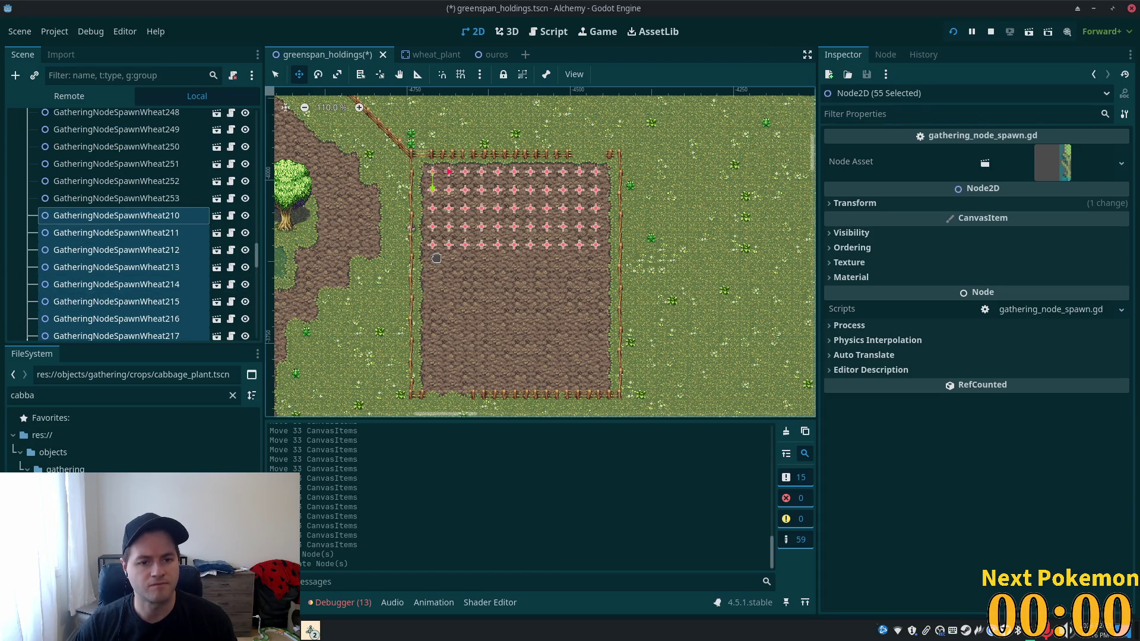
# - Shift the duplicated wheat spawns about 70 px down within the dirt plot
pyautogui.hotkey('shift', 'Down')
pyautogui.hotkey('shift', 'Down')
pyautogui.hotkey('shift', 'Down')
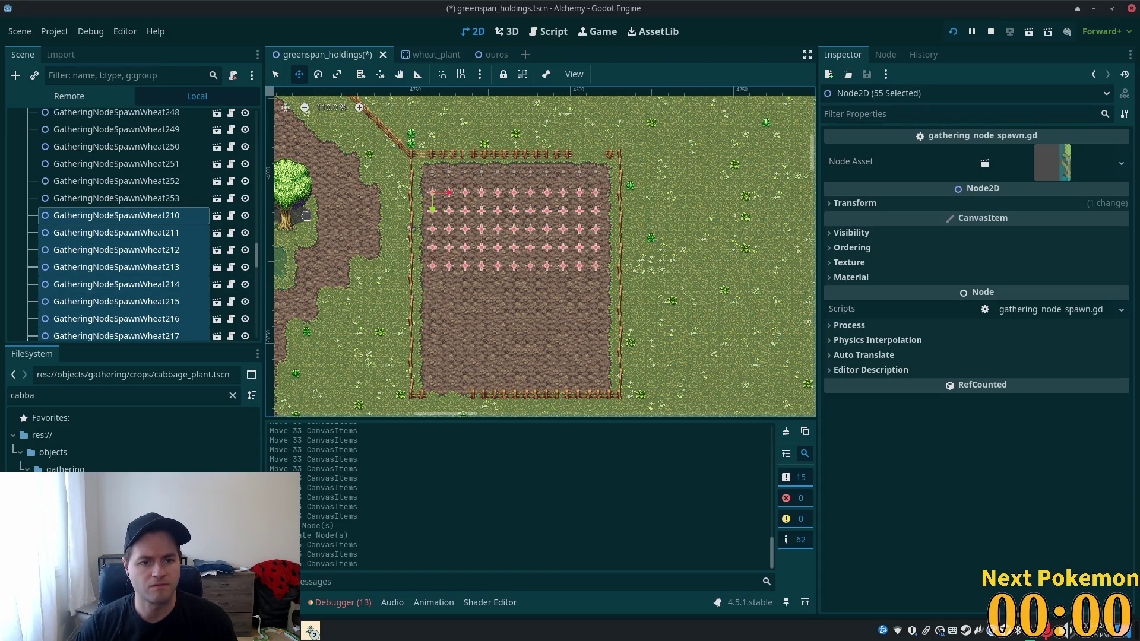
pyautogui.hotkey('shift', 'Down')
pyautogui.hotkey('shift', 'Down')
pyautogui.hotkey('shift', 'Down')
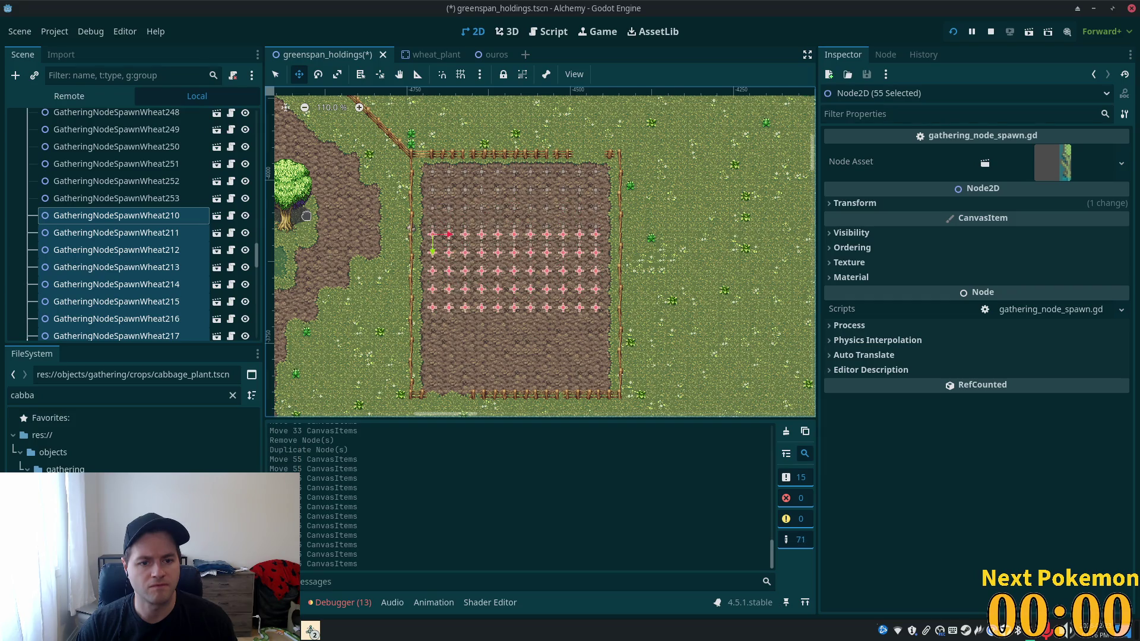
pyautogui.hotkey('shift', 'Up')
pyautogui.hotkey('shift', 'Up')
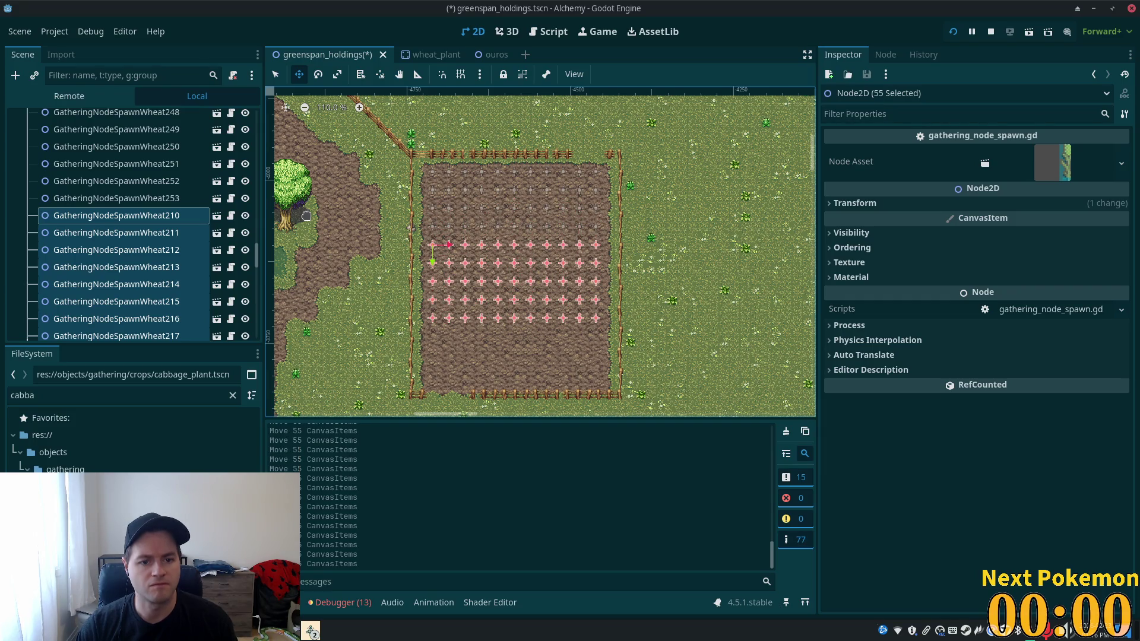
pyautogui.scroll(3, 466, 205)
pyautogui.scroll(9, 452, 279)
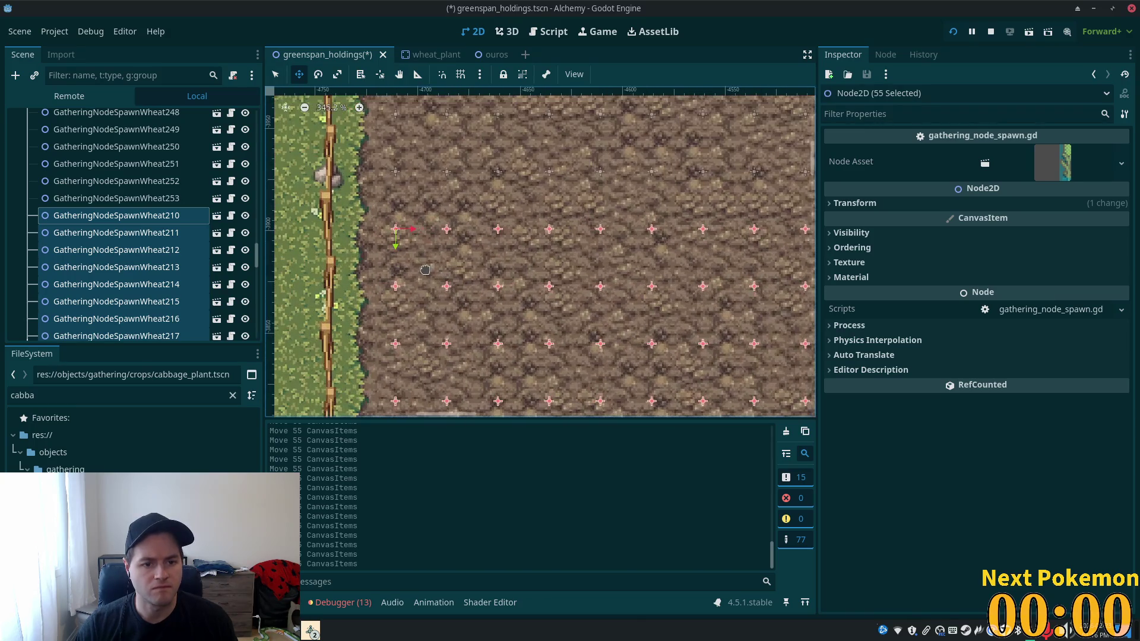
pyautogui.scroll(-9, 424, 268)
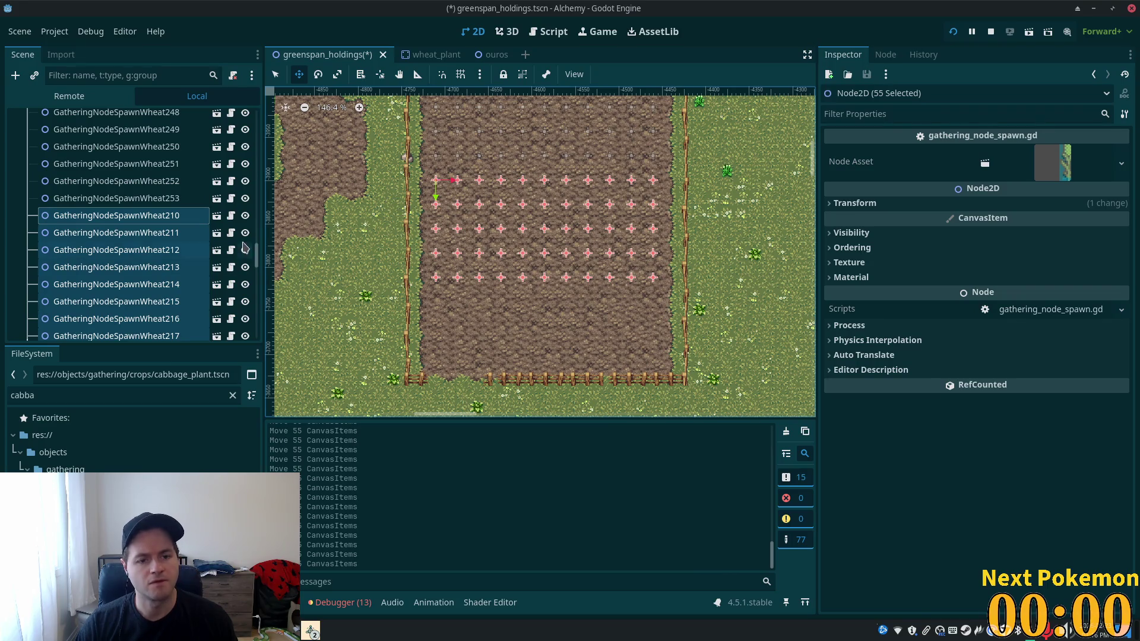
pyautogui.click(60, 217)
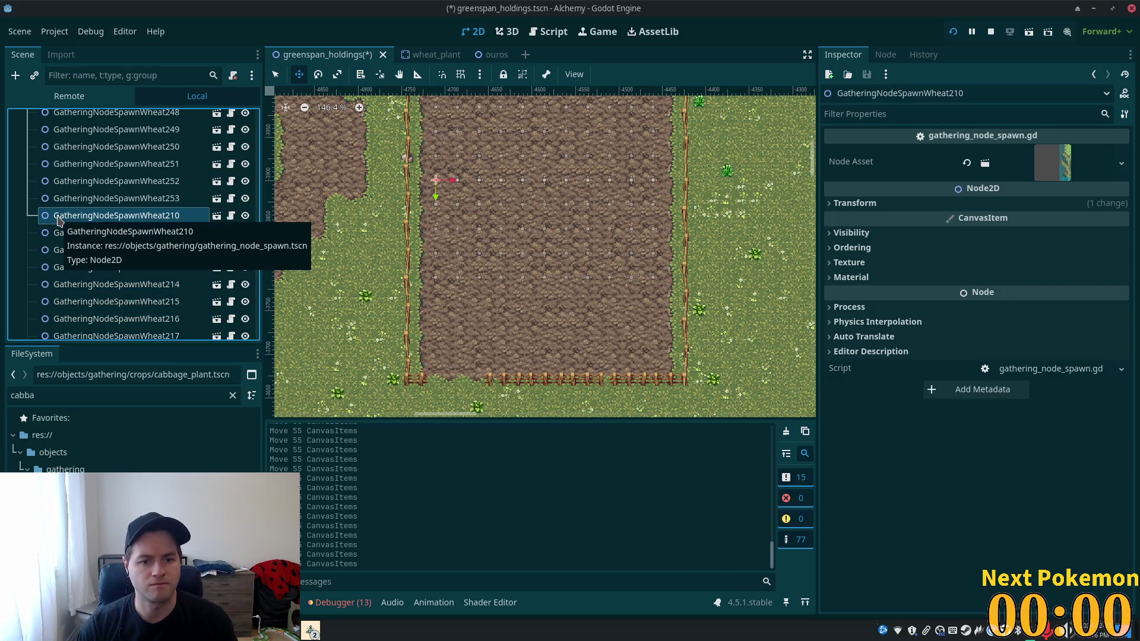
# - Delete the eleven spawns Wheat210 through Wheat220 again
pyautogui.hotkey('shift', 'Down')
pyautogui.hotkey('shift', 'Down')
pyautogui.hotkey('shift', 'Down')
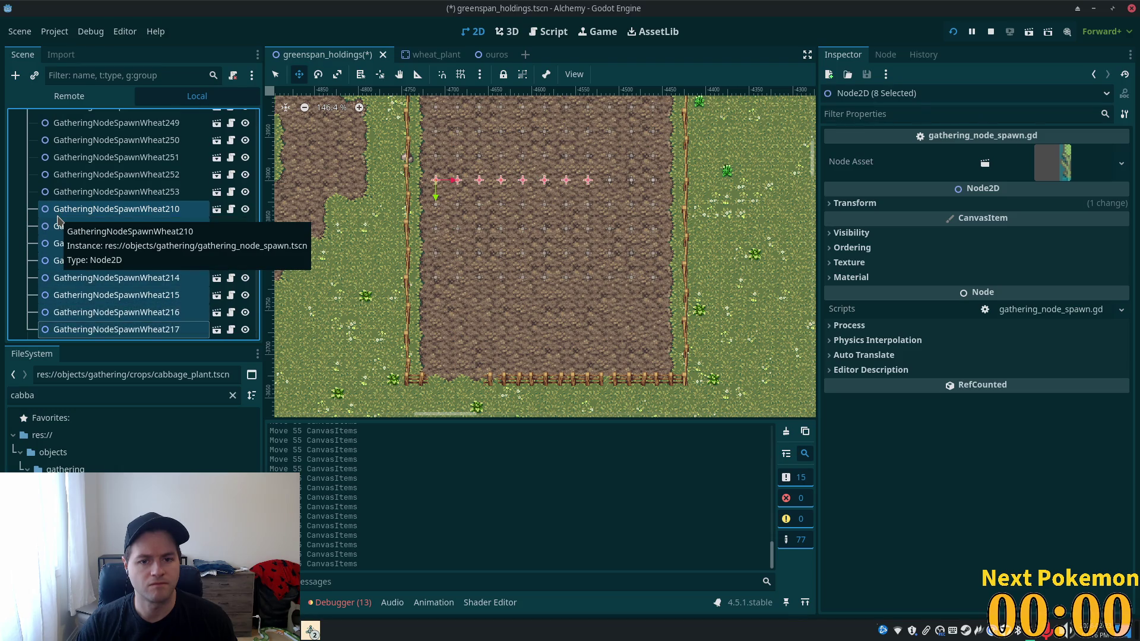
pyautogui.hotkey('shift', 'Down')
pyautogui.hotkey('shift', 'Down')
pyautogui.hotkey('shift', 'Down')
pyautogui.press('Delete')
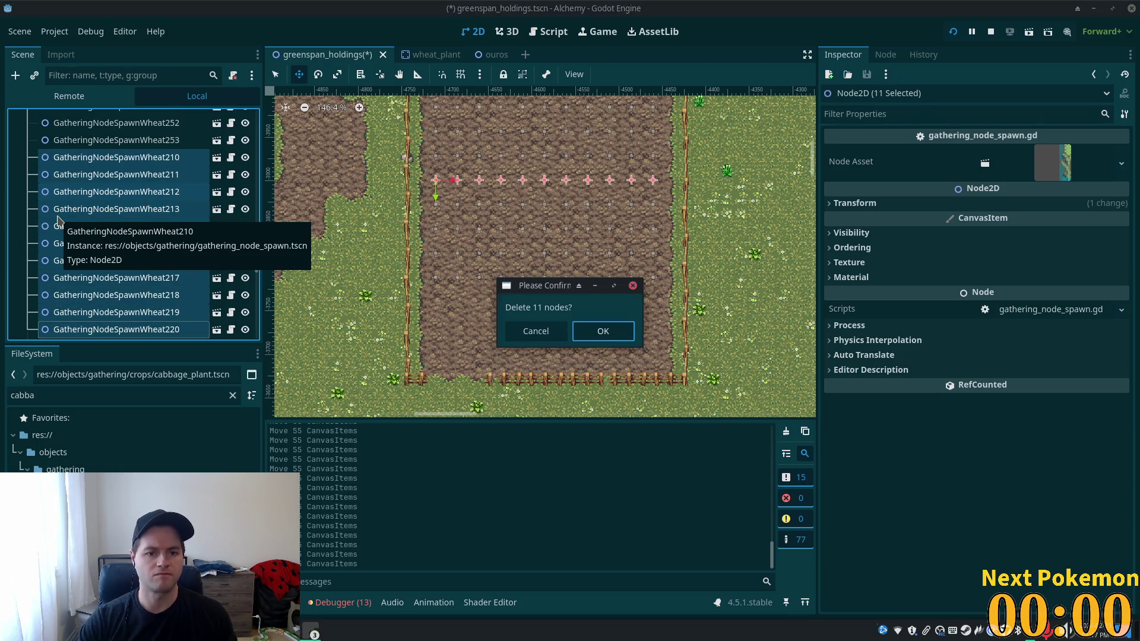
pyautogui.click(602, 331)
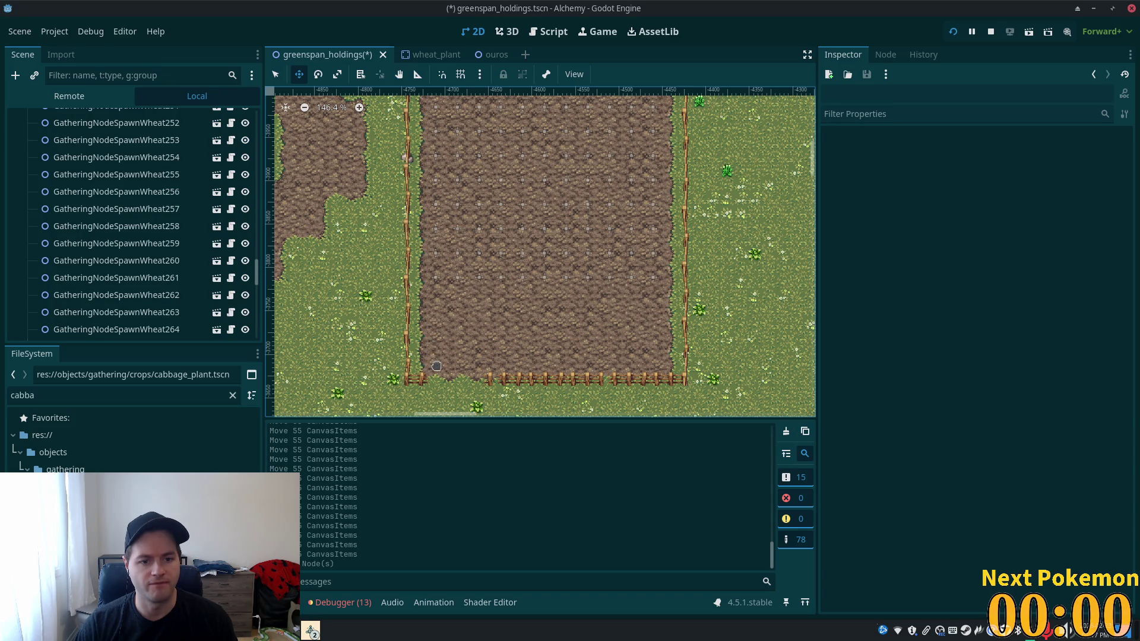
# - Select the 44 wheat spawns Wheat254 through Wheat297
pyautogui.scroll(2, 436, 366)
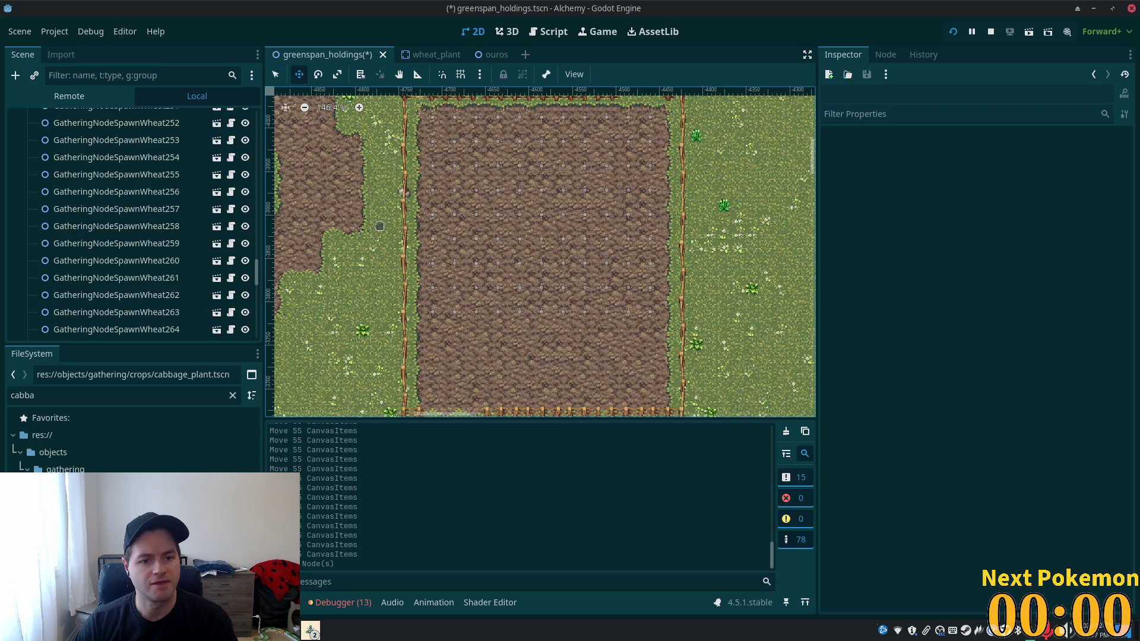
pyautogui.click(146, 192)
pyautogui.click(141, 174)
pyautogui.click(140, 158)
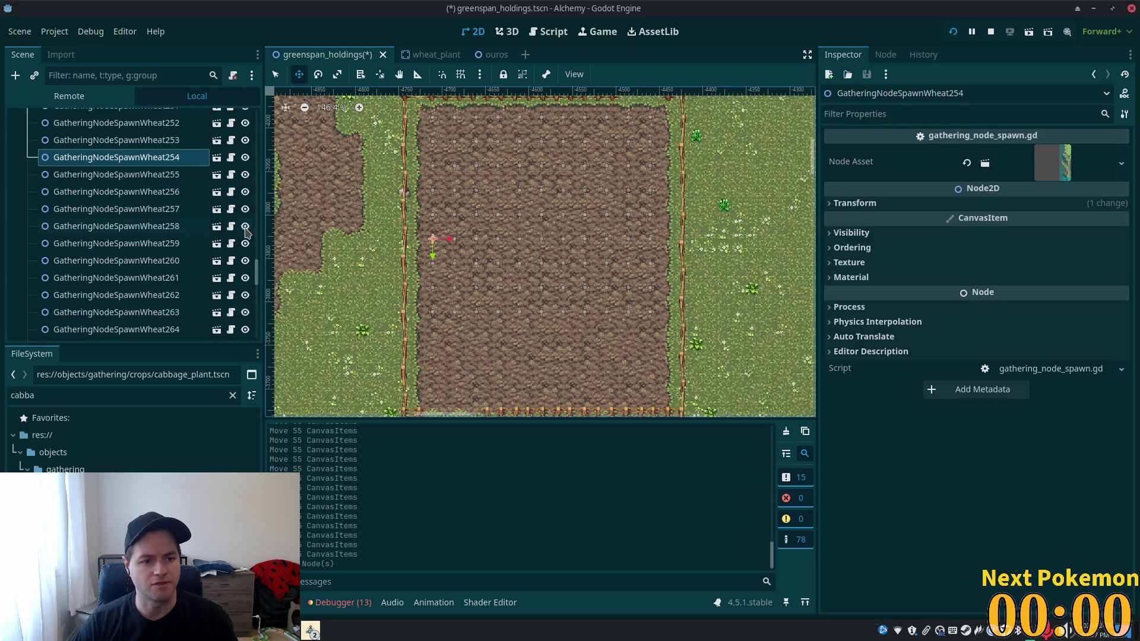
pyautogui.moveTo(256, 274); pyautogui.dragTo(263, 378)
pyautogui.keyDown('shift'); pyautogui.click(189, 340); pyautogui.keyUp('shift')
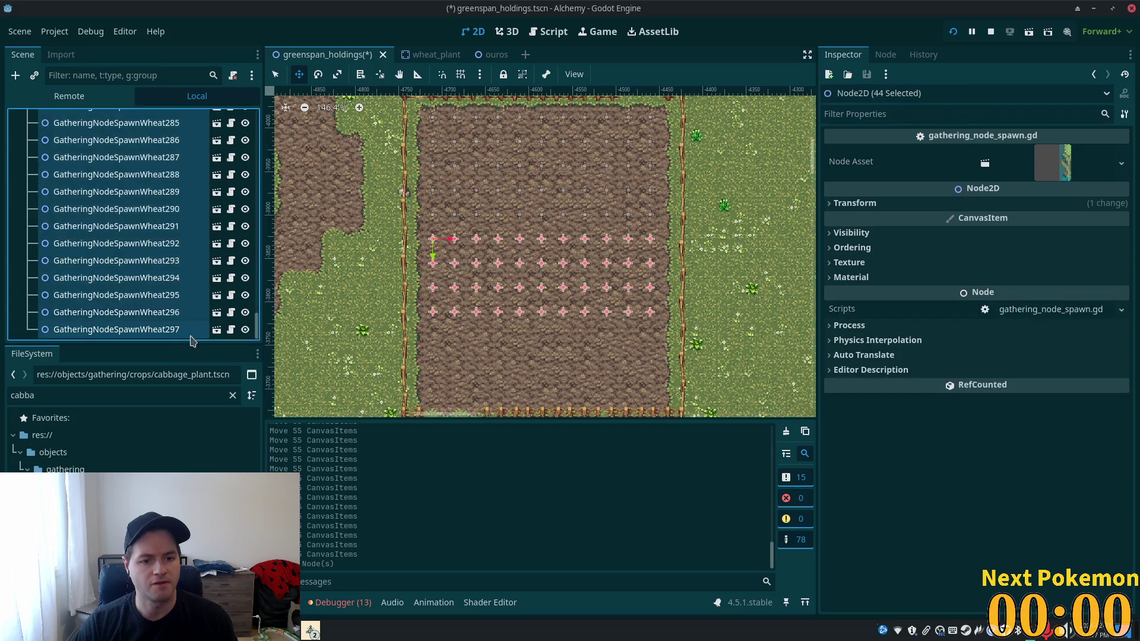
# - Move the 44 spawns down about 100 px and fine-tune them into the field's middle
pyautogui.scroll(-4, 330, 255)
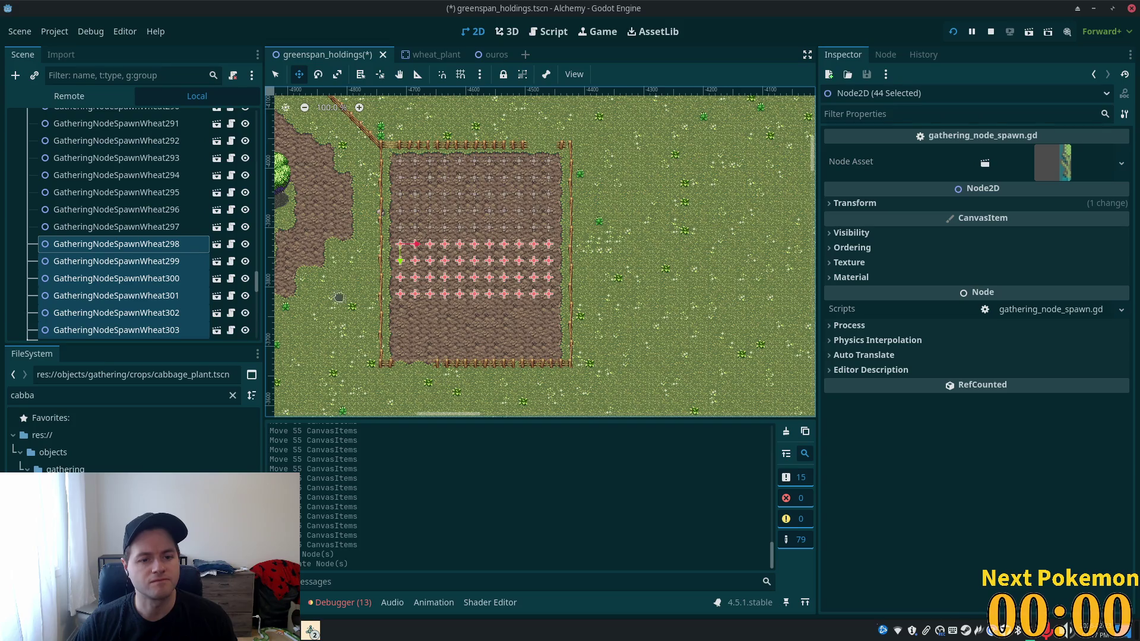
pyautogui.scroll(2, 340, 297)
pyautogui.press('Down')
pyautogui.press('Down')
pyautogui.press('Down')
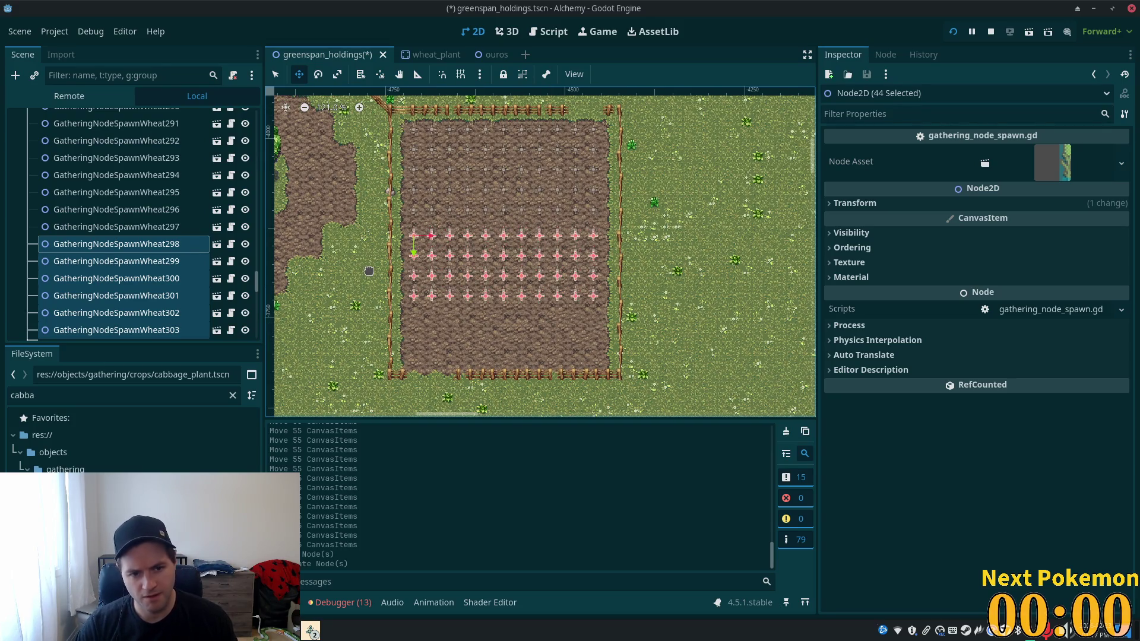
pyautogui.press('Down')
pyautogui.press('Down')
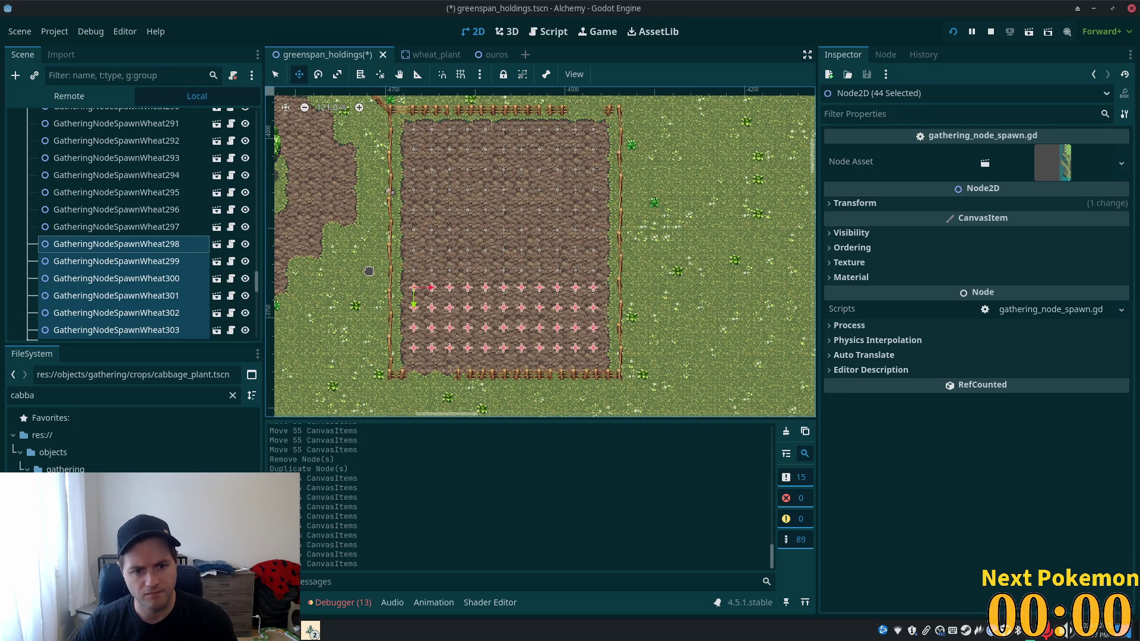
pyautogui.scroll(6, 369, 271)
pyautogui.press('Up')
pyautogui.moveTo(347, 277); pyautogui.dragTo(348, 281)
pyautogui.scroll(-3, 395, 320)
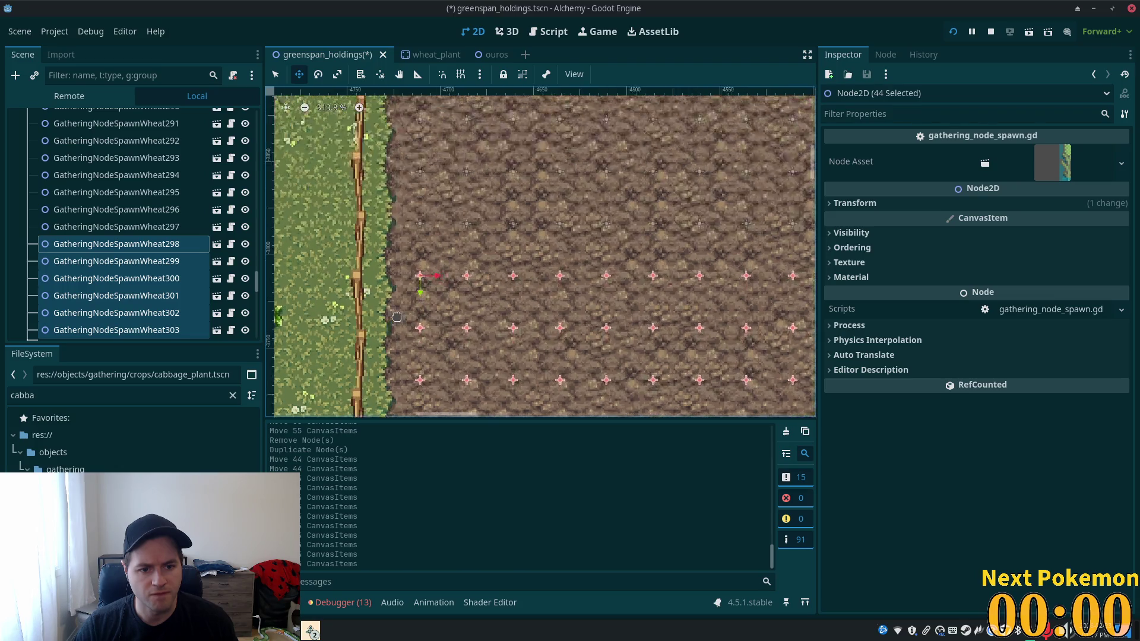
pyautogui.scroll(-2, 395, 320)
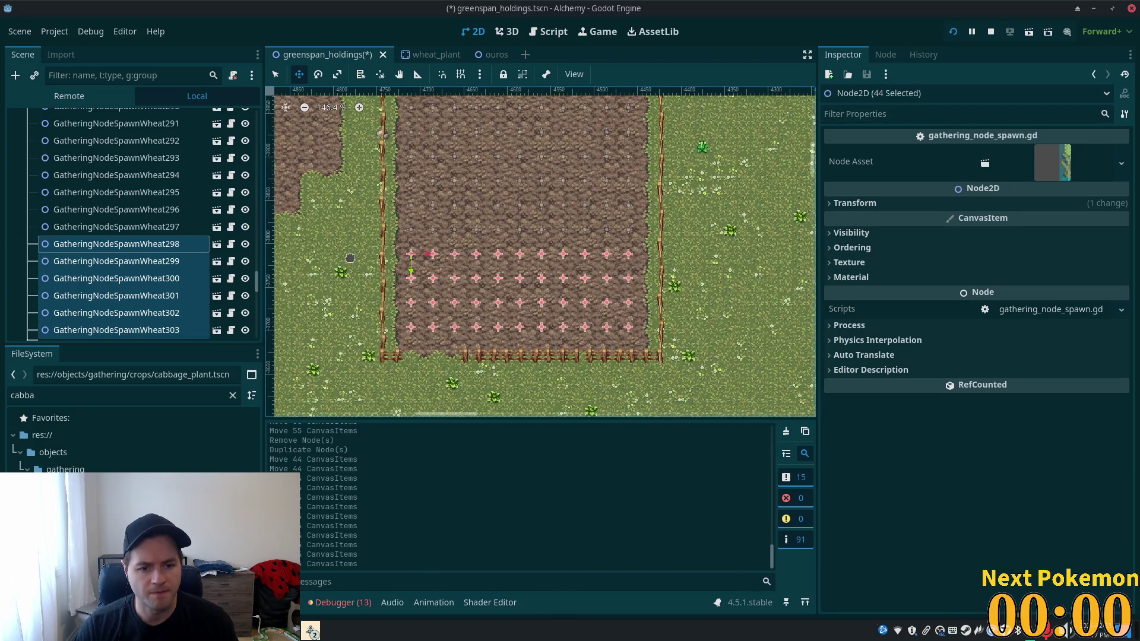
pyautogui.scroll(1, 341, 257)
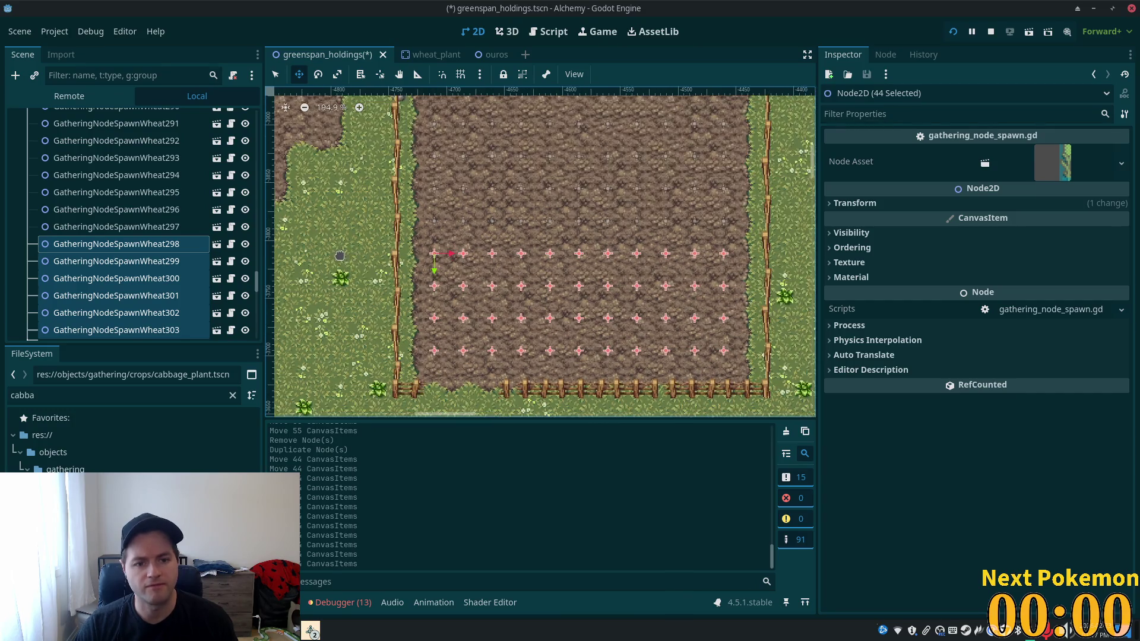
pyautogui.click(87, 249)
pyautogui.hotkey('shift', 'Down')
pyautogui.hotkey('shift', 'Down')
pyautogui.hotkey('shift', 'Down')
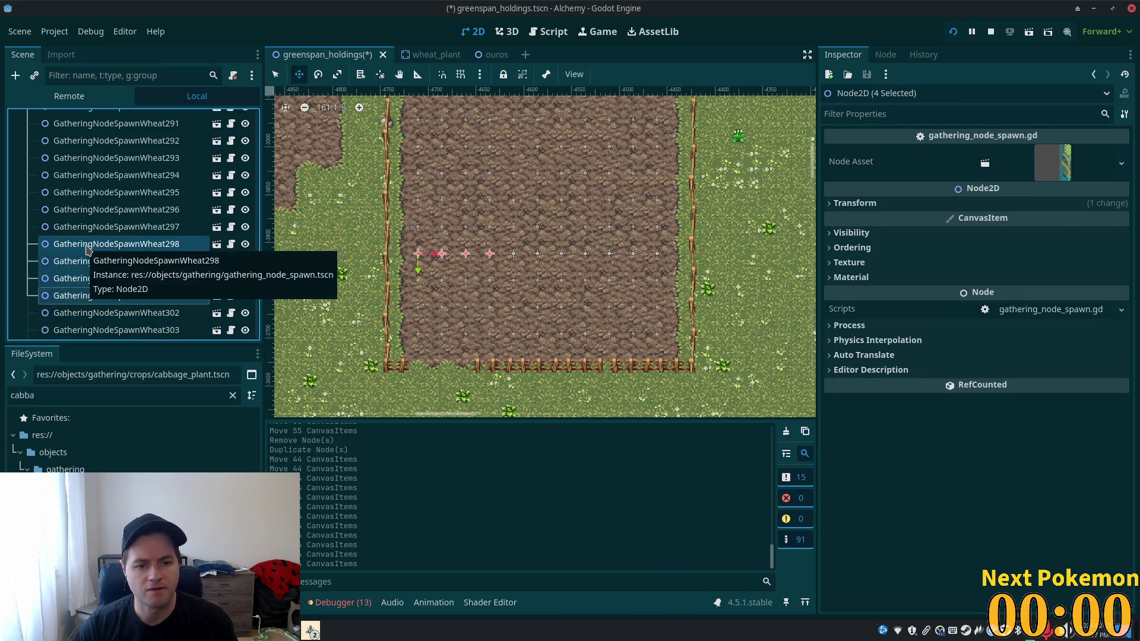
# - Delete spawns Wheat298–308, save greenspan_holdings, and run the project
pyautogui.press('Delete')
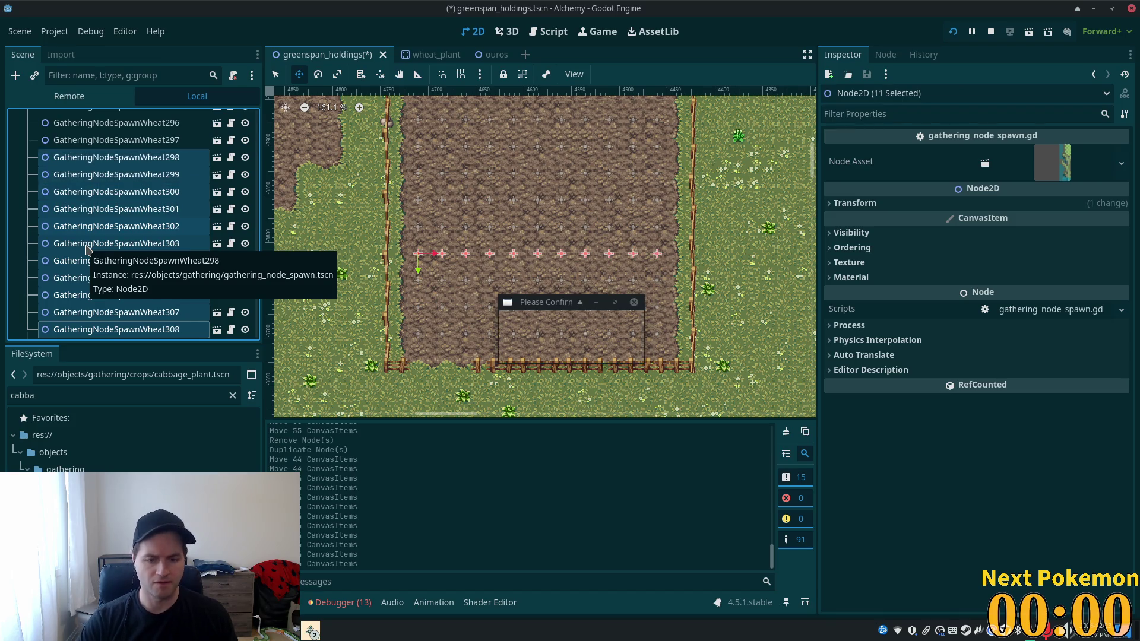
pyautogui.click(630, 330)
pyautogui.scroll(-6, 573, 304)
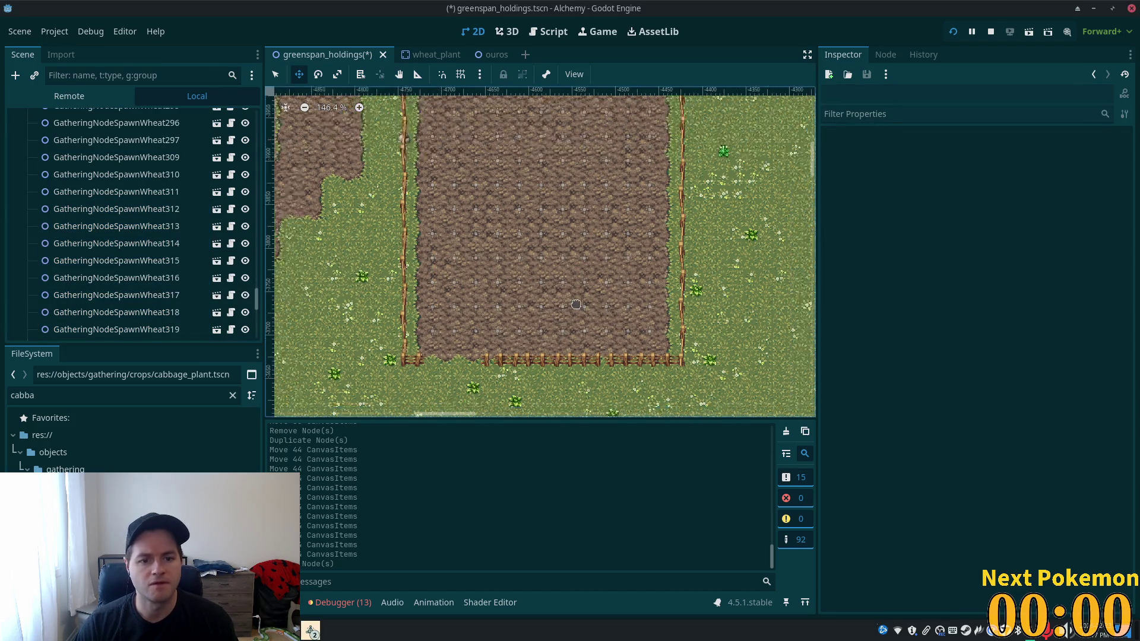
pyautogui.hotkey('ctrl', 's')
pyautogui.click(953, 31)
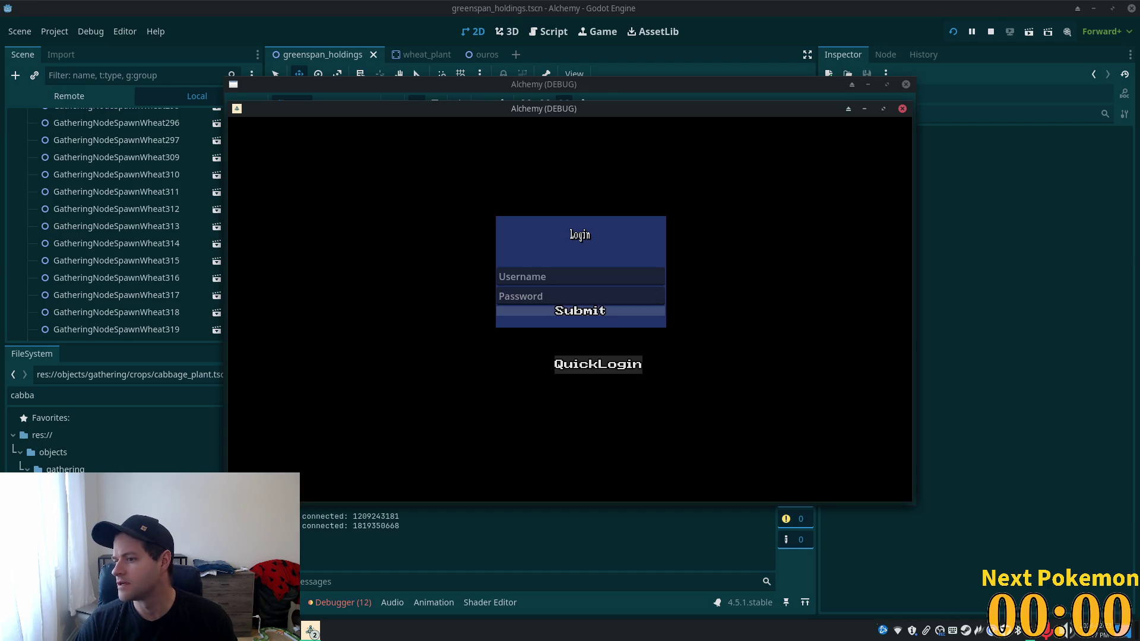
# - Quick-login, bring the second game window forward, walk south through the wheat, then stop with F8
pyautogui.click(598, 364)
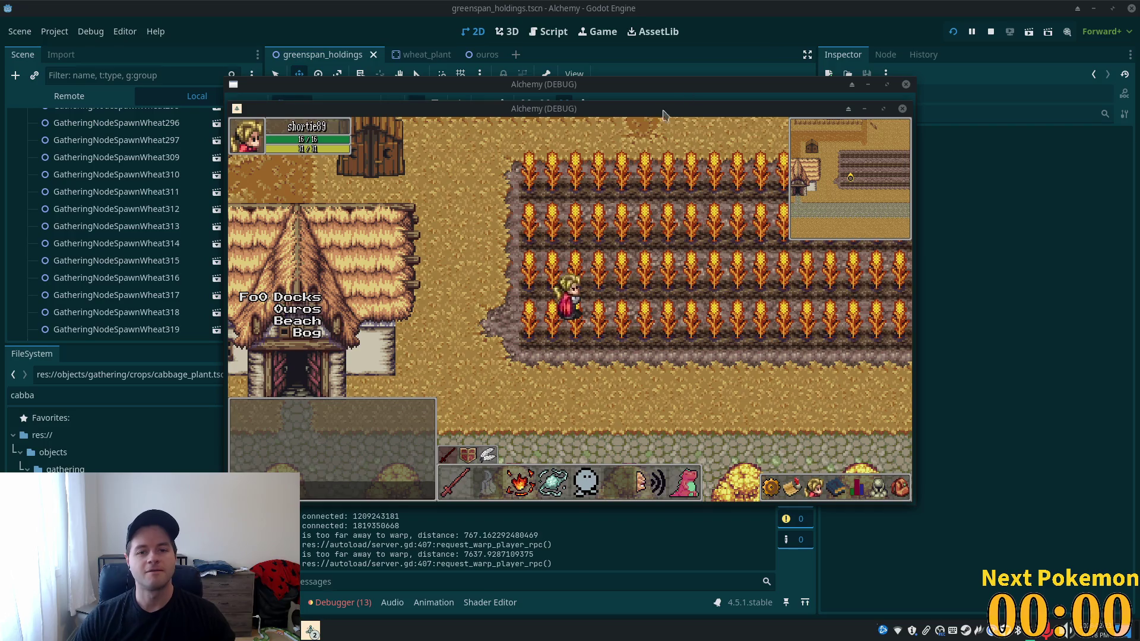
pyautogui.moveTo(567, 119); pyautogui.dragTo(780, 193)
pyautogui.click(697, 132)
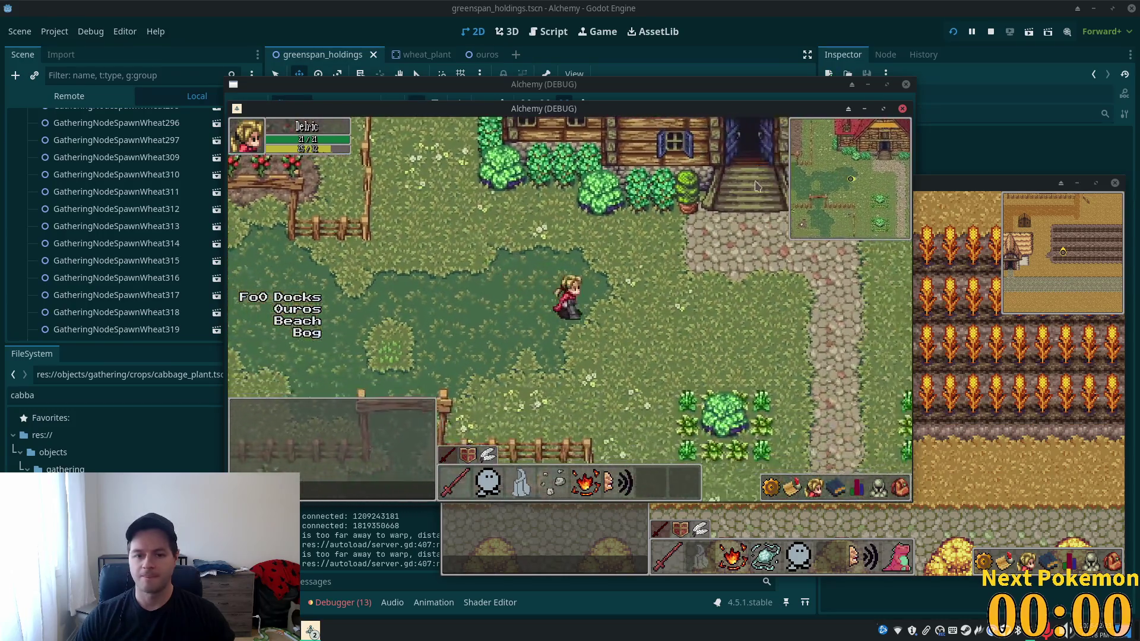
pyautogui.press('Down')
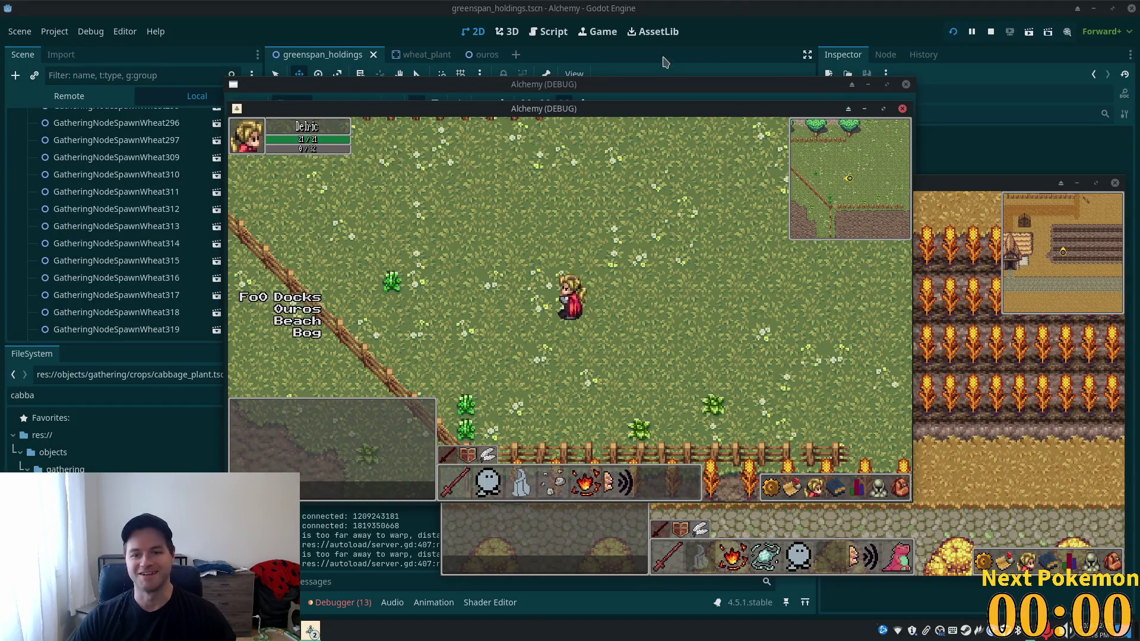
pyautogui.press('F8')
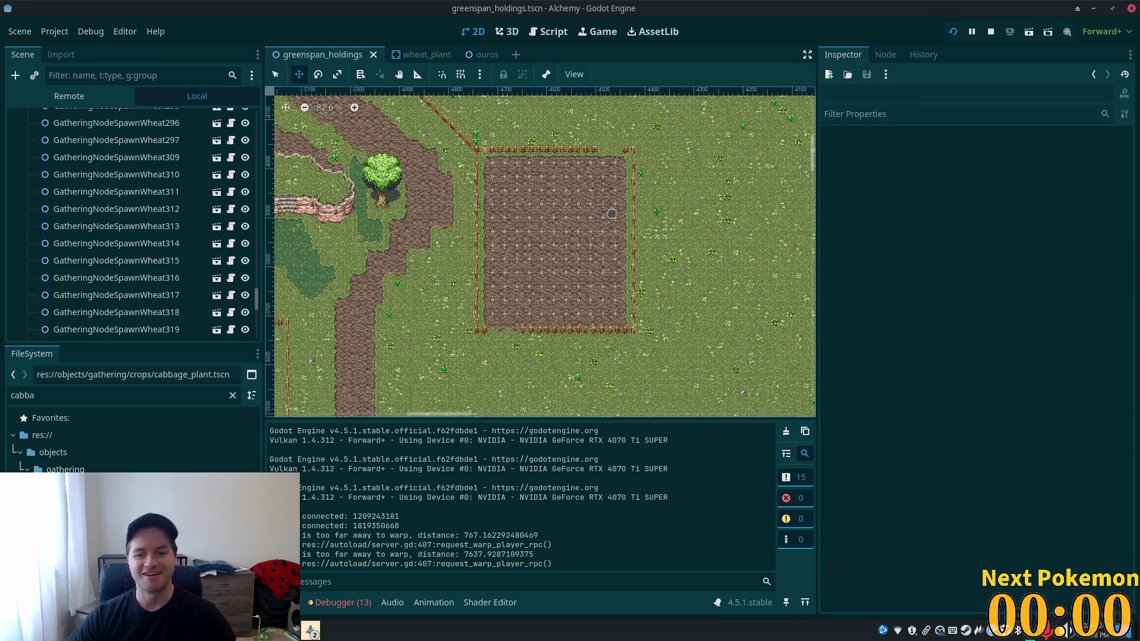
# - Select the wheat spawns GatheringNodeSpawnWheat188 through Wheat341 in the Scene dock
pyautogui.moveTo(257, 304)
pyautogui.mouseDown()
pyautogui.moveTo(268, 155)
pyautogui.moveTo(269, 178)
pyautogui.moveTo(257, 173)
pyautogui.moveTo(252, 402)
pyautogui.mouseUp()
pyautogui.click(119, 212)
pyautogui.keyDown('shift'); pyautogui.click(143, 331); pyautogui.keyUp('shift')
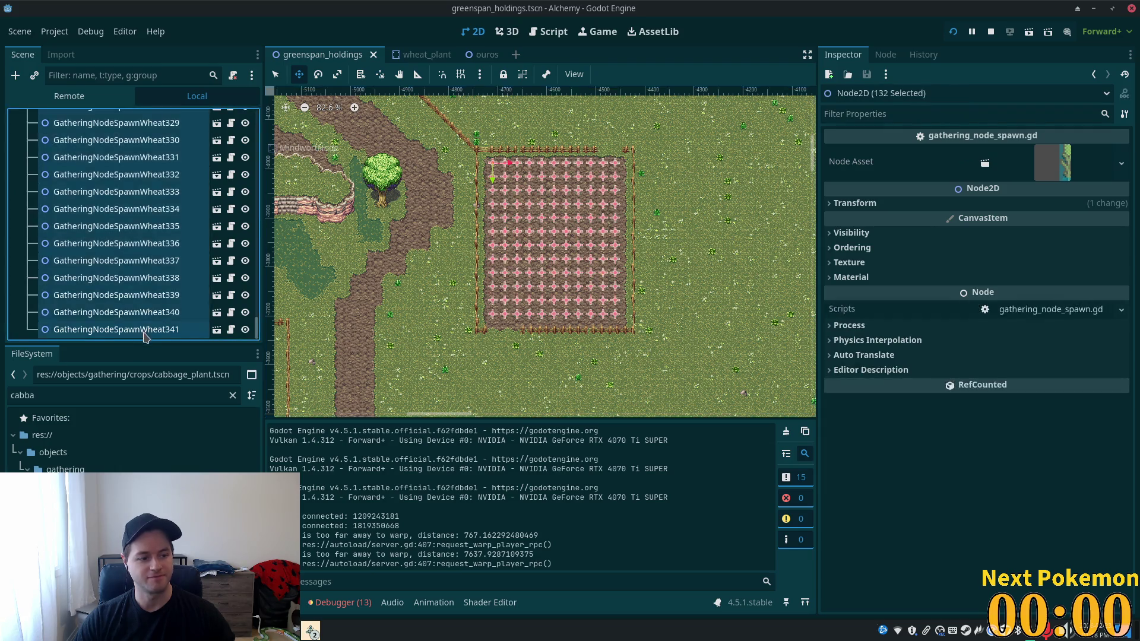
pyautogui.scroll(-3, 497, 288)
pyautogui.moveTo(451, 240); pyautogui.dragTo(545, 336)
# - Duplicate the 132 wheat spawns and move the copied grid onto the upper fenced field
pyautogui.hotkey('ctrl', 'd')
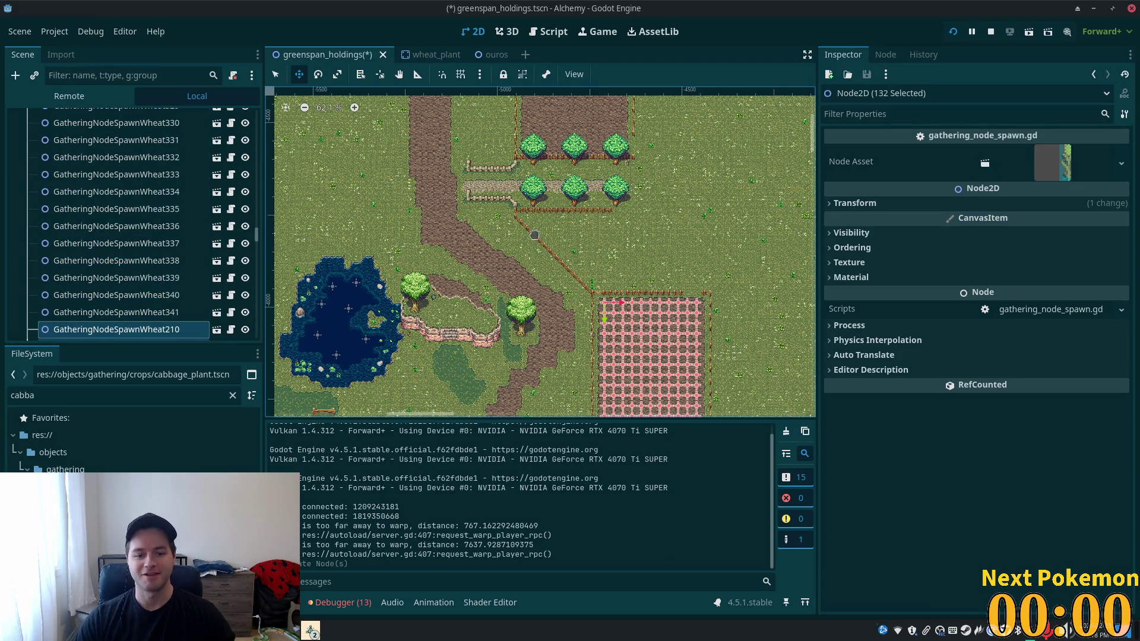
pyautogui.scroll(-1, 470, 215)
pyautogui.scroll(-1, 470, 215)
pyautogui.moveTo(470, 215); pyautogui.dragTo(470, 297)
pyautogui.moveTo(727, 335)
pyautogui.mouseDown()
pyautogui.moveTo(694, 162)
pyautogui.moveTo(675, 151)
pyautogui.mouseUp()
pyautogui.scroll(6, 552, 190)
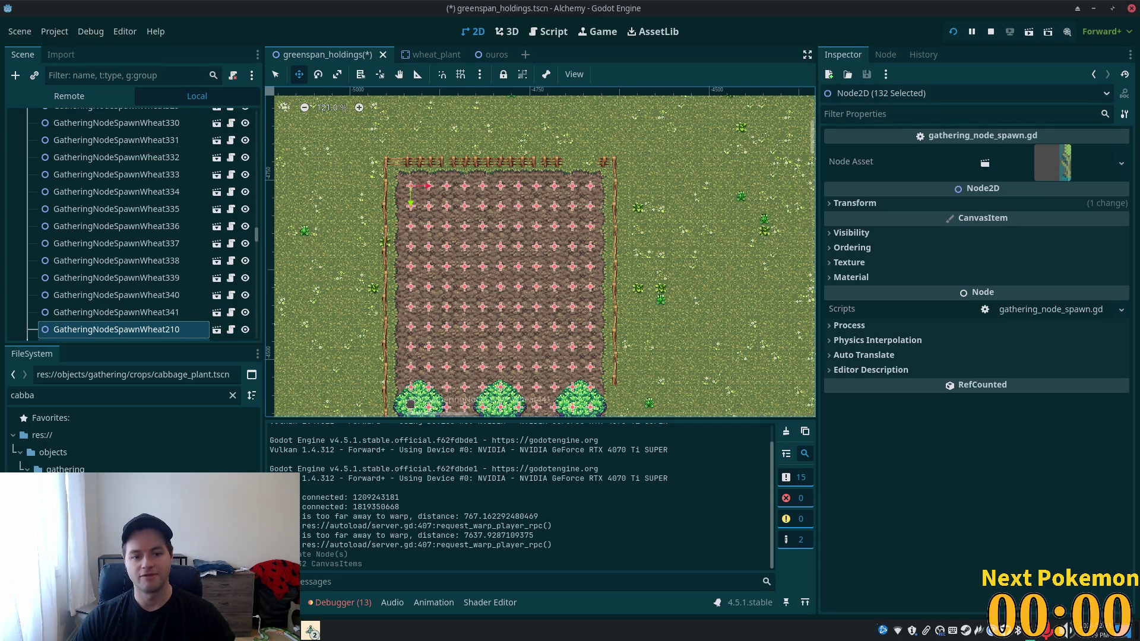
pyautogui.scroll(-4, 475, 273)
pyautogui.scroll(2, 522, 178)
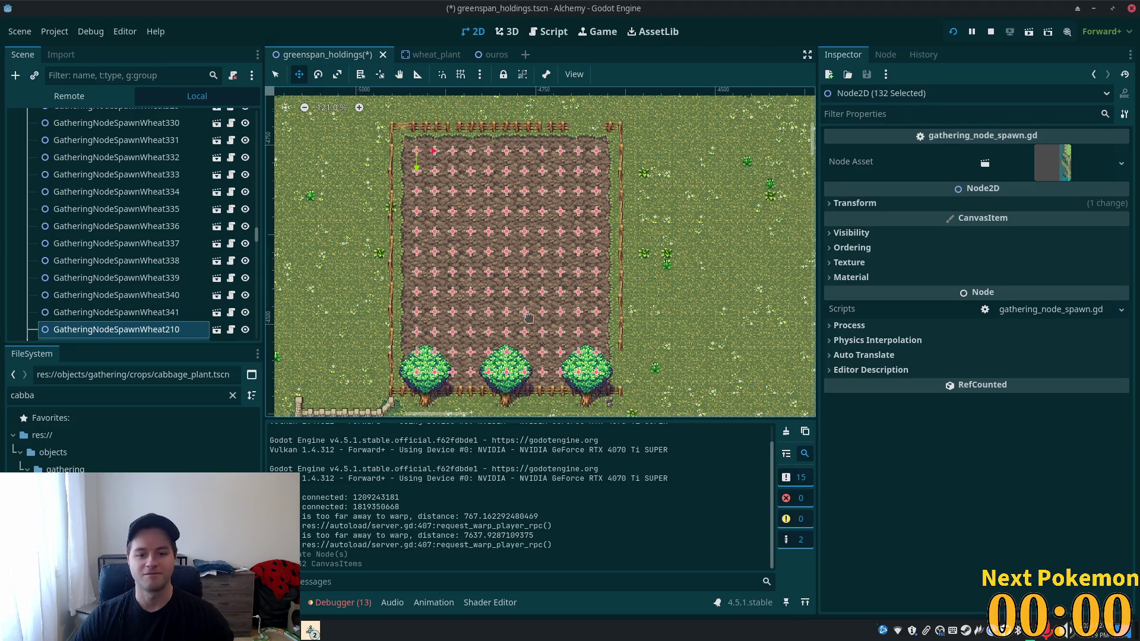
pyautogui.scroll(4, 438, 193)
pyautogui.scroll(3, 438, 193)
# - Save the scene and run the project to test the new field
pyautogui.hotkey('ctrl', 's')
pyautogui.scroll(-5, 600, 230)
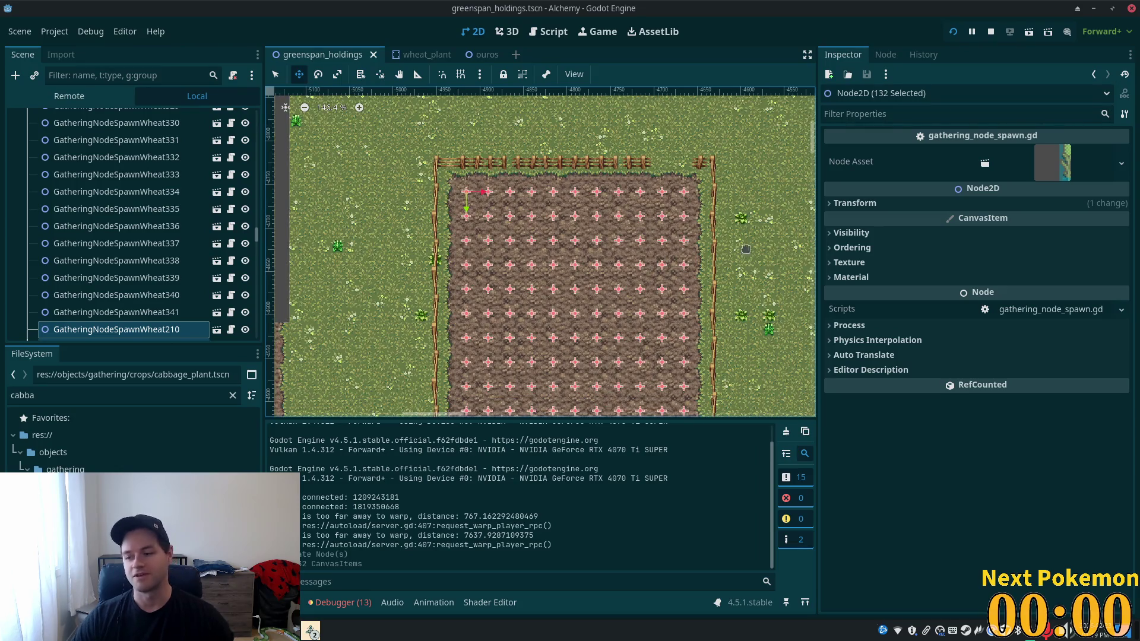
pyautogui.scroll(-6, 669, 246)
pyautogui.click(955, 33)
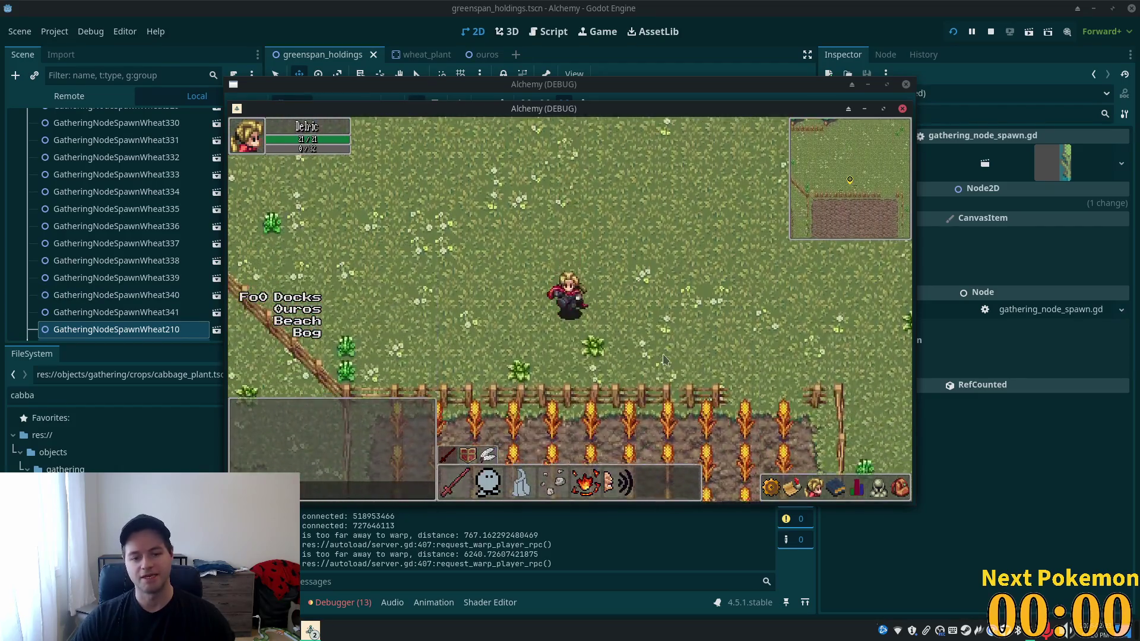
# - Walk the character through the wheat field and along its bottom fence, then stop the game with F8
pyautogui.press('a')
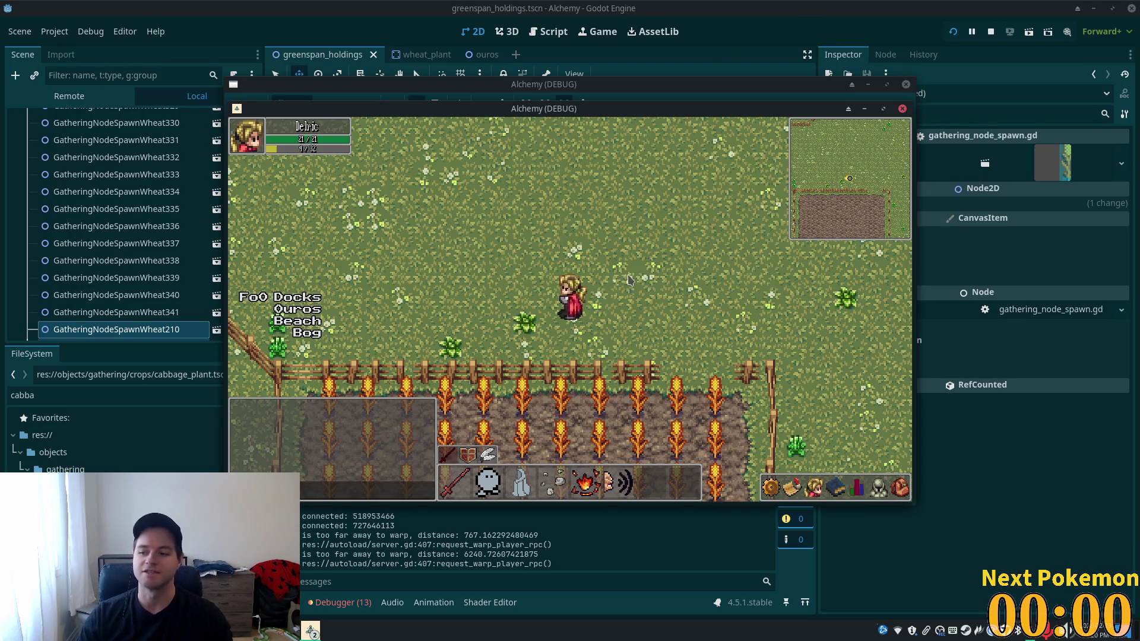
pyautogui.press('d')
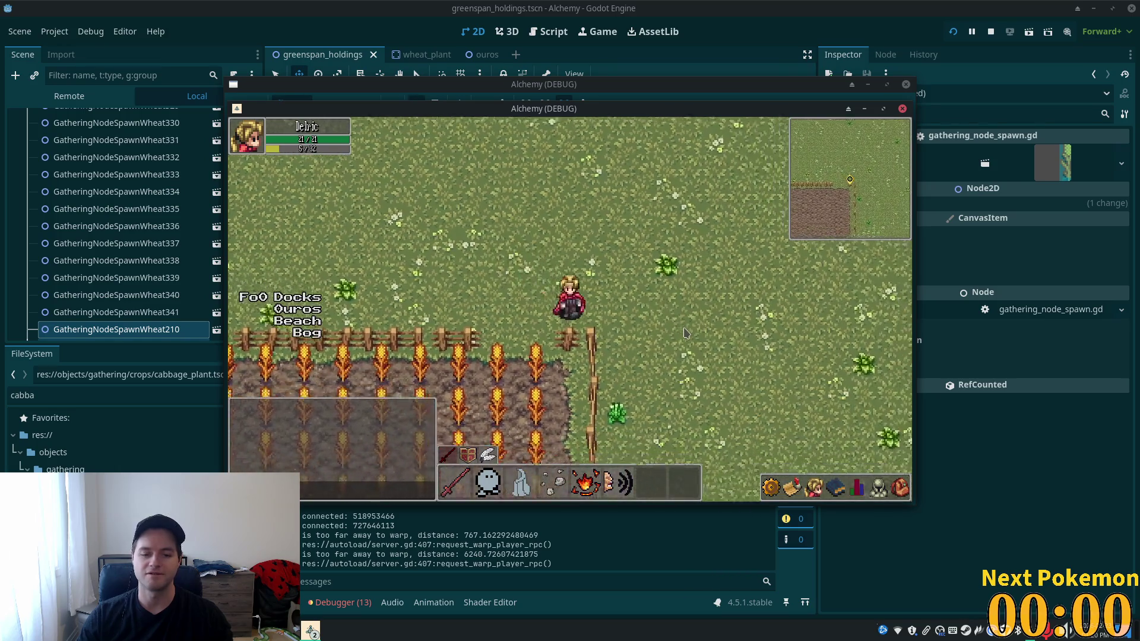
pyautogui.press('w')
pyautogui.press('a')
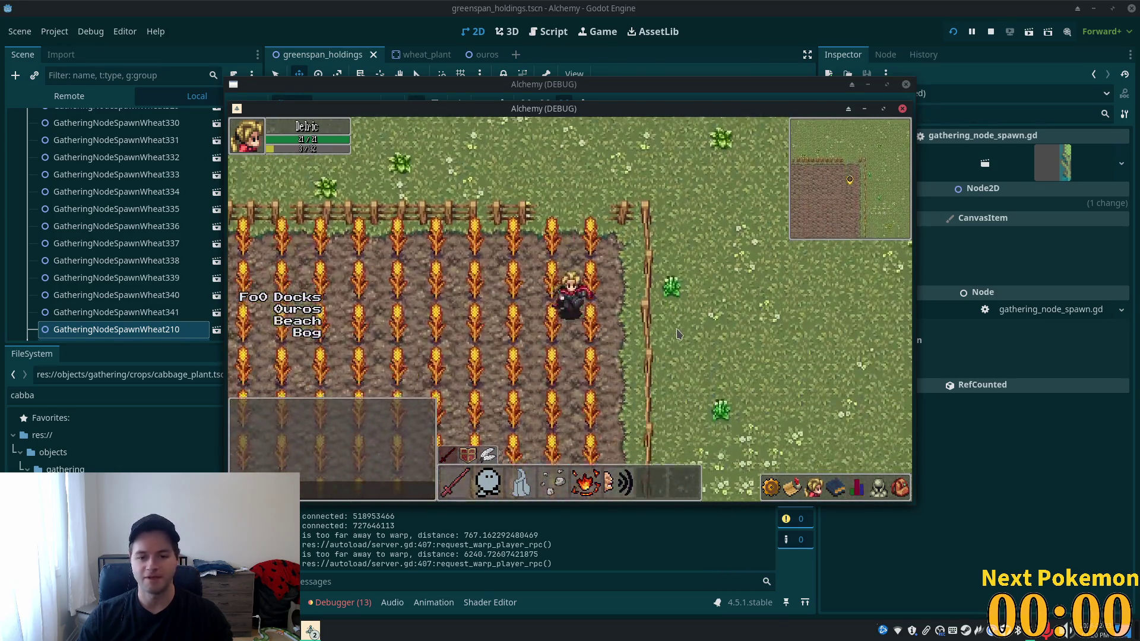
pyautogui.press('s')
pyautogui.press('a')
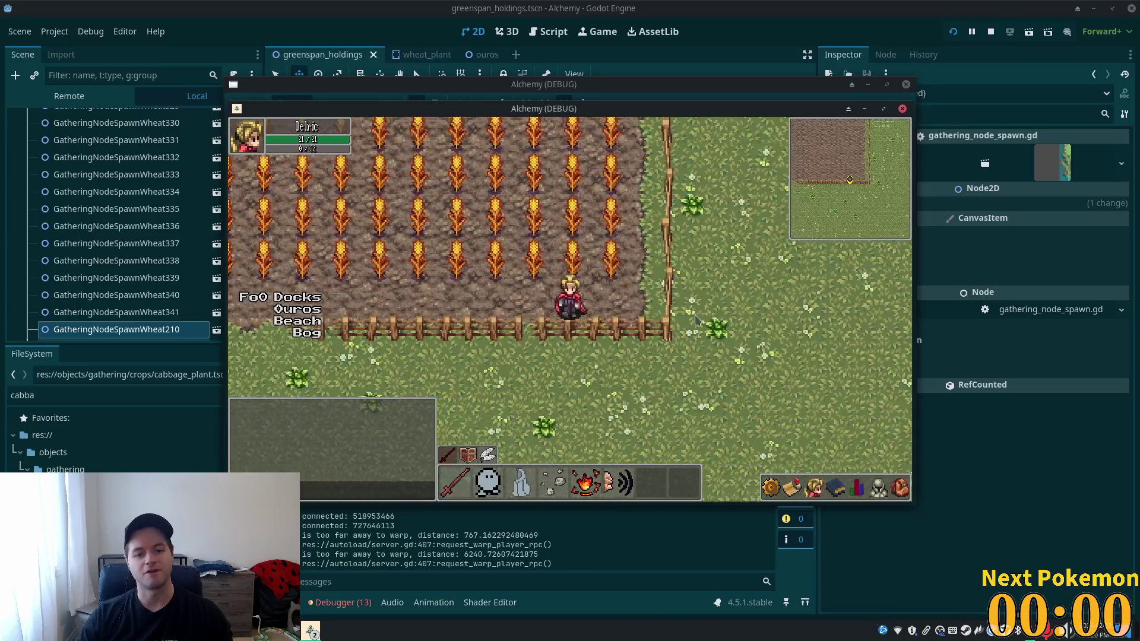
pyautogui.press('F8')
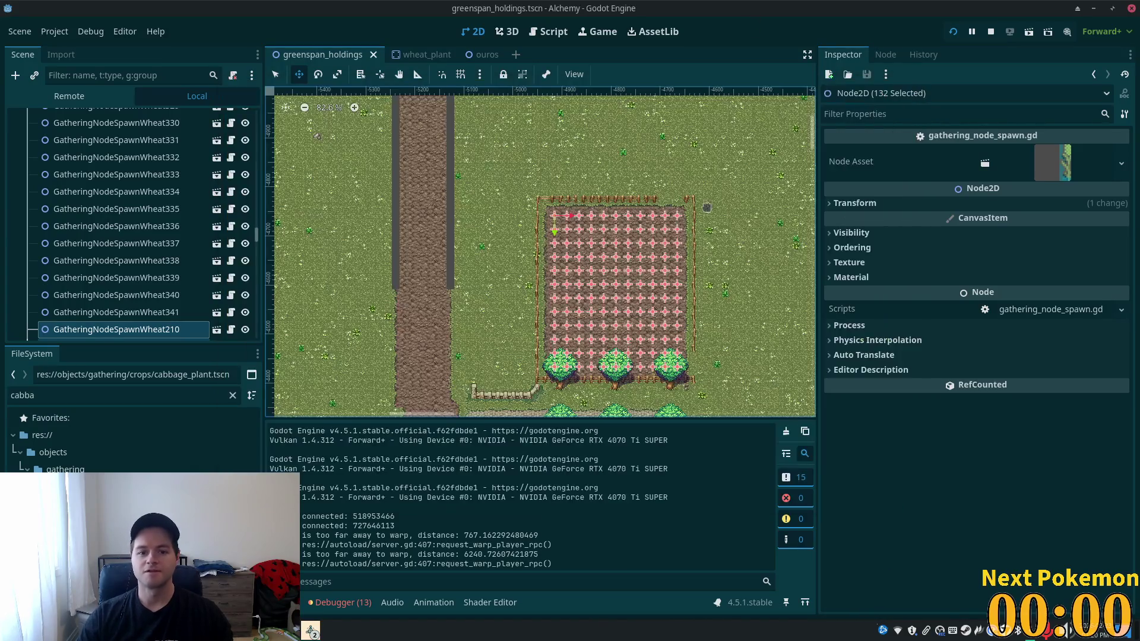
# - Collapse the SouthEastFarmCrops Wheat group in the Scene dock
pyautogui.scroll(-1, 477, 398)
pyautogui.scroll(4, 164, 254)
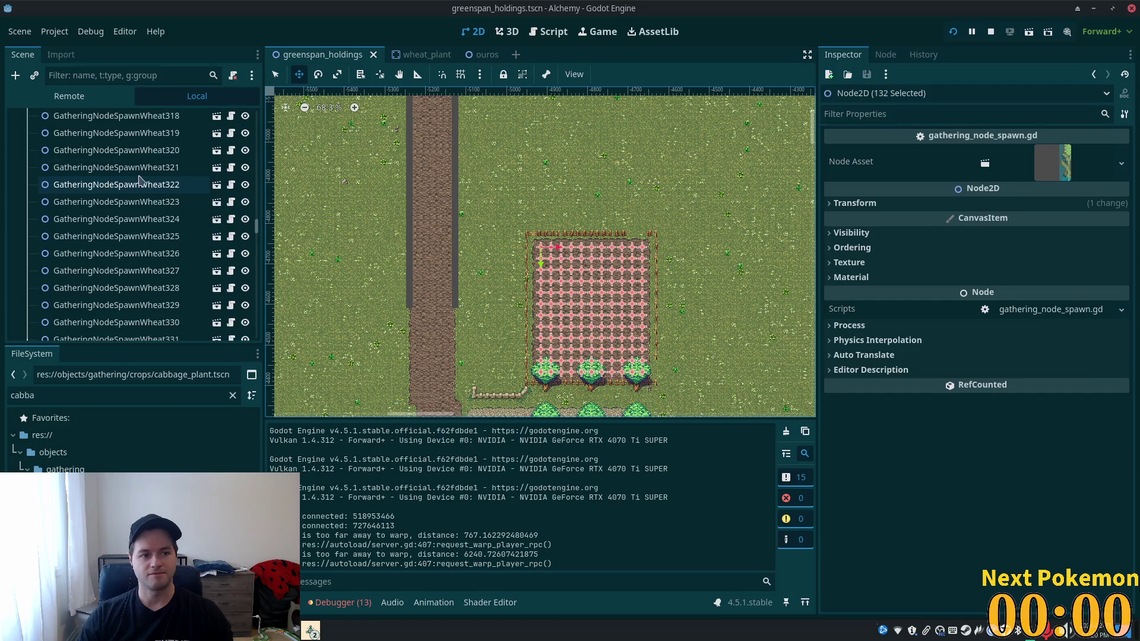
pyautogui.moveTo(260, 229); pyautogui.dragTo(260, 222)
pyautogui.moveTo(264, 201); pyautogui.dragTo(266, 149)
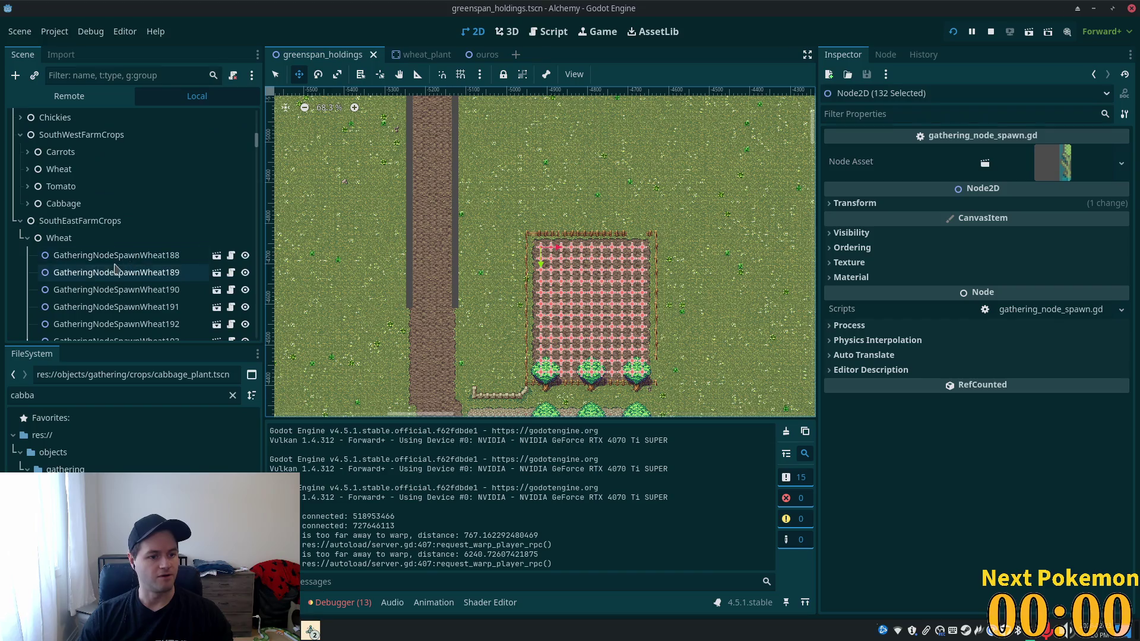
pyautogui.click(28, 246)
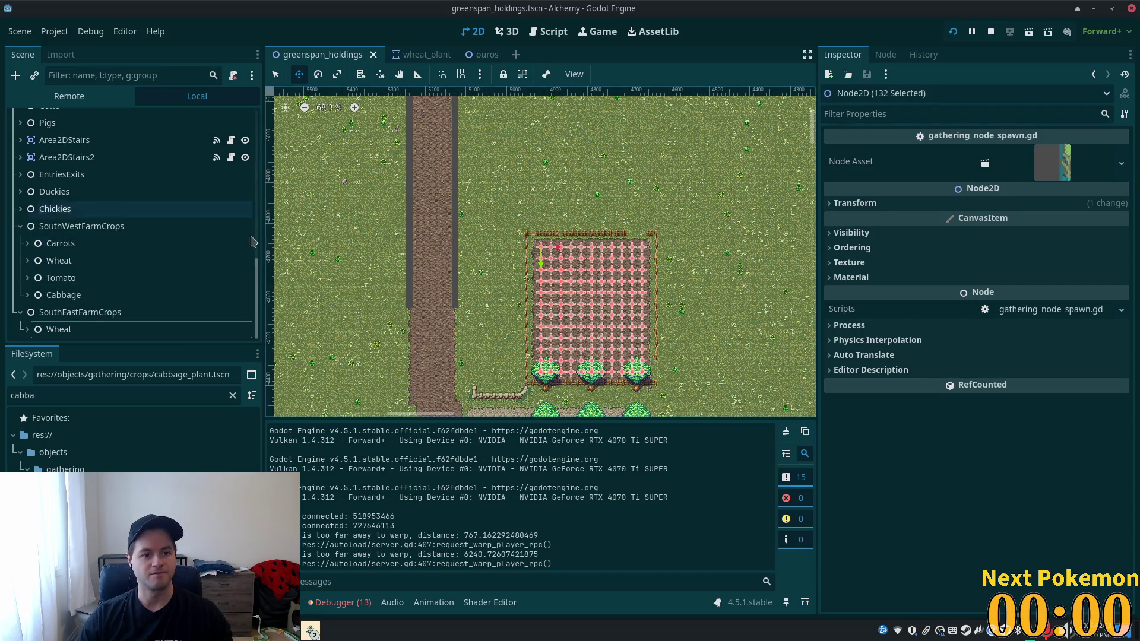
# - Select the Ground TileMapLayer node to edit its tiles
pyautogui.moveTo(256, 297)
pyautogui.mouseDown()
pyautogui.moveTo(255, 130)
pyautogui.moveTo(215, 98)
pyautogui.mouseUp()
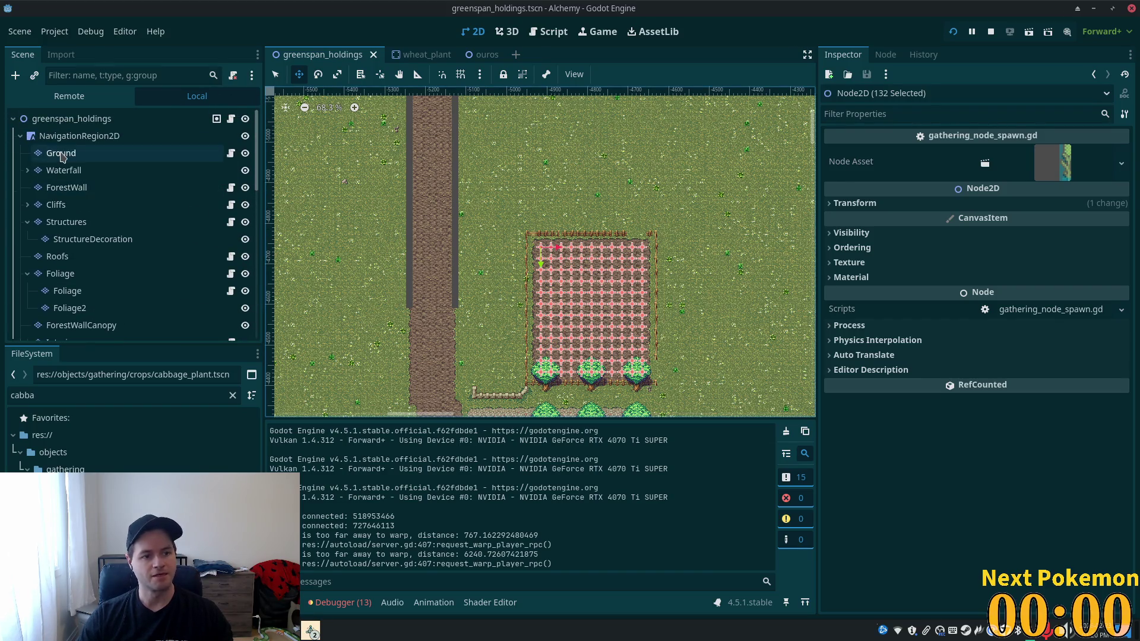
pyautogui.click(61, 153)
pyautogui.scroll(-2, 597, 336)
pyautogui.scroll(-5, 597, 336)
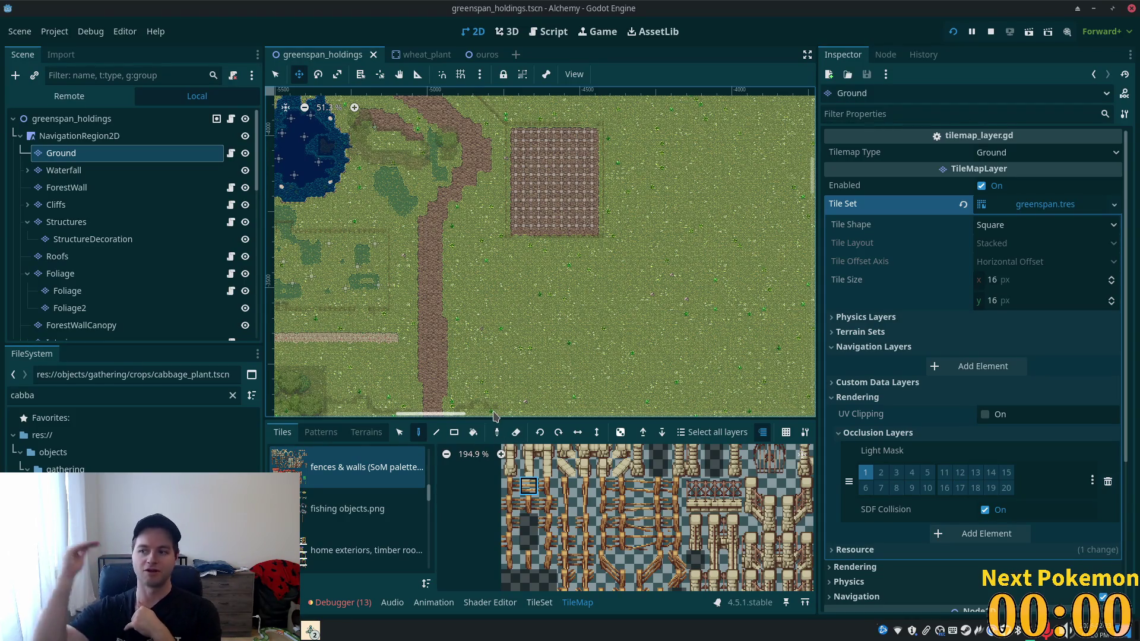
# - Choose the second summer forest.png atlas in the tile palette
pyautogui.scroll(3, 437, 190)
pyautogui.scroll(1, 437, 190)
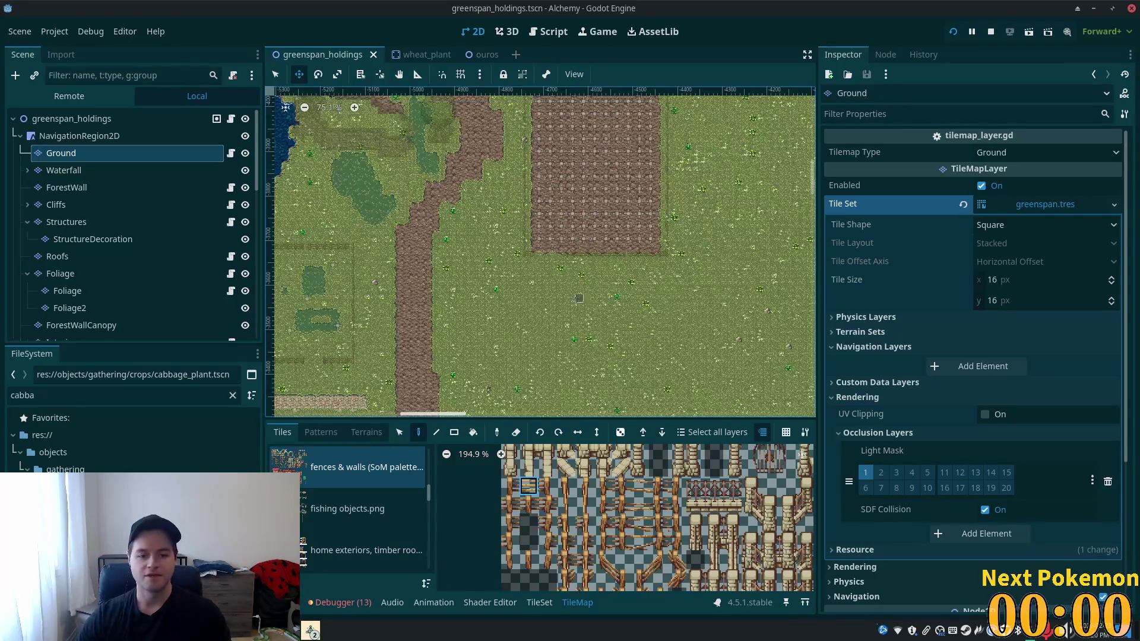
pyautogui.scroll(-4, 349, 505)
pyautogui.scroll(-2, 349, 505)
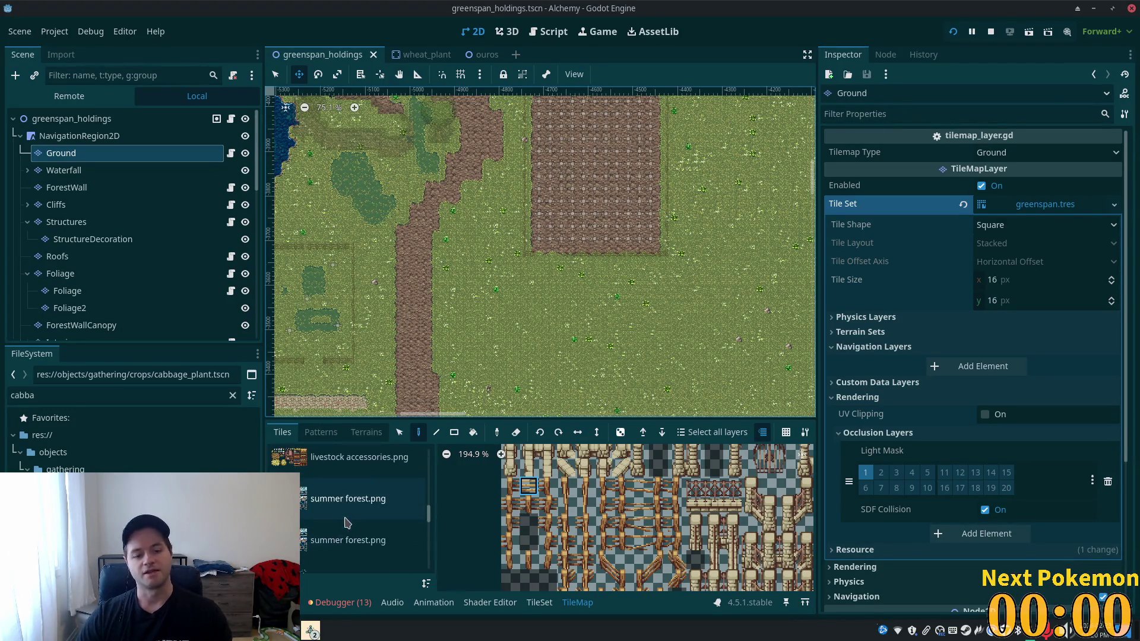
pyautogui.click(348, 506)
pyautogui.click(321, 551)
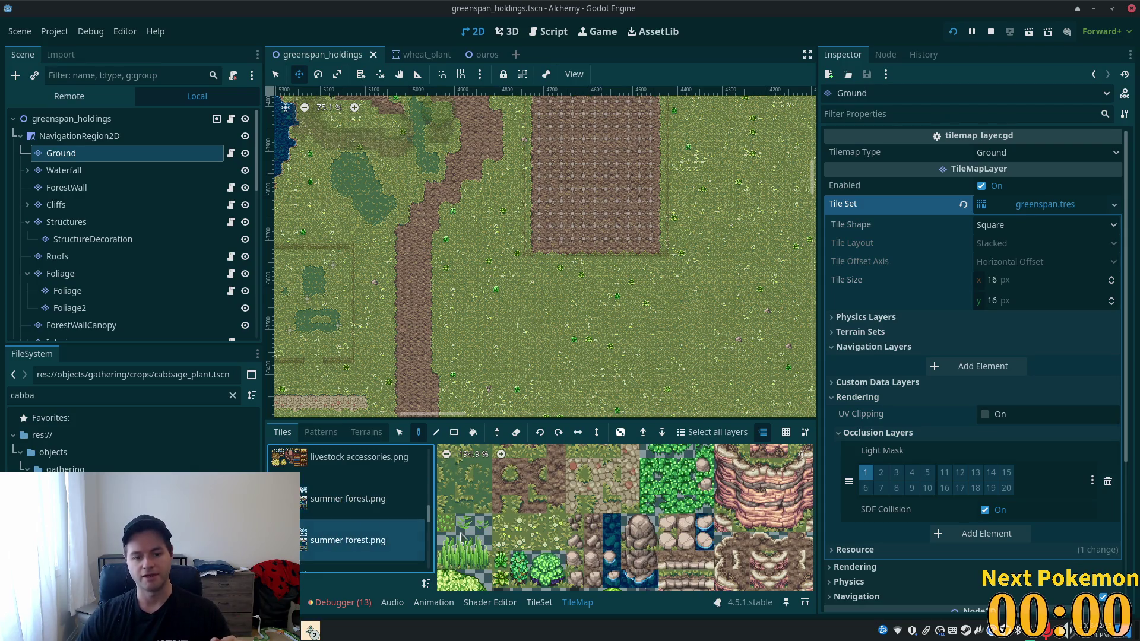
# - Switch to the select tool and pick the dark mud tile from the atlas
pyautogui.scroll(-5, 653, 527)
pyautogui.scroll(-3, 653, 528)
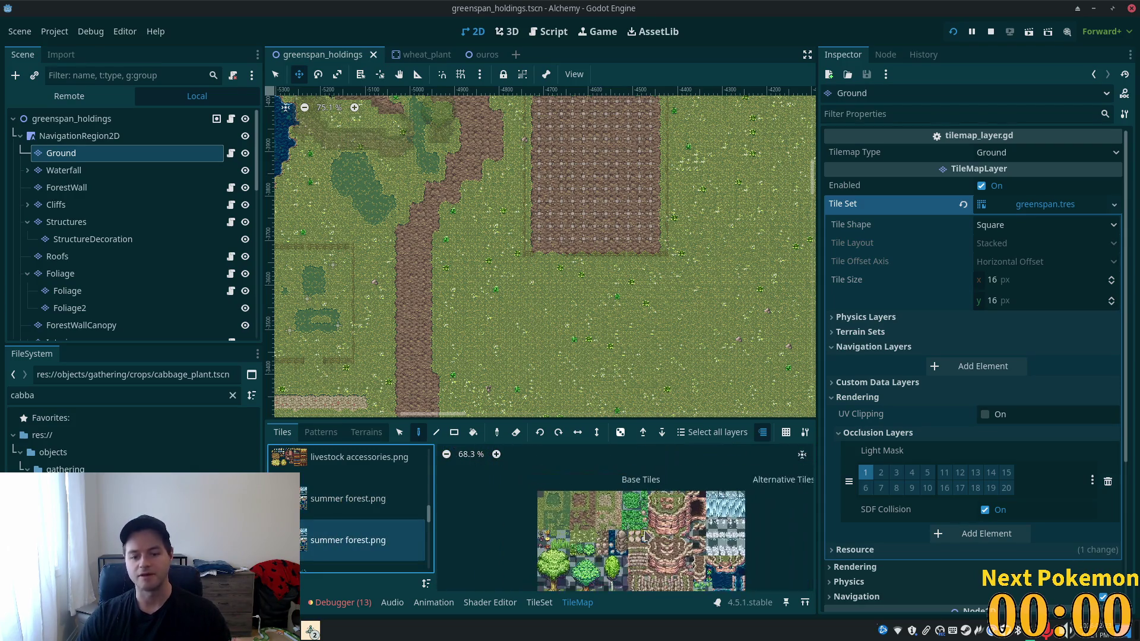
pyautogui.scroll(10, 555, 501)
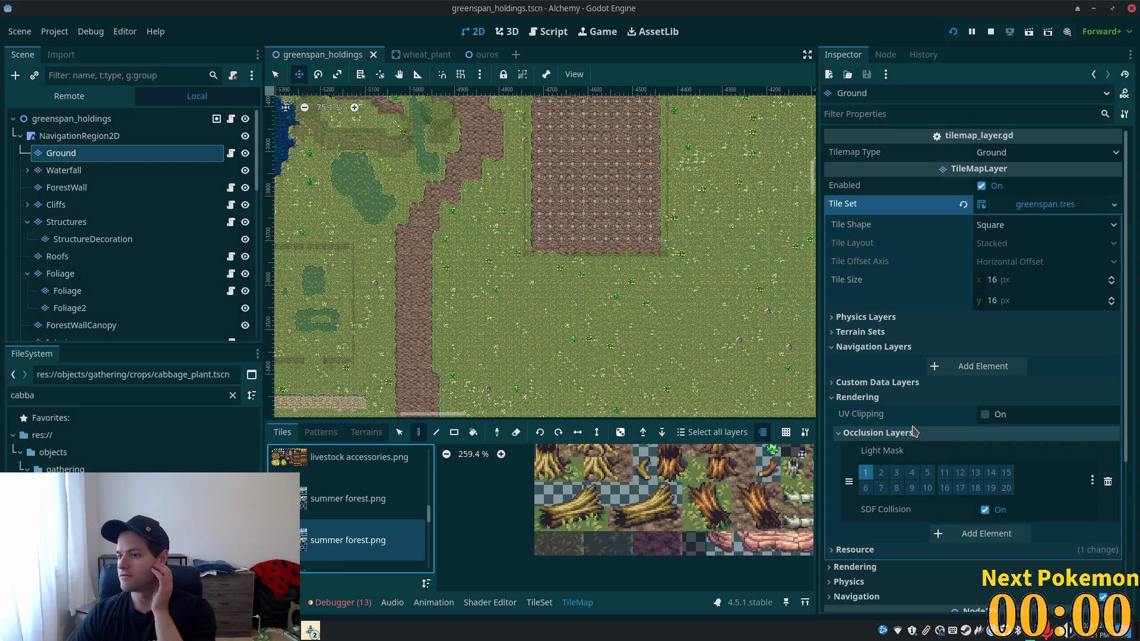
pyautogui.scroll(3, 559, 248)
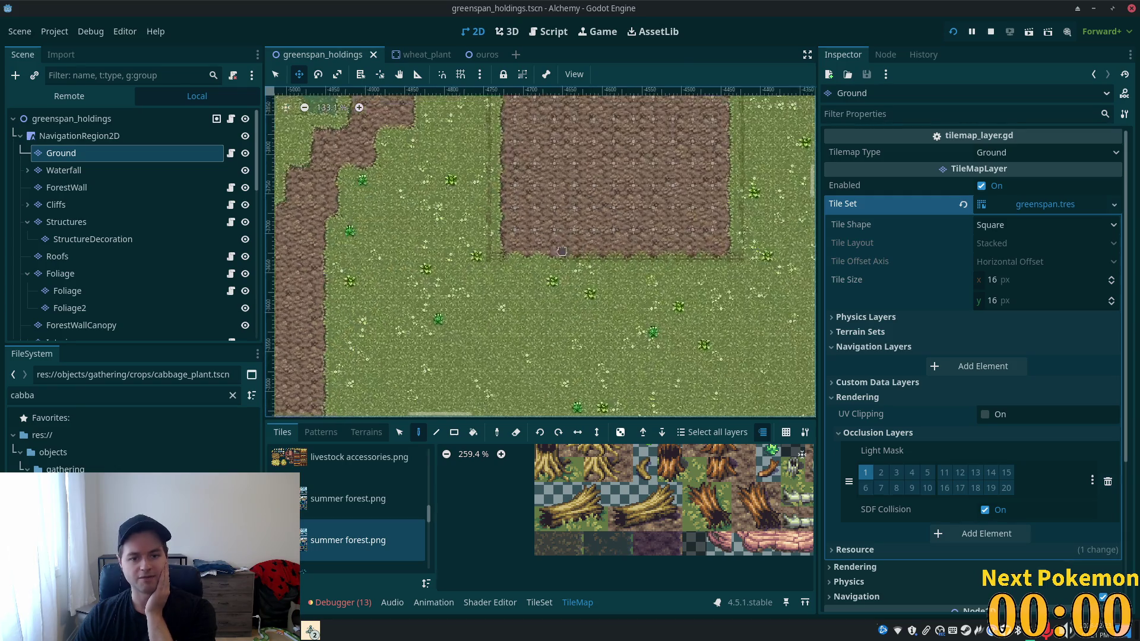
pyautogui.scroll(3, 560, 248)
pyautogui.click(275, 74)
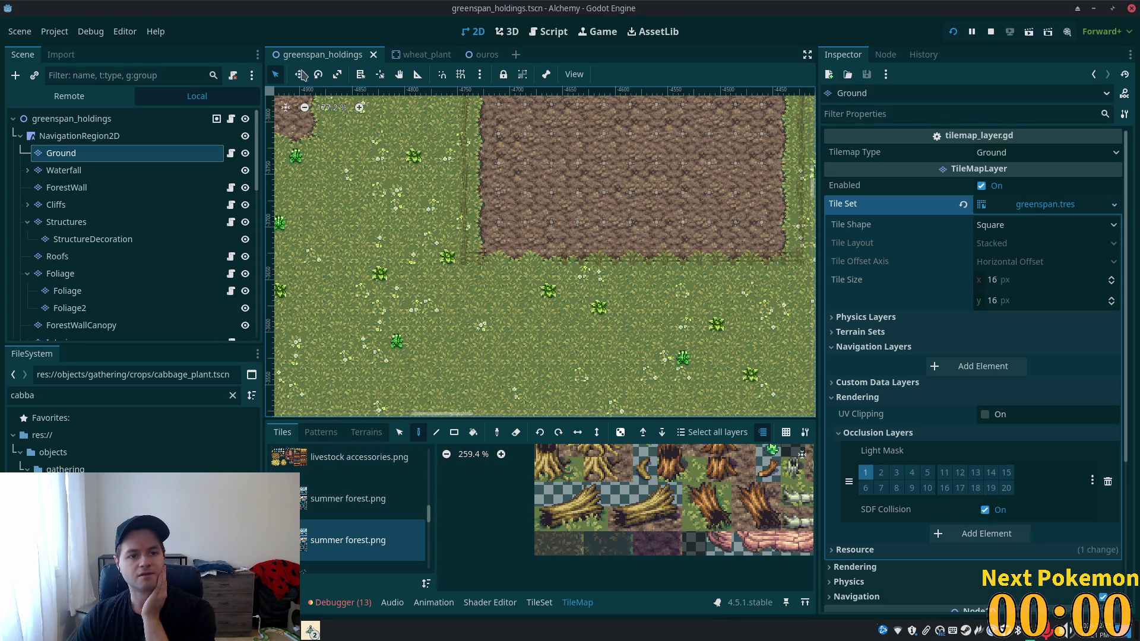
pyautogui.click(669, 545)
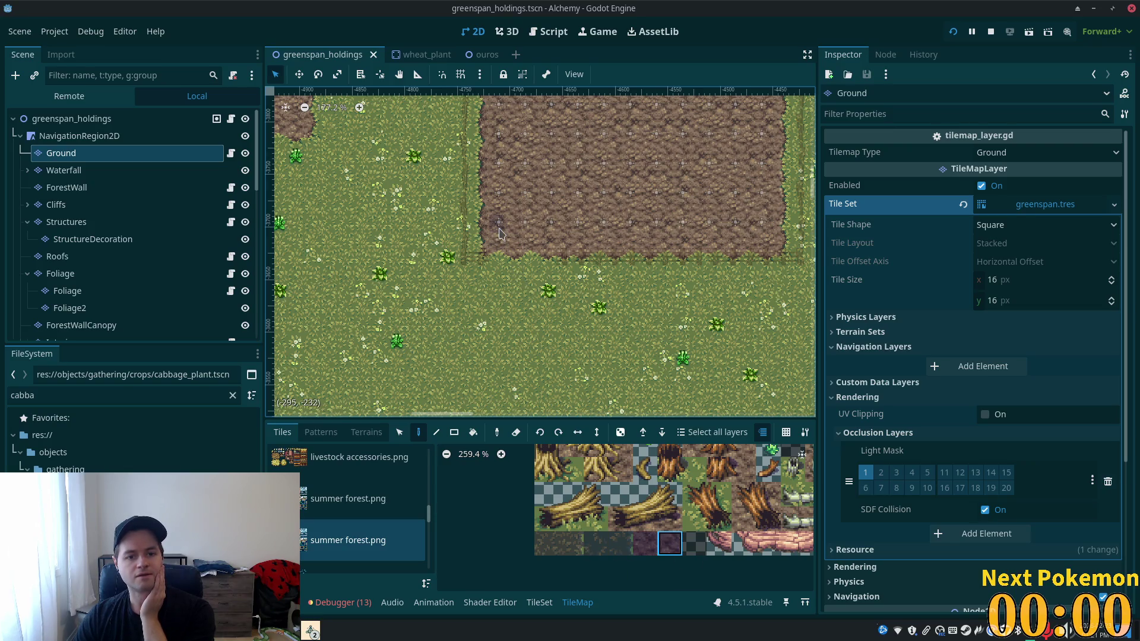
# - Show the TileMap Terrains palette for painting with terrains
pyautogui.scroll(-4, 653, 553)
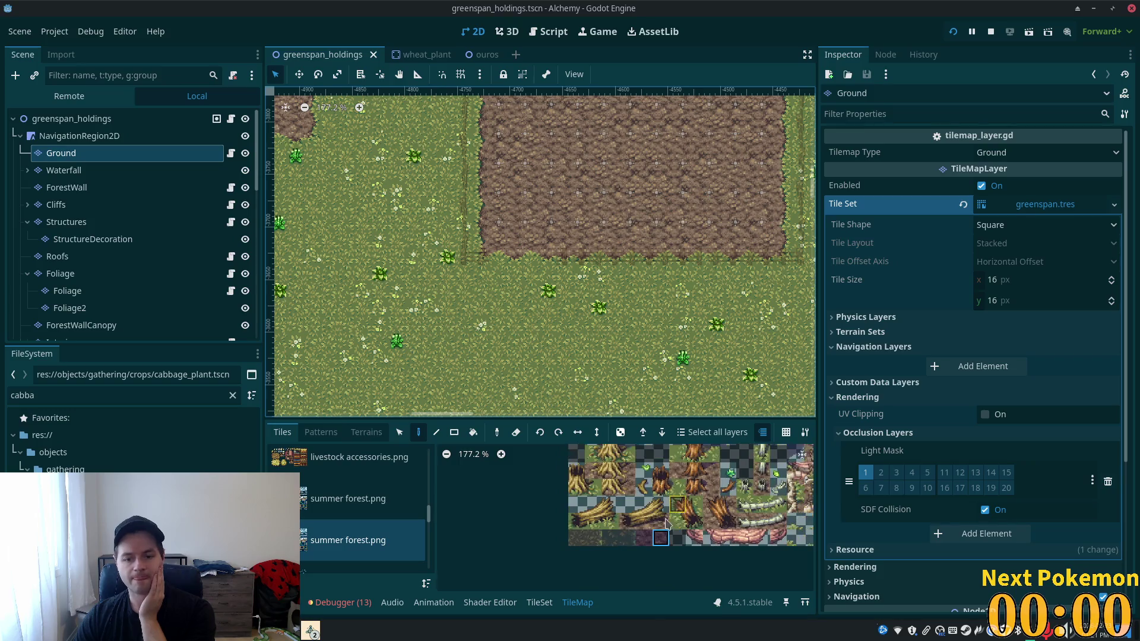
pyautogui.scroll(5, 617, 552)
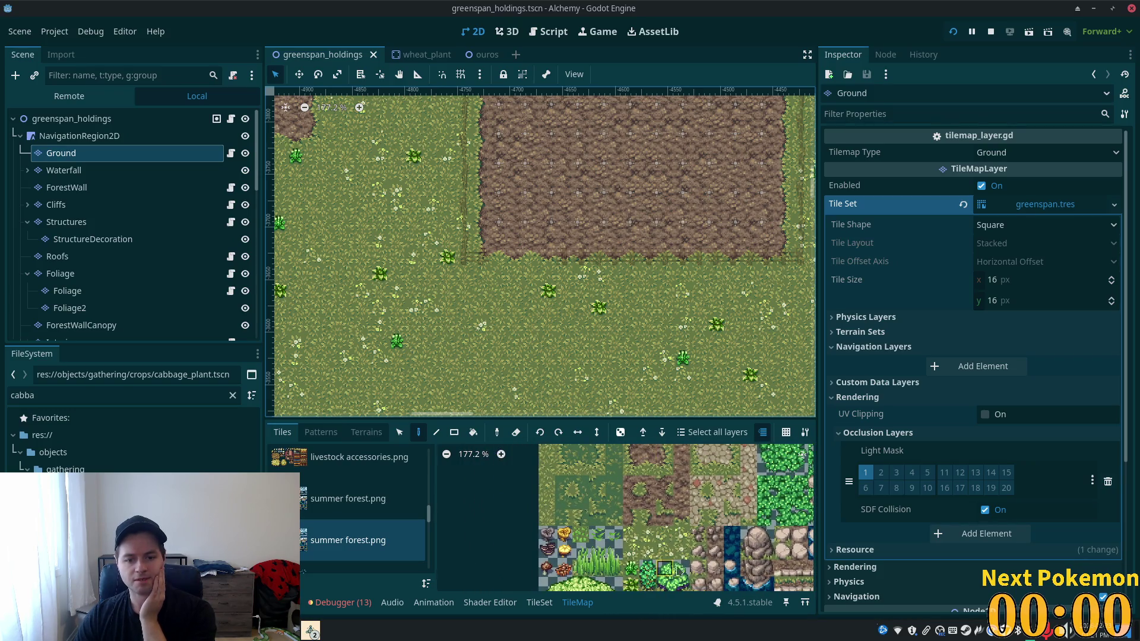
pyautogui.scroll(-5, 632, 528)
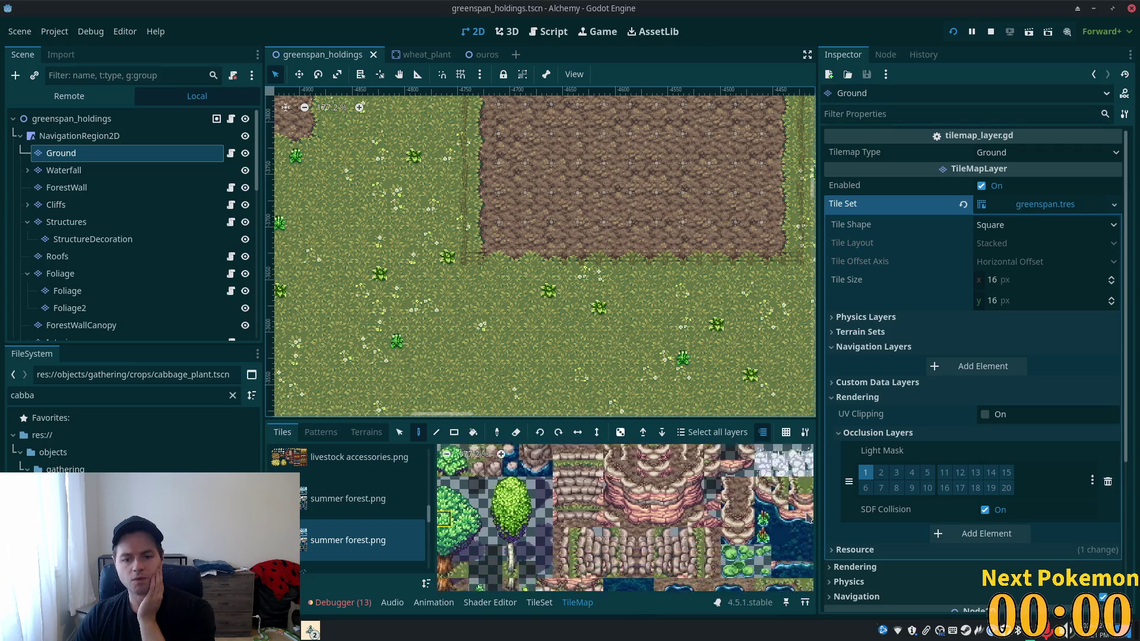
pyautogui.scroll(5, 769, 588)
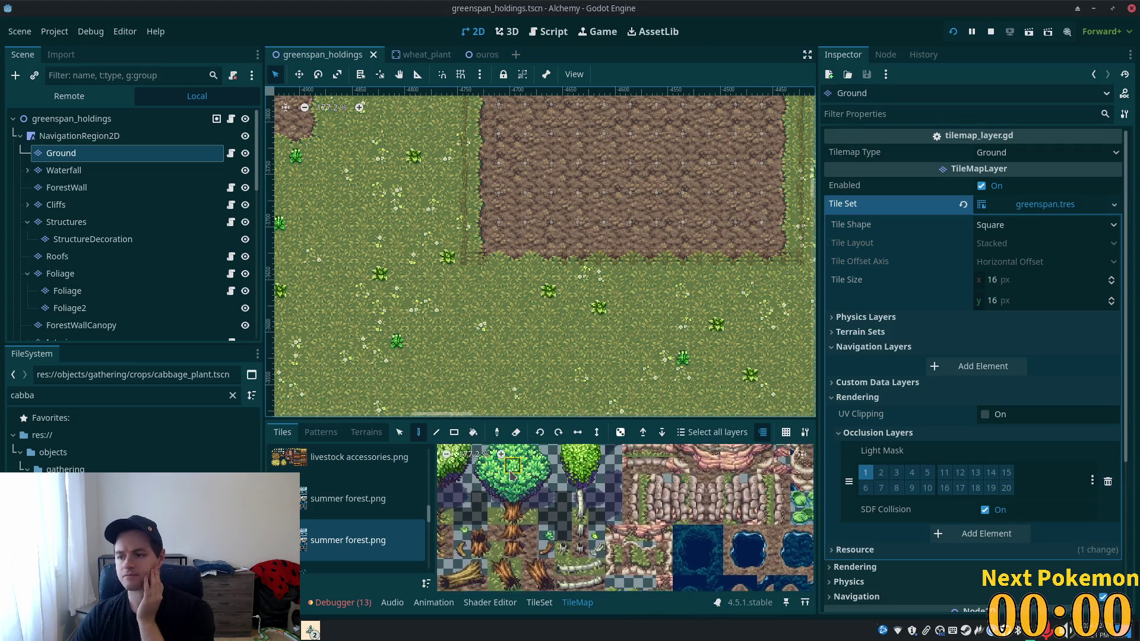
pyautogui.scroll(3, 522, 178)
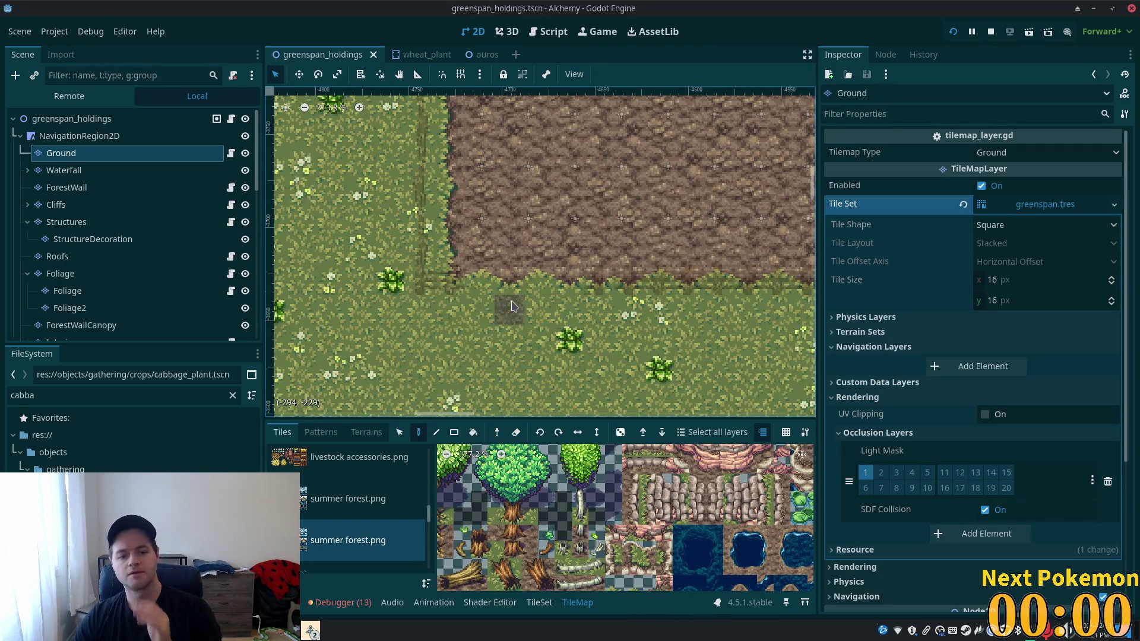
pyautogui.click(371, 433)
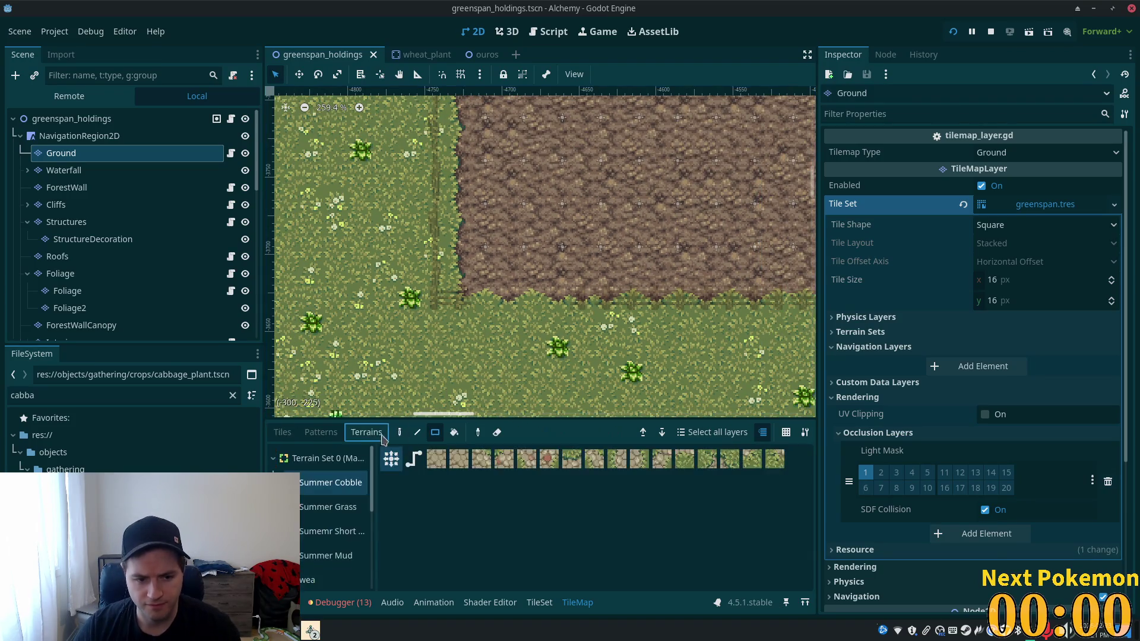
# - Expand the greenspan.tres Terrain Sets, page to 2/2 and add a terrain to the first set
pyautogui.scroll(-1, 363, 493)
pyautogui.scroll(-5, 364, 493)
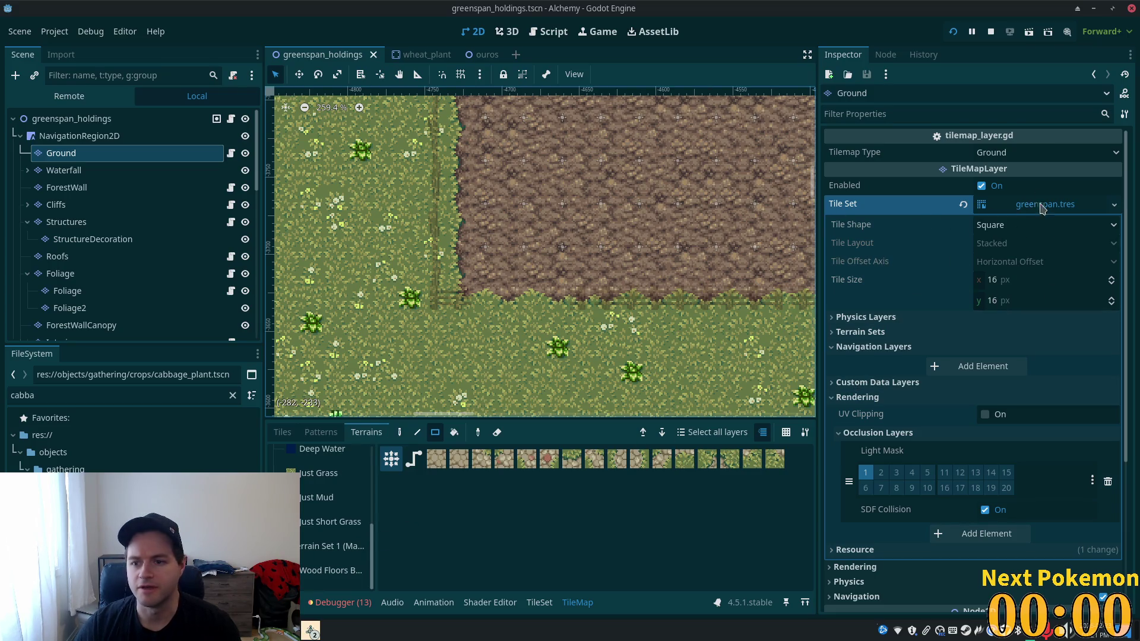
pyautogui.click(1042, 202)
pyautogui.click(1044, 202)
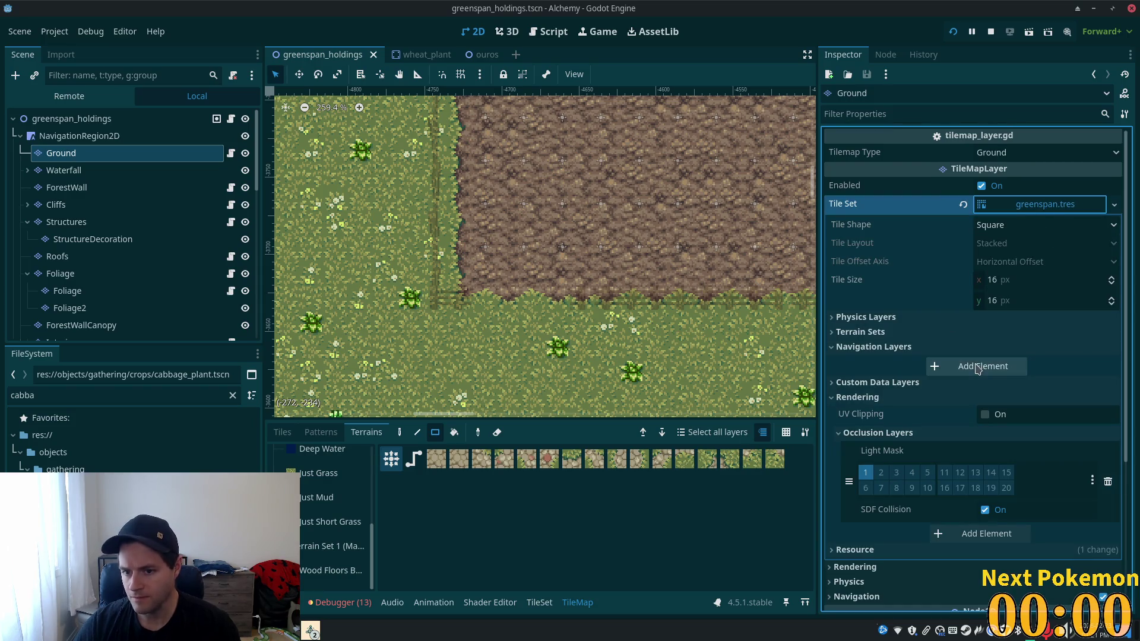
pyautogui.click(872, 346)
pyautogui.click(868, 333)
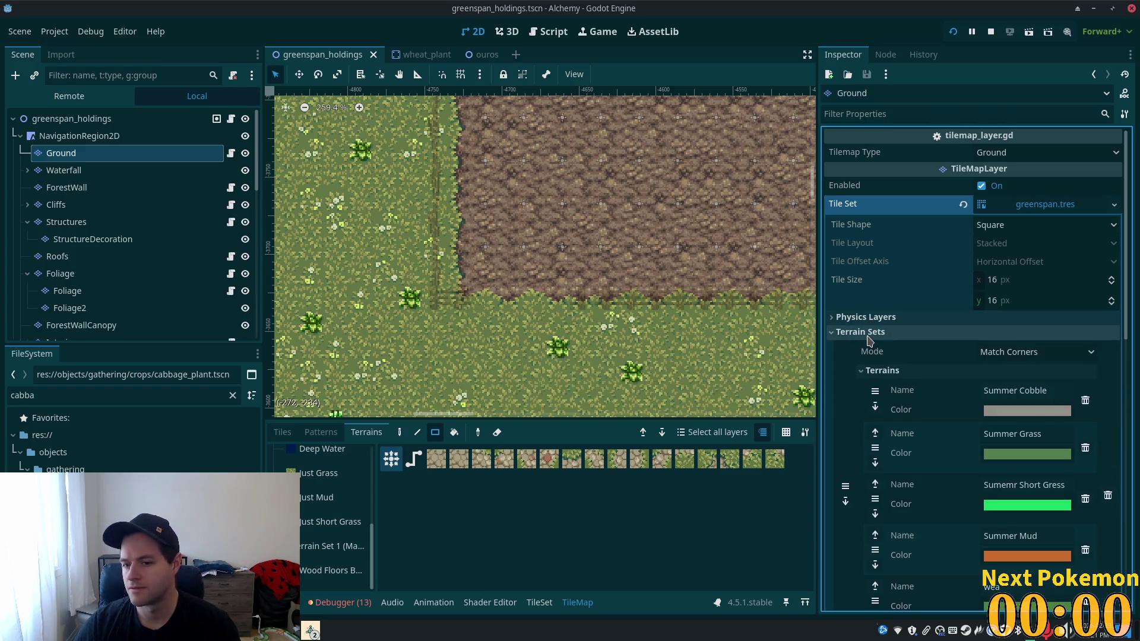
pyautogui.scroll(-3, 1057, 430)
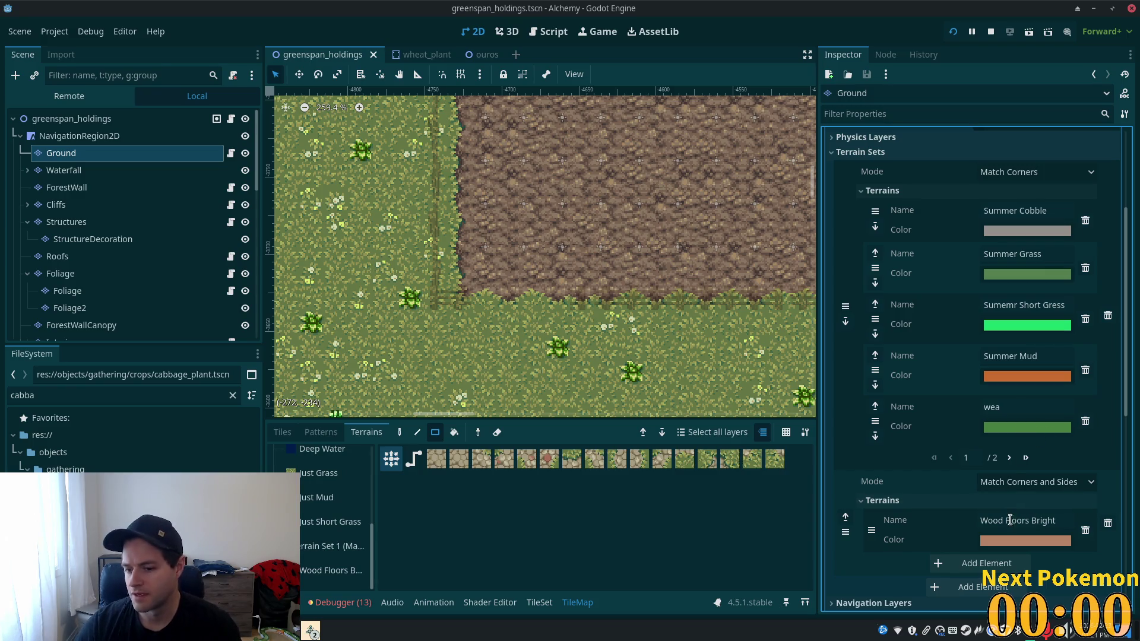
pyautogui.click(872, 503)
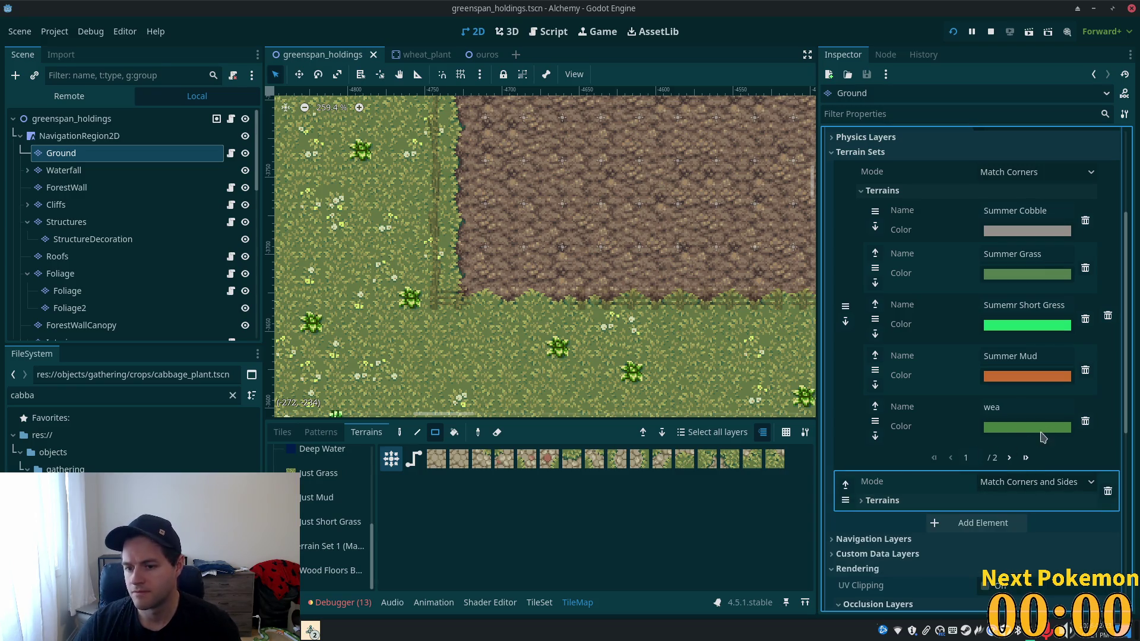
pyautogui.click(1025, 458)
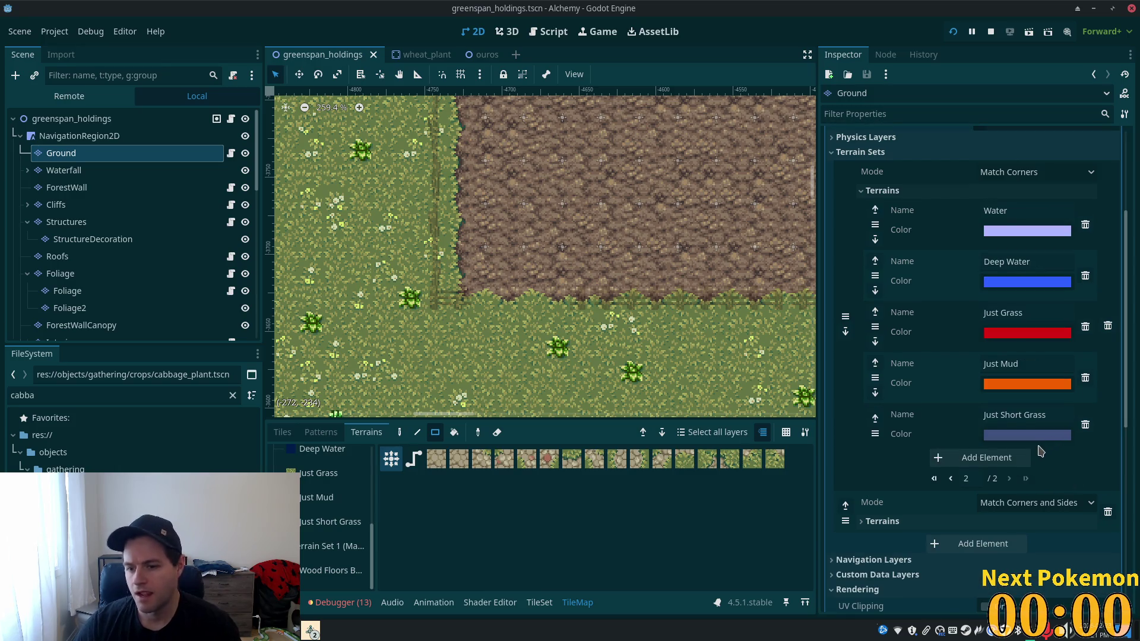
pyautogui.click(987, 459)
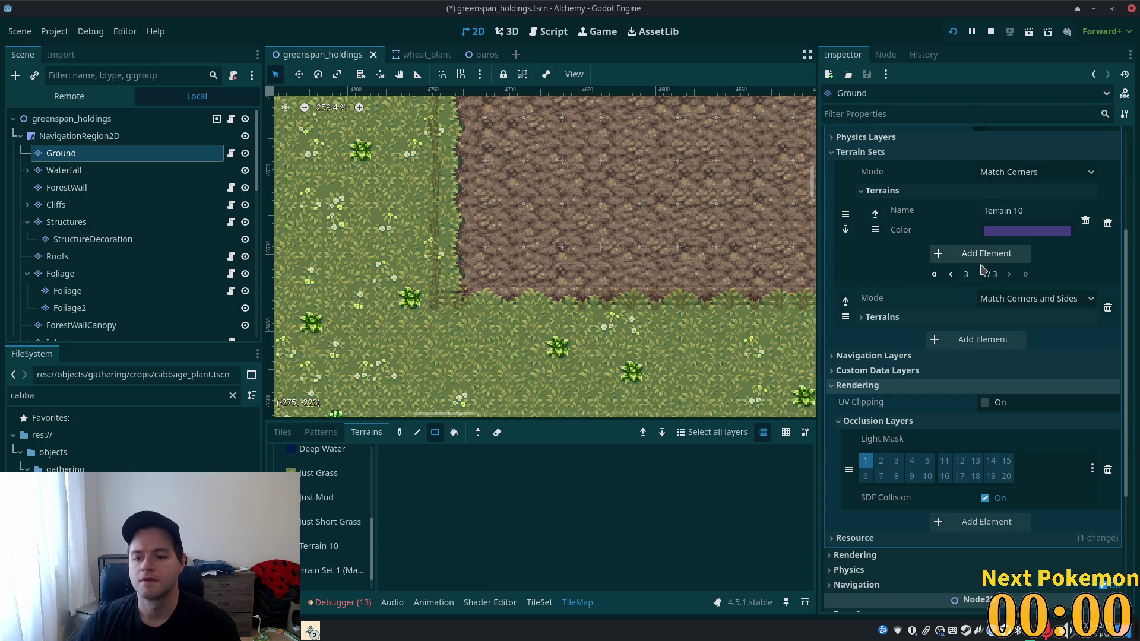
# - Rename the new terrain to 'Just Dark Mud' and save the scene
pyautogui.scroll(-3, 1009, 279)
pyautogui.scroll(5, 1047, 292)
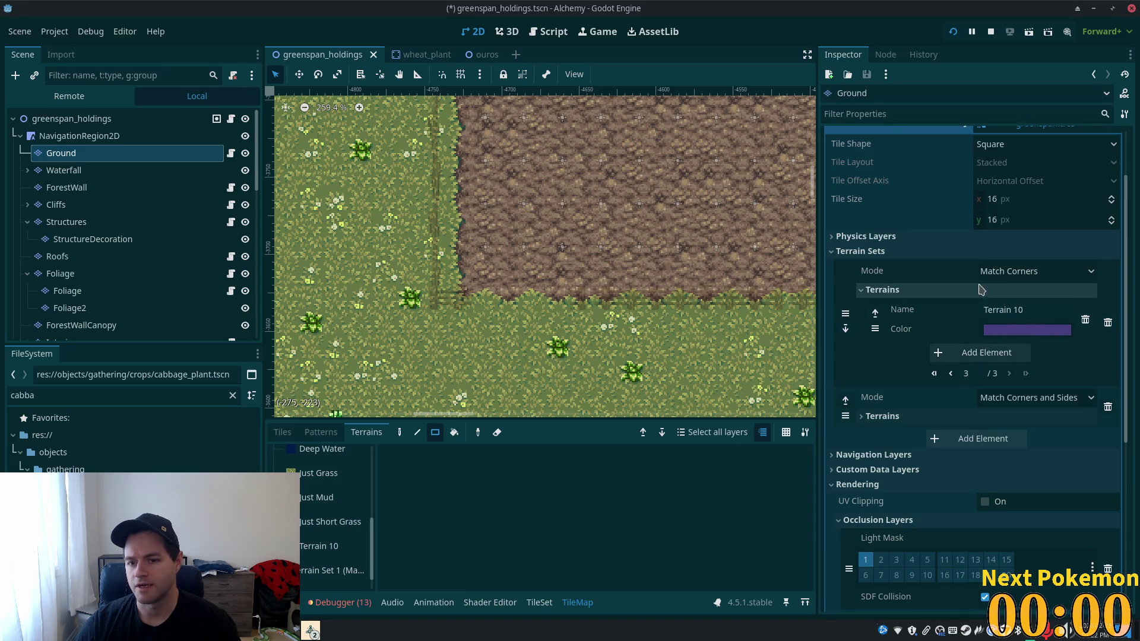
pyautogui.click(1038, 313)
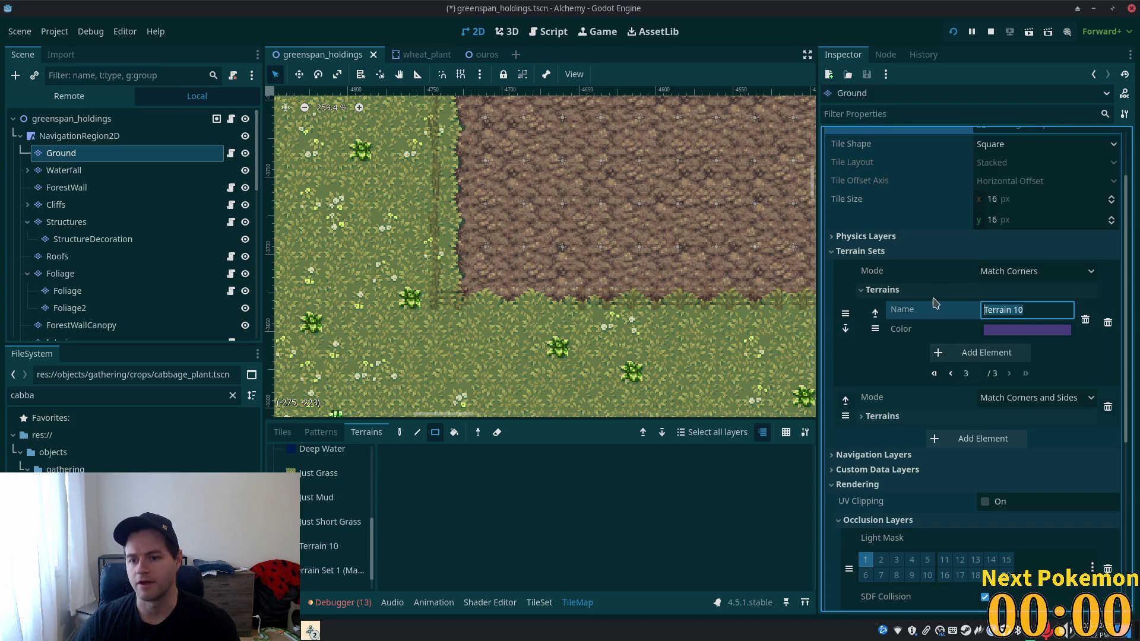
pyautogui.write('Just Dark Mud')
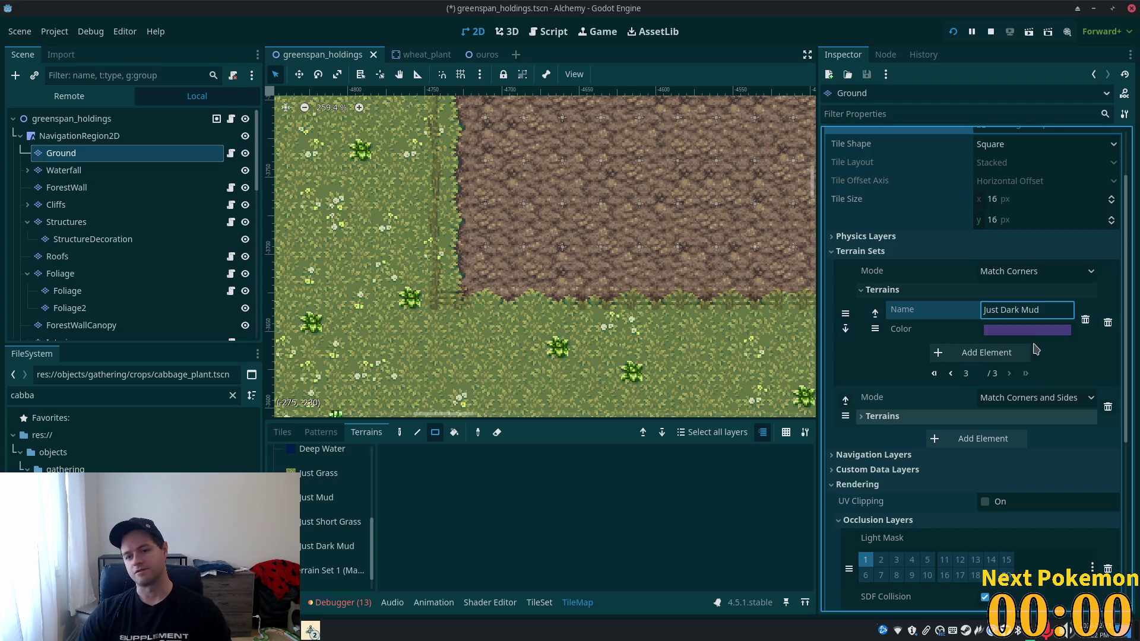
pyautogui.click(1068, 362)
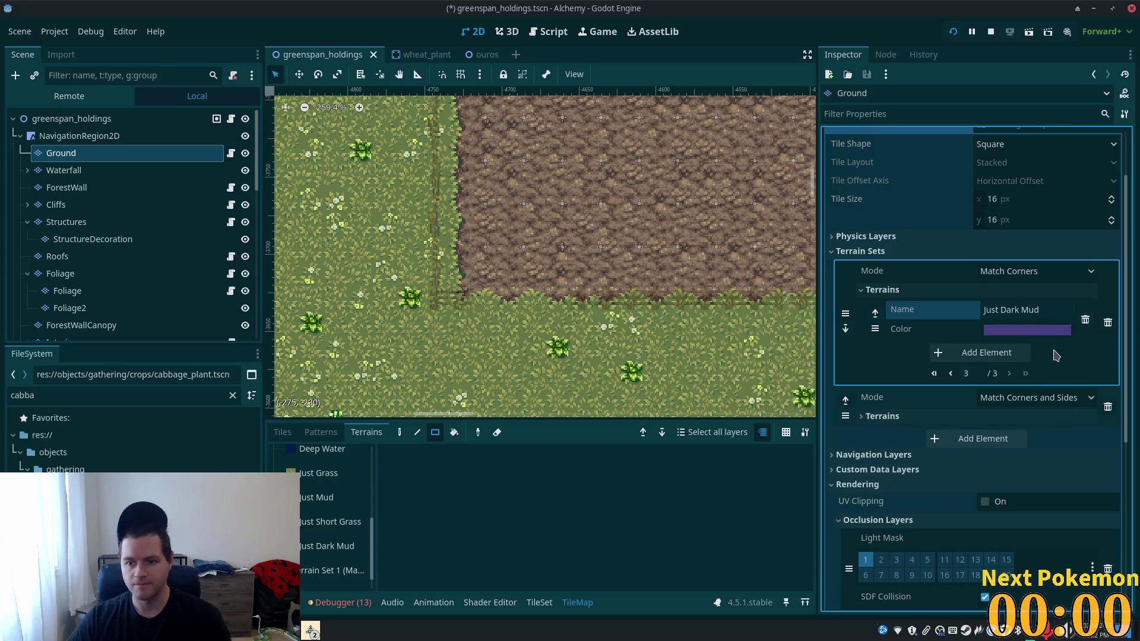
pyautogui.hotkey('ctrl', 's')
pyautogui.click(539, 602)
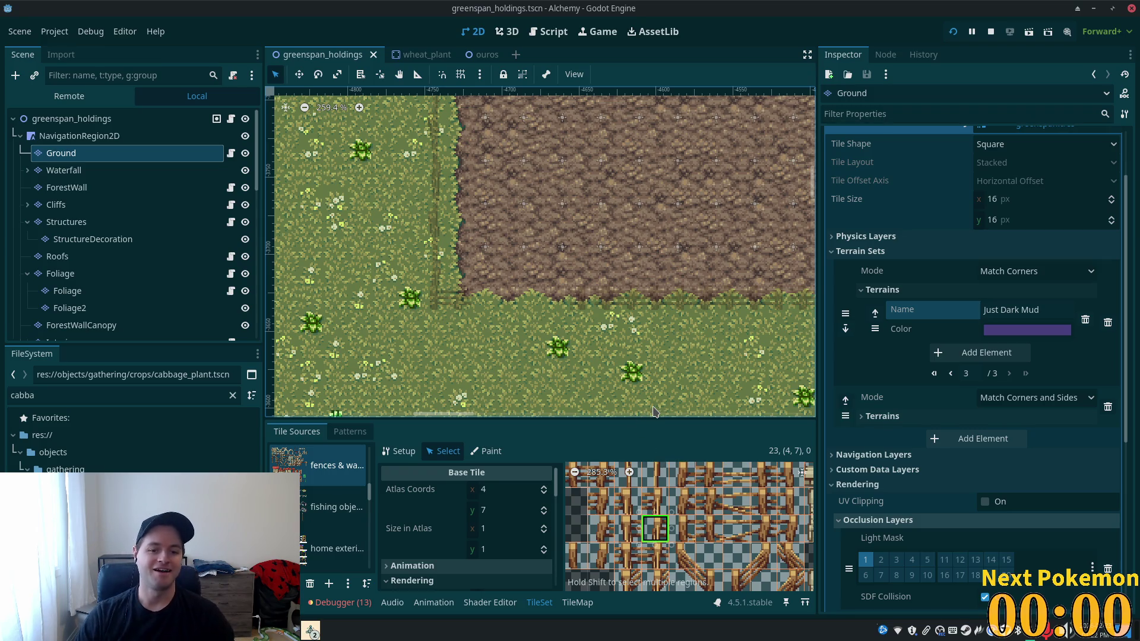
# - Zoom the 2D viewport out to the whole farm map and list Godot's open windows
pyautogui.scroll(-8, 639, 411)
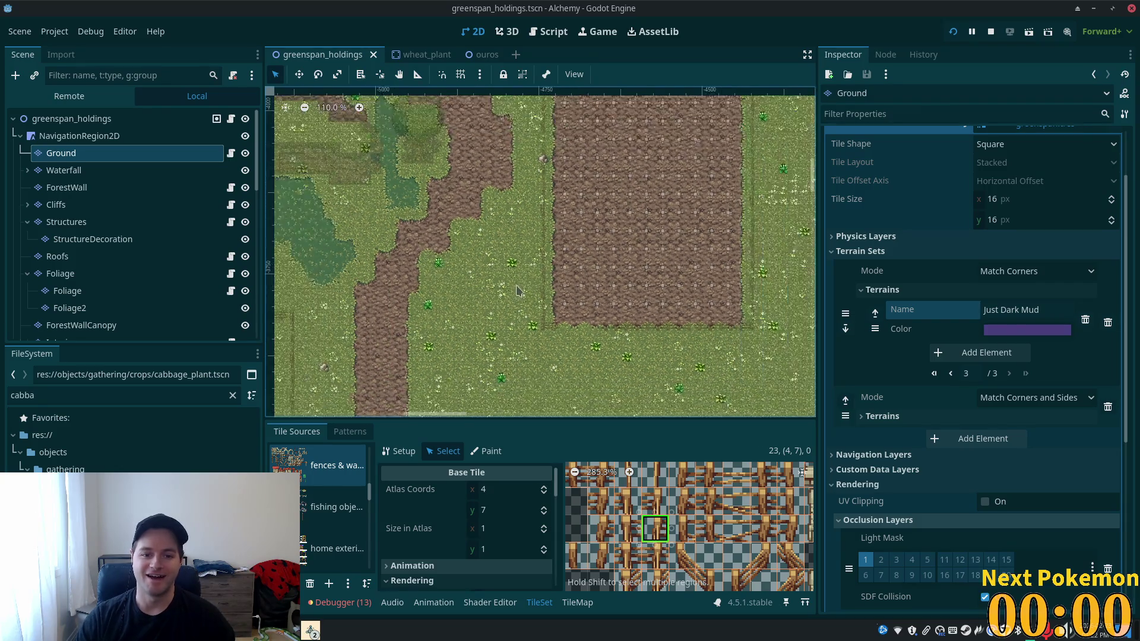
pyautogui.scroll(-6, 502, 234)
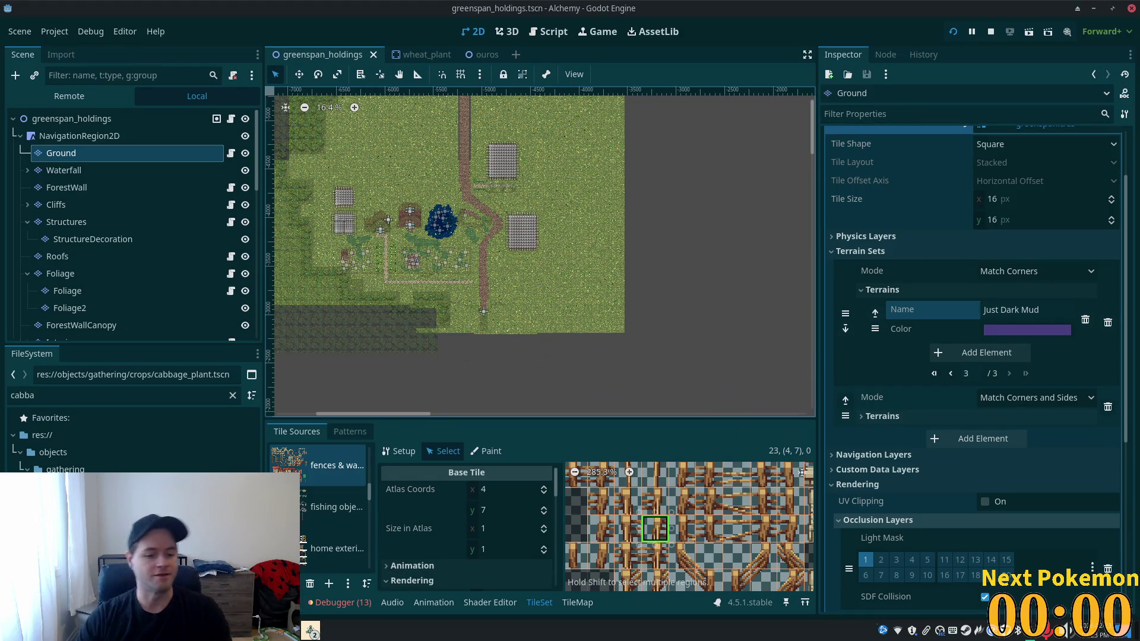
pyautogui.click(311, 630)
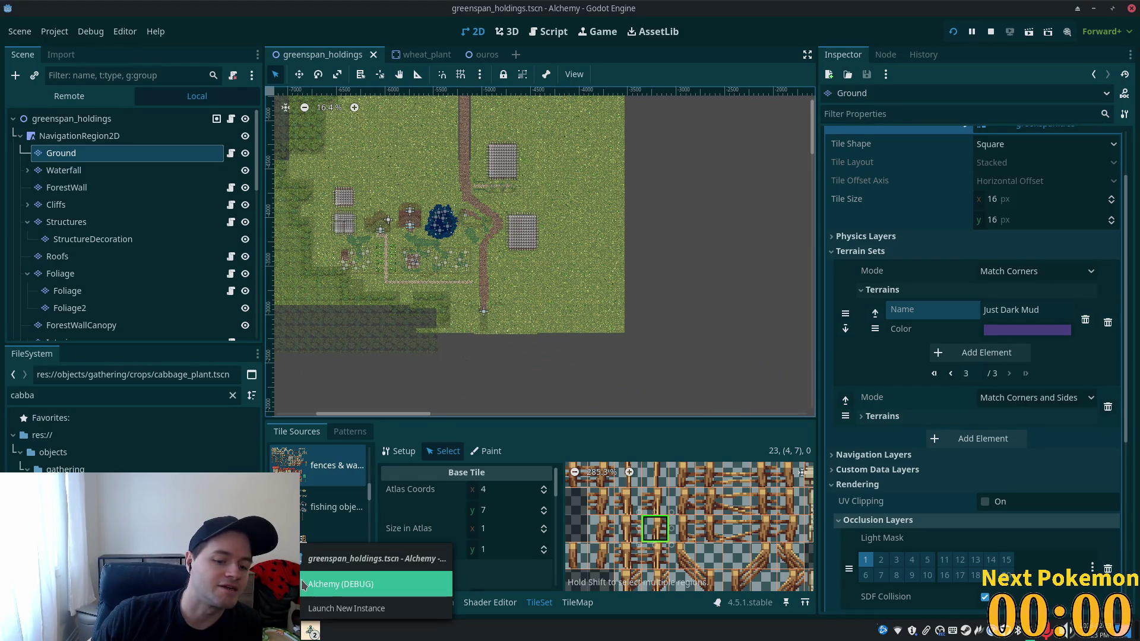
# - Bring the running Alchemy game forward and reopen its world map overview
pyautogui.click(302, 585)
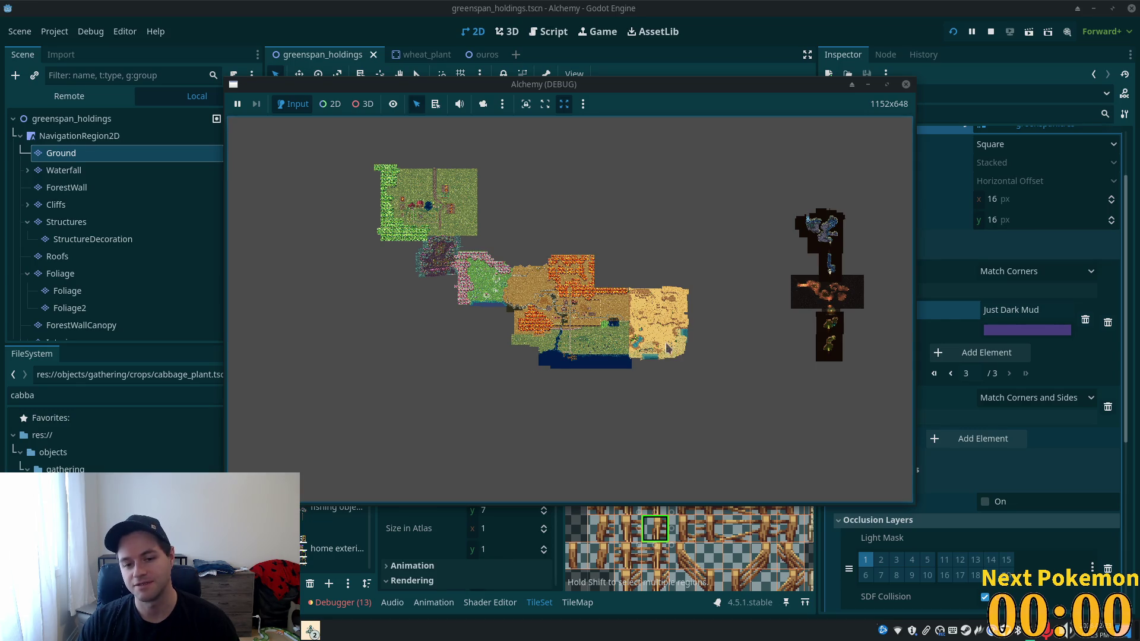
pyautogui.press('m')
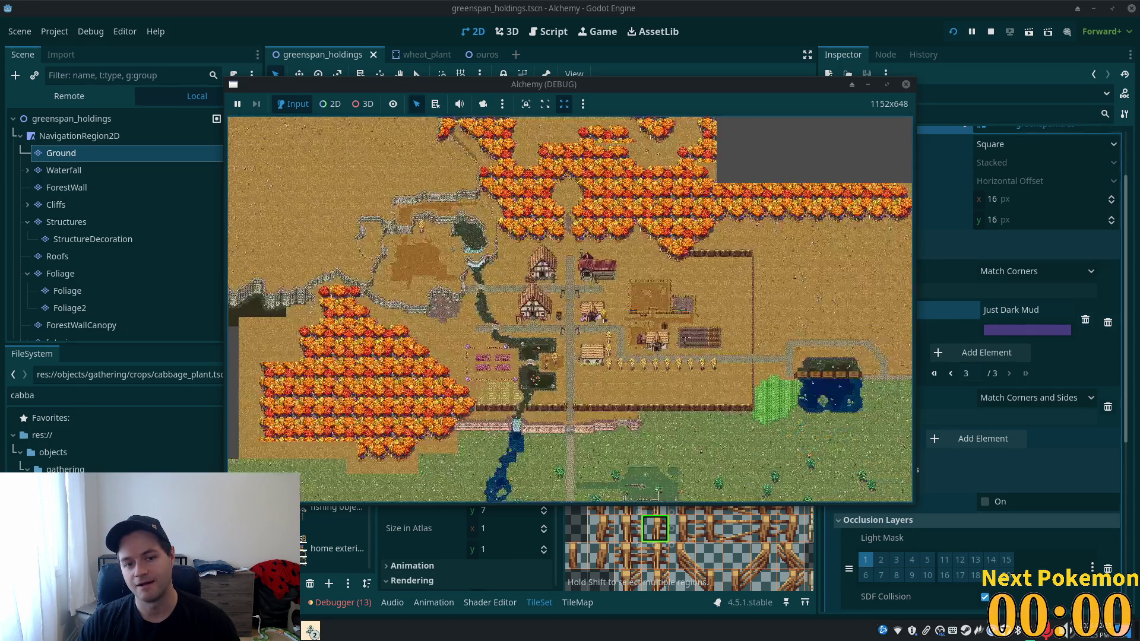
pyautogui.press('m')
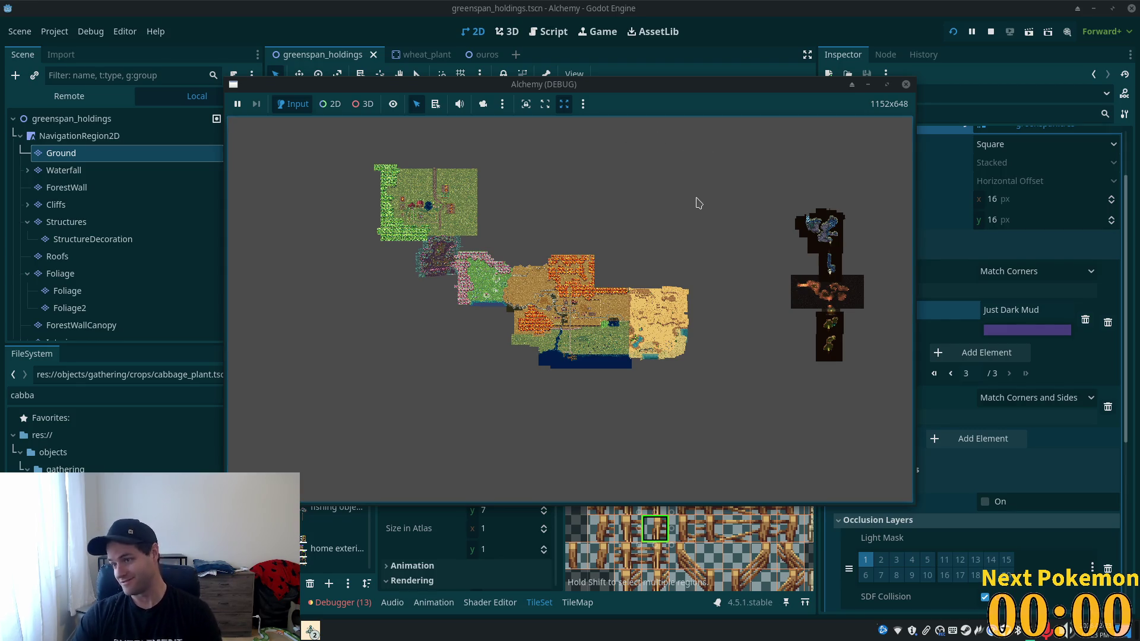
# - Zoom around the farm's barns, pond and fields on the map, then return to the editor
pyautogui.scroll(3, 574, 240)
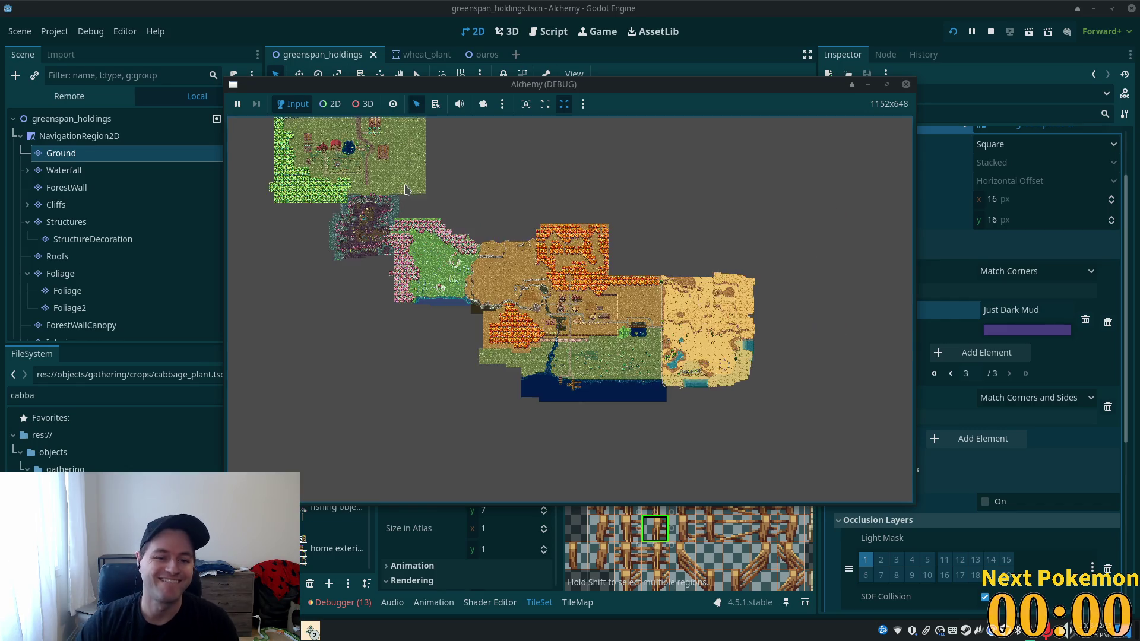
pyautogui.scroll(-5, 497, 213)
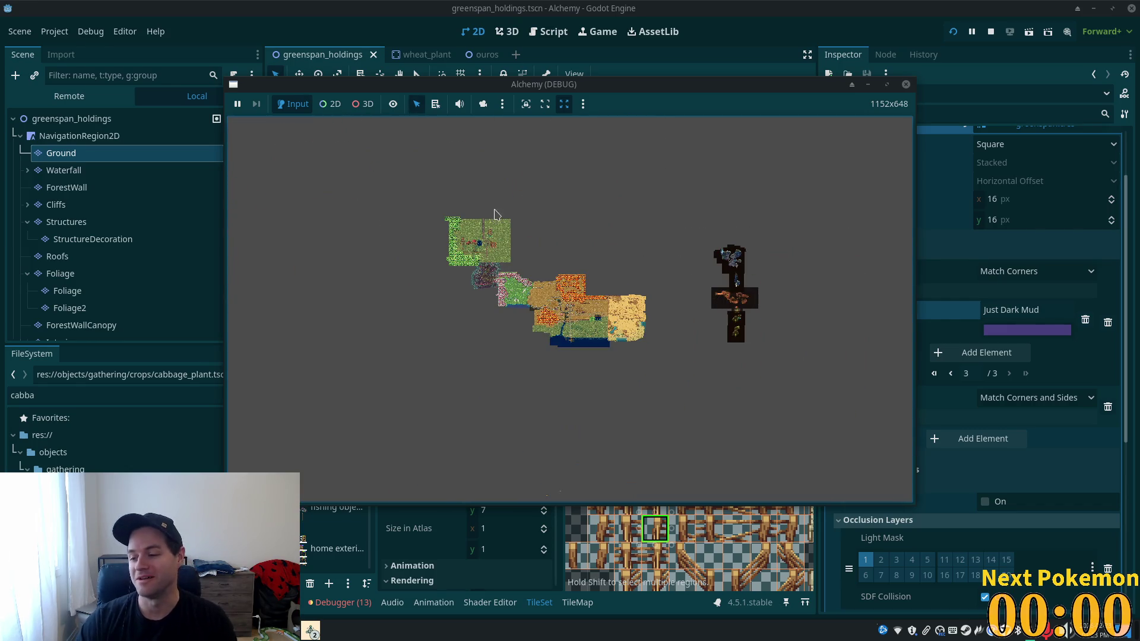
pyautogui.scroll(3, 356, 288)
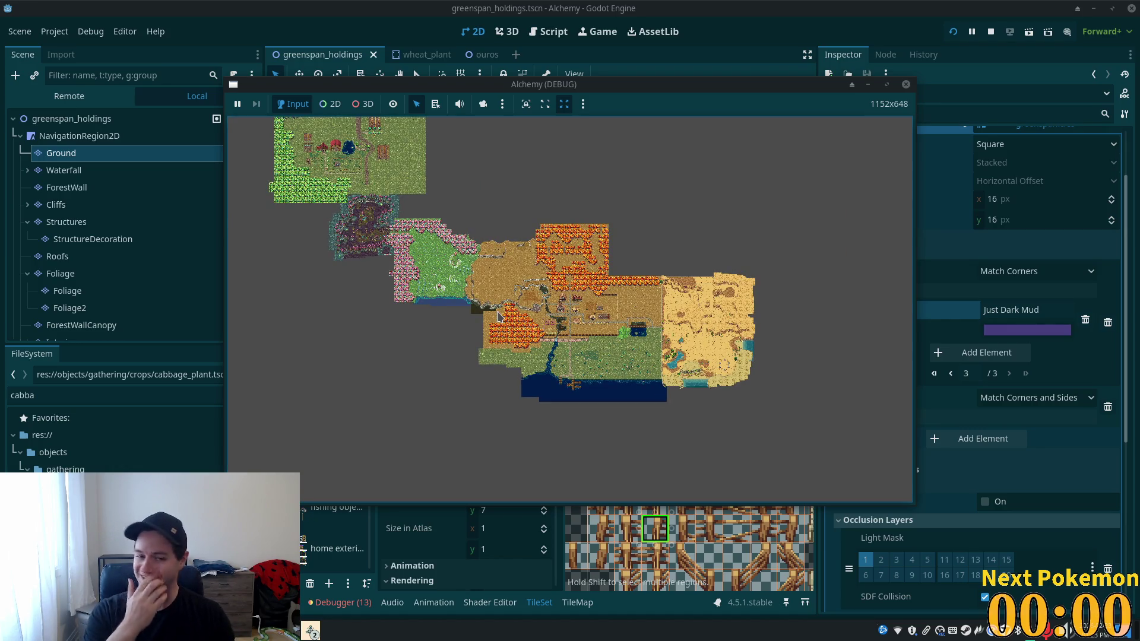
pyautogui.scroll(2, 290, 211)
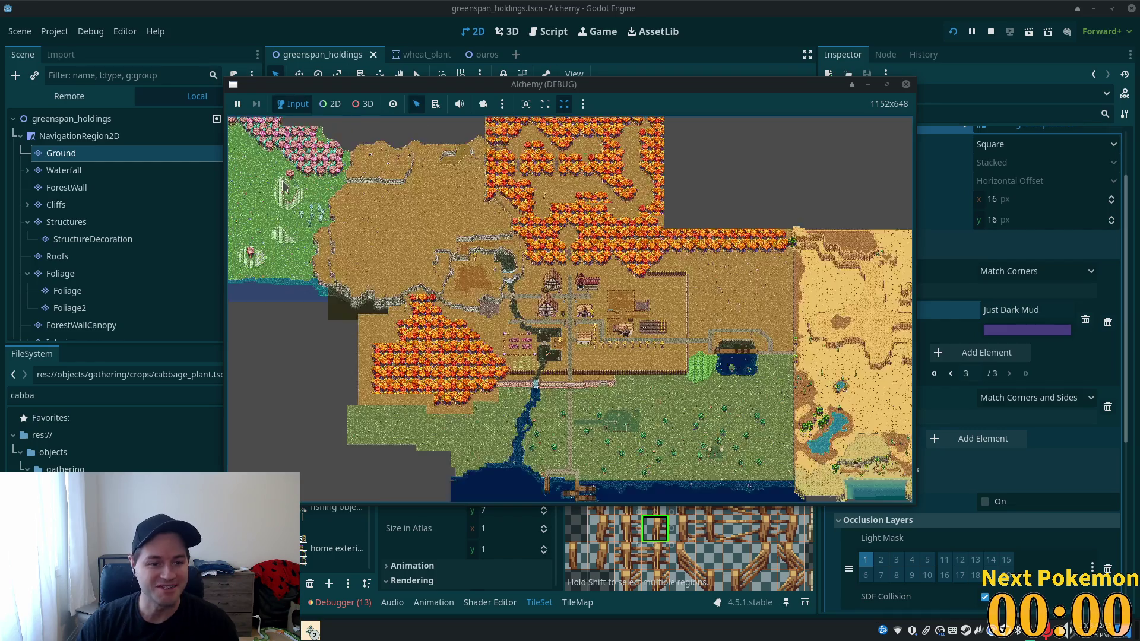
pyautogui.scroll(-5, 327, 228)
pyautogui.scroll(-3, 340, 220)
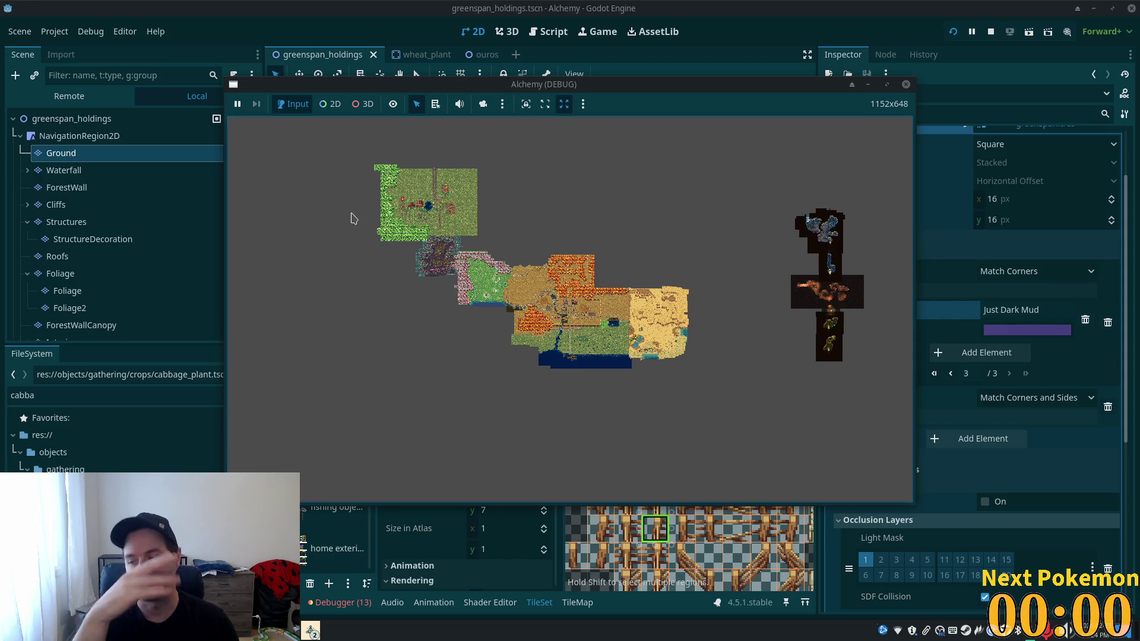
pyautogui.scroll(2, 368, 143)
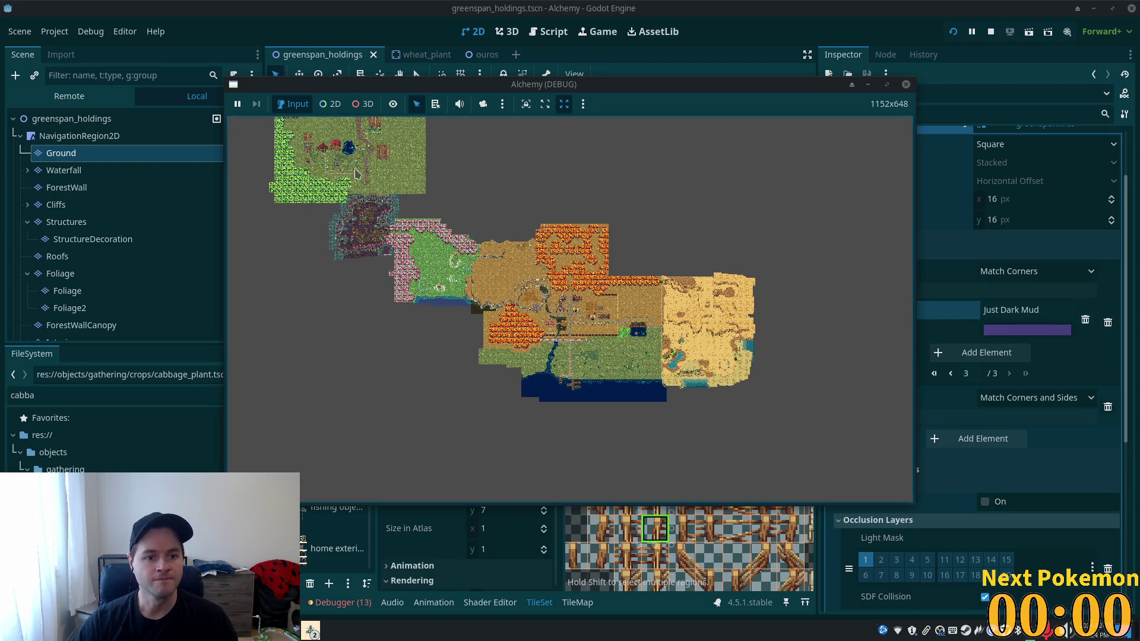
pyautogui.scroll(2, 324, 159)
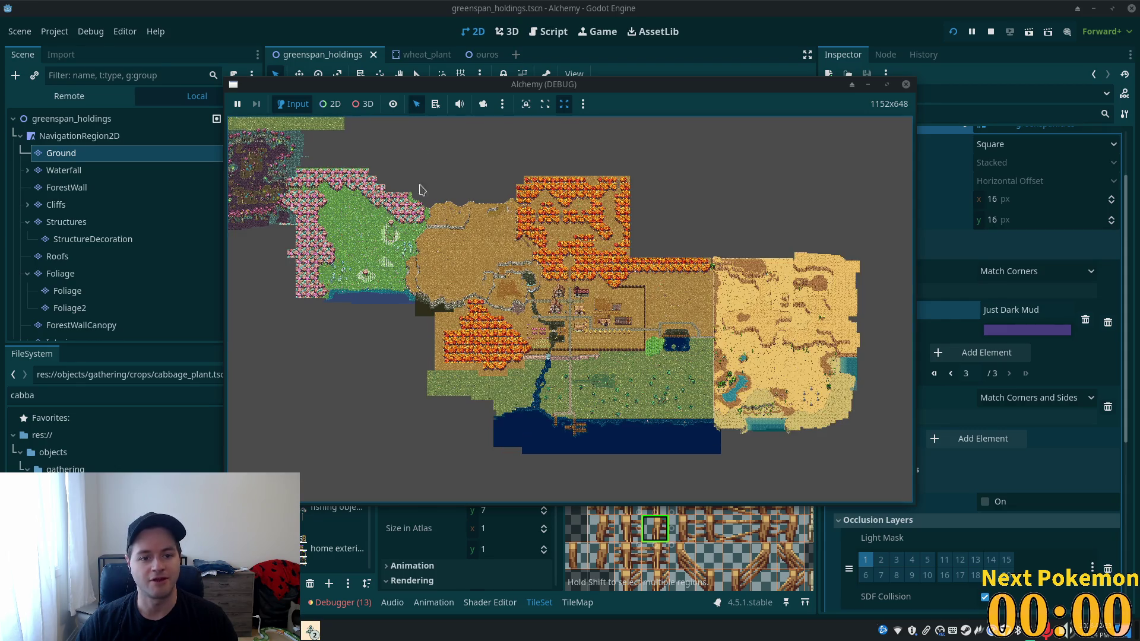
pyautogui.scroll(1, 415, 187)
pyautogui.scroll(-5, 420, 179)
pyautogui.scroll(5, 630, 382)
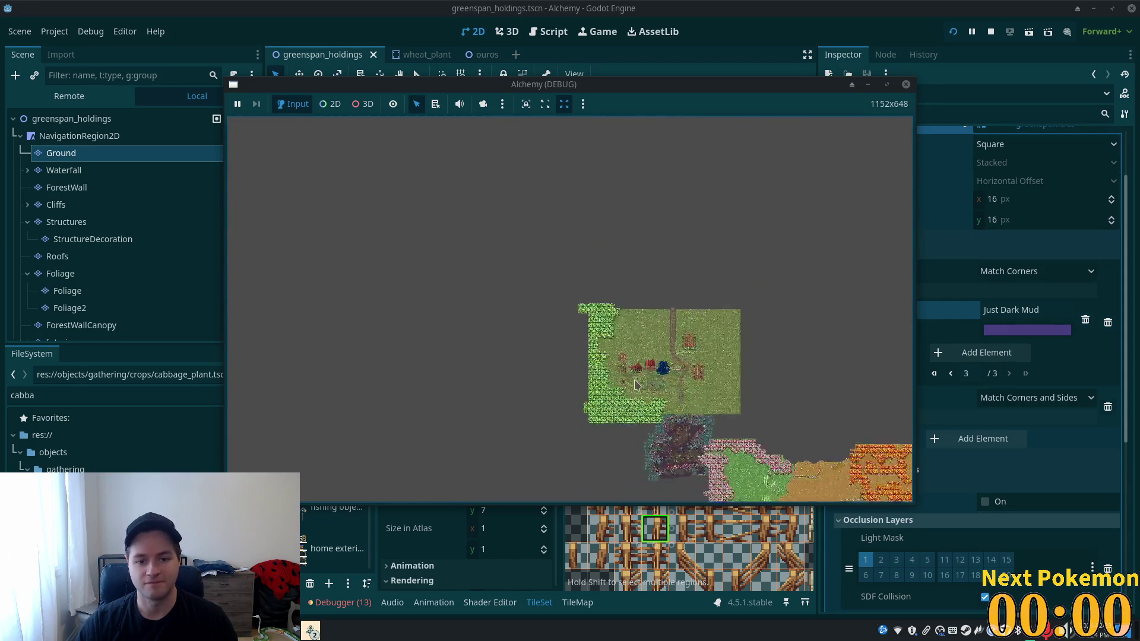
pyautogui.scroll(5, 630, 382)
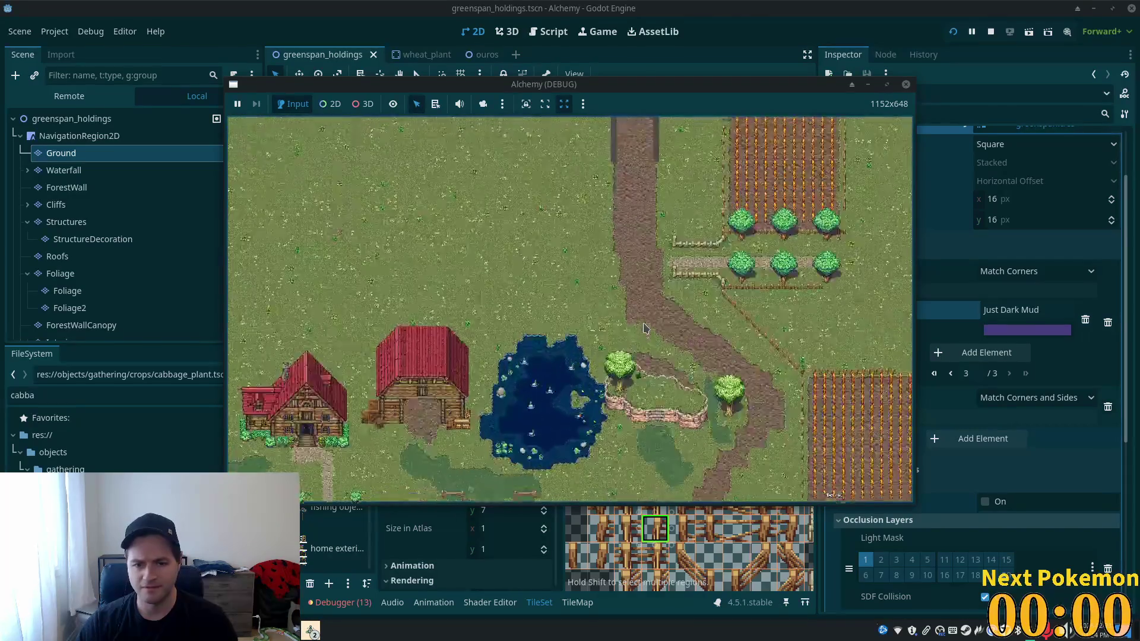
pyautogui.scroll(-2, 645, 328)
pyautogui.scroll(2, 624, 330)
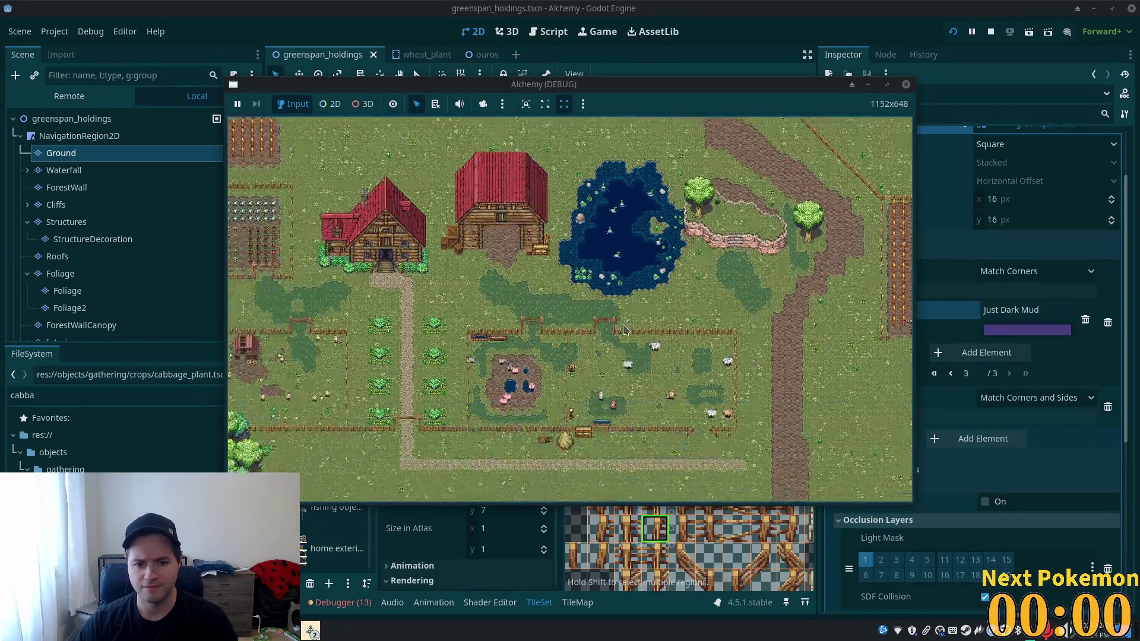
pyautogui.scroll(-2, 624, 330)
pyautogui.scroll(2, 585, 311)
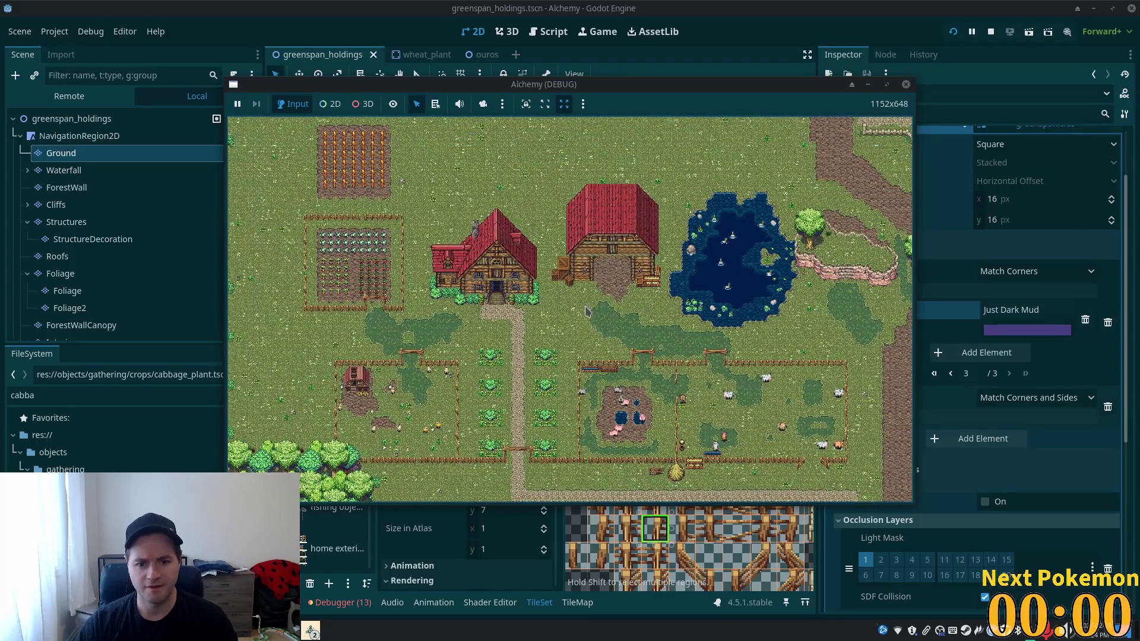
pyautogui.scroll(3, 586, 312)
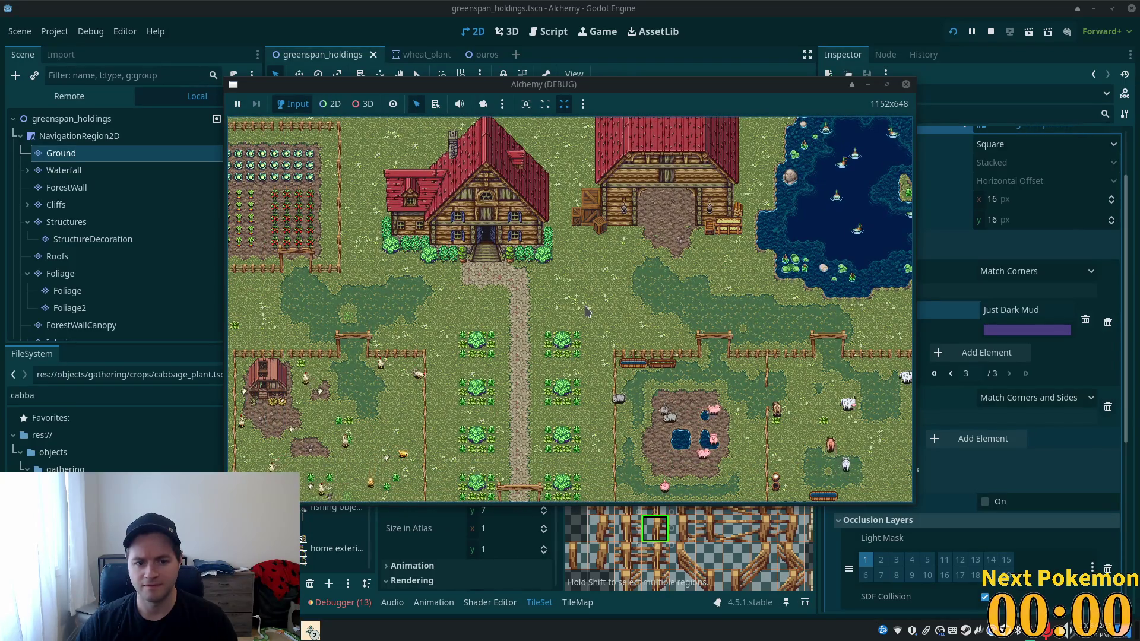
pyautogui.scroll(-3, 586, 312)
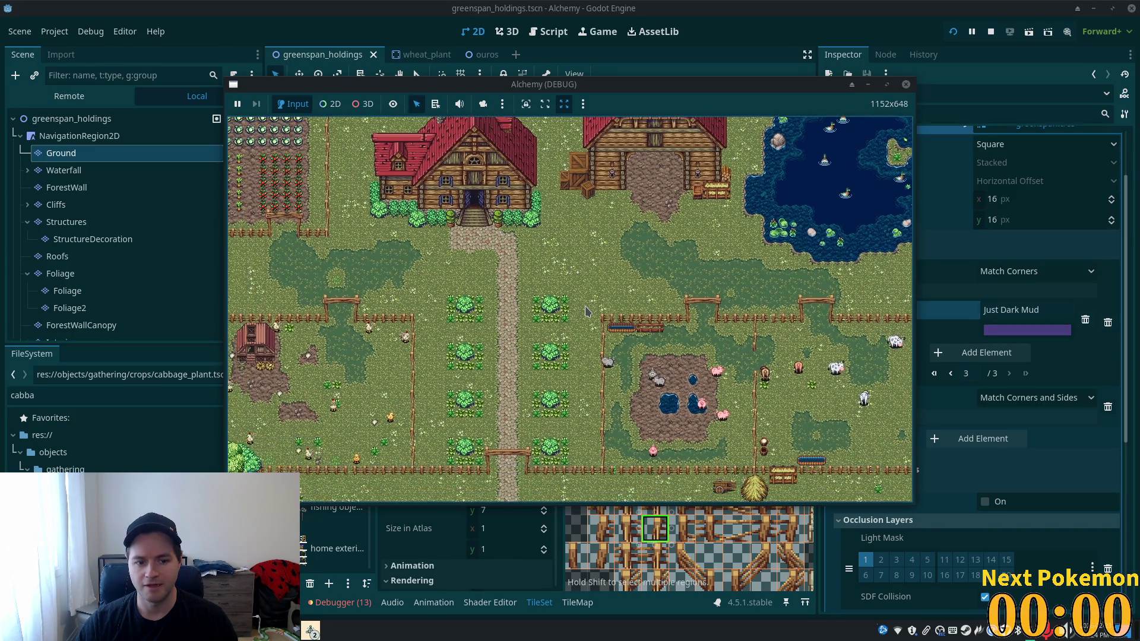
pyautogui.scroll(3, 586, 312)
pyautogui.scroll(-1, 586, 312)
pyautogui.scroll(-5, 586, 311)
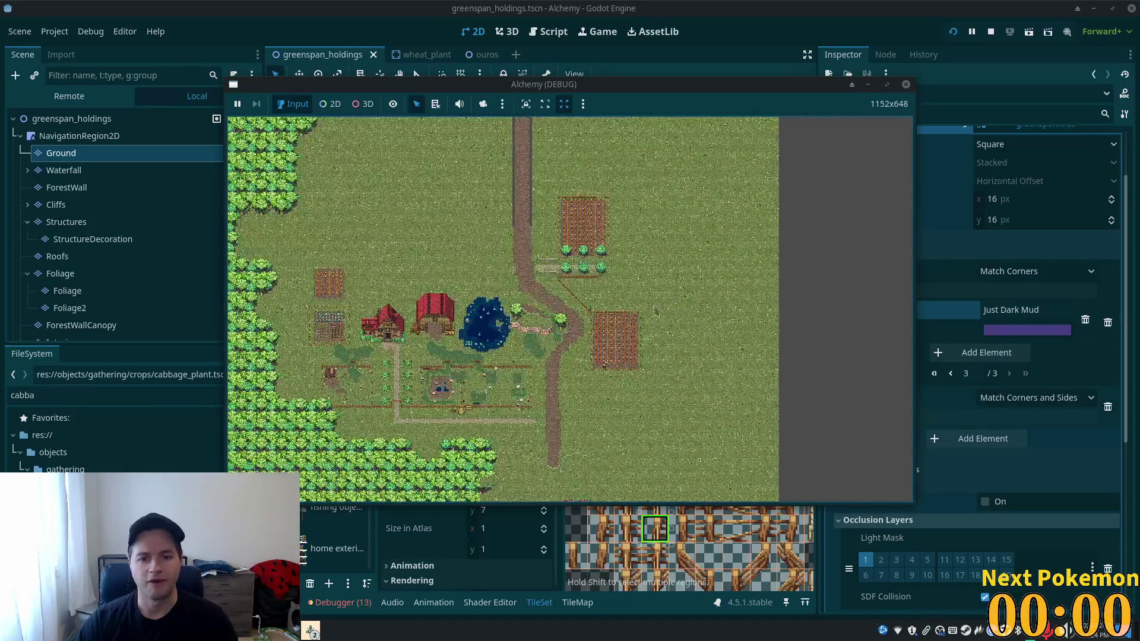
pyautogui.scroll(-2, 662, 309)
pyautogui.click(765, 5)
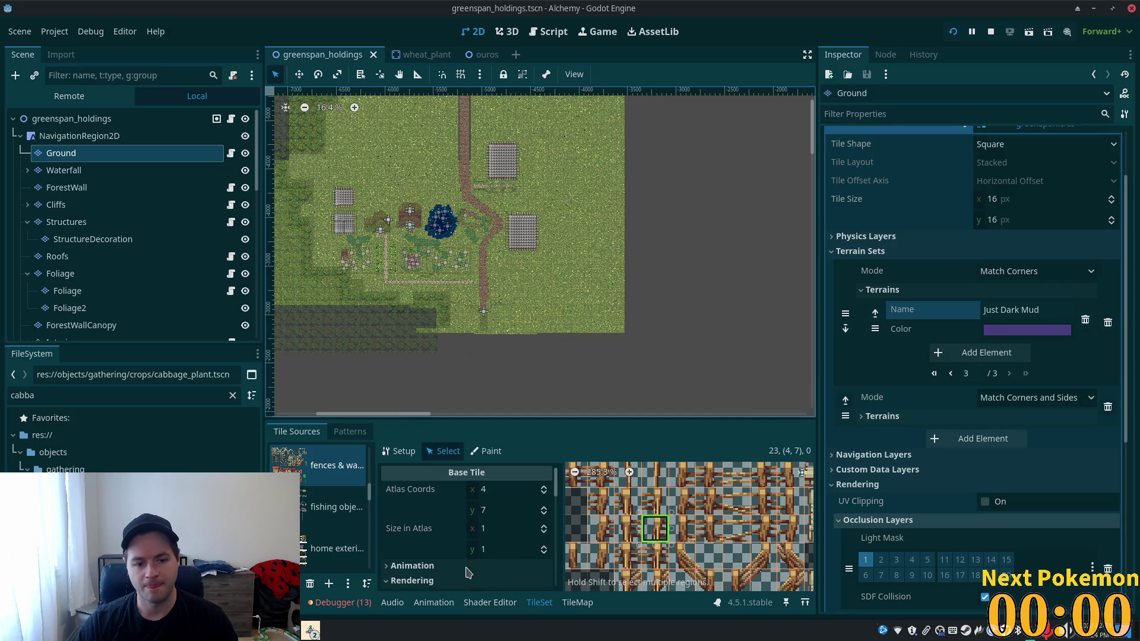
# - Open the second summer tileset atlas in Paint mode with Just Dark Mud as the terrain
pyautogui.moveTo(368, 488); pyautogui.dragTo(370, 518)
pyautogui.click(335, 526)
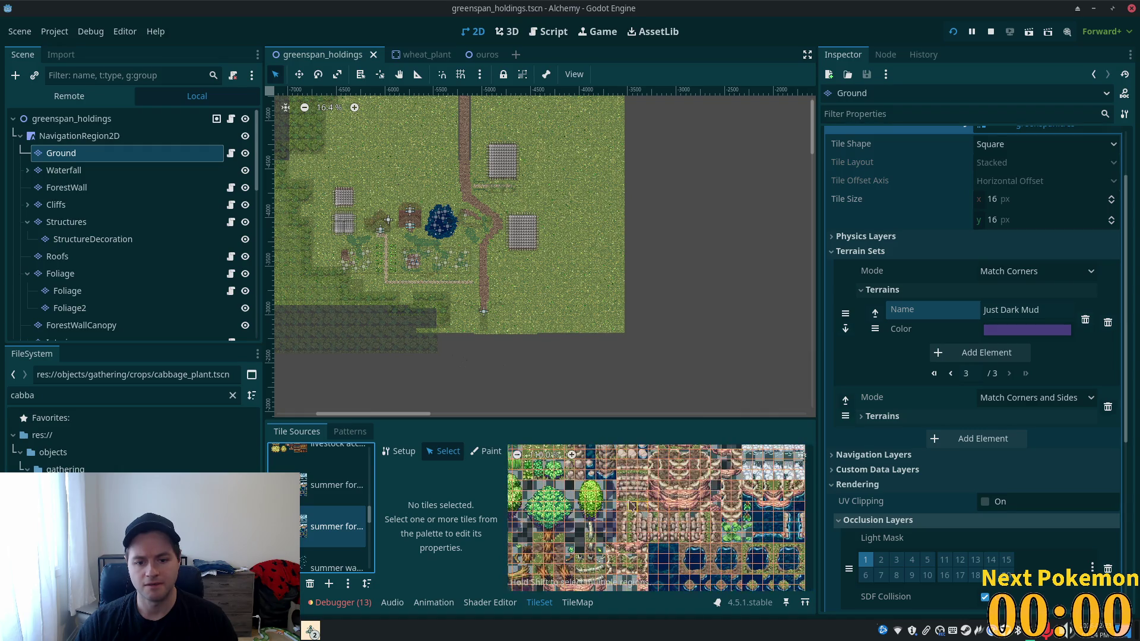
pyautogui.click(486, 451)
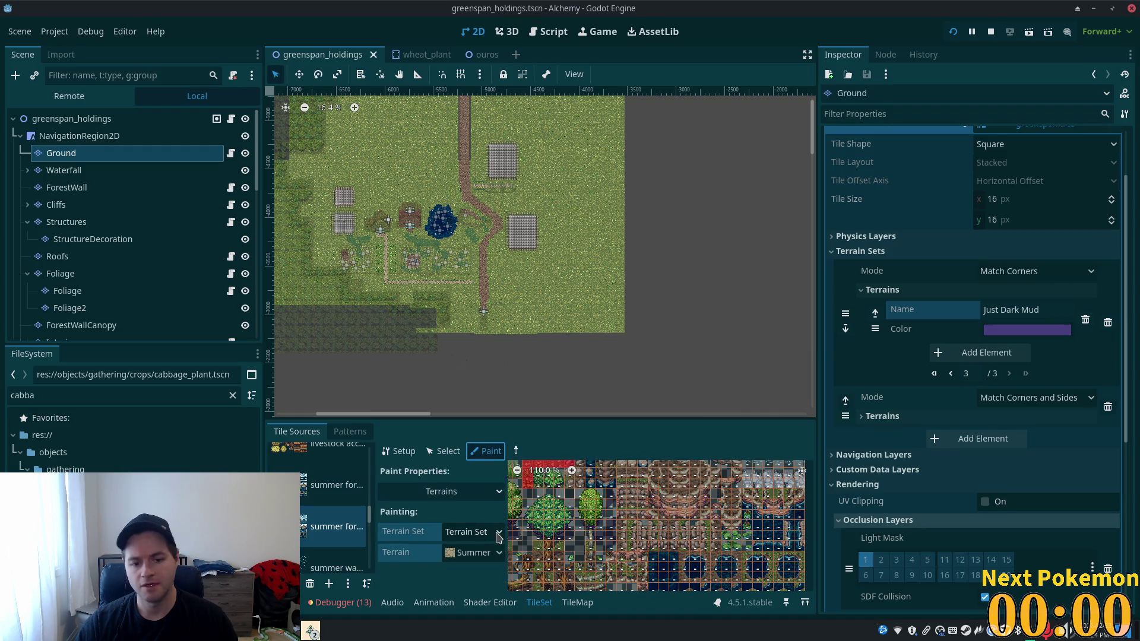
pyautogui.click(499, 554)
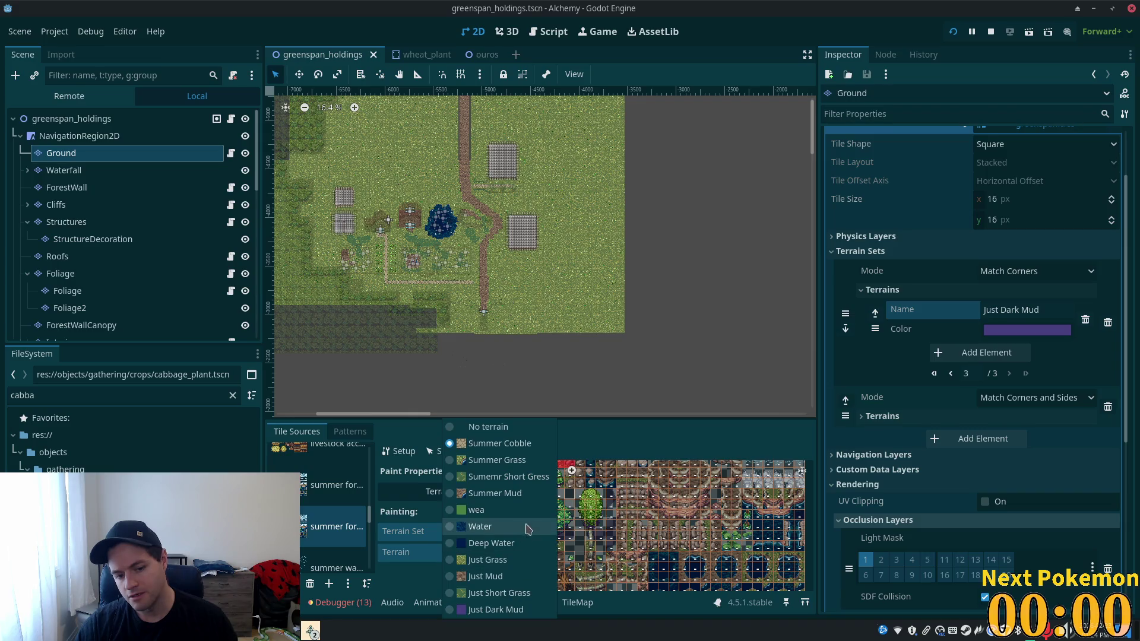
pyautogui.click(518, 610)
# - Paint two atlas tiles as Just Dark Mud, then select one painted tile
pyautogui.scroll(3, 648, 494)
pyautogui.scroll(6, 681, 482)
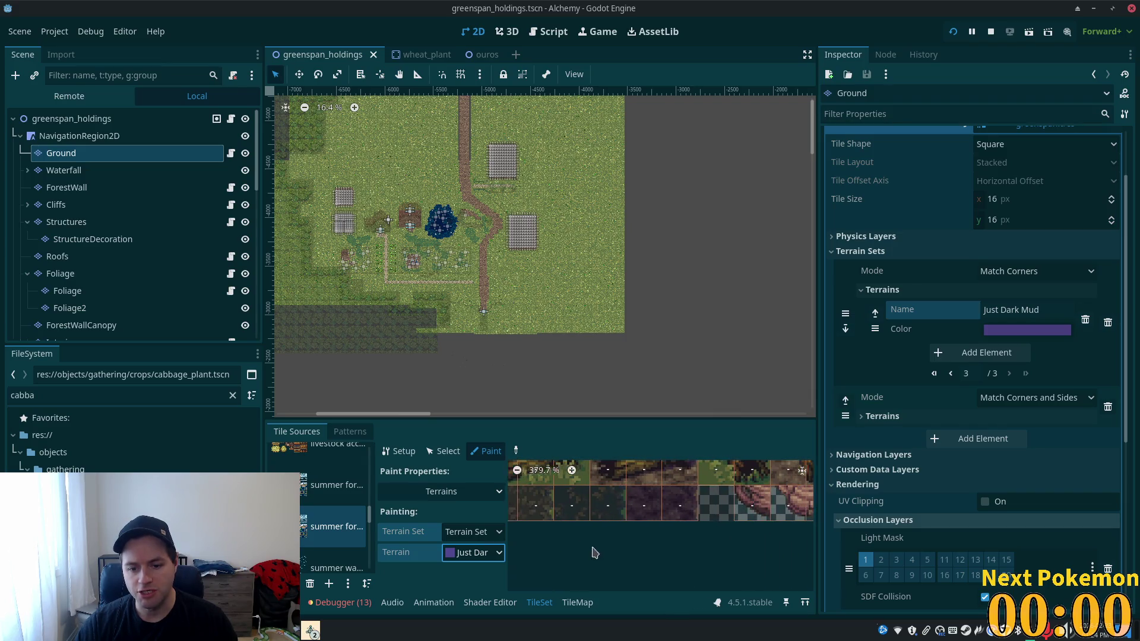
pyautogui.moveTo(637, 502); pyautogui.dragTo(673, 502)
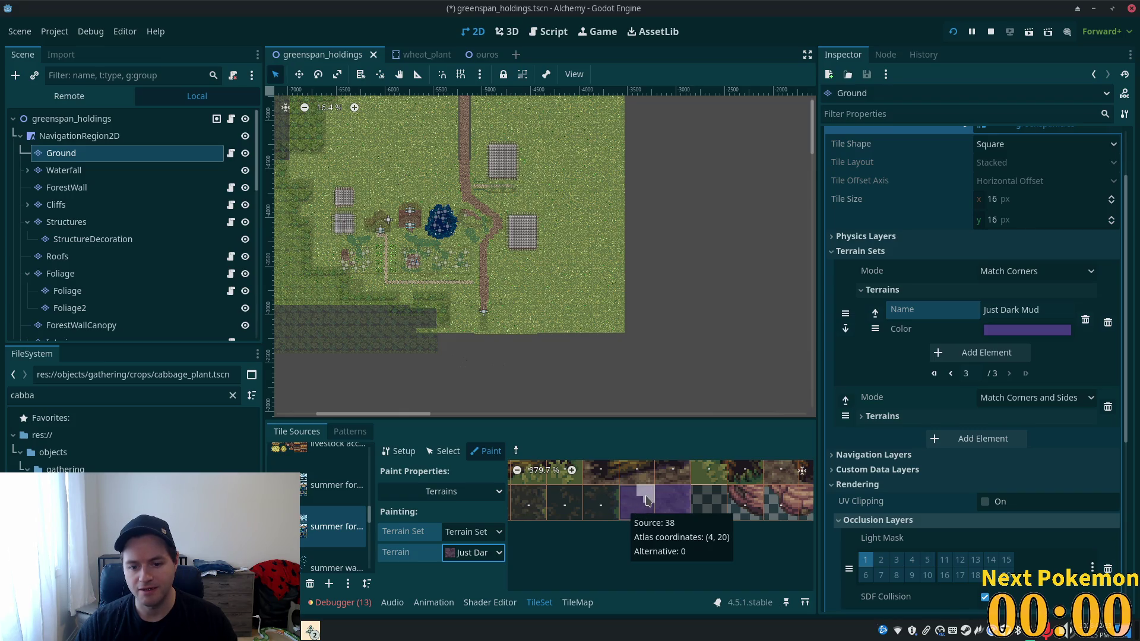
pyautogui.scroll(-3, 639, 490)
pyautogui.scroll(3, 624, 501)
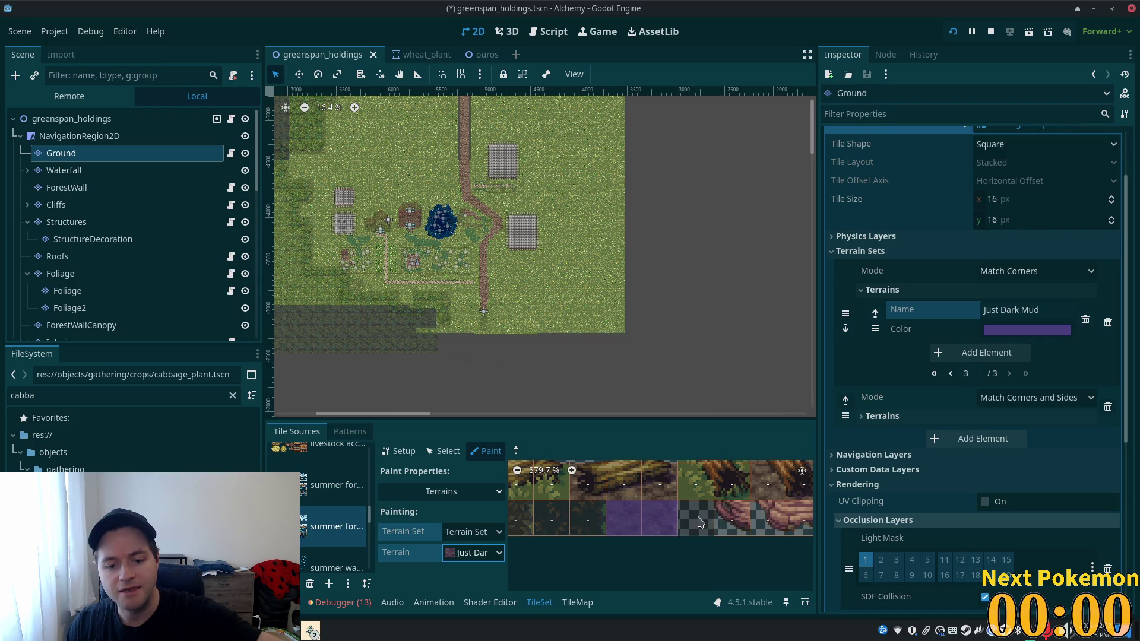
pyautogui.click(448, 452)
pyautogui.click(624, 519)
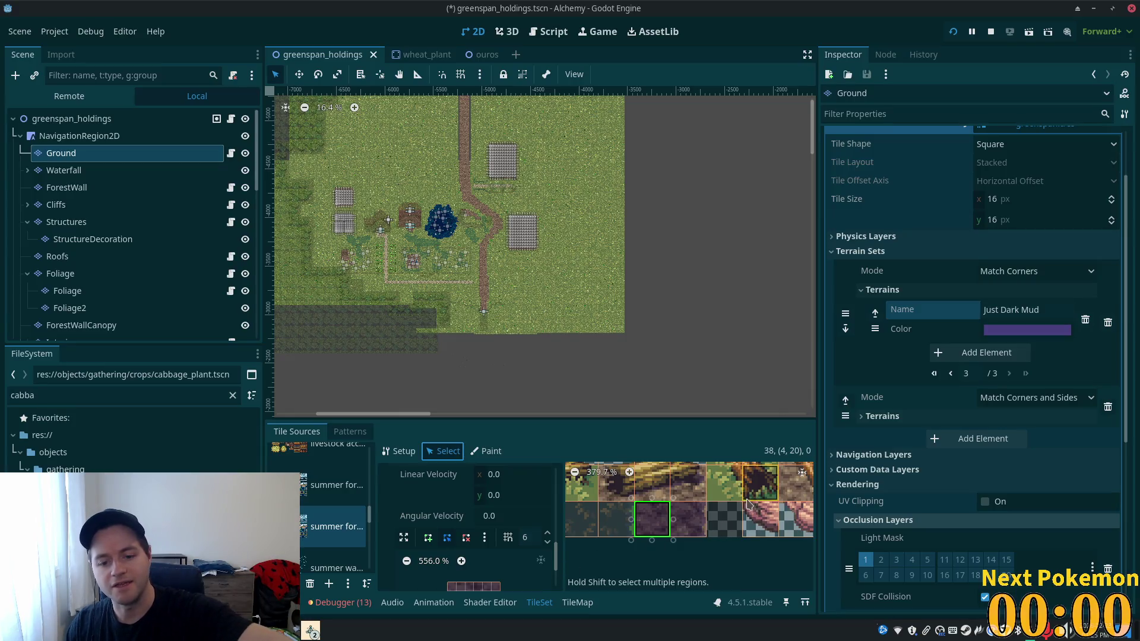
# - Select the dirt tile at atlas (8, 1) to view its properties
pyautogui.scroll(-4, 703, 505)
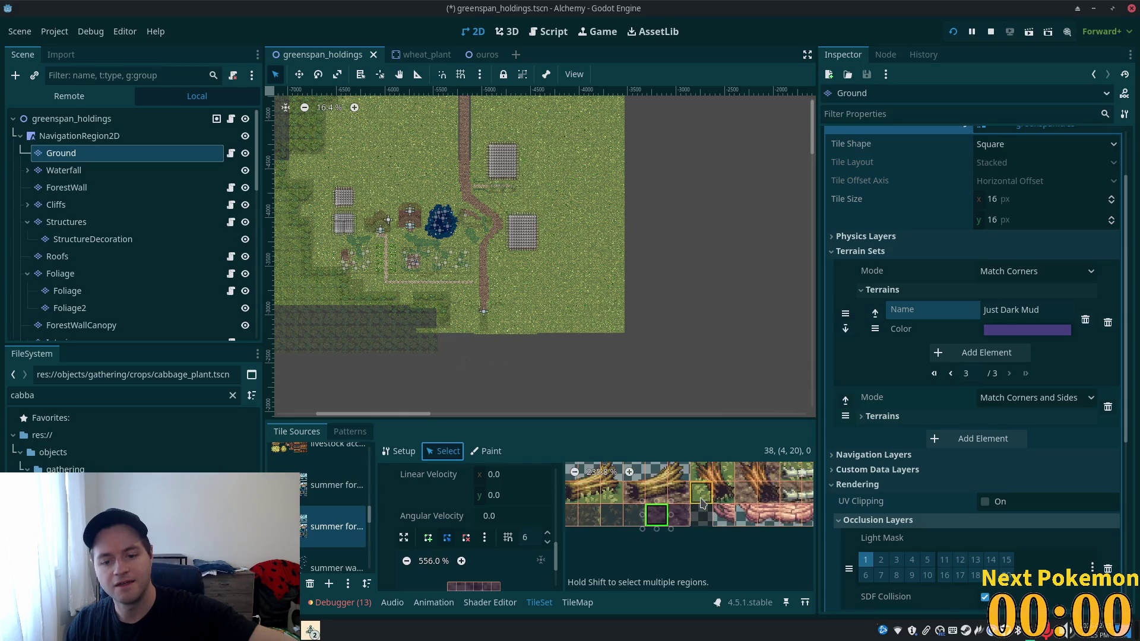
pyautogui.scroll(-2, 698, 497)
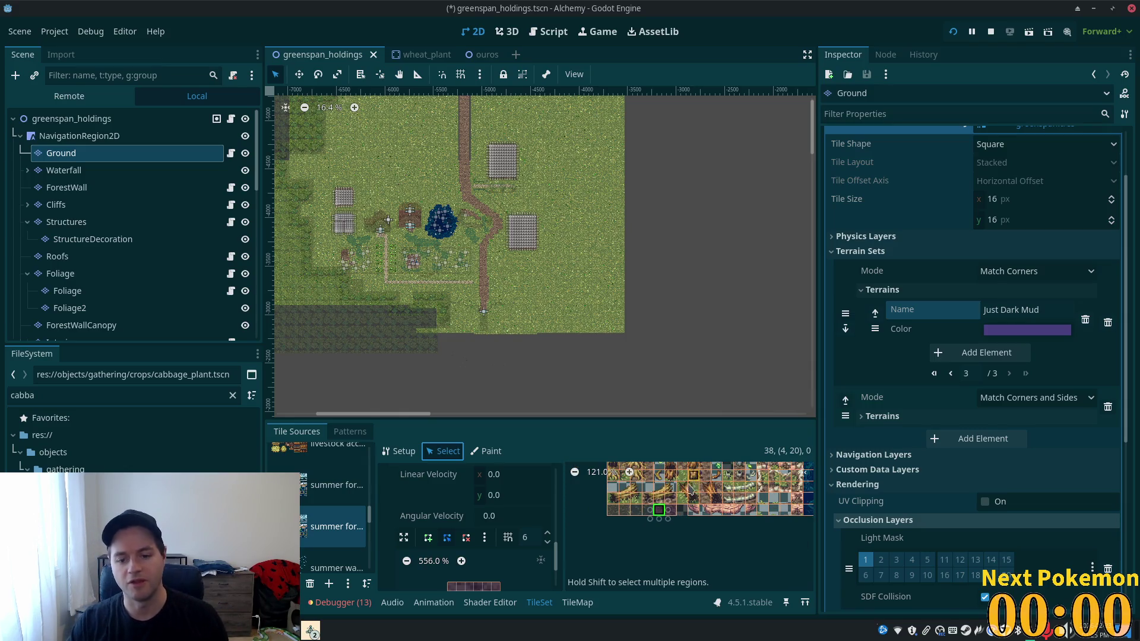
pyautogui.scroll(5, 706, 540)
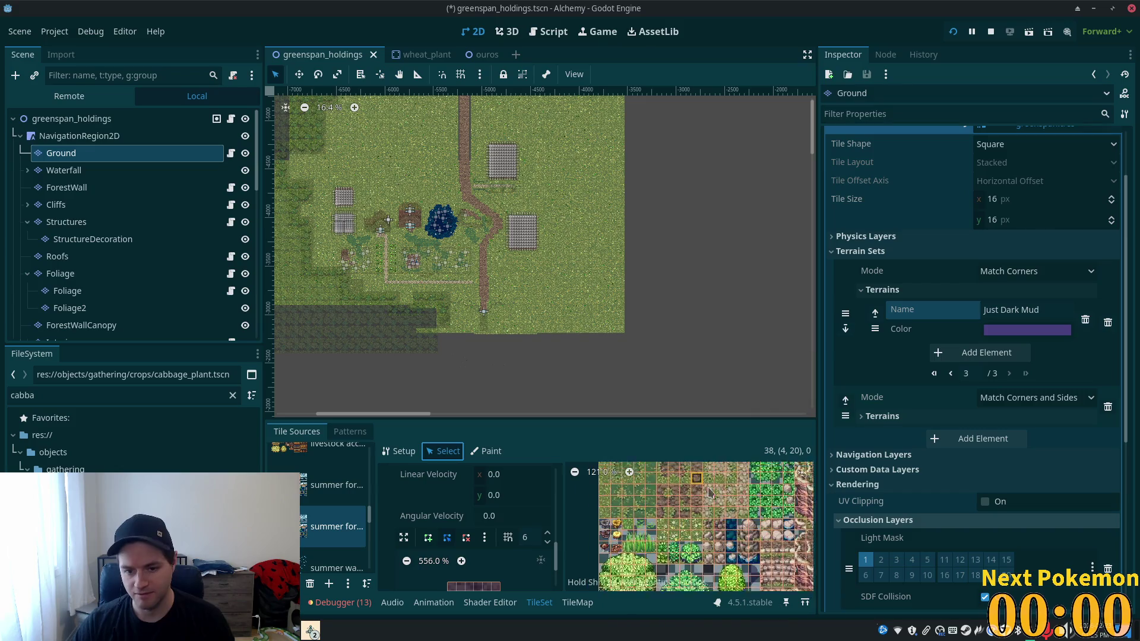
pyautogui.scroll(3, 740, 515)
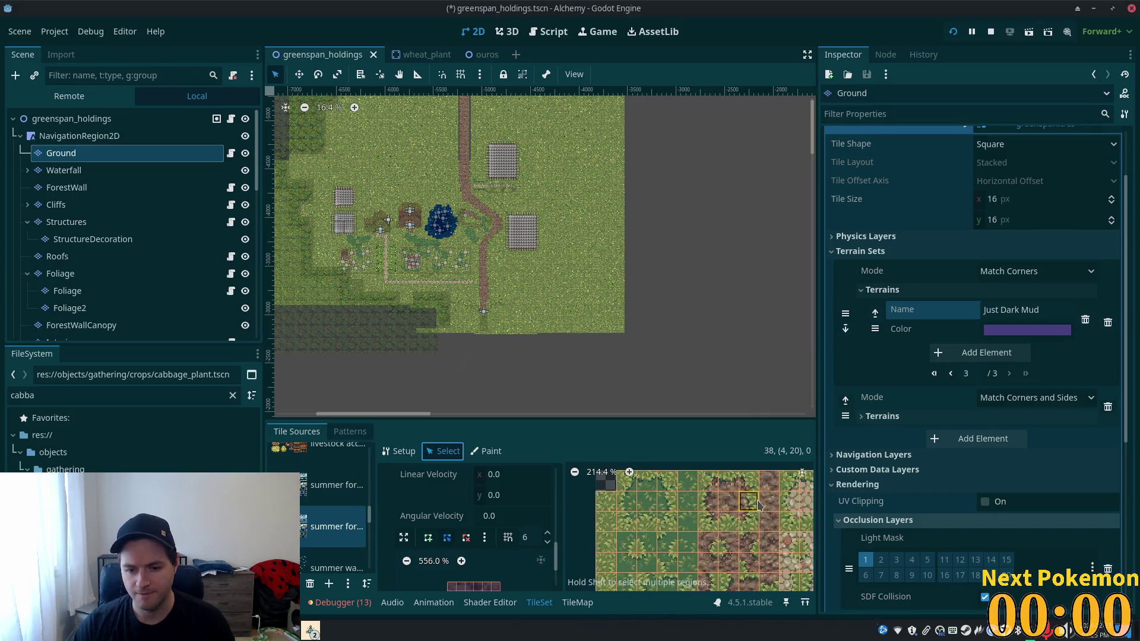
pyautogui.click(768, 501)
pyautogui.scroll(-1, 469, 522)
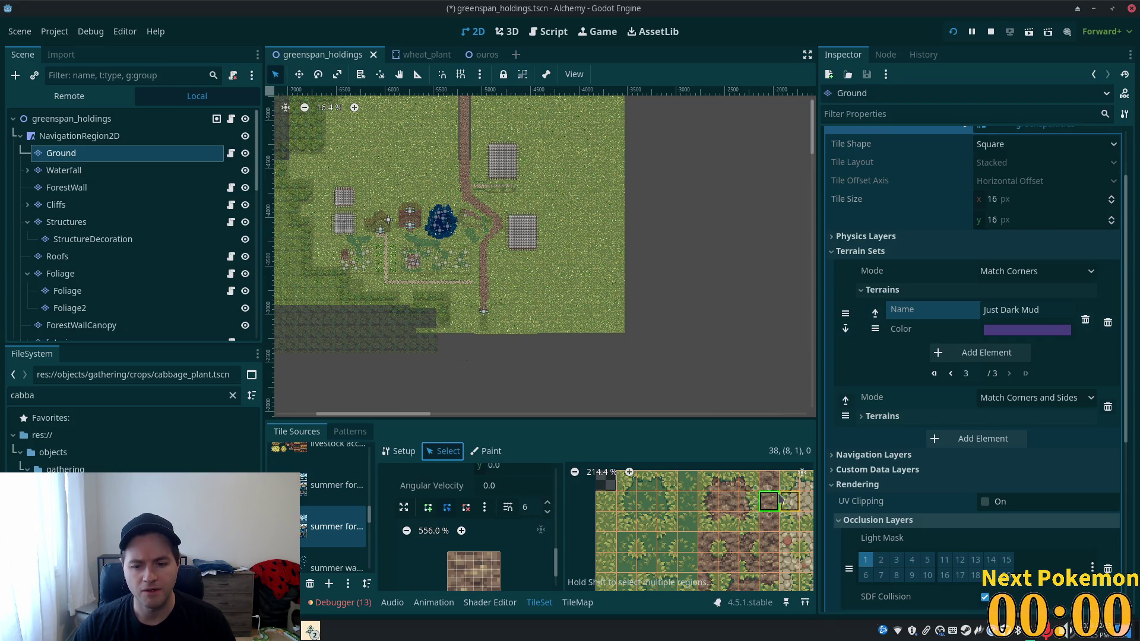
# - Return to terrain painting and zoom out to see the summer atlas terrain overlay
pyautogui.click(488, 452)
pyautogui.scroll(-1, 720, 518)
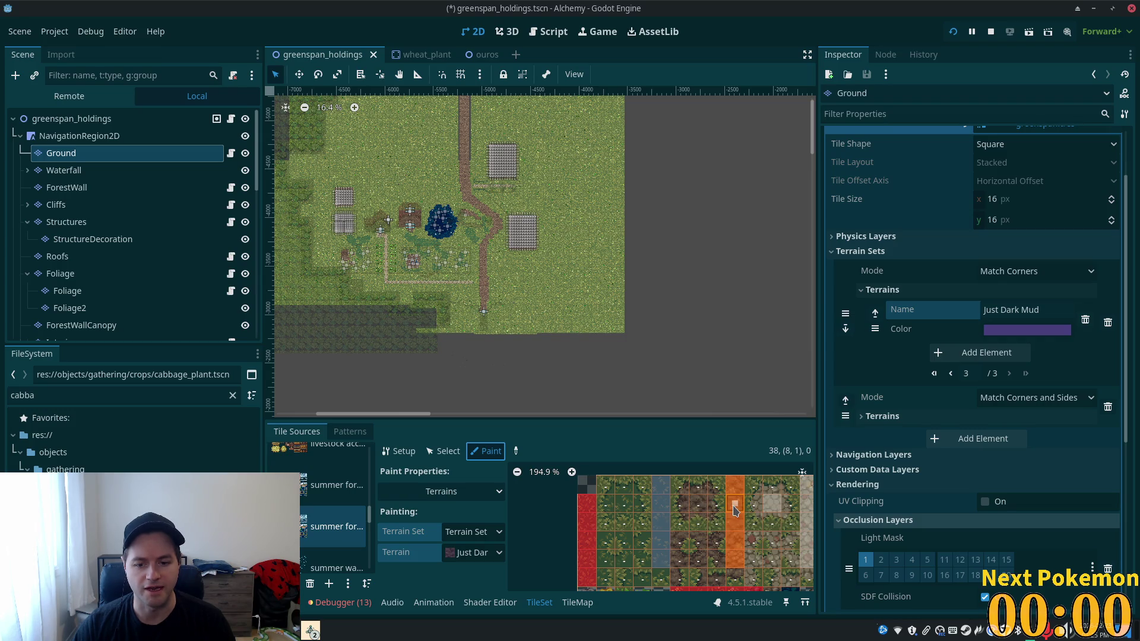
pyautogui.scroll(-2, 683, 535)
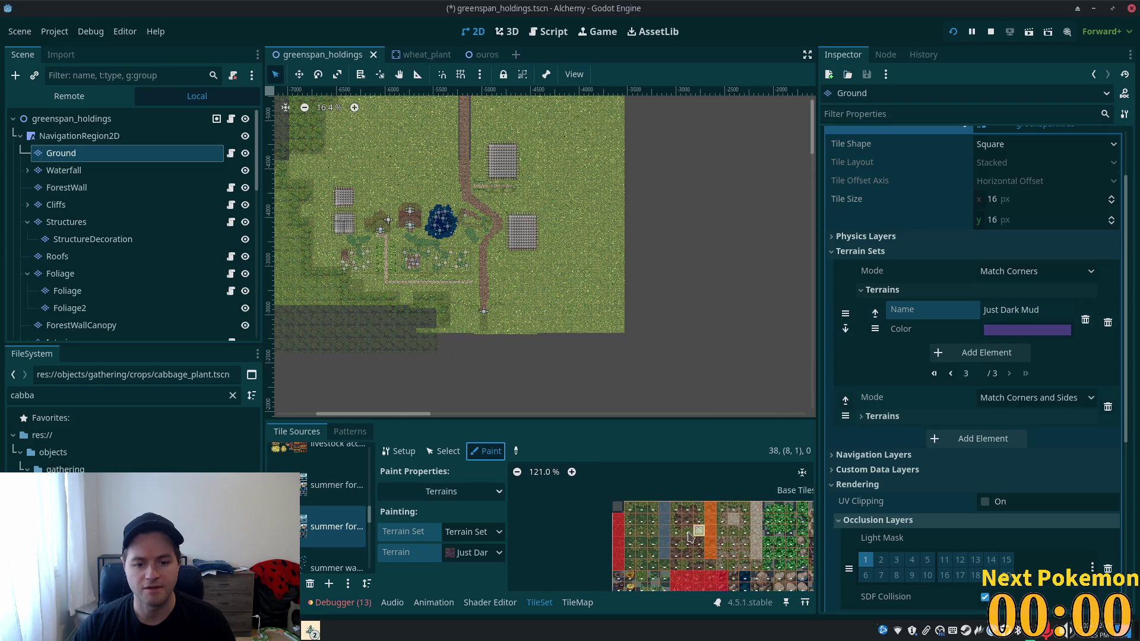
pyautogui.scroll(-1, 558, 507)
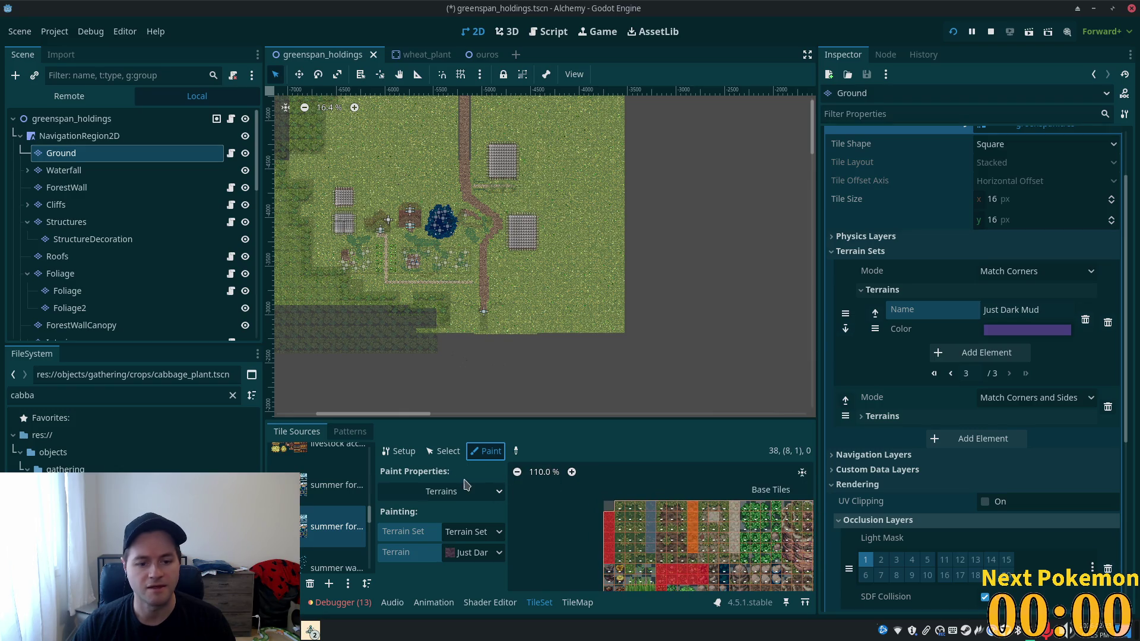
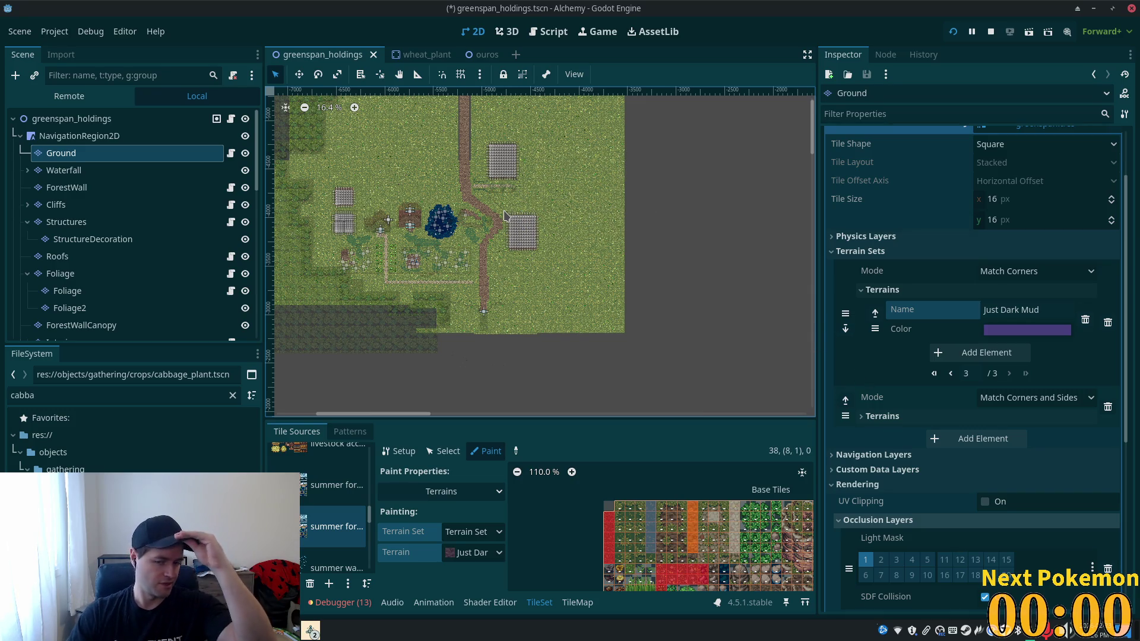
# - Save the greenspan_holdings scene with Ctrl+S and show the TileMap painting panel
pyautogui.scroll(1, 432, 214)
pyautogui.scroll(5, 433, 214)
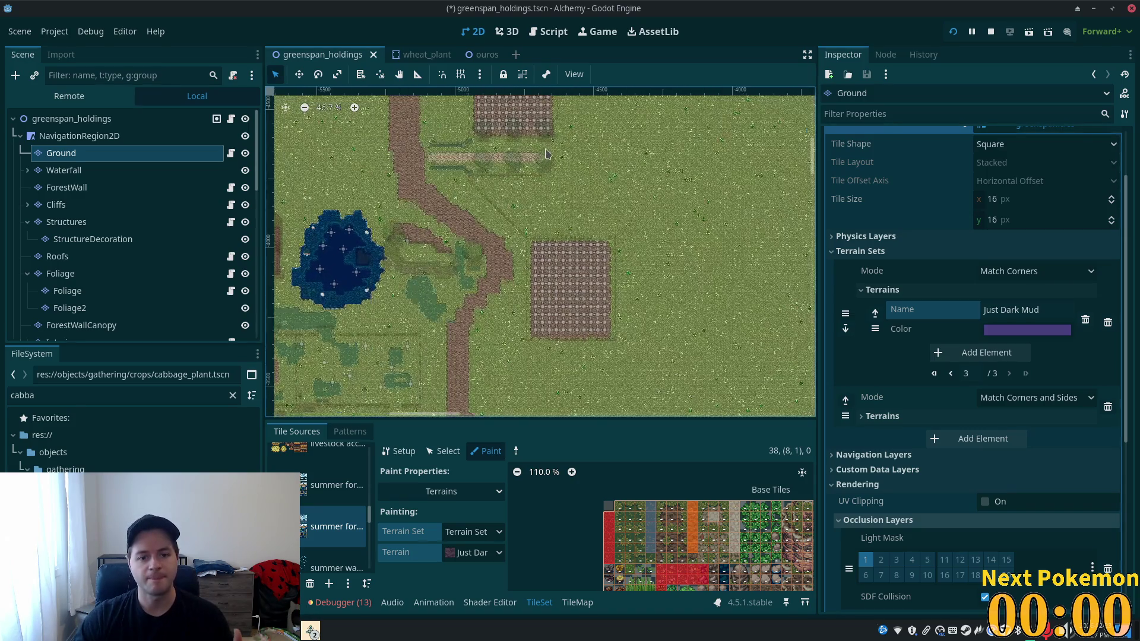
pyautogui.scroll(2, 593, 166)
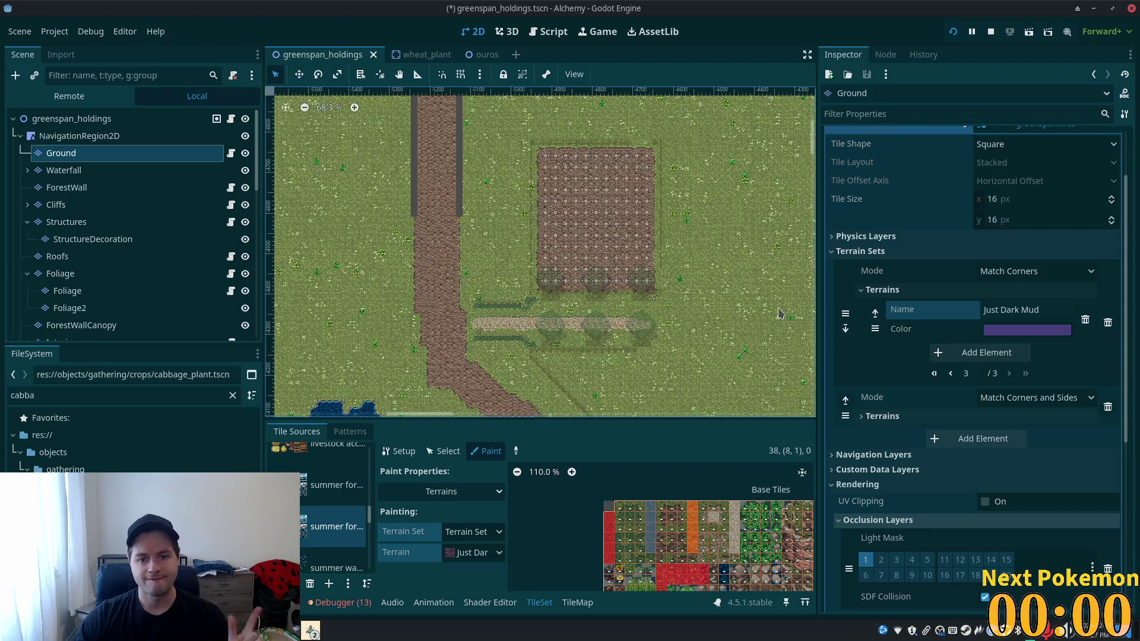
pyautogui.scroll(-5, 683, 356)
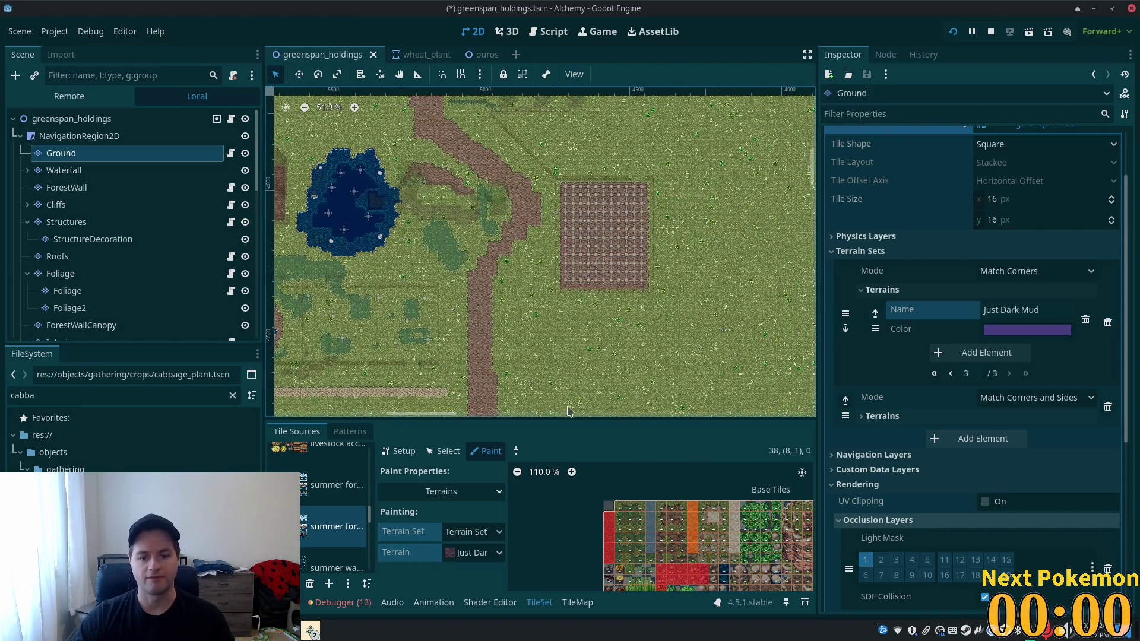
pyautogui.hotkey('ctrl', 's')
pyautogui.click(577, 602)
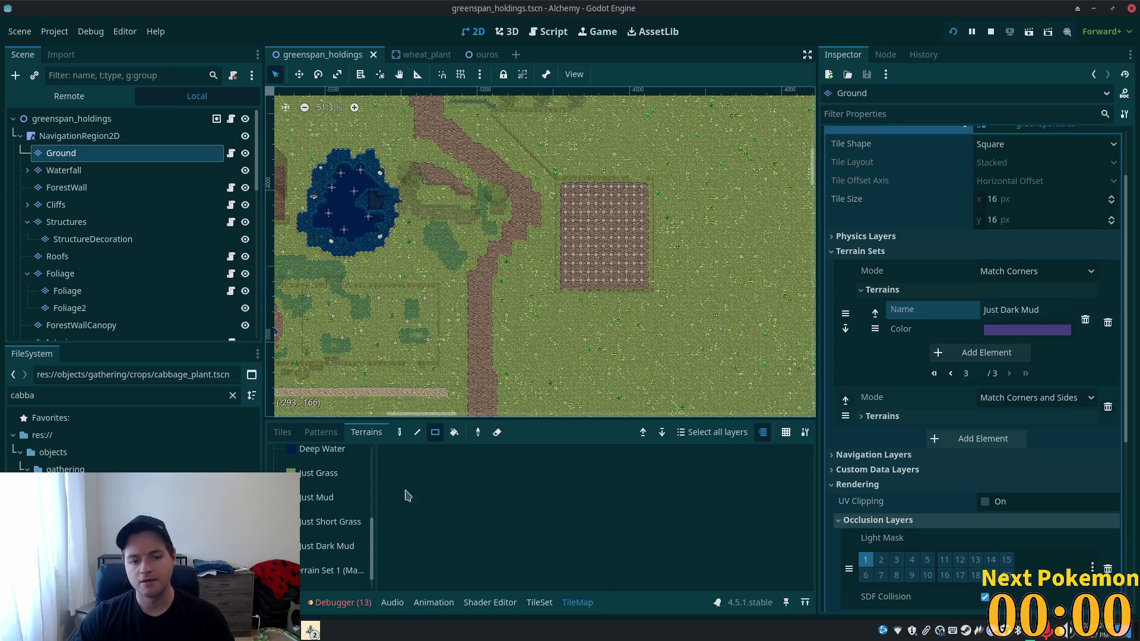
# - Choose Just Dark Mud under Terrains, paint a trial strip down the plot, then undo it
pyautogui.click(280, 432)
pyautogui.scroll(-4, 583, 509)
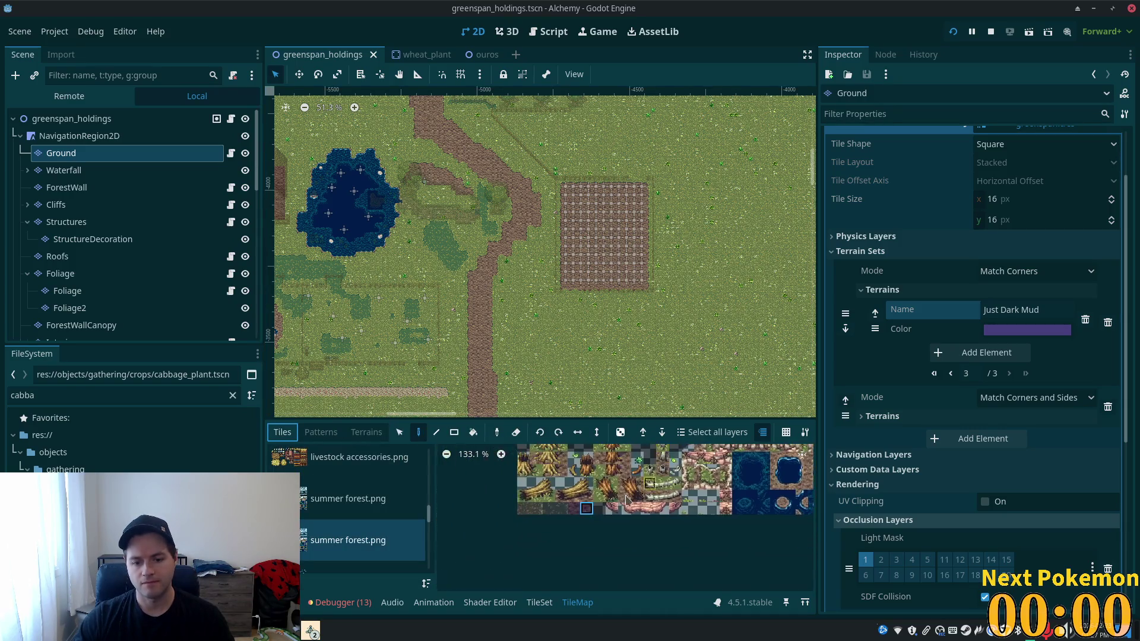
pyautogui.click(366, 432)
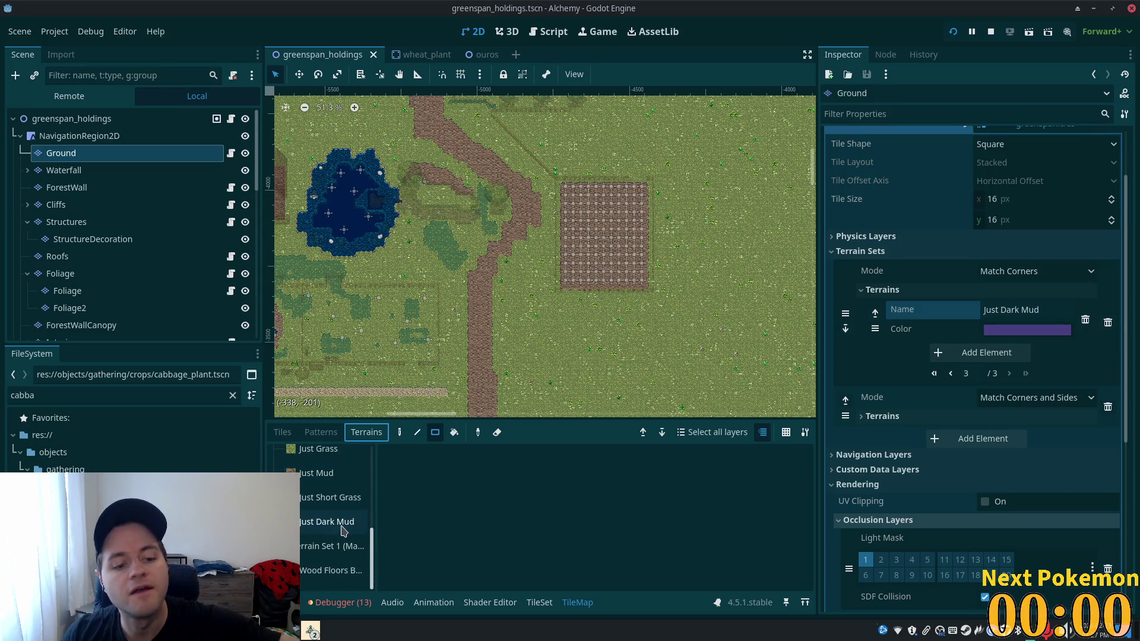
pyautogui.click(342, 523)
pyautogui.scroll(5, 608, 299)
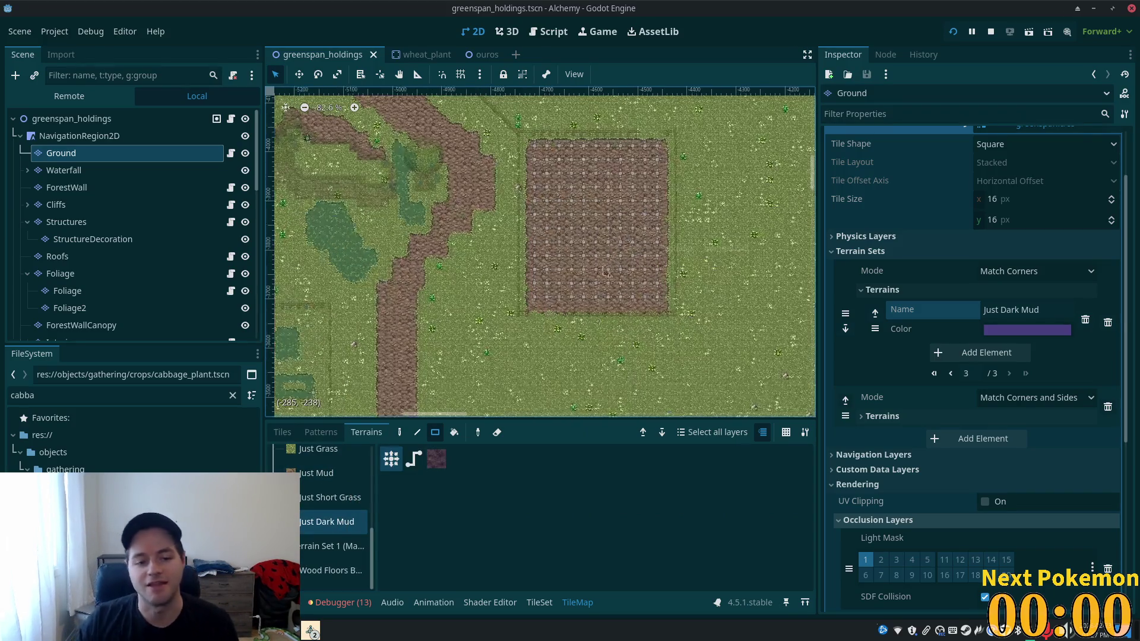
pyautogui.scroll(2, 380, 267)
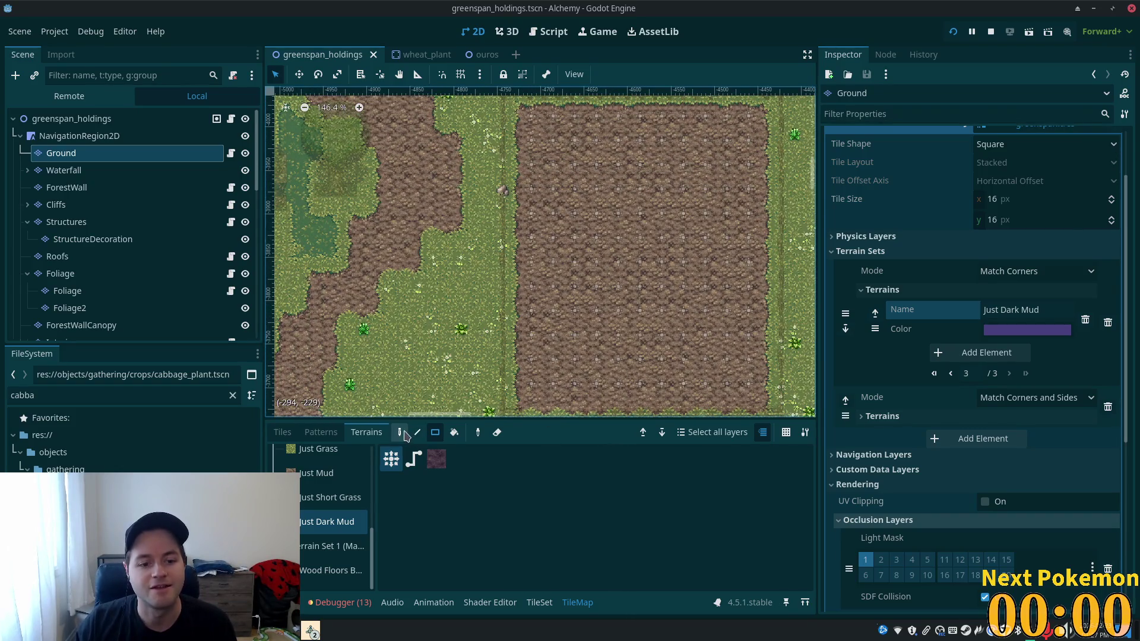
pyautogui.moveTo(531, 117)
pyautogui.mouseDown()
pyautogui.moveTo(549, 424)
pyautogui.moveTo(542, 386)
pyautogui.mouseUp()
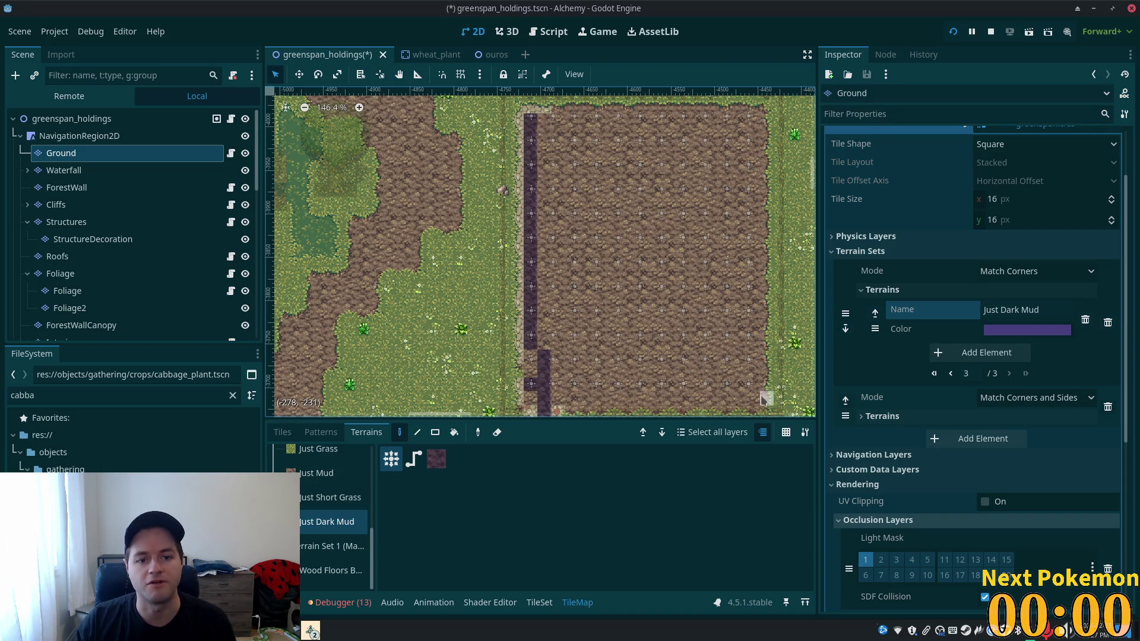
pyautogui.hotkey('ctrl', 'z')
# - Paint a dark mud strip up the left side of the dirt plot in individual-tile mode
pyautogui.click(283, 433)
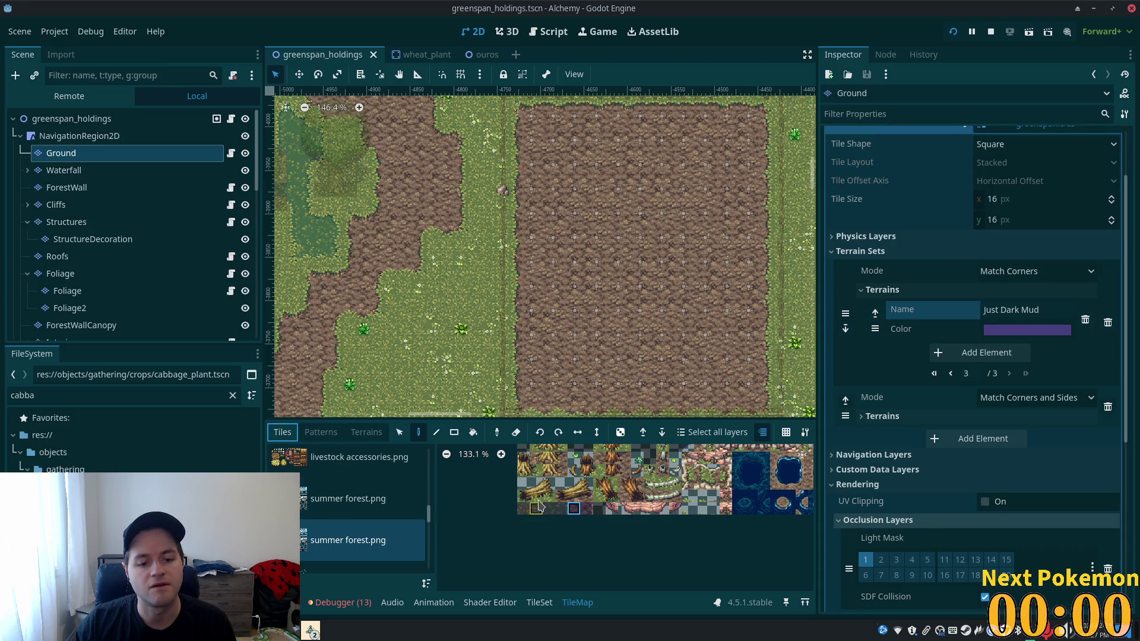
pyautogui.scroll(5, 619, 500)
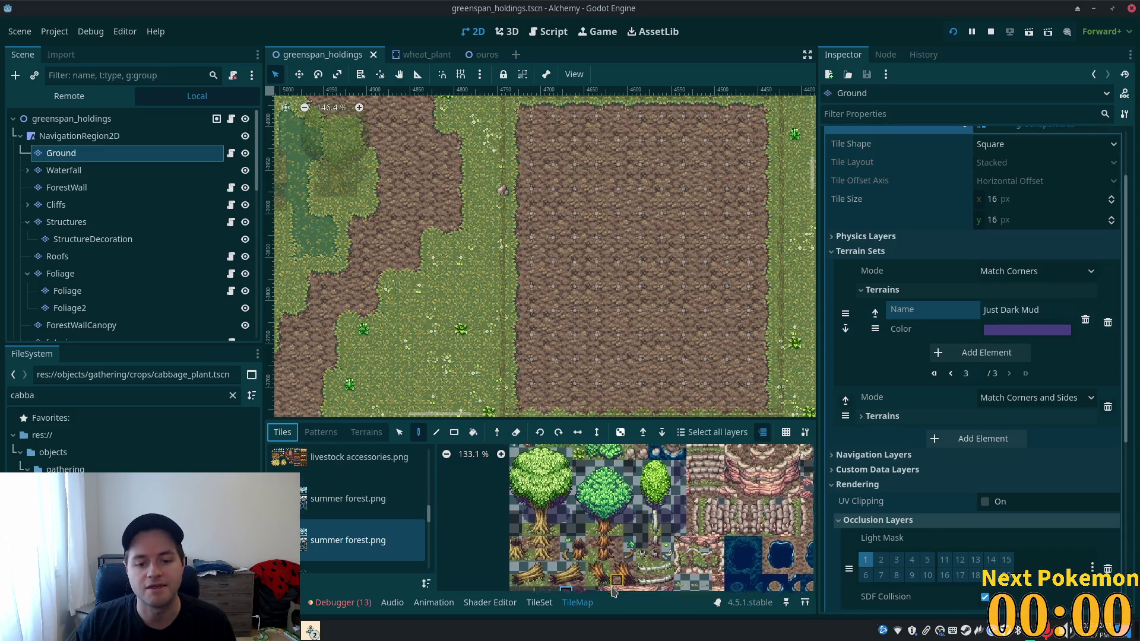
pyautogui.click(530, 384)
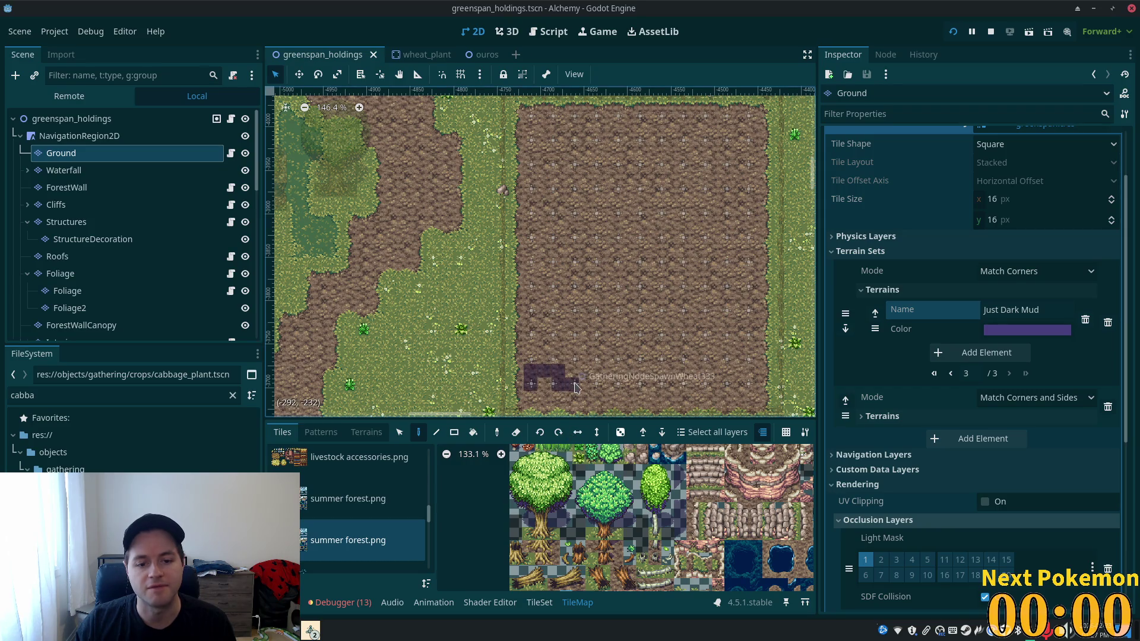
pyautogui.hotkey('ctrl', 'z')
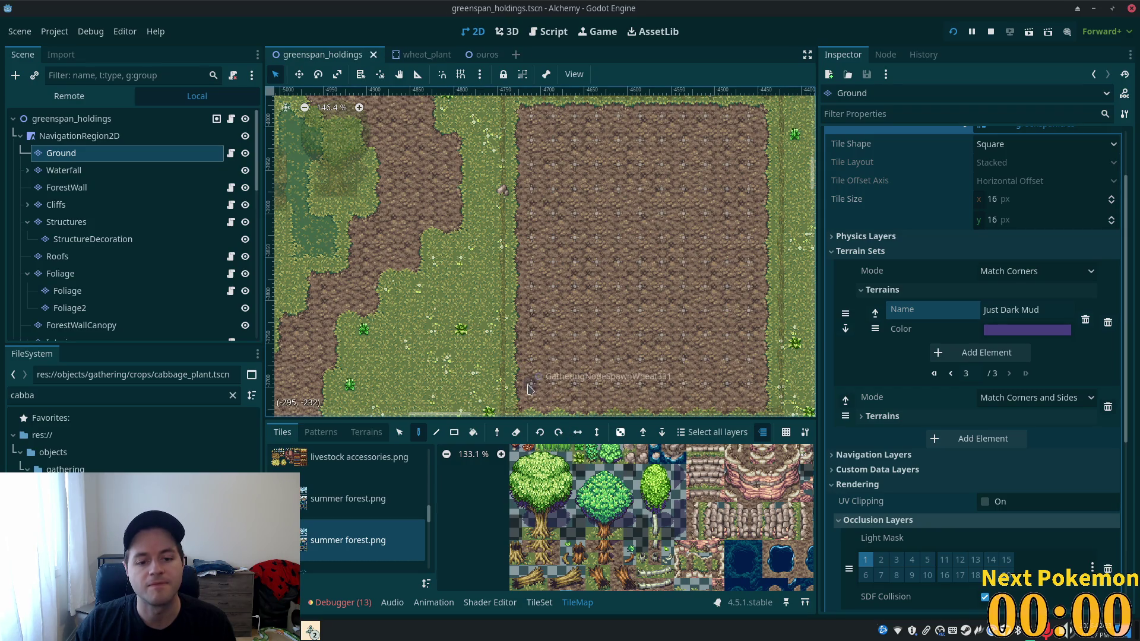
pyautogui.moveTo(529, 389)
pyautogui.mouseDown()
pyautogui.moveTo(533, 116)
pyautogui.moveTo(546, 138)
pyautogui.mouseUp()
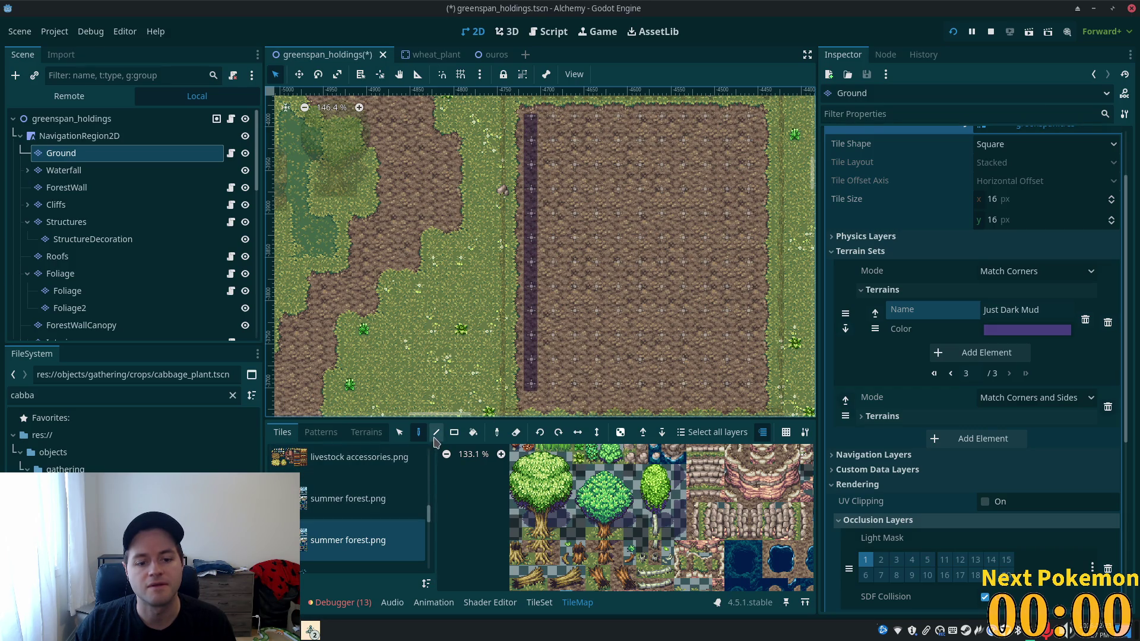
# - Retry shorter dark mud strips in terrain mode, undoing each attempt
pyautogui.hotkey('ctrl', 'z')
pyautogui.click(366, 433)
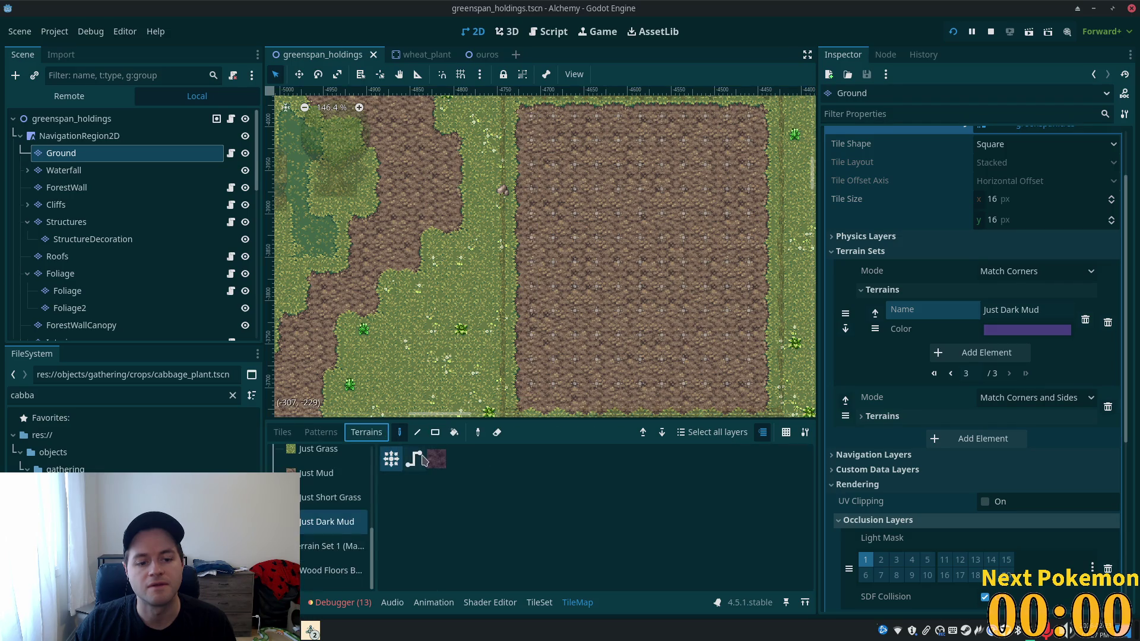
pyautogui.click(432, 463)
pyautogui.moveTo(532, 389); pyautogui.dragTo(536, 204)
pyautogui.hotkey('ctrl', 'z')
pyautogui.moveTo(555, 389)
pyautogui.mouseDown()
pyautogui.moveTo(543, 314)
pyautogui.moveTo(561, 244)
pyautogui.mouseUp()
pyautogui.hotkey('ctrl', 'z')
# - Paint a two-column dark mud strip with the pencil tool, then view the ouros scene
pyautogui.click(417, 432)
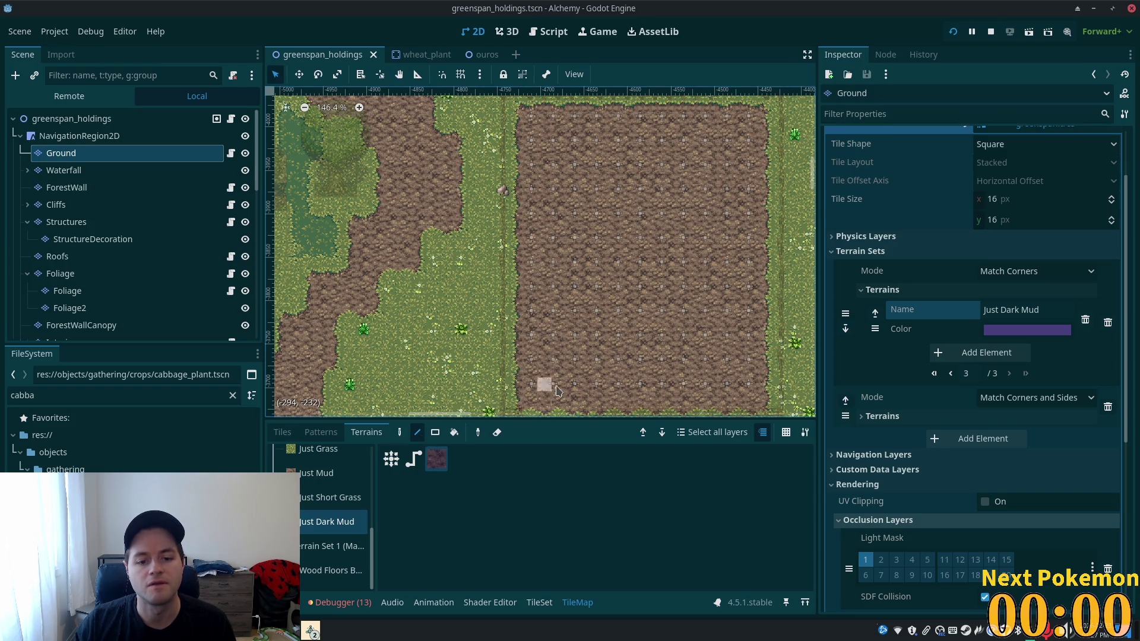
pyautogui.moveTo(558, 388)
pyautogui.mouseDown()
pyautogui.moveTo(558, 110)
pyautogui.moveTo(561, 375)
pyautogui.mouseUp()
pyautogui.hotkey('ctrl', 'z')
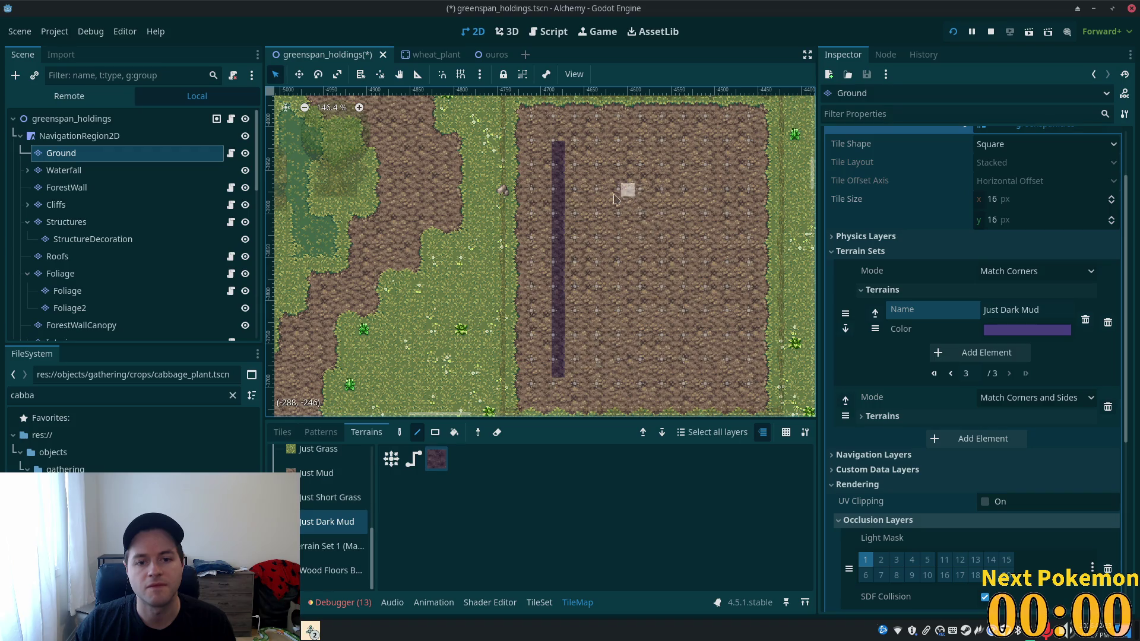
pyautogui.moveTo(573, 145); pyautogui.dragTo(586, 365)
pyautogui.scroll(6, 584, 175)
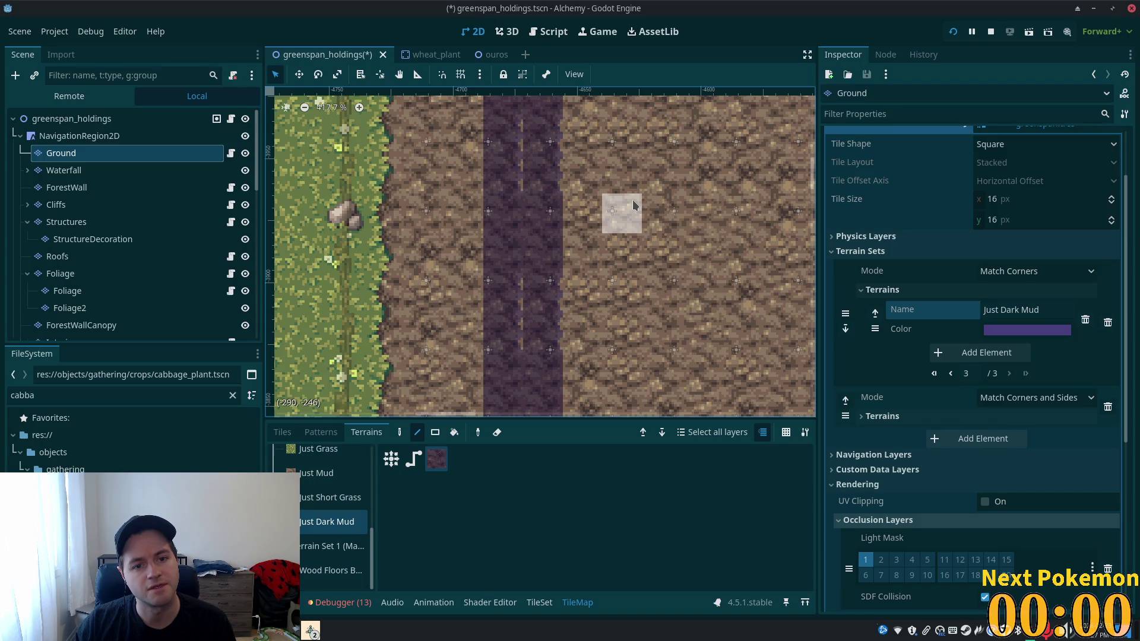
pyautogui.scroll(-3, 543, 187)
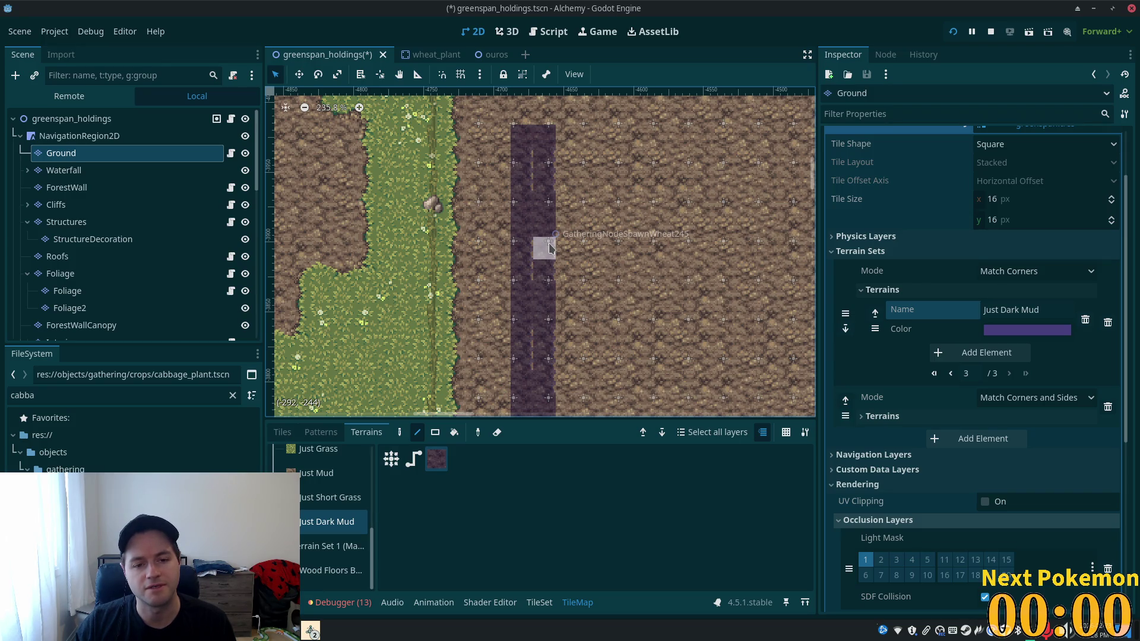
pyautogui.scroll(-2, 550, 249)
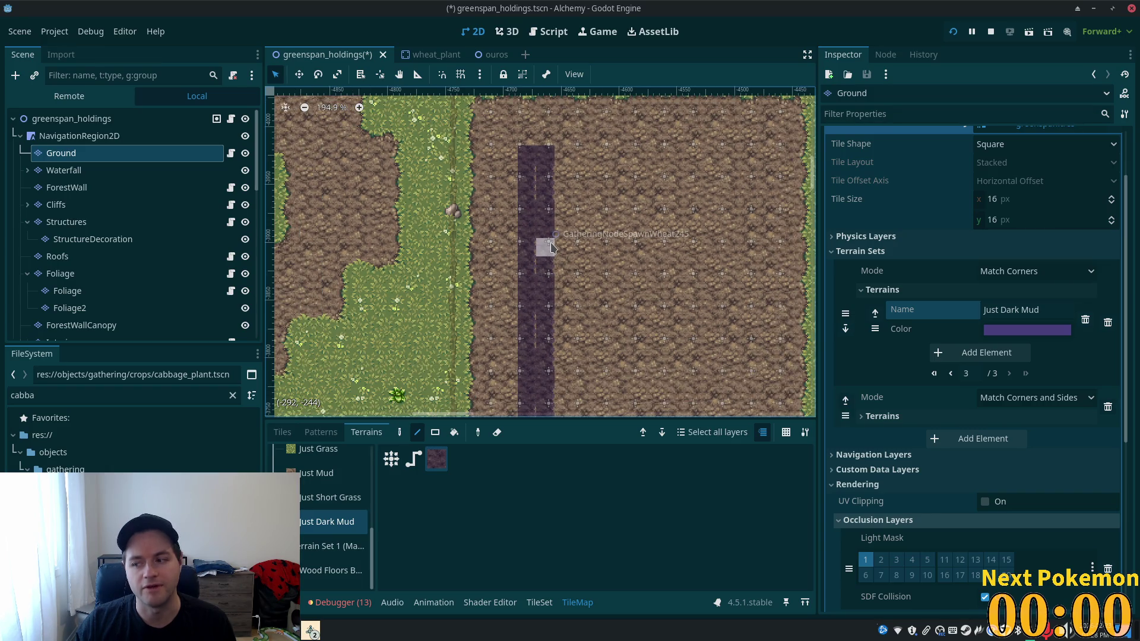
pyautogui.scroll(-5, 550, 249)
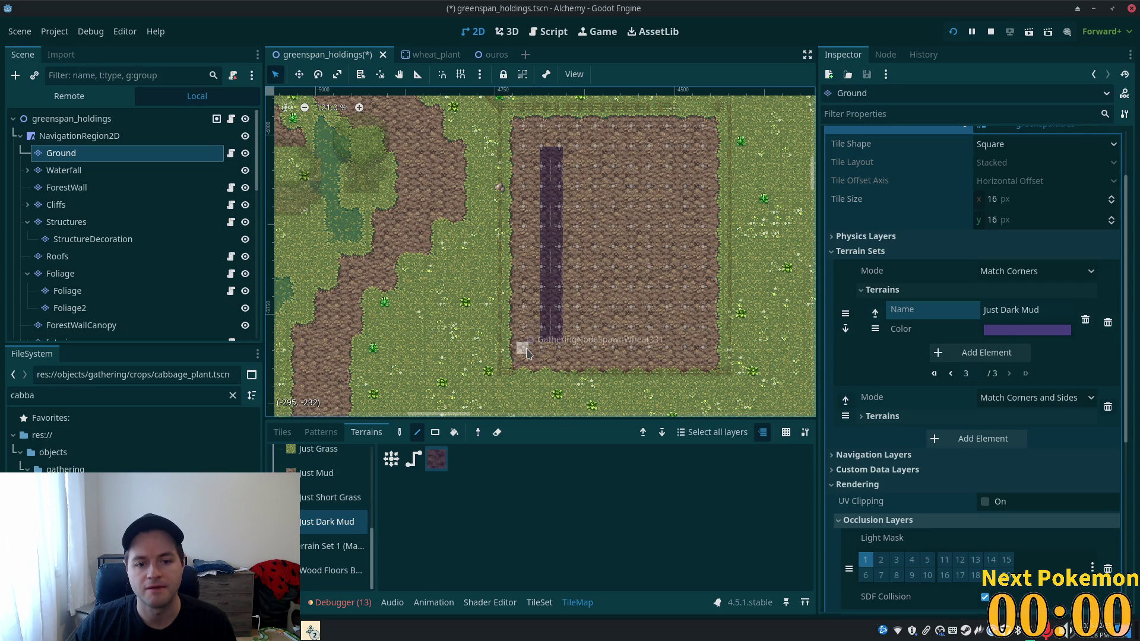
pyautogui.scroll(12, 526, 354)
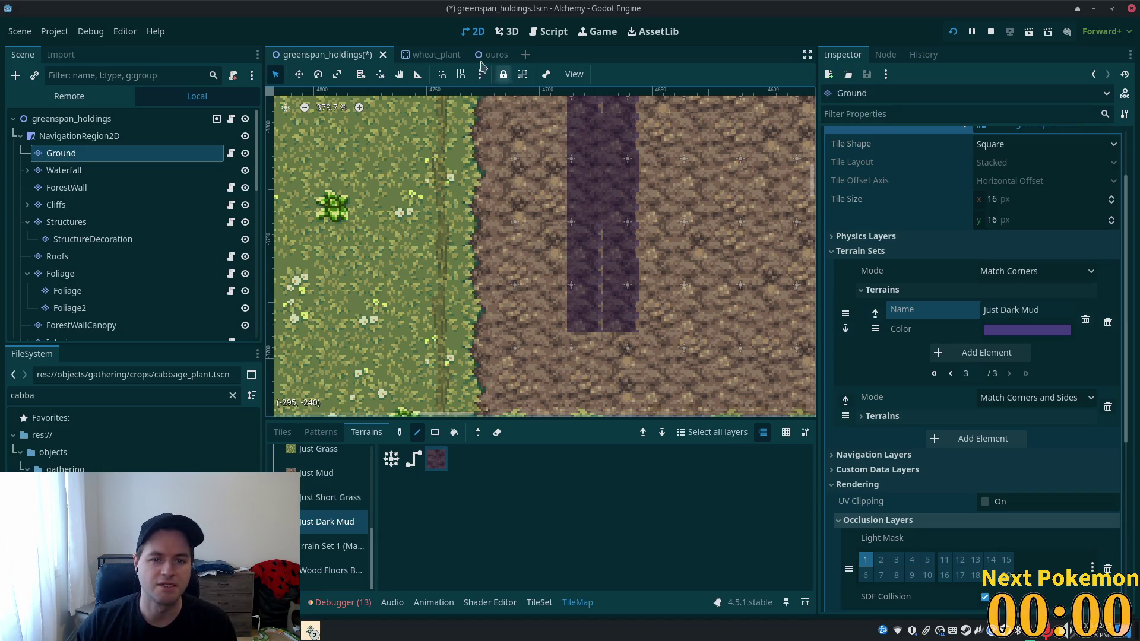
pyautogui.click(492, 54)
# - Browse the ouros map, then return to greenspan_holdings by way of the wheat_plant tab
pyautogui.scroll(-2, 626, 307)
pyautogui.scroll(4, 626, 307)
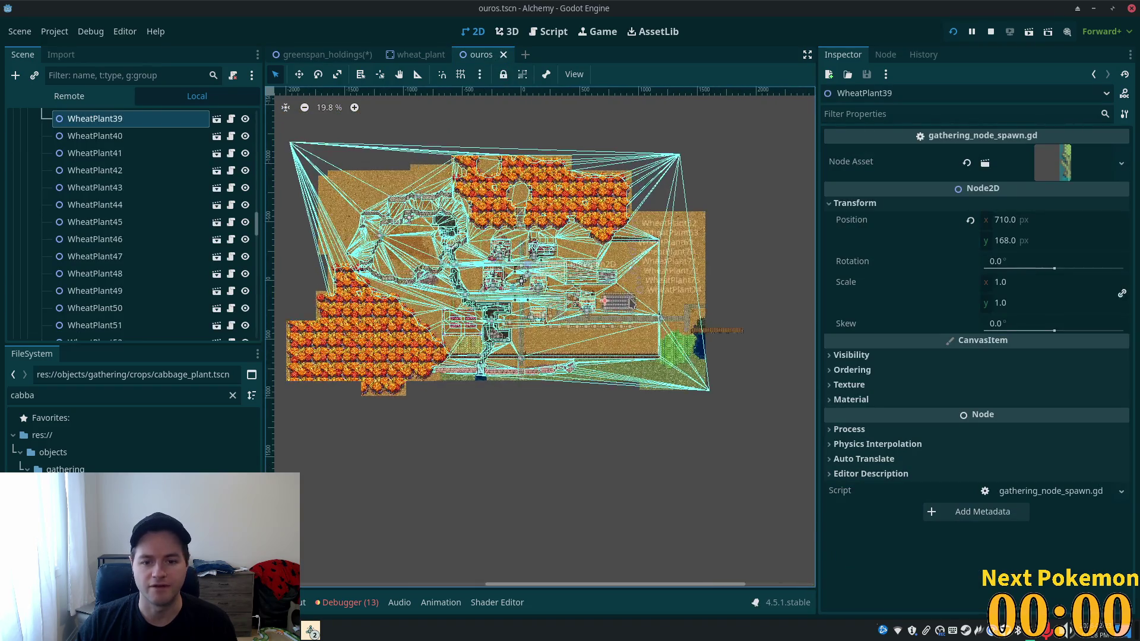
pyautogui.scroll(6, 627, 308)
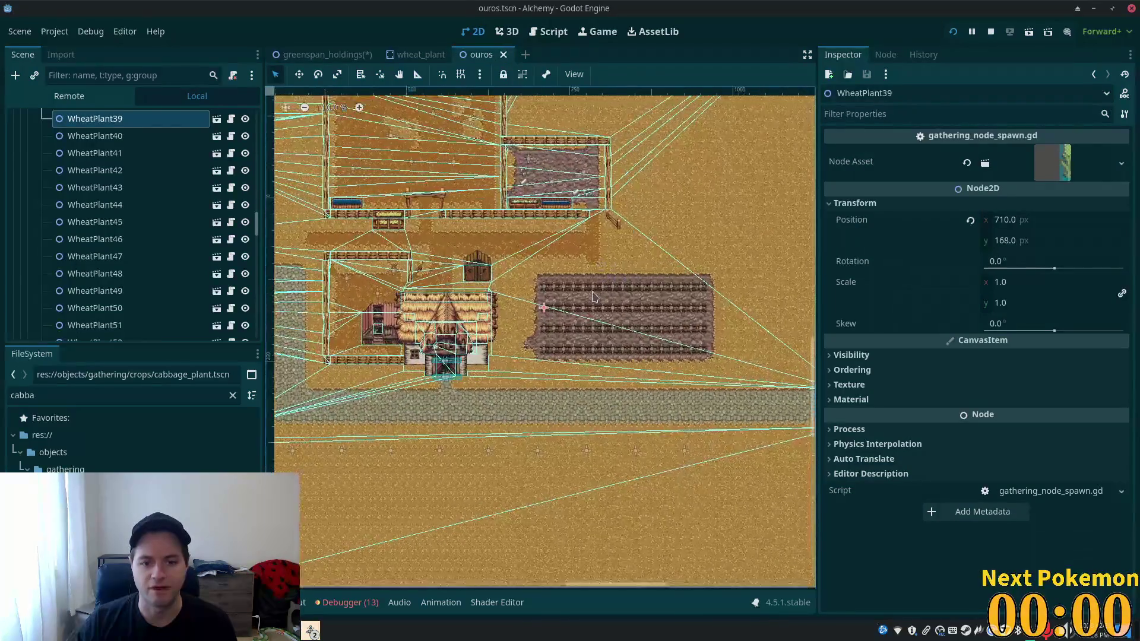
pyautogui.scroll(5, 548, 300)
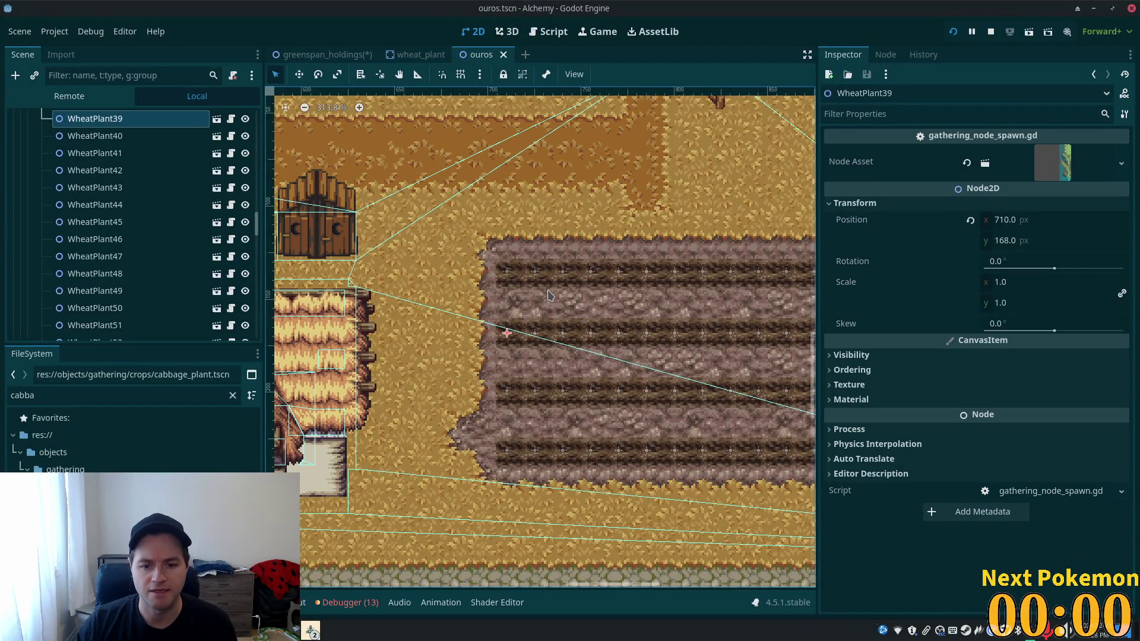
pyautogui.scroll(-2, 548, 295)
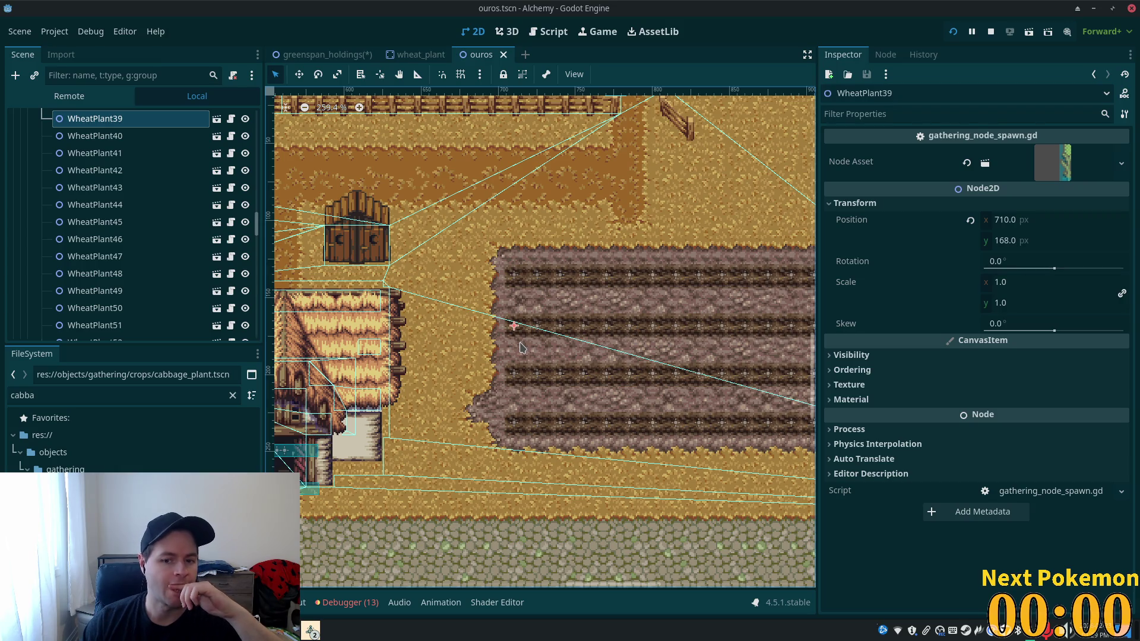
pyautogui.scroll(4, 664, 402)
pyautogui.scroll(4, 664, 404)
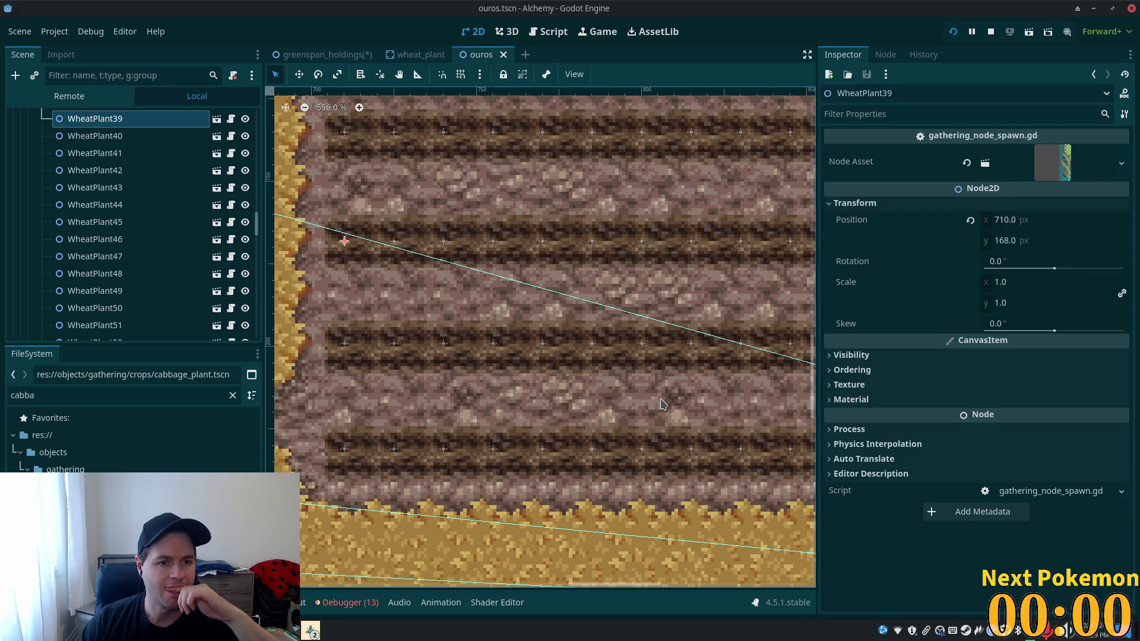
pyautogui.scroll(-2, 663, 404)
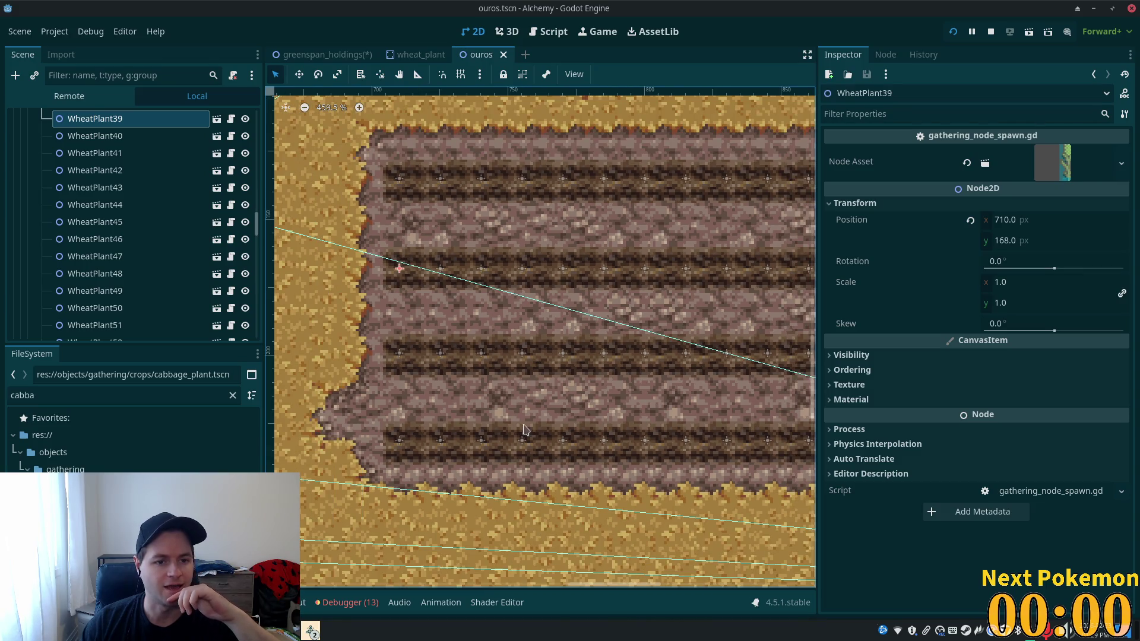
pyautogui.scroll(-10, 644, 424)
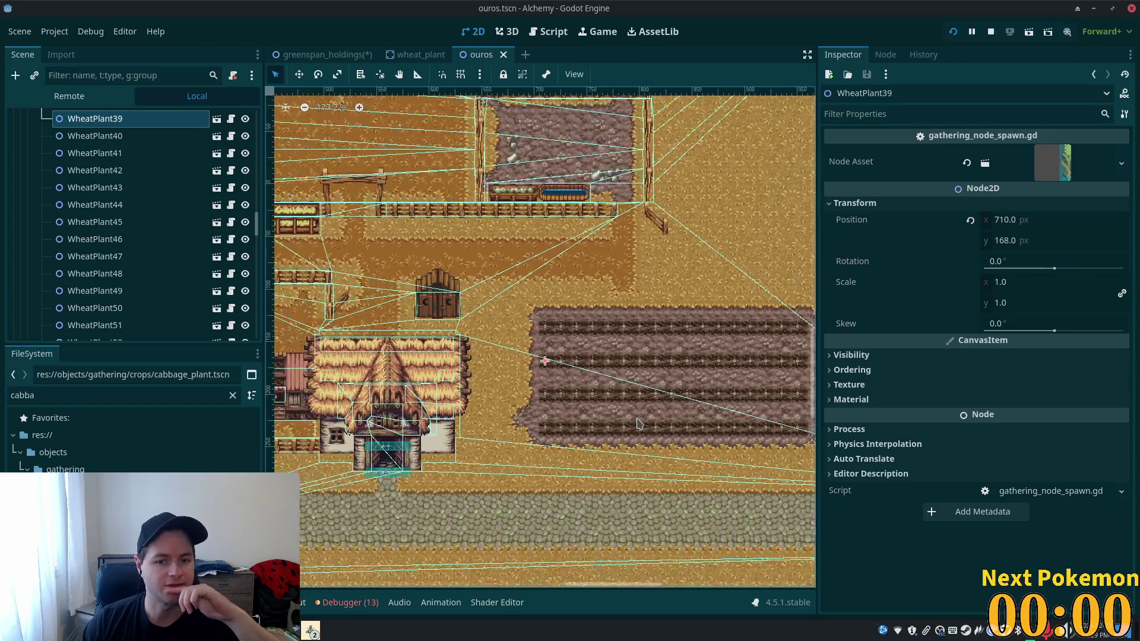
pyautogui.click(416, 54)
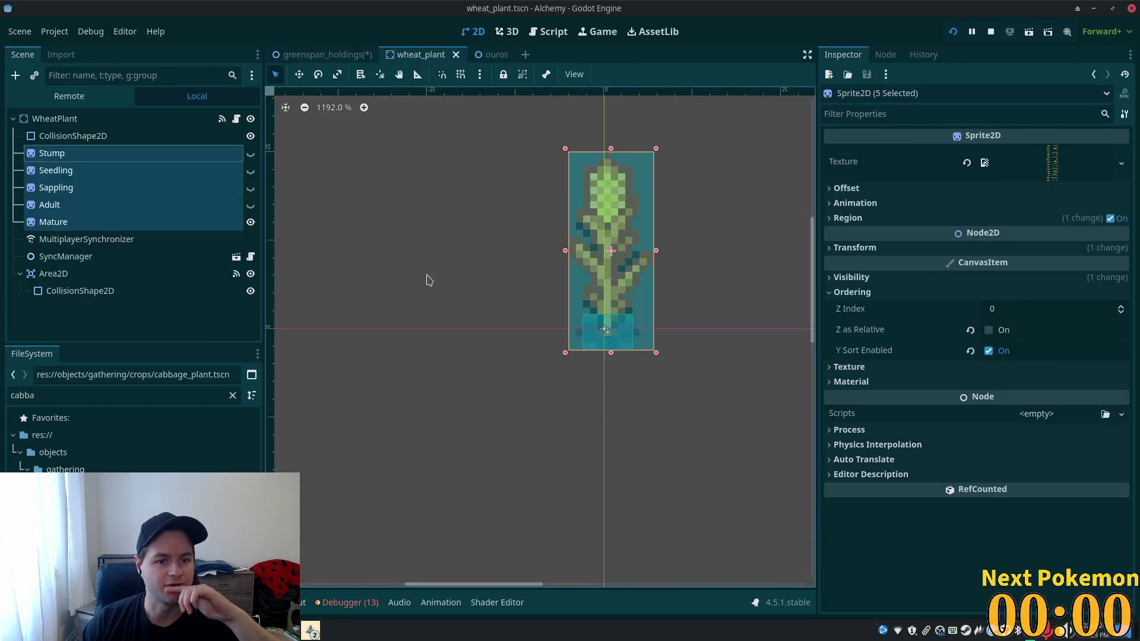
pyautogui.click(285, 53)
# - Select Just Dark Mud and open the TileSet panel for terrain painting
pyautogui.scroll(3, 611, 325)
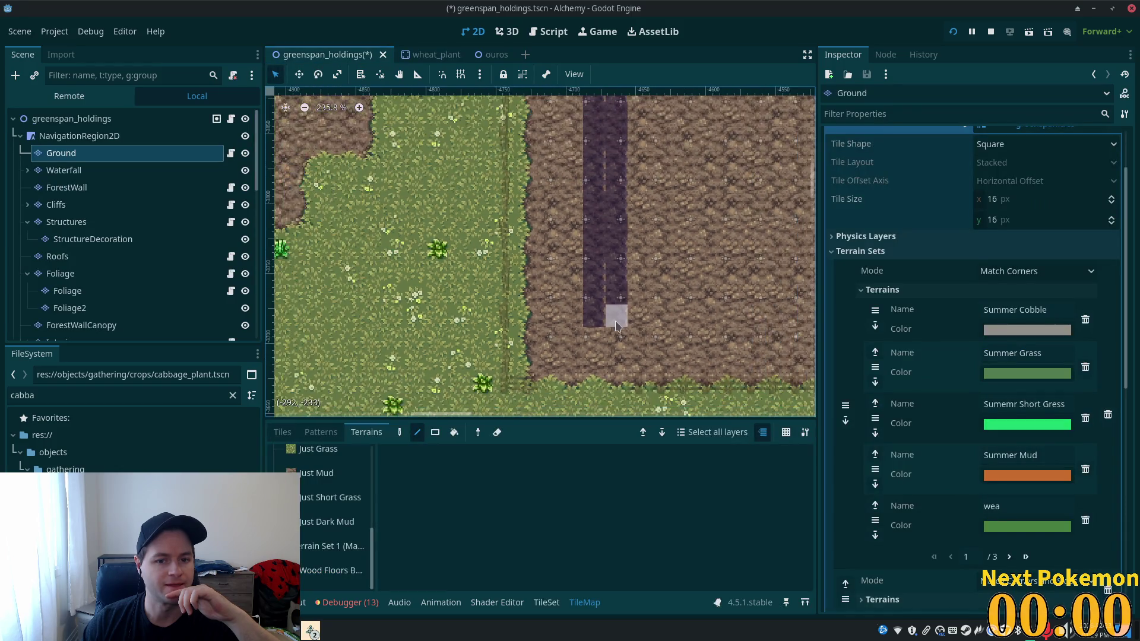
pyautogui.click(329, 522)
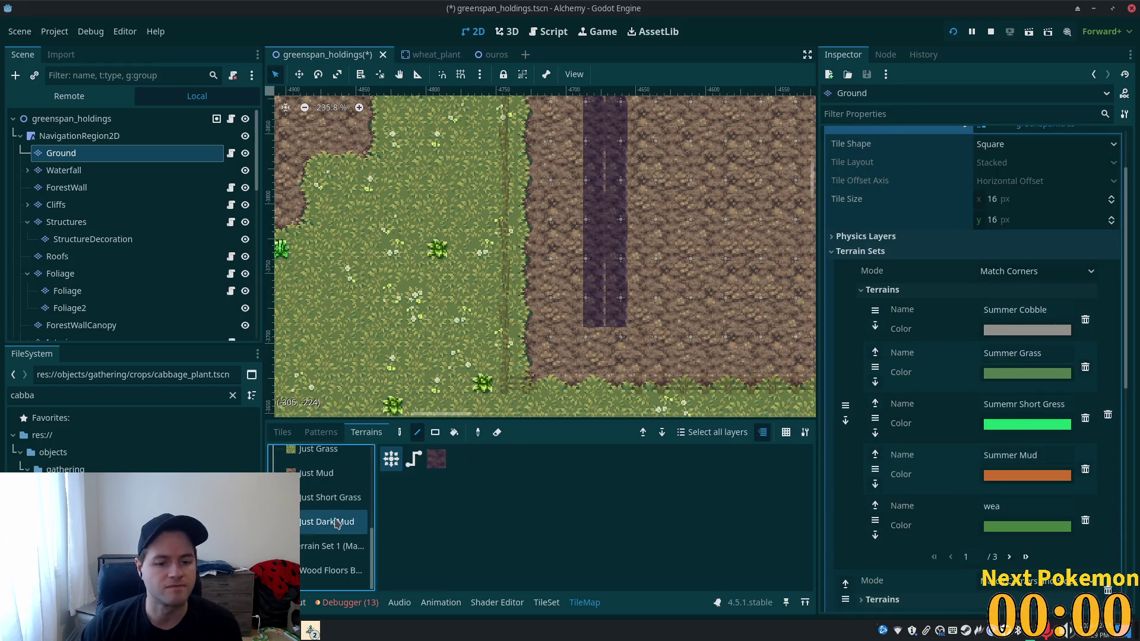
pyautogui.click(546, 602)
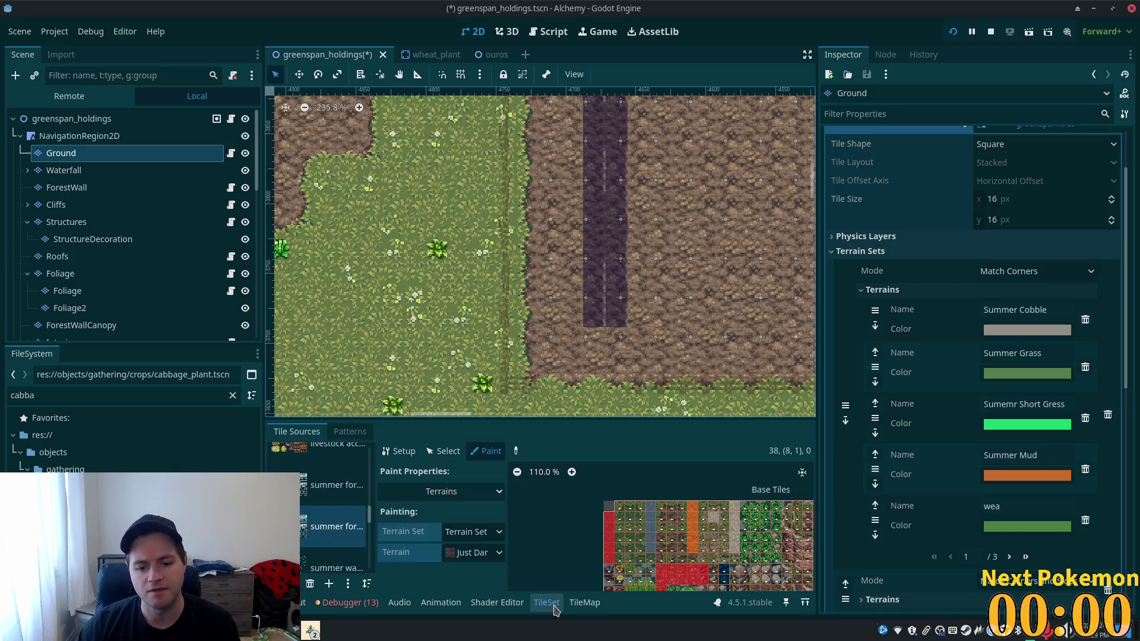
# - Paint Just Dark Mud along the second purple atlas tile's right edge and save the scene
pyautogui.scroll(-5, 674, 554)
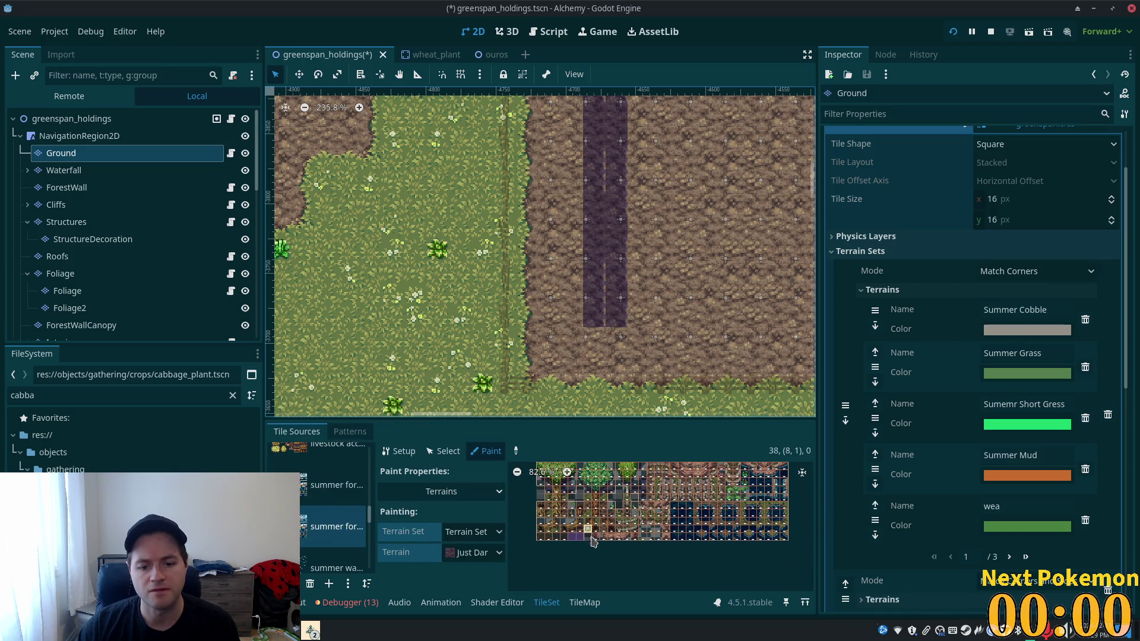
pyautogui.scroll(4, 588, 555)
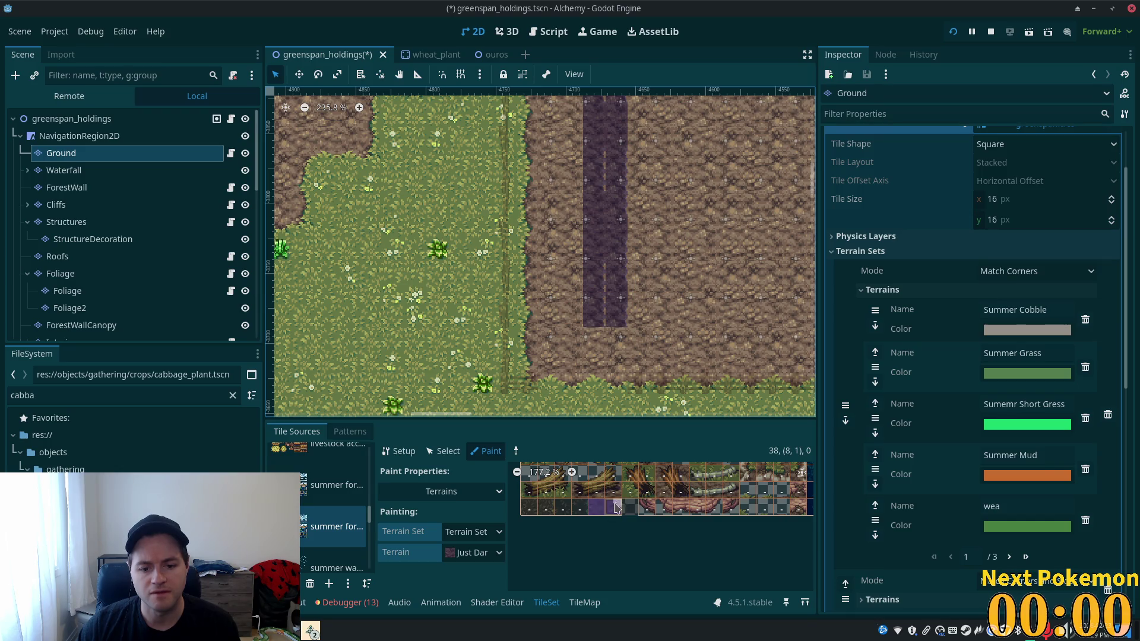
pyautogui.scroll(5, 618, 515)
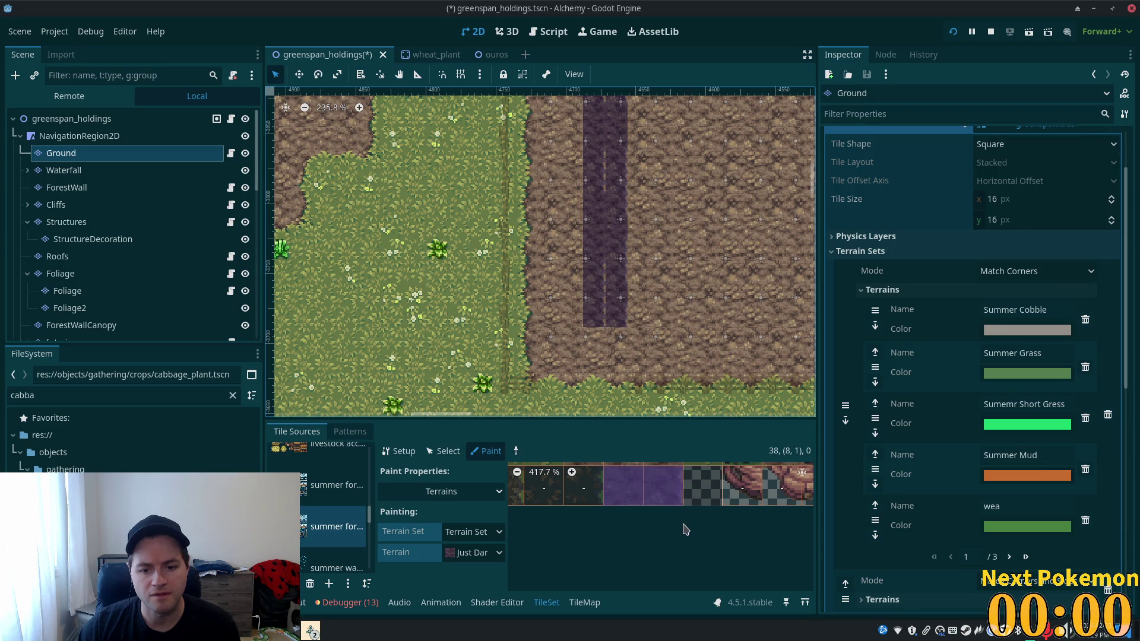
pyautogui.click(682, 490)
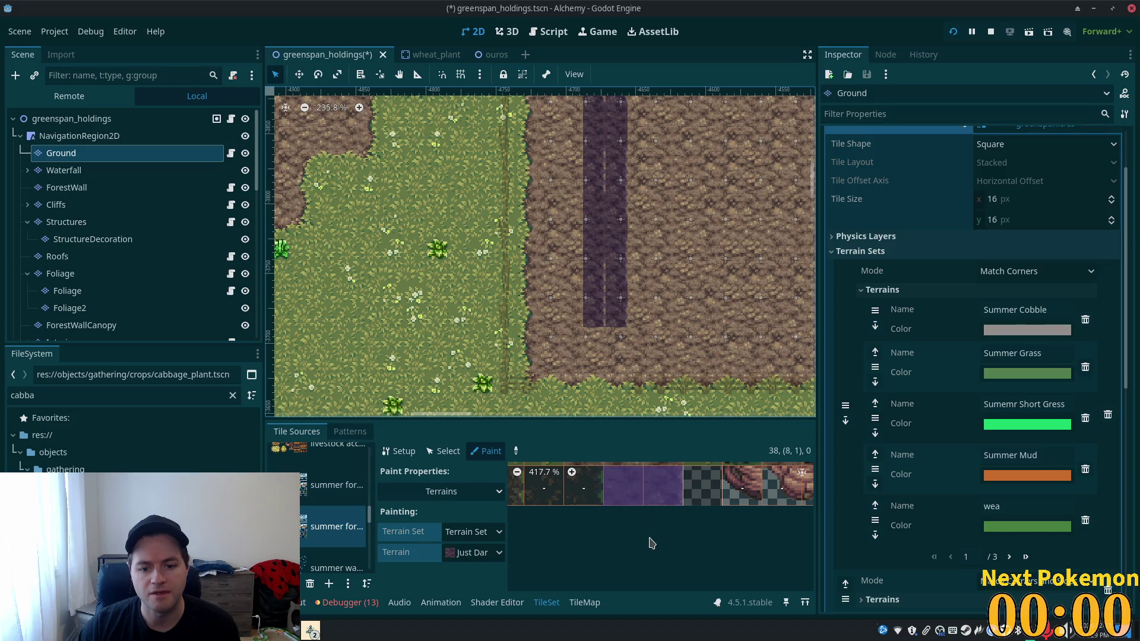
pyautogui.scroll(3, 696, 512)
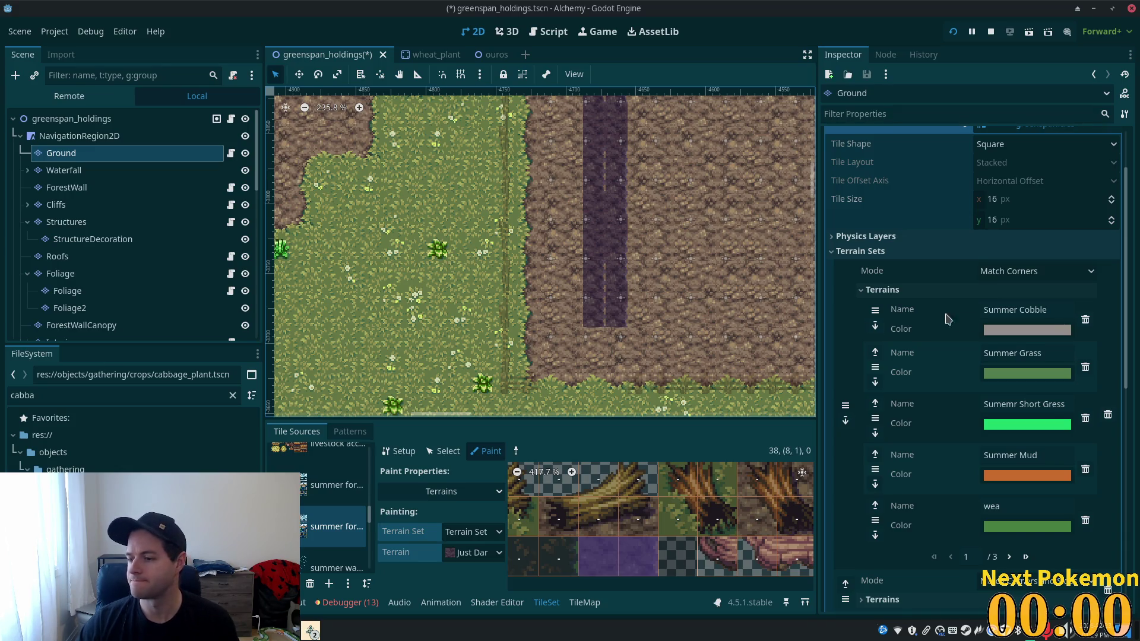
pyautogui.scroll(-5, 648, 253)
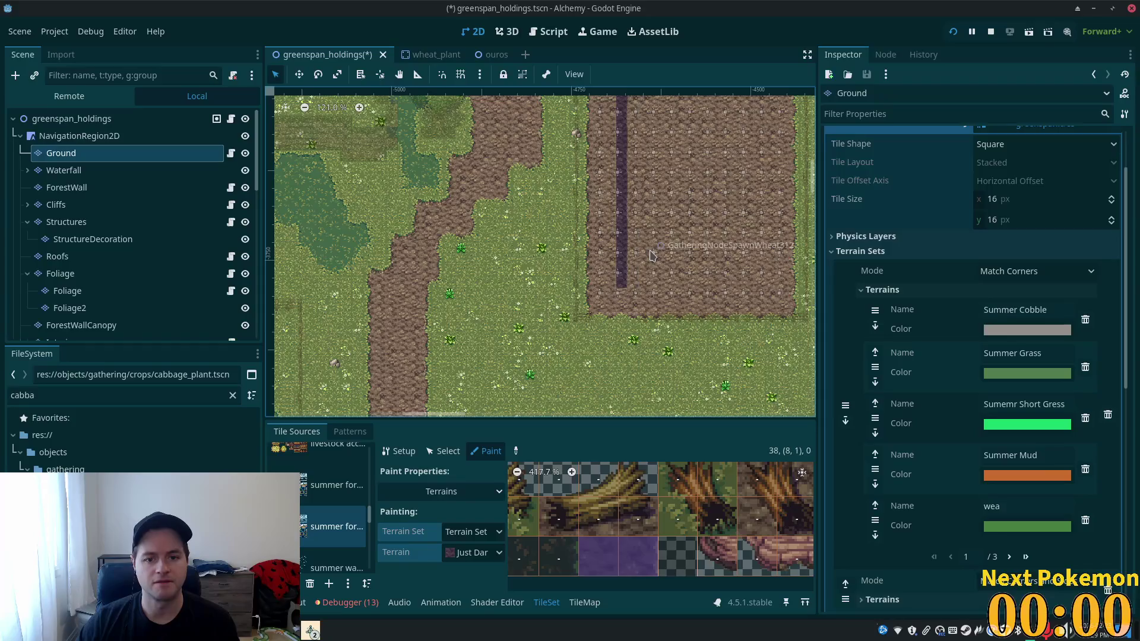
pyautogui.hotkey('ctrl', 's')
pyautogui.moveTo(641, 275); pyautogui.dragTo(570, 397)
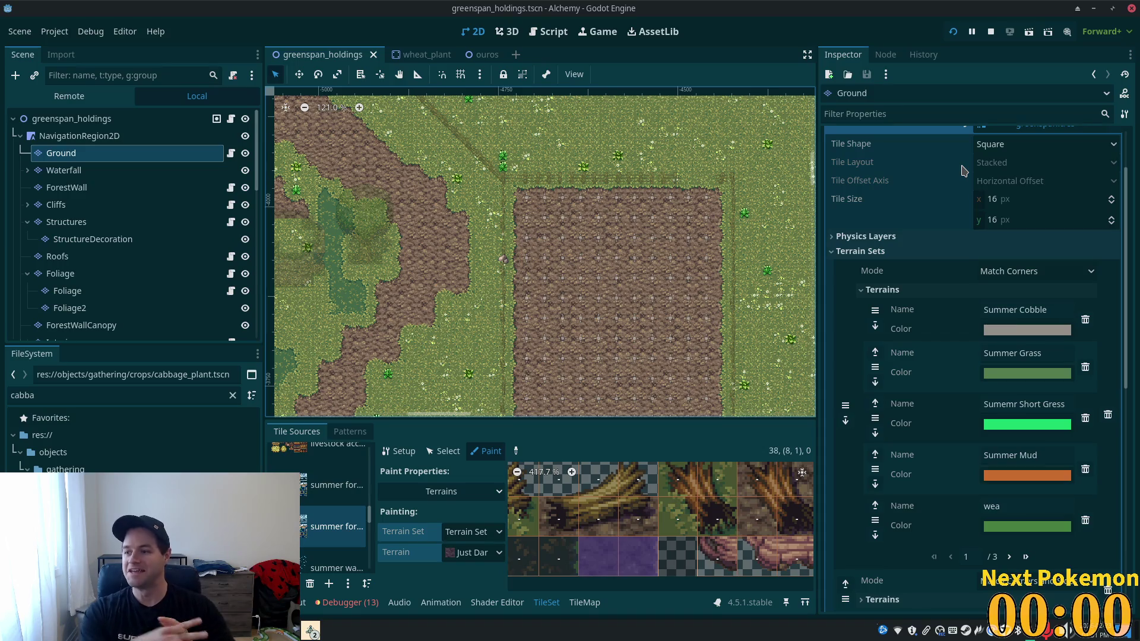
pyautogui.scroll(-3, 499, 261)
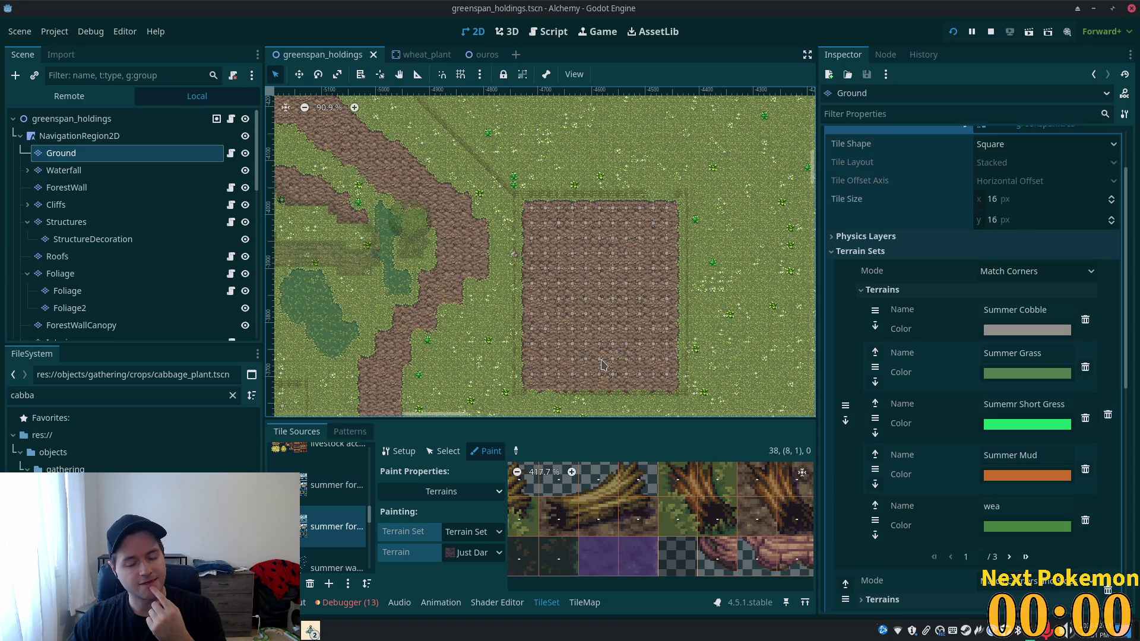
pyautogui.scroll(1, 604, 374)
pyautogui.scroll(9, 604, 374)
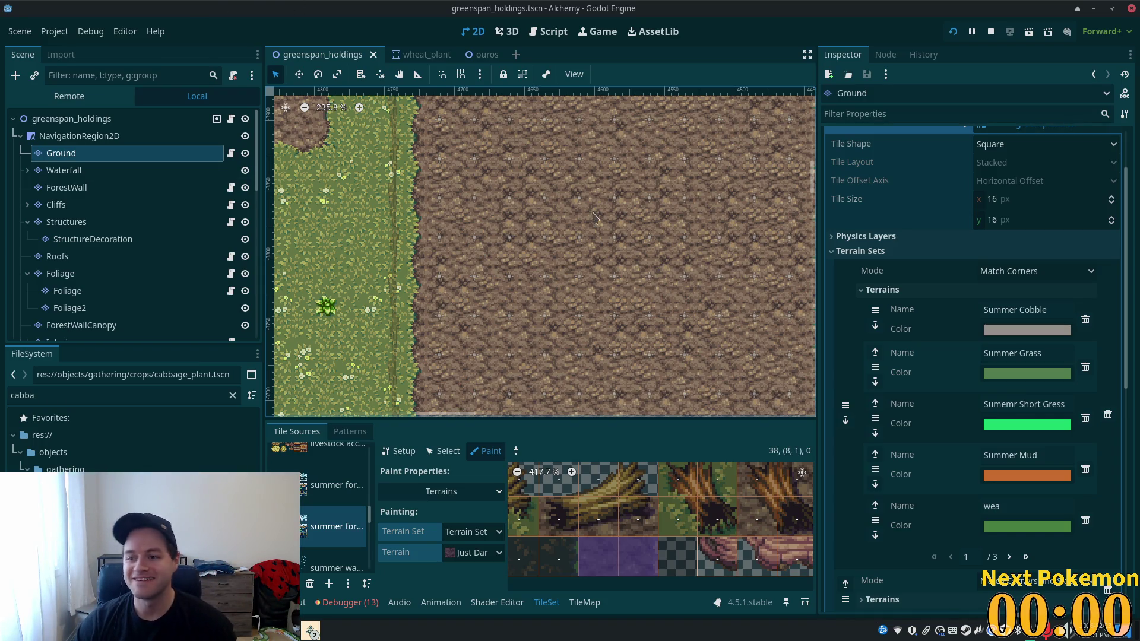
pyautogui.scroll(-3, 584, 238)
pyautogui.scroll(5, 565, 233)
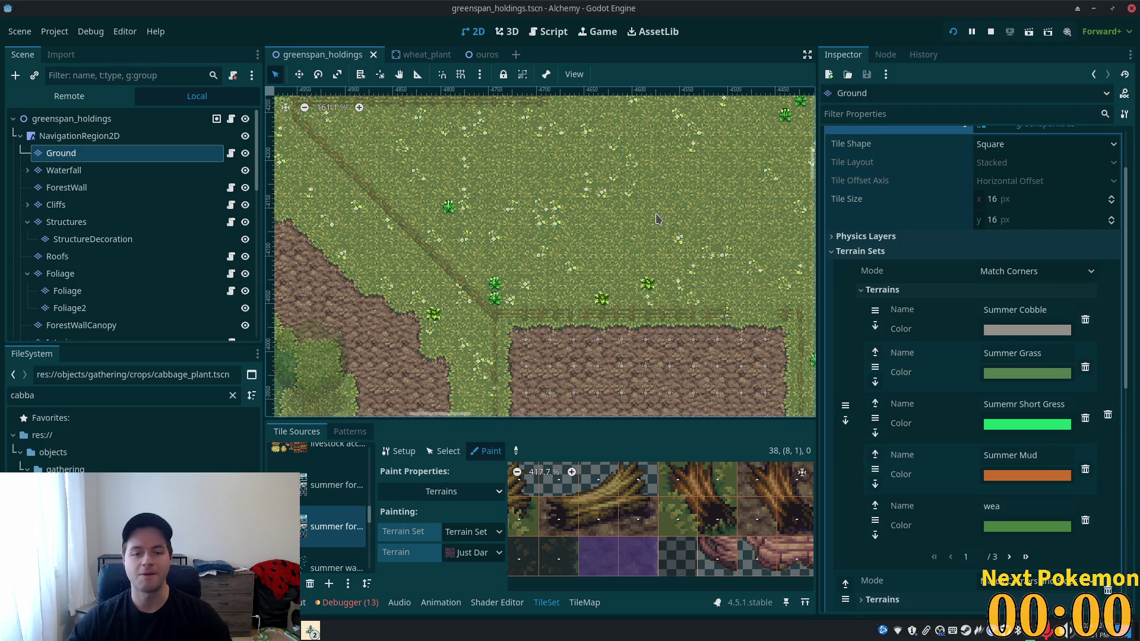
pyautogui.scroll(-3, 491, 206)
pyautogui.scroll(-1, 486, 194)
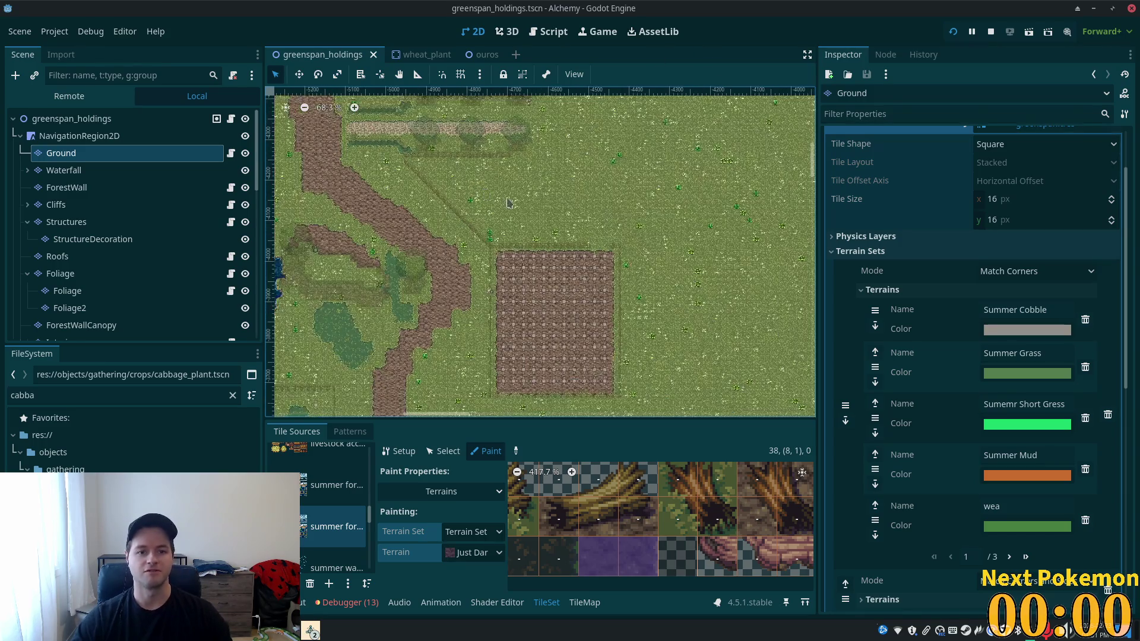
# - Assign the dark mud terrain to another atlas tile in the TileSet
pyautogui.scroll(-3, 534, 238)
pyautogui.scroll(3, 594, 285)
pyautogui.scroll(2, 653, 314)
pyautogui.scroll(4, 594, 309)
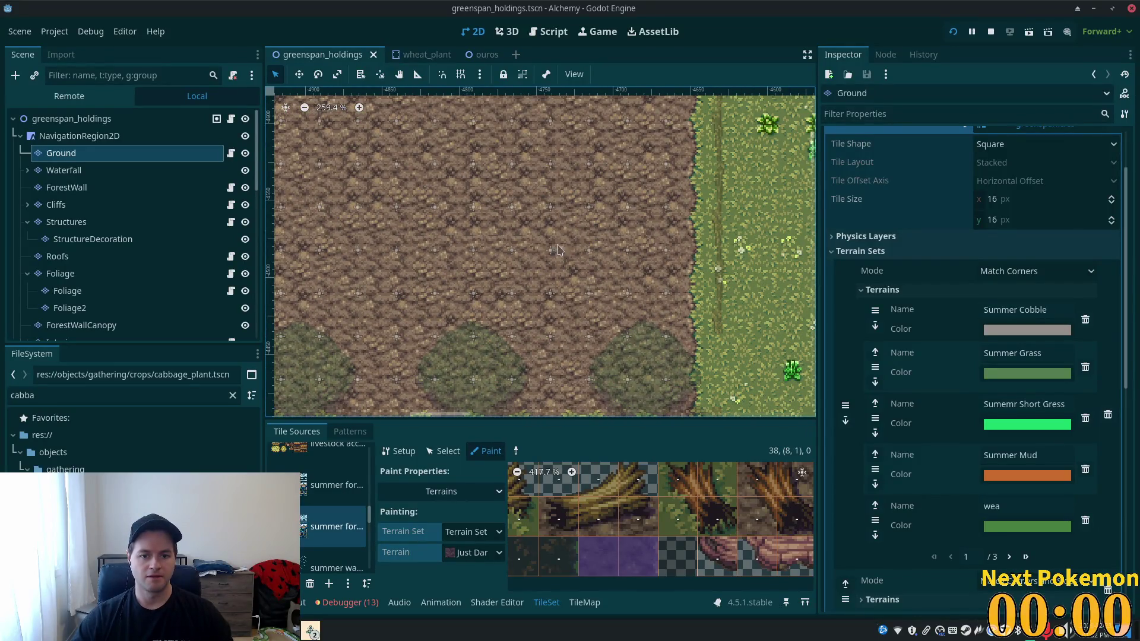
pyautogui.scroll(-2, 615, 522)
pyautogui.click(614, 523)
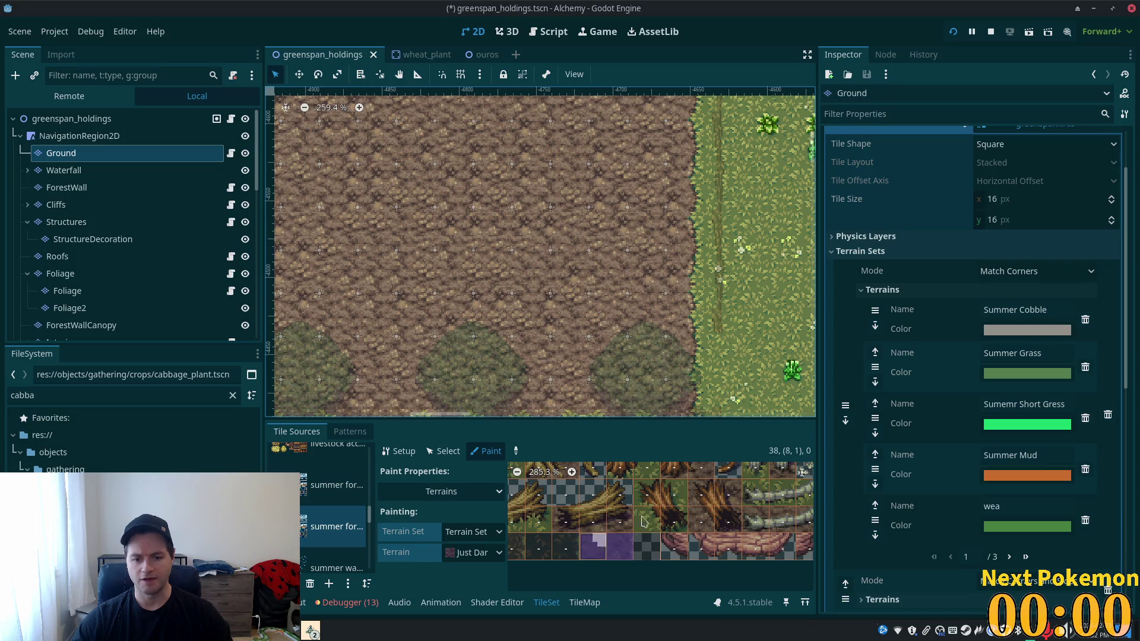
# - Switch back to placing individual summer forest.png tiles and view the grass left of the dirt
pyautogui.click(585, 604)
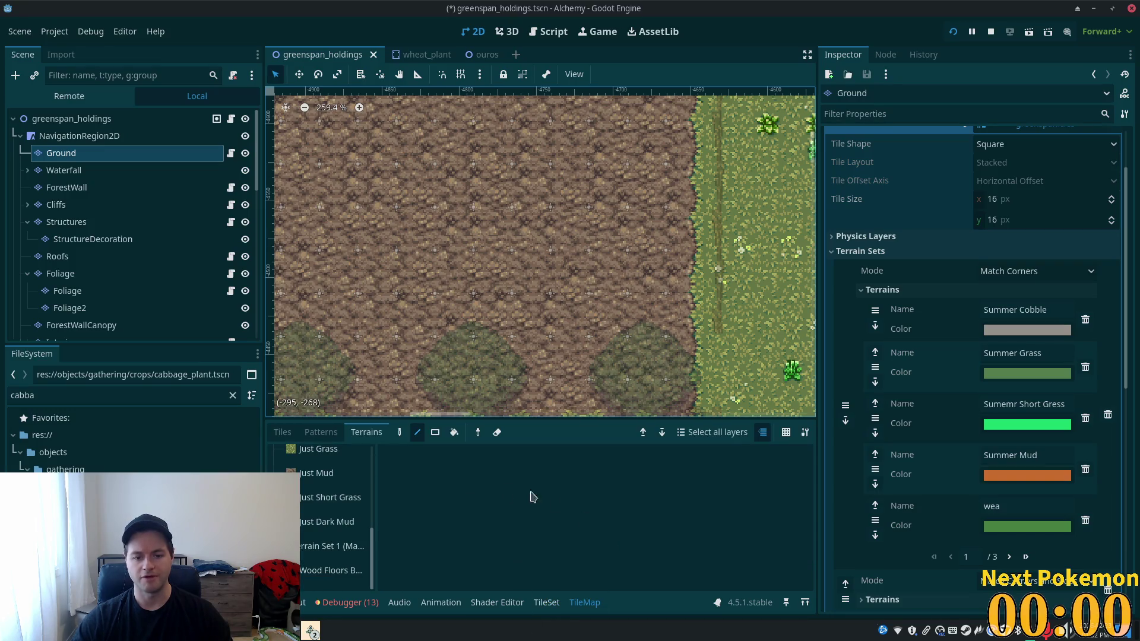
pyautogui.click(284, 433)
pyautogui.scroll(4, 565, 543)
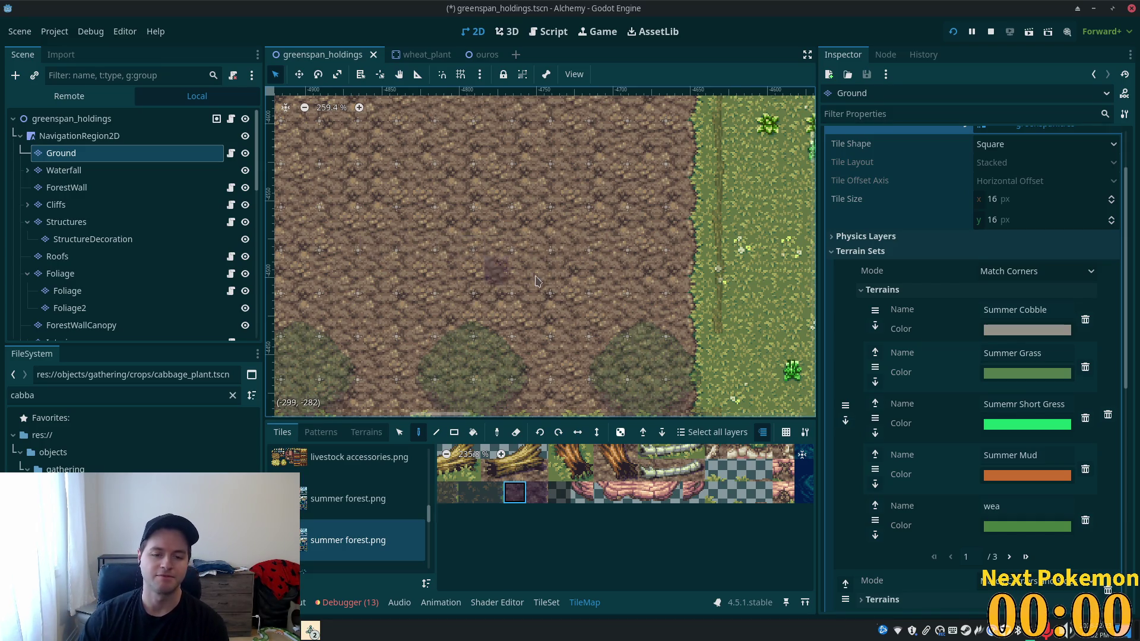
pyautogui.moveTo(410, 281); pyautogui.dragTo(591, 272)
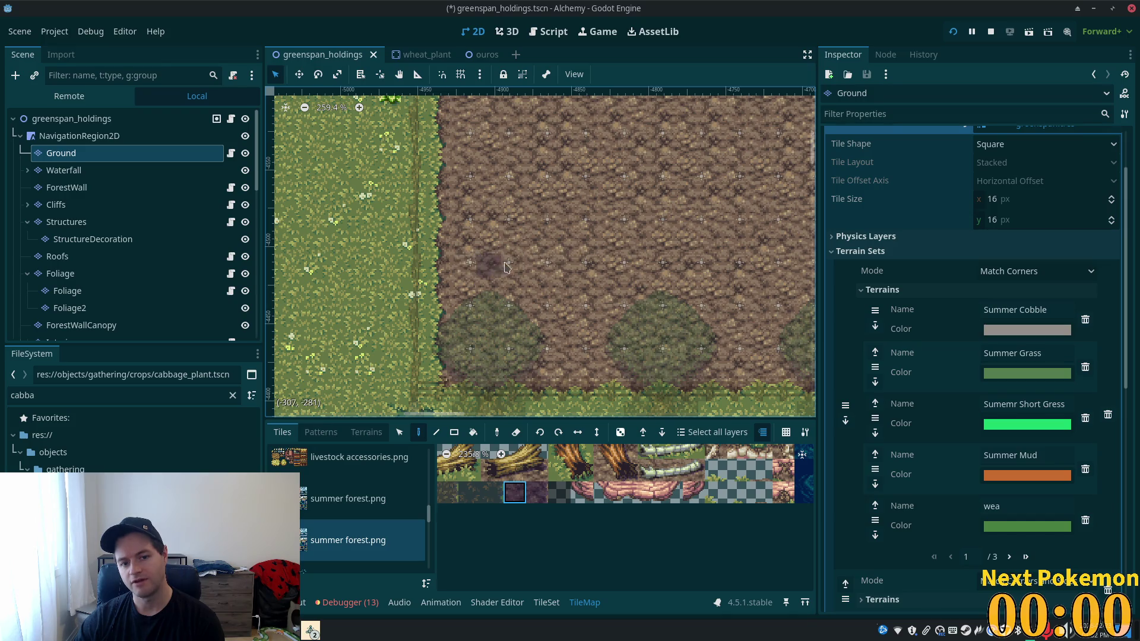
pyautogui.scroll(-11, 736, 306)
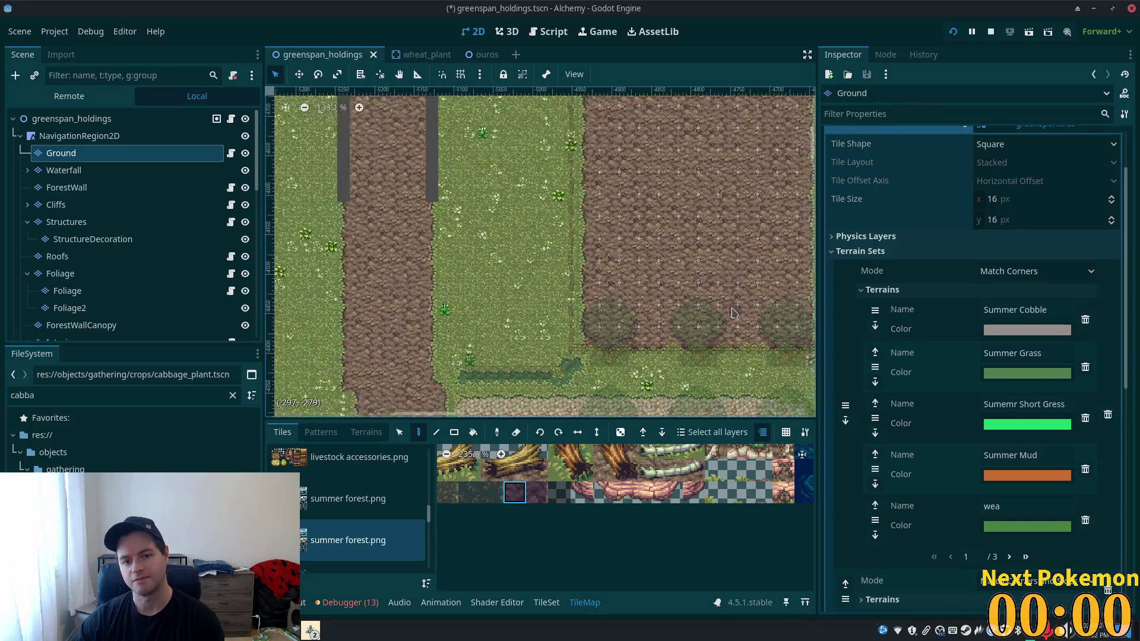
pyautogui.scroll(-4, 732, 314)
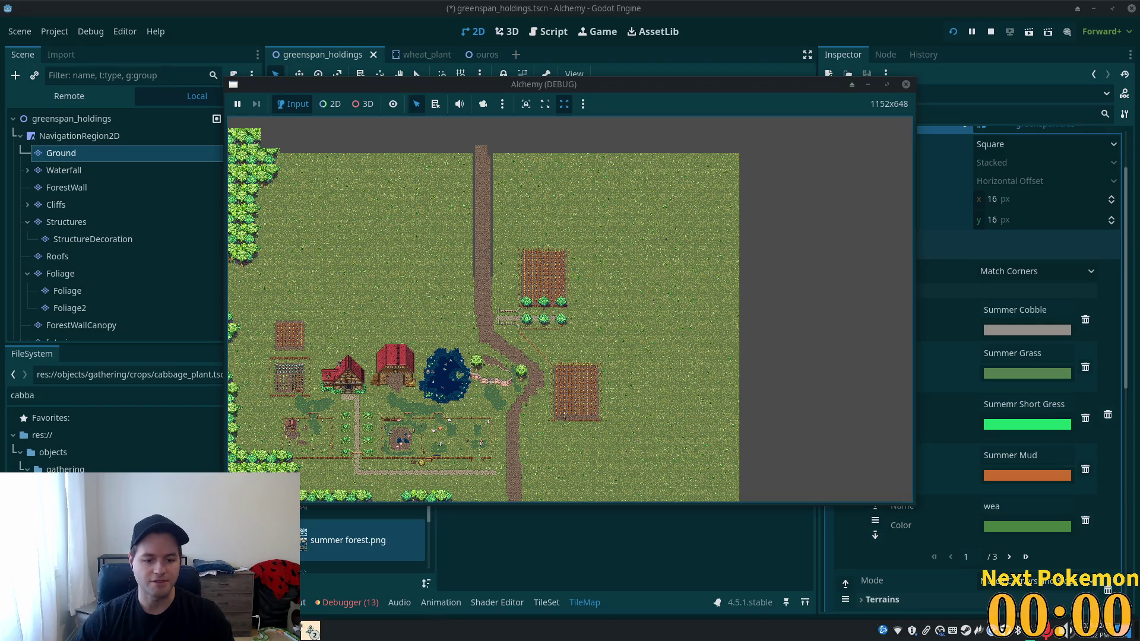
# - In the running game, walk the character north through the wheat to the top fence, then west
pyautogui.moveTo(310, 630)
pyautogui.click(357, 579)
pyautogui.press('w')
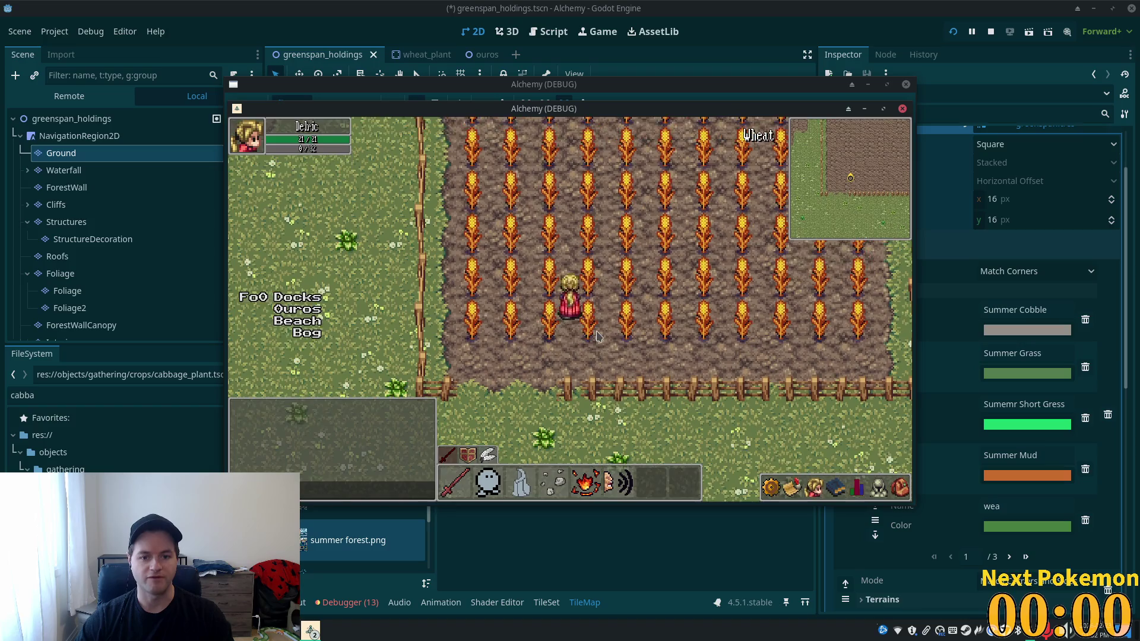
pyautogui.press('s')
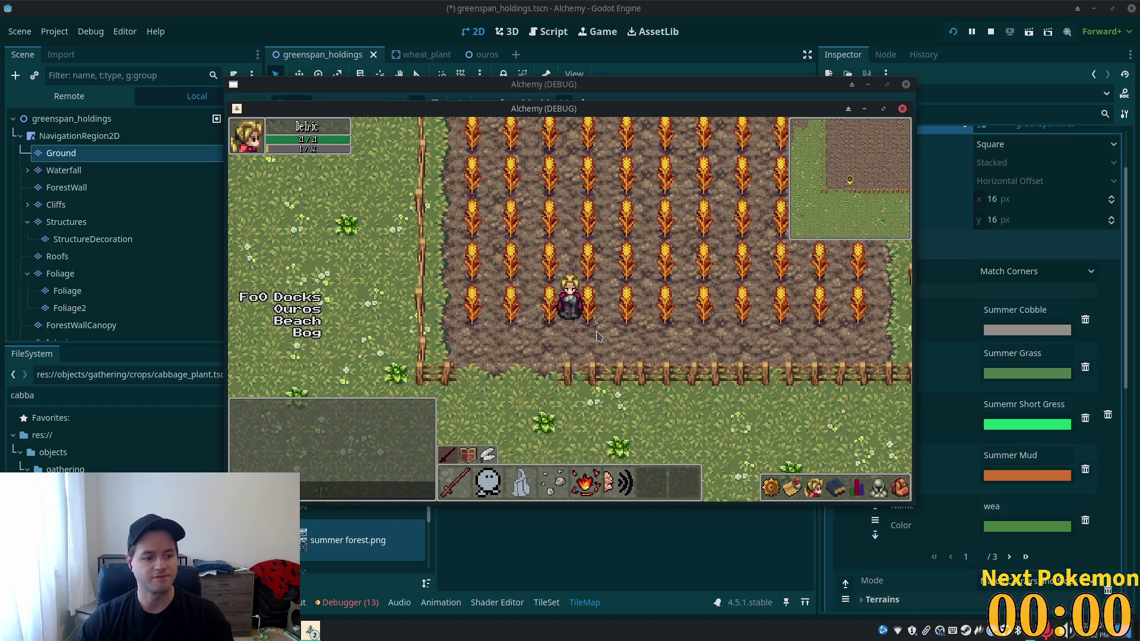
pyautogui.press('w')
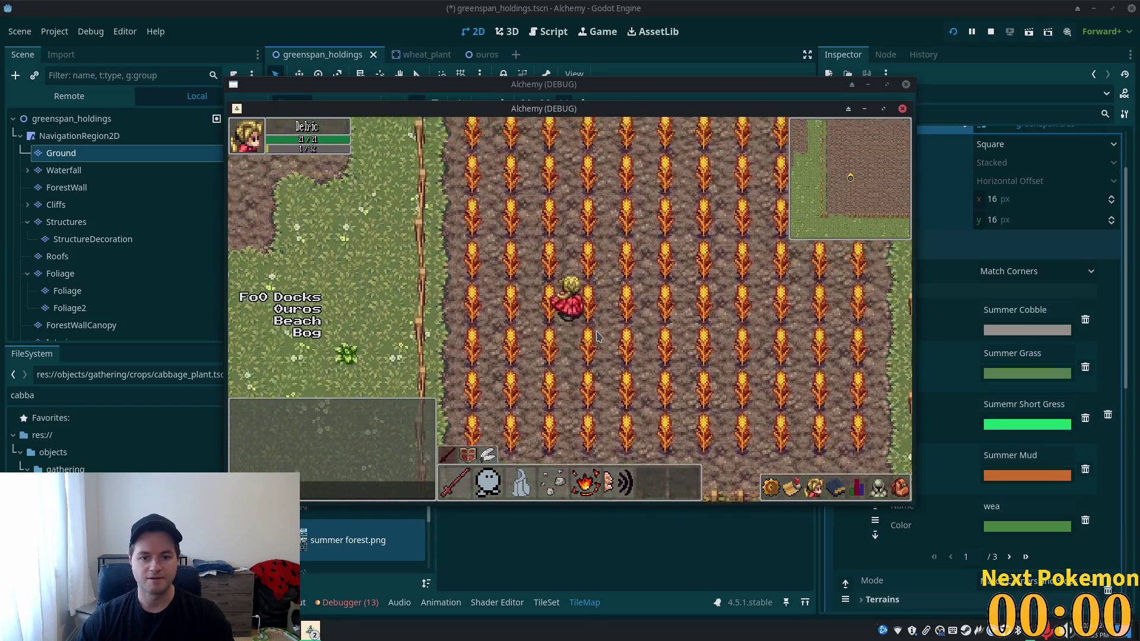
pyautogui.press('w')
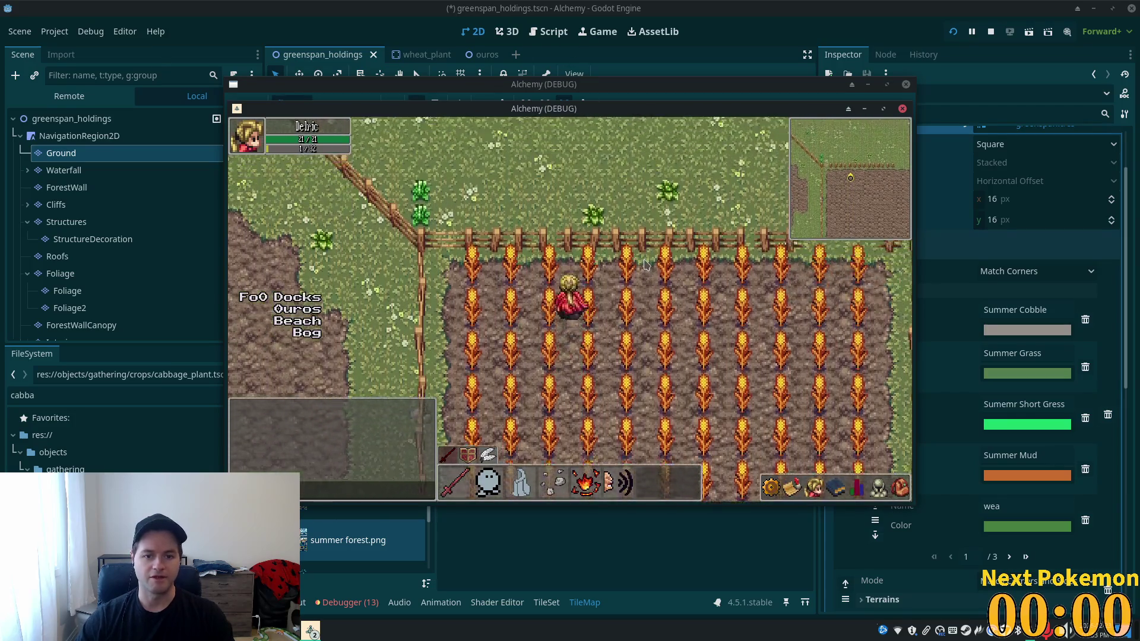
pyautogui.press('a')
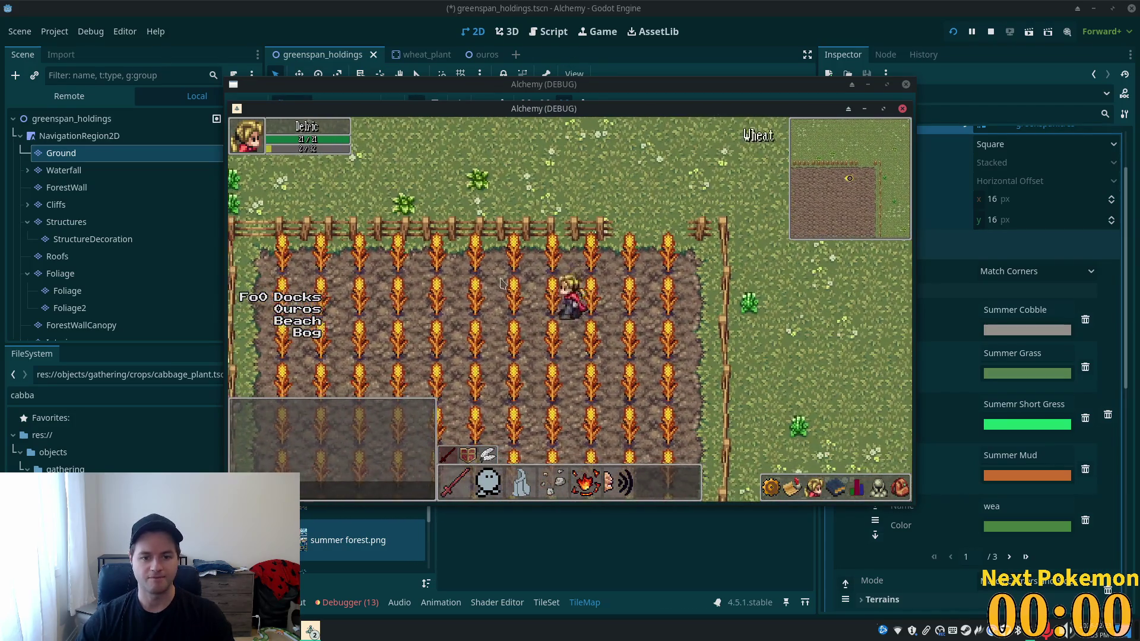
pyautogui.press('a')
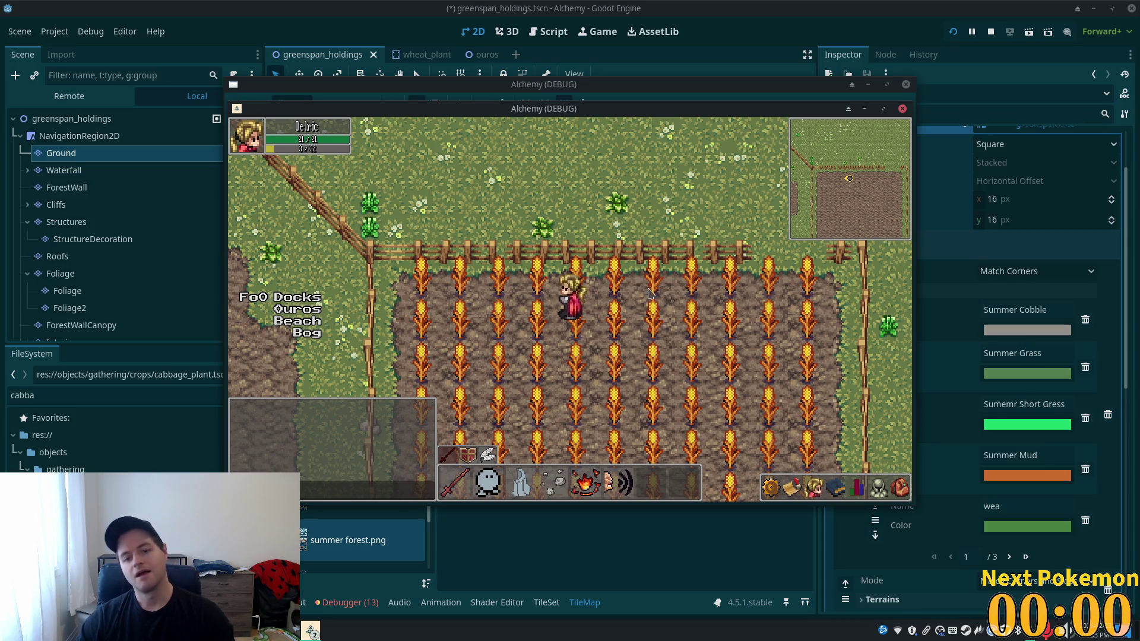
# - Walk the character south, east and west across the wheat field, then bring up the wheat_plant scene
pyautogui.press('s')
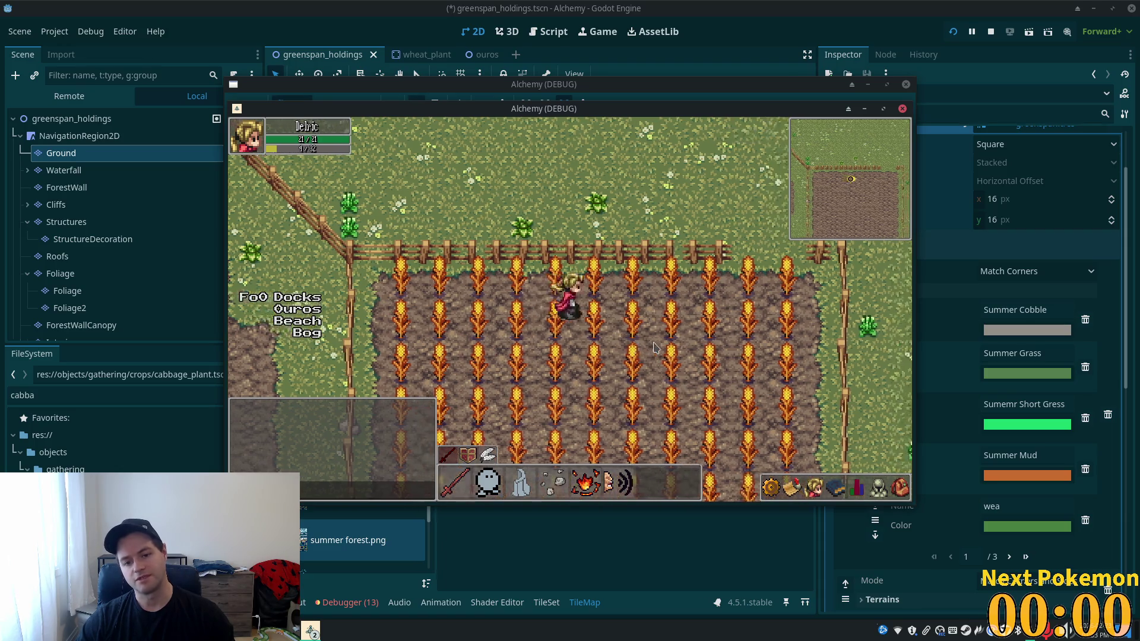
pyautogui.press('w')
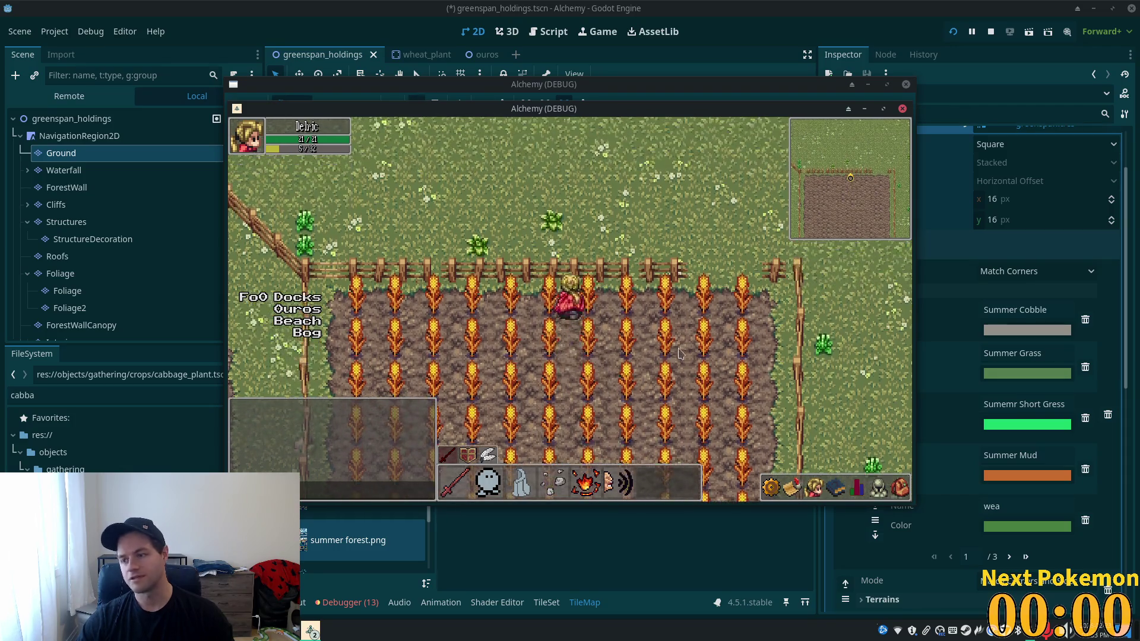
pyautogui.press('d')
pyautogui.press('s')
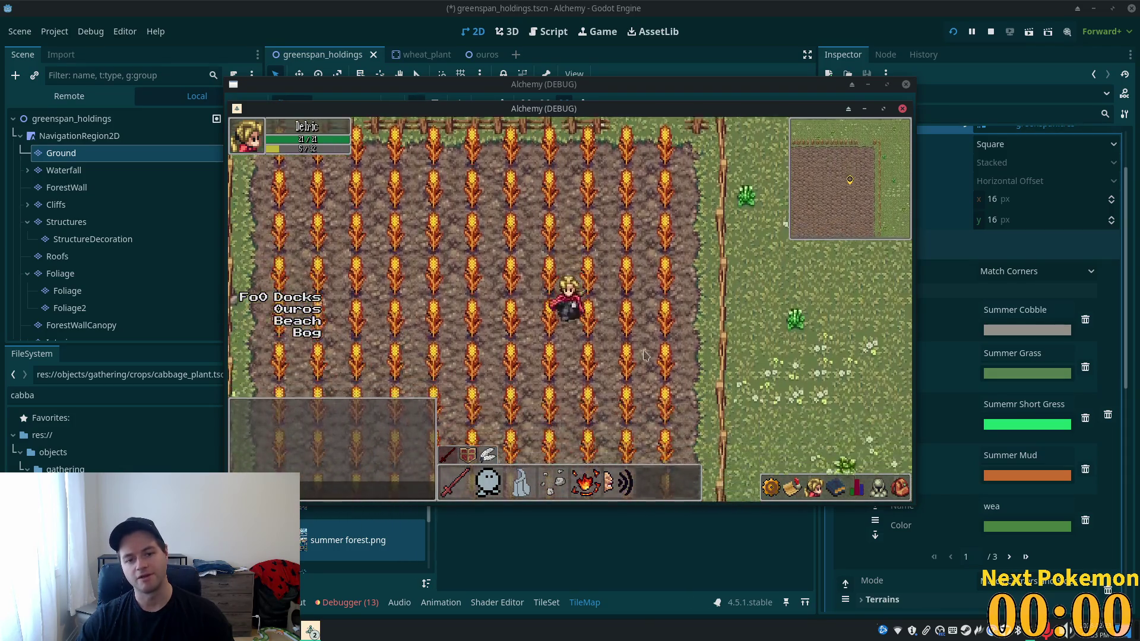
pyautogui.press('s')
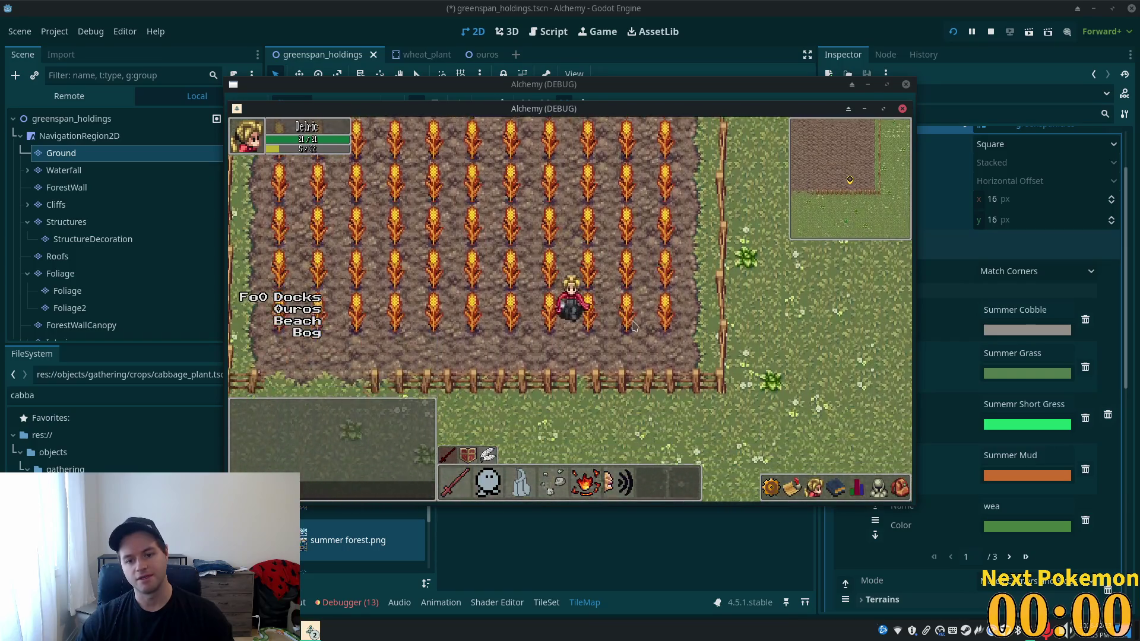
pyautogui.press('a')
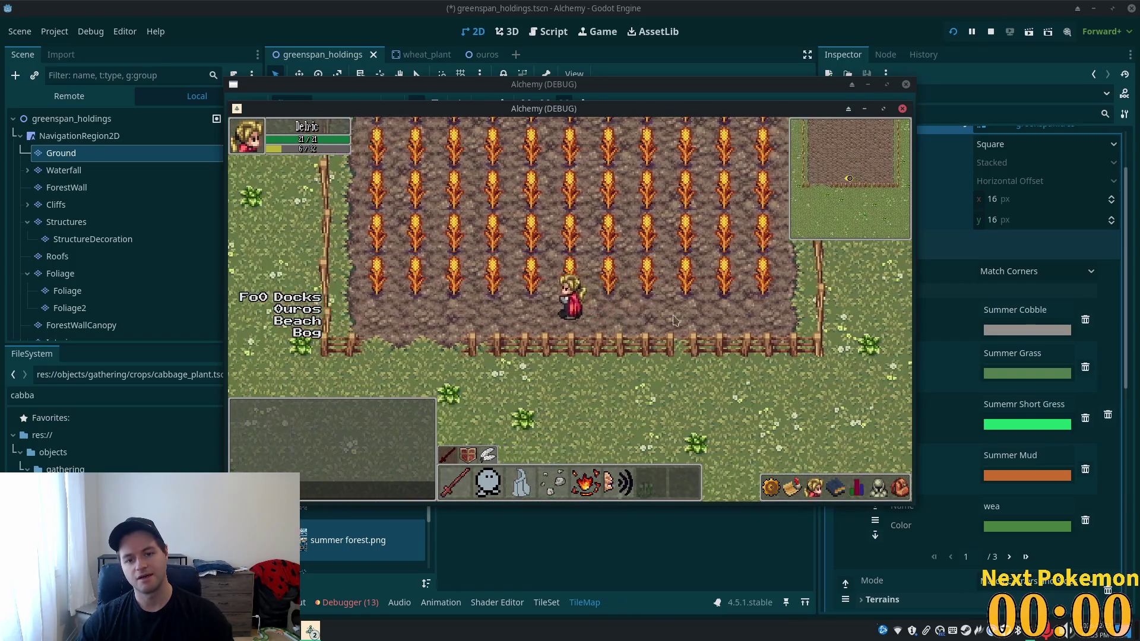
pyautogui.click(418, 55)
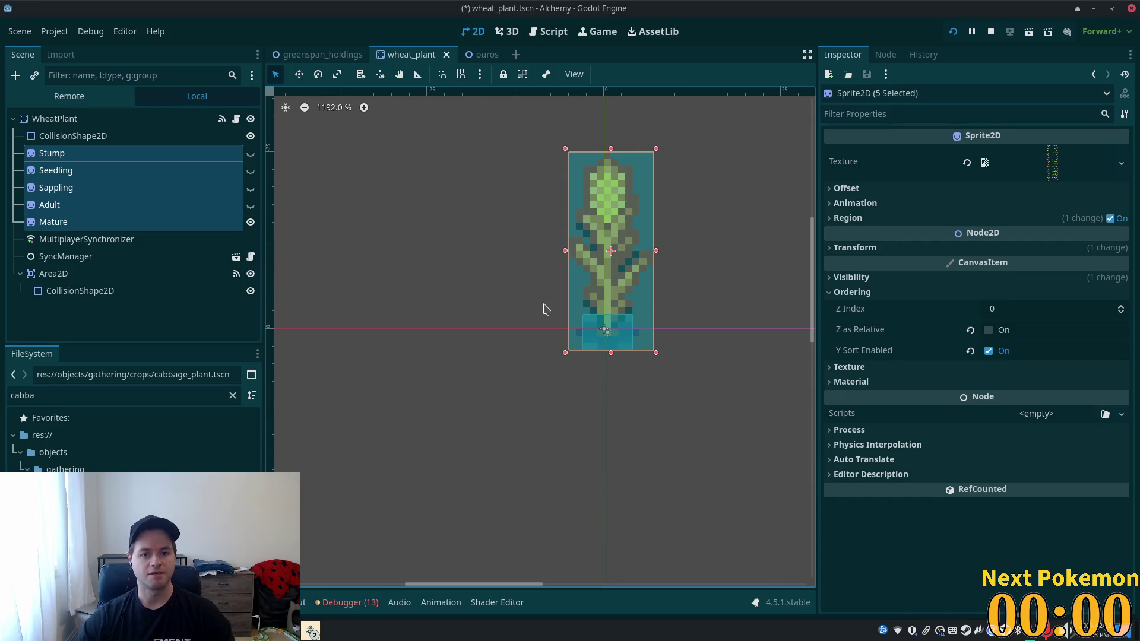
# - Move the character up and right in the running game, then return to the editor
pyautogui.press('Up')
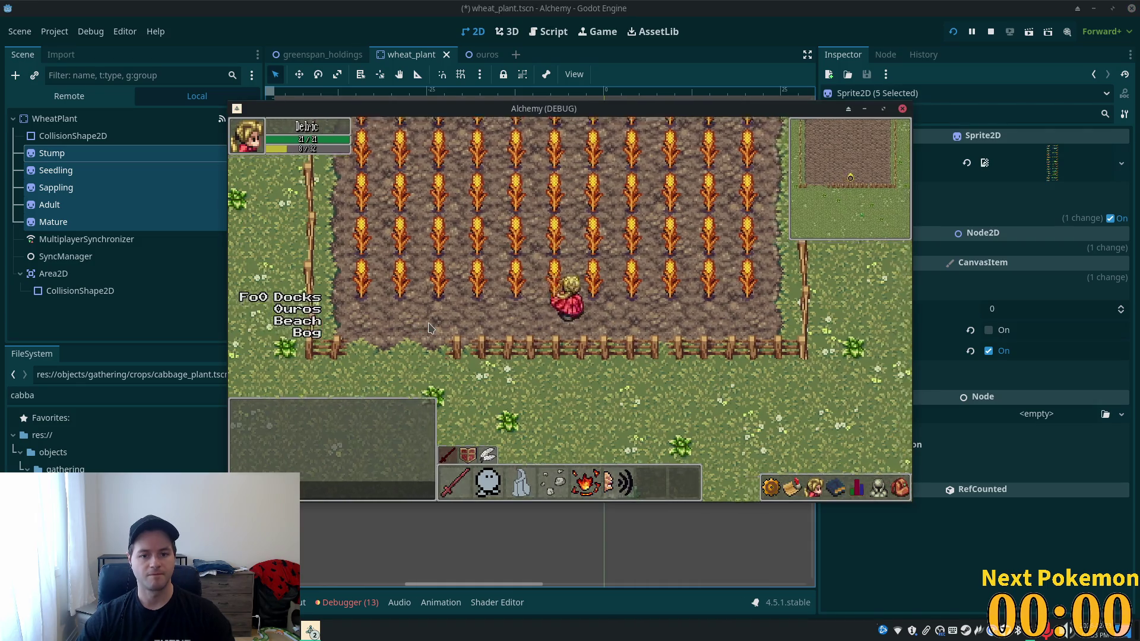
pyautogui.press('Right')
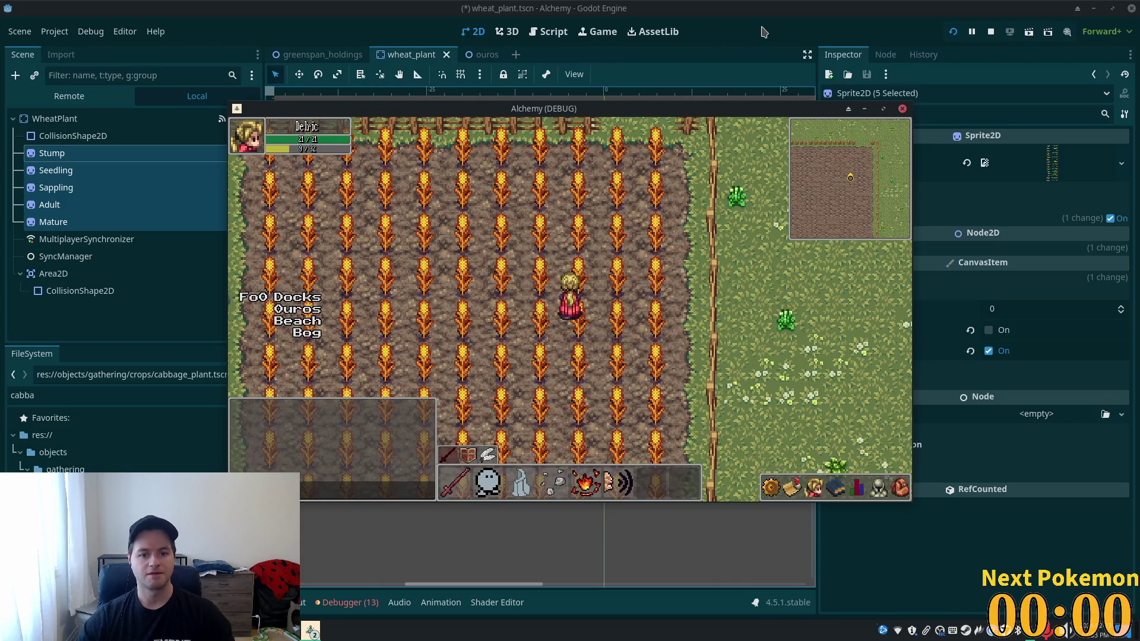
pyautogui.click(764, 31)
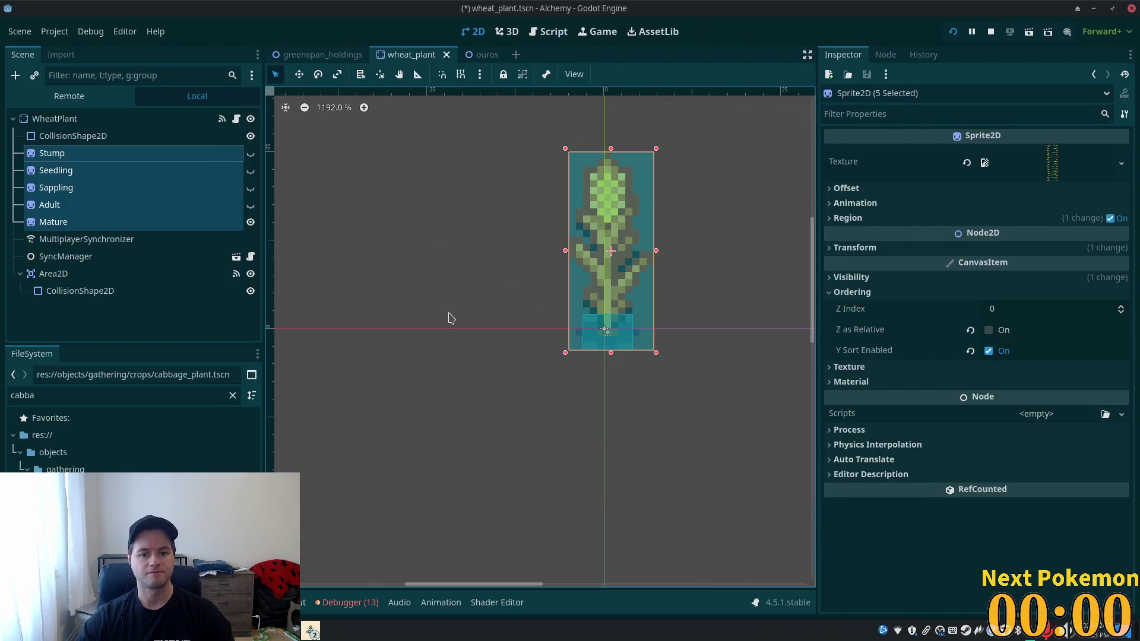
# - Zoom the wheat sprite view and open Create New Node on the WheatPlant root with Ctrl+A
pyautogui.scroll(-3, 450, 317)
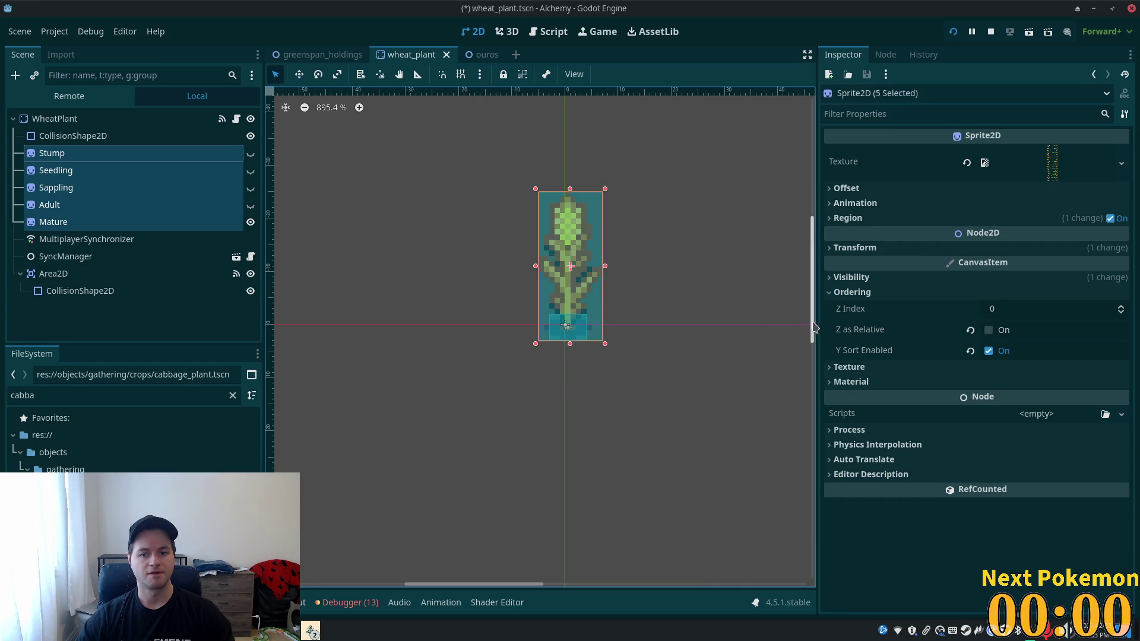
pyautogui.scroll(5, 812, 333)
pyautogui.scroll(-8, 813, 332)
pyautogui.scroll(5, 813, 332)
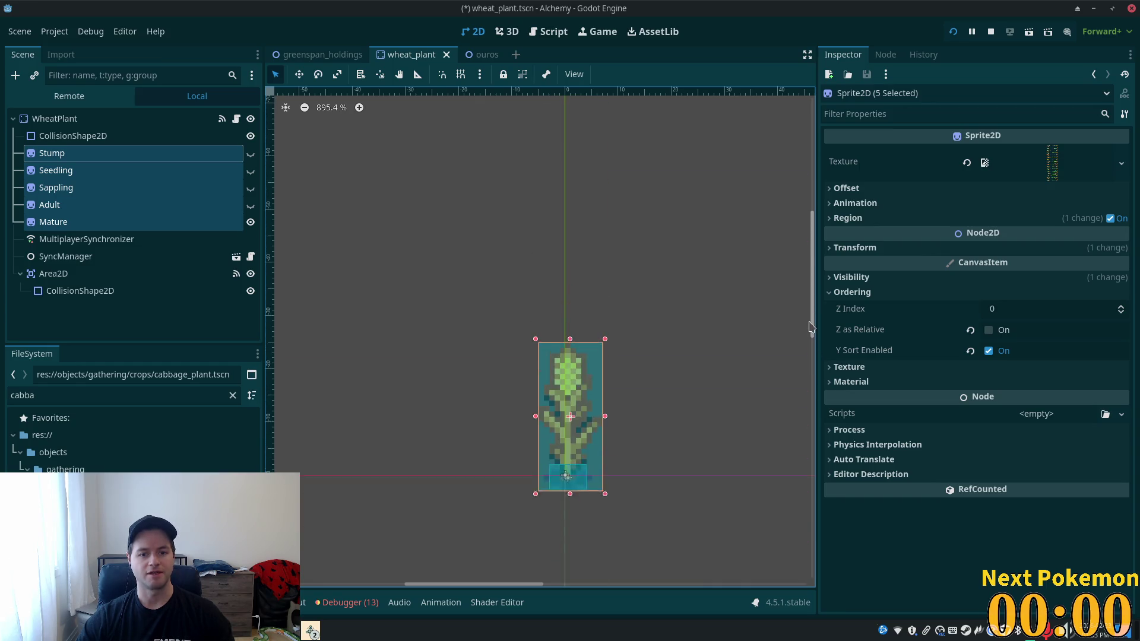
pyautogui.scroll(-2, 811, 330)
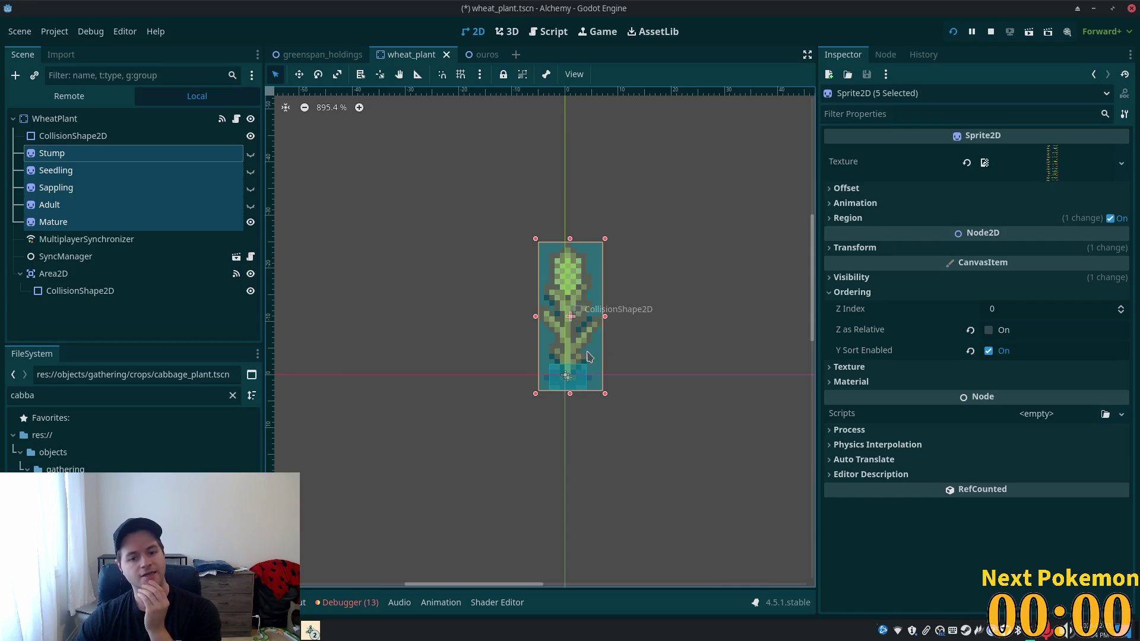
pyautogui.click(97, 117)
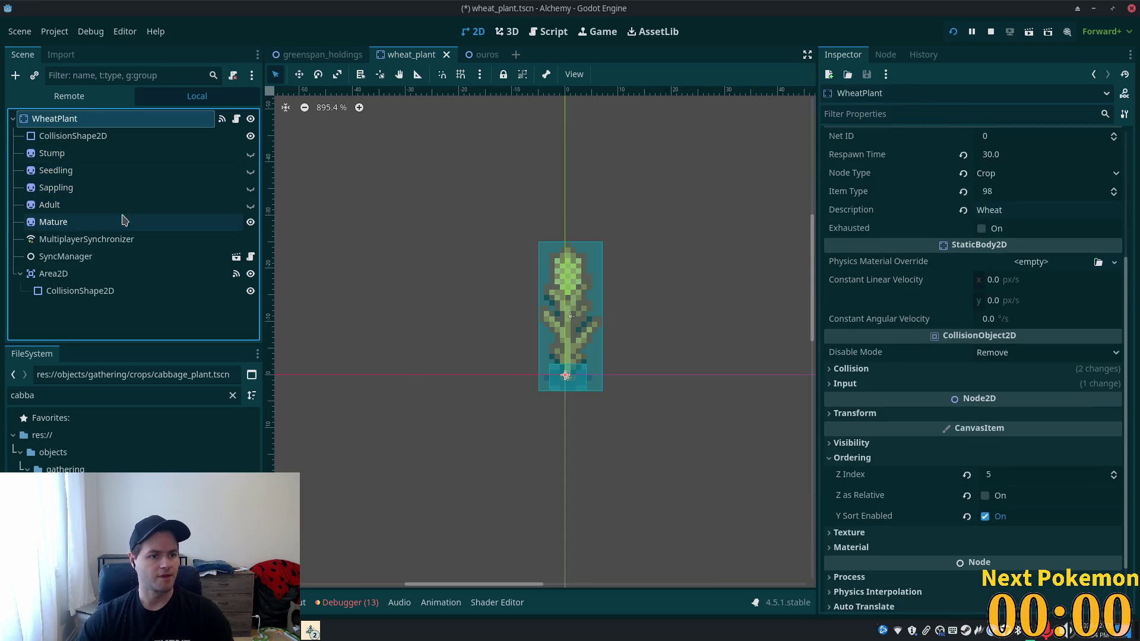
pyautogui.hotkey('ctrl', 'a')
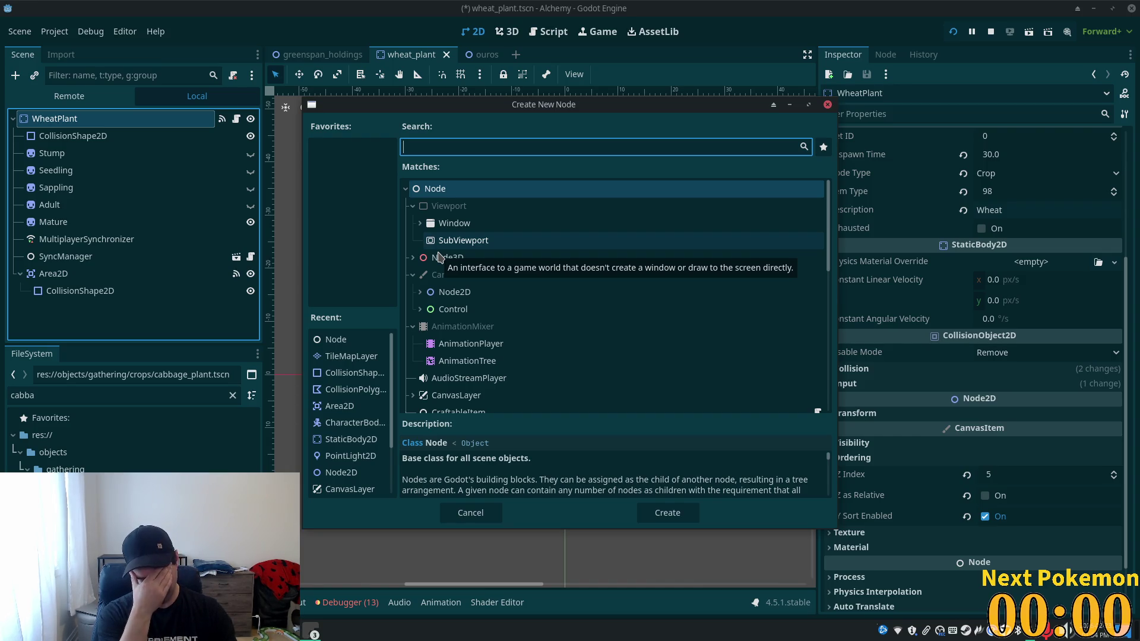
# - Search 'color' in Create New Node and add a ColorRect under WheatPlant
pyautogui.write('color')
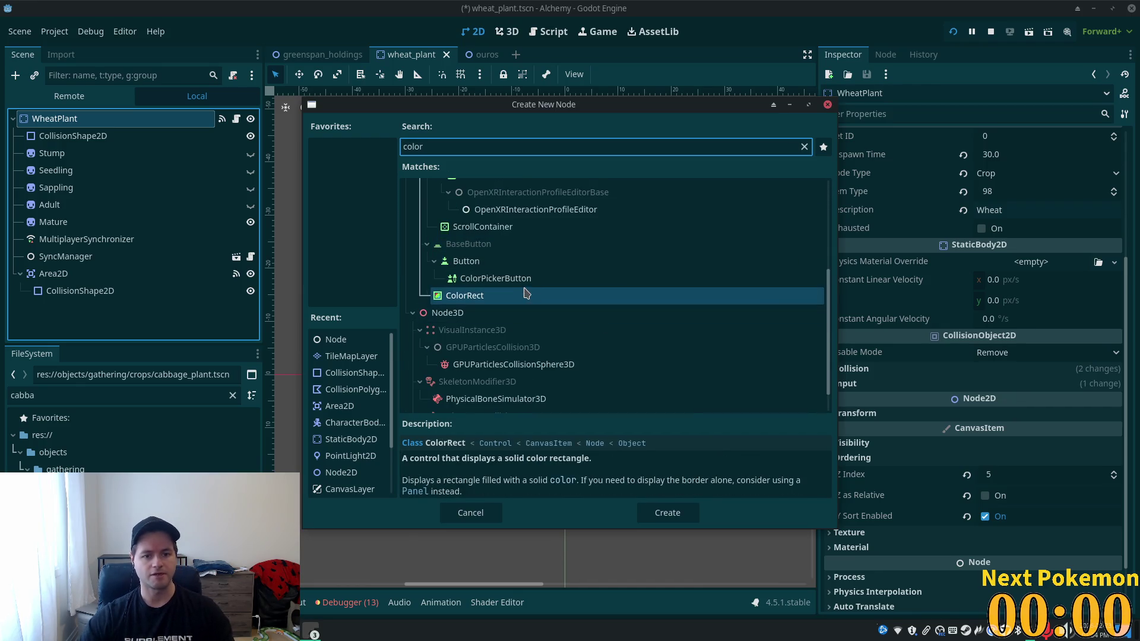
pyautogui.scroll(5, 516, 296)
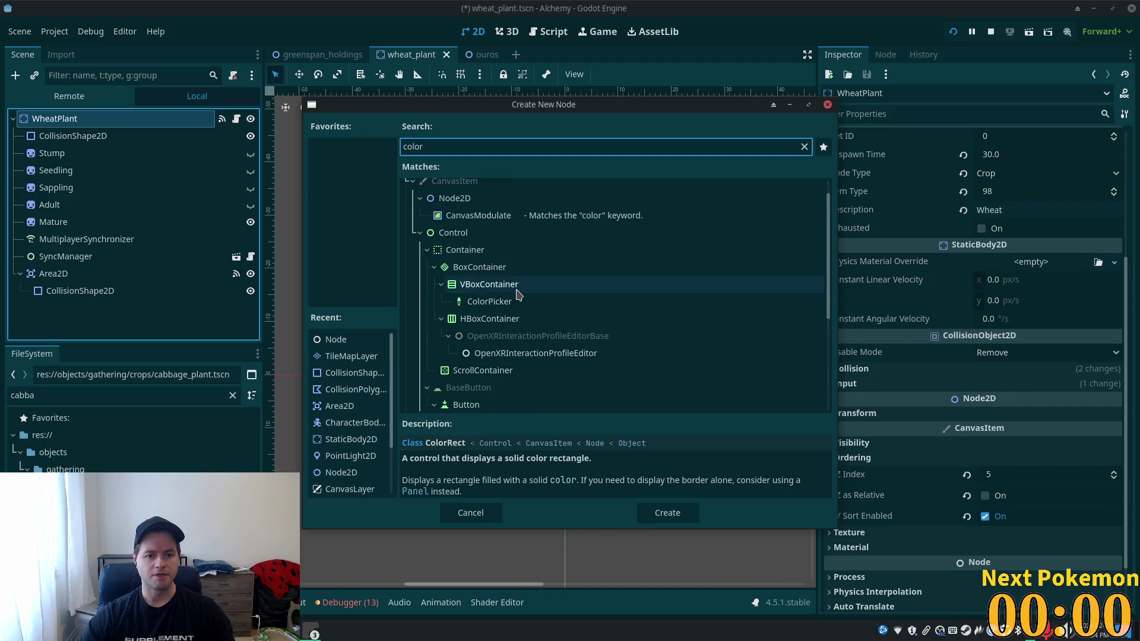
pyautogui.scroll(-5, 518, 294)
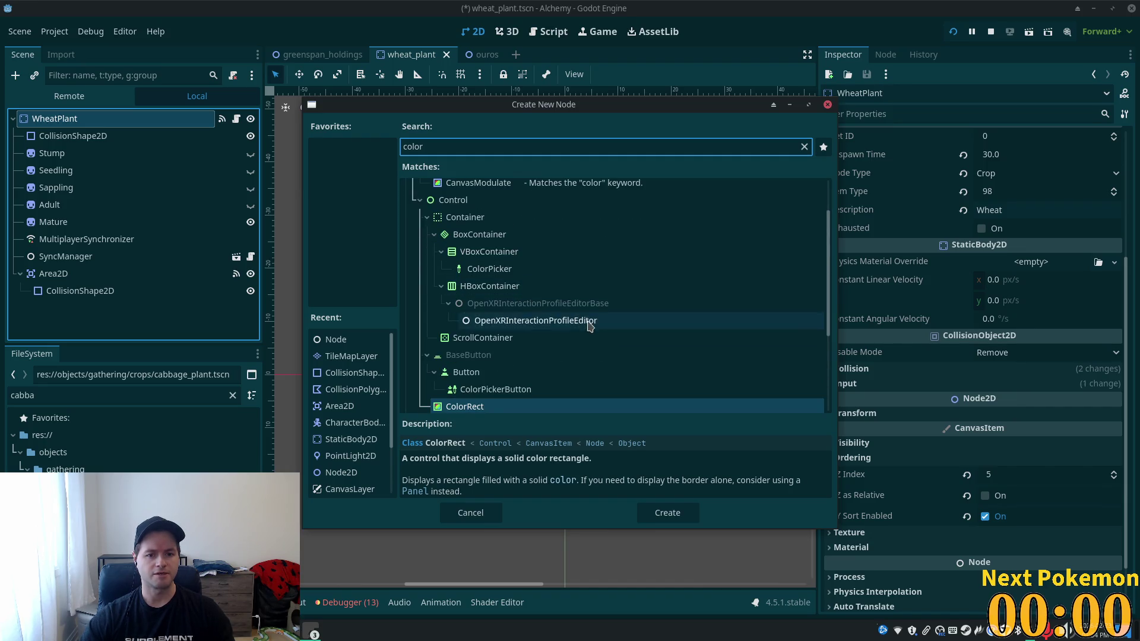
pyautogui.scroll(-1, 590, 327)
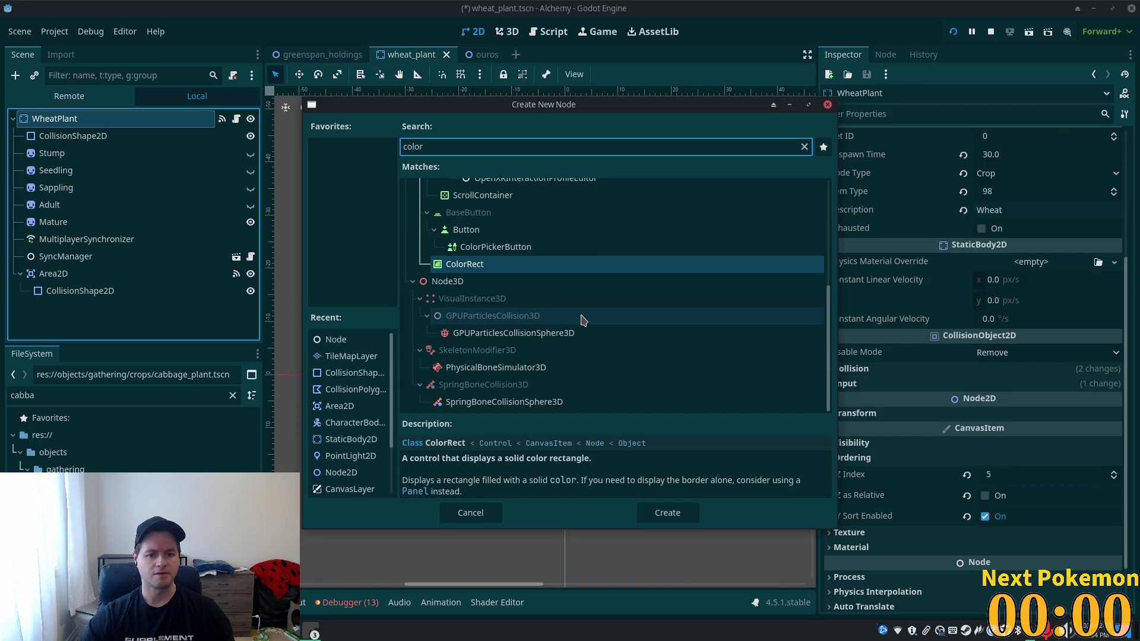
pyautogui.write('pol')
pyautogui.press('BackSpace')
pyautogui.press('BackSpace')
pyautogui.press('BackSpace')
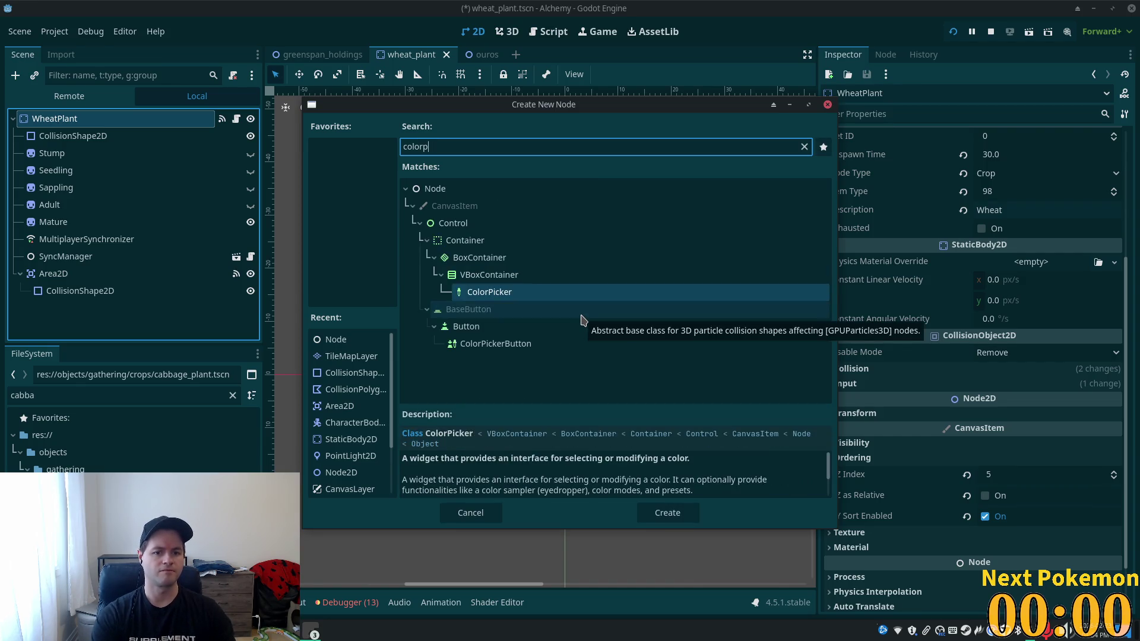
pyautogui.press('Return')
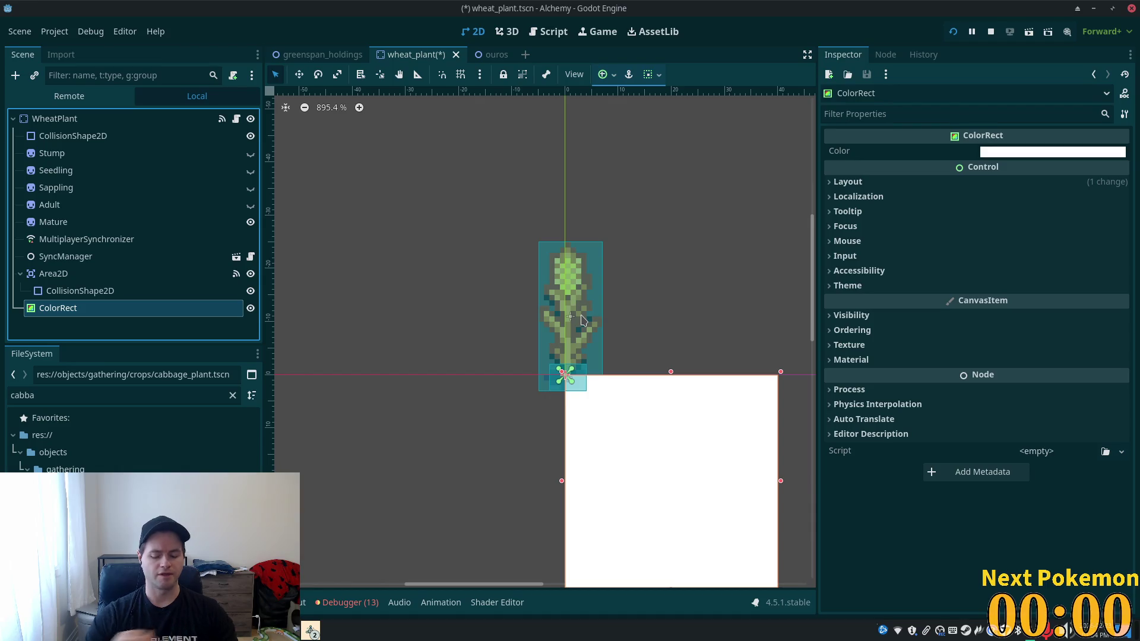
# - Delete the ColorRect, confirming the prompt, and open the project file quick search
pyautogui.press('Delete')
pyautogui.click(599, 332)
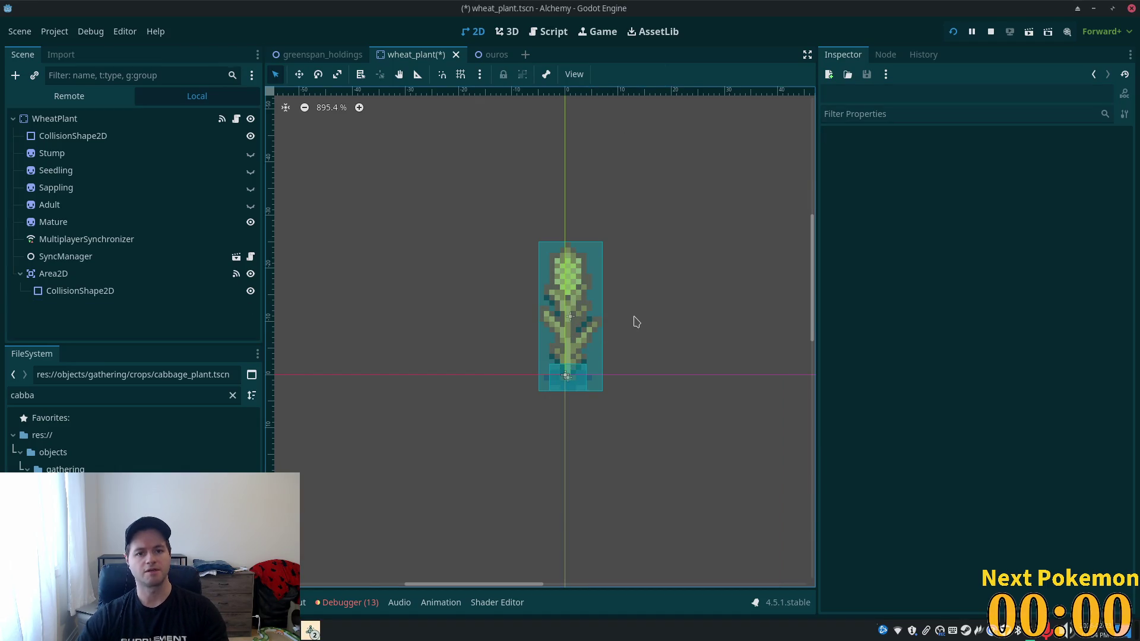
pyautogui.hotkey('shift', 'alt', 'o')
# - Open ouros_highlands.tscn via a 'highland' search, inspect PlateauShading, then return to wheat_plant
pyautogui.write('hig')
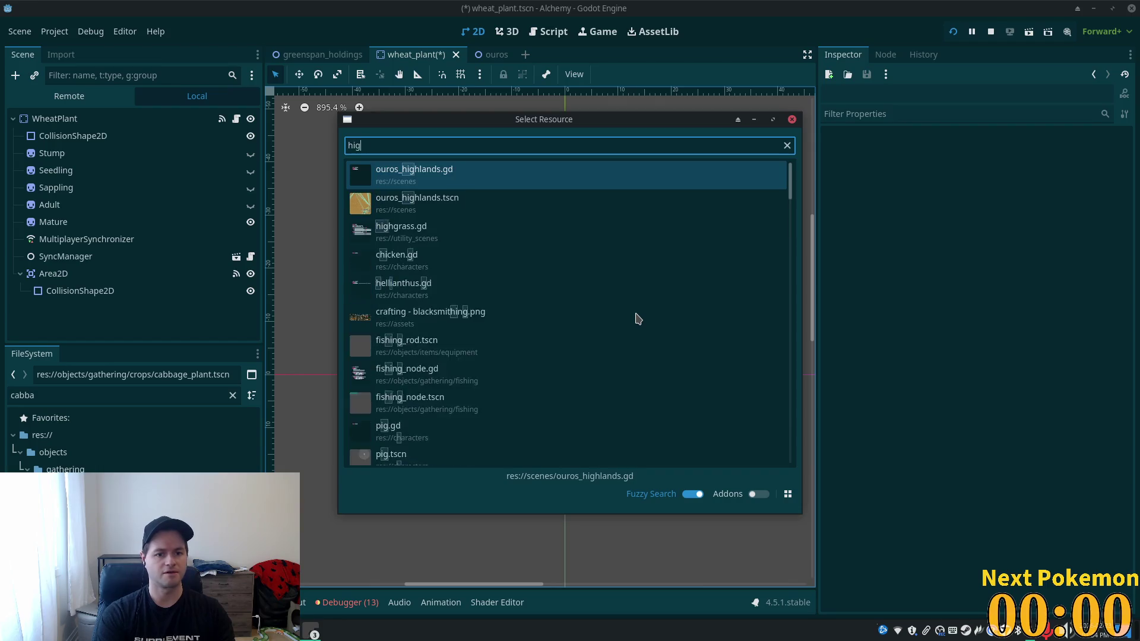
pyautogui.write('hland')
pyautogui.press('Down')
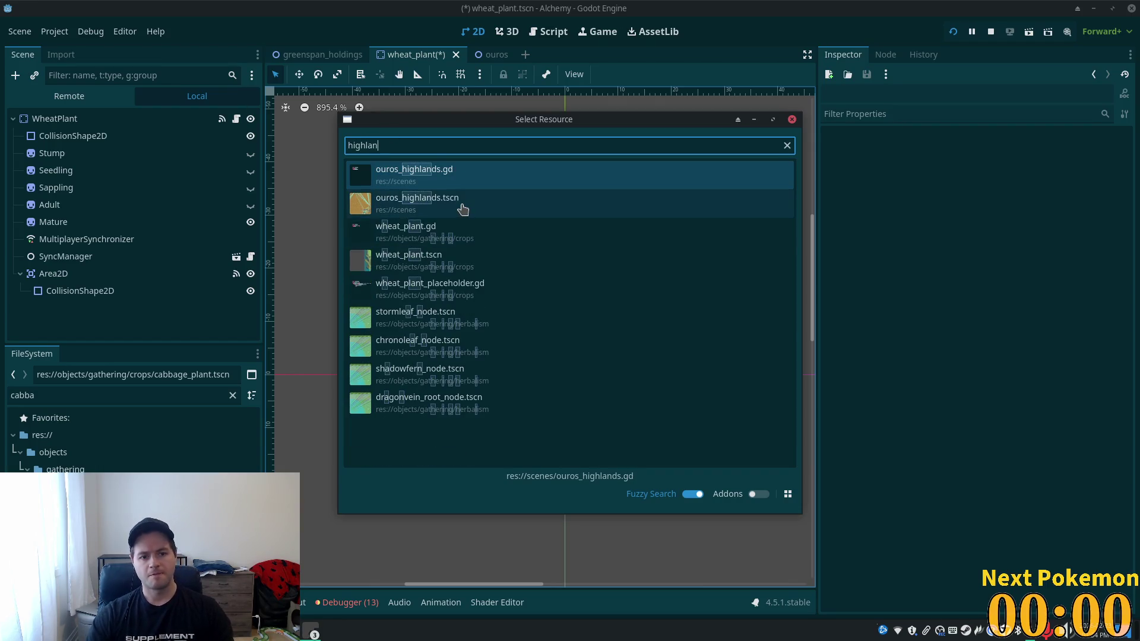
pyautogui.press('Return')
pyautogui.scroll(8, 634, 323)
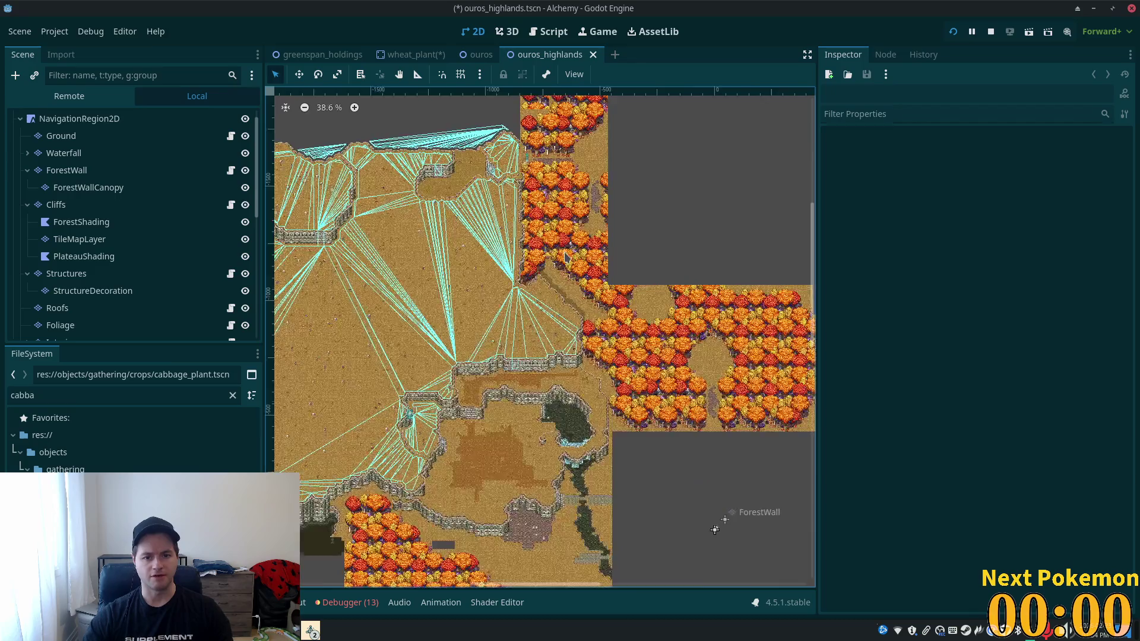
pyautogui.scroll(6, 550, 321)
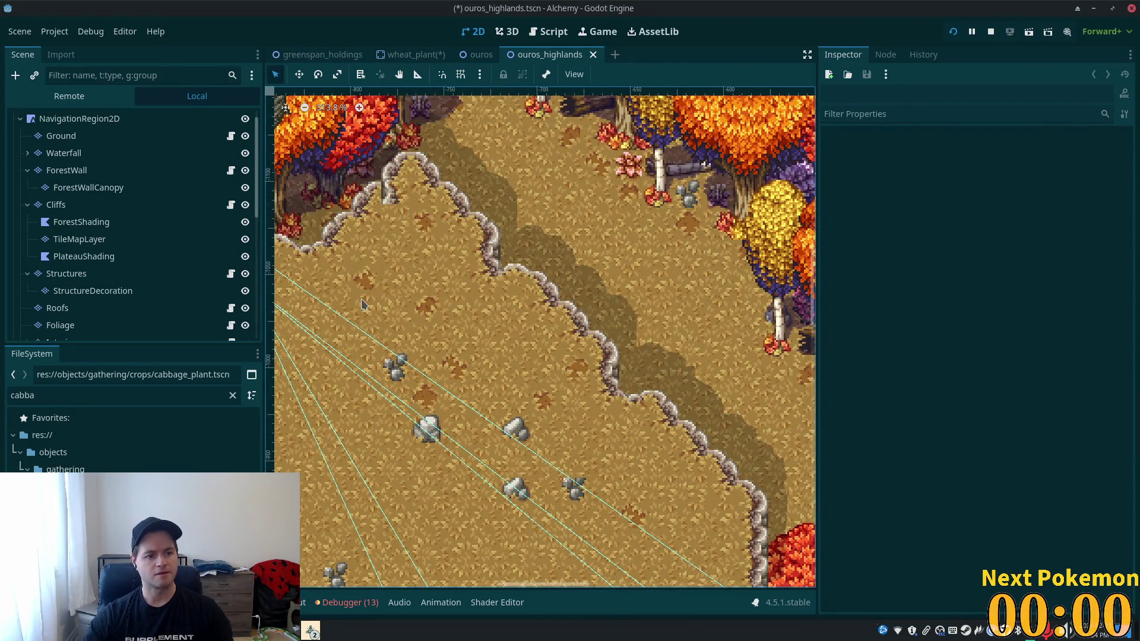
pyautogui.click(140, 265)
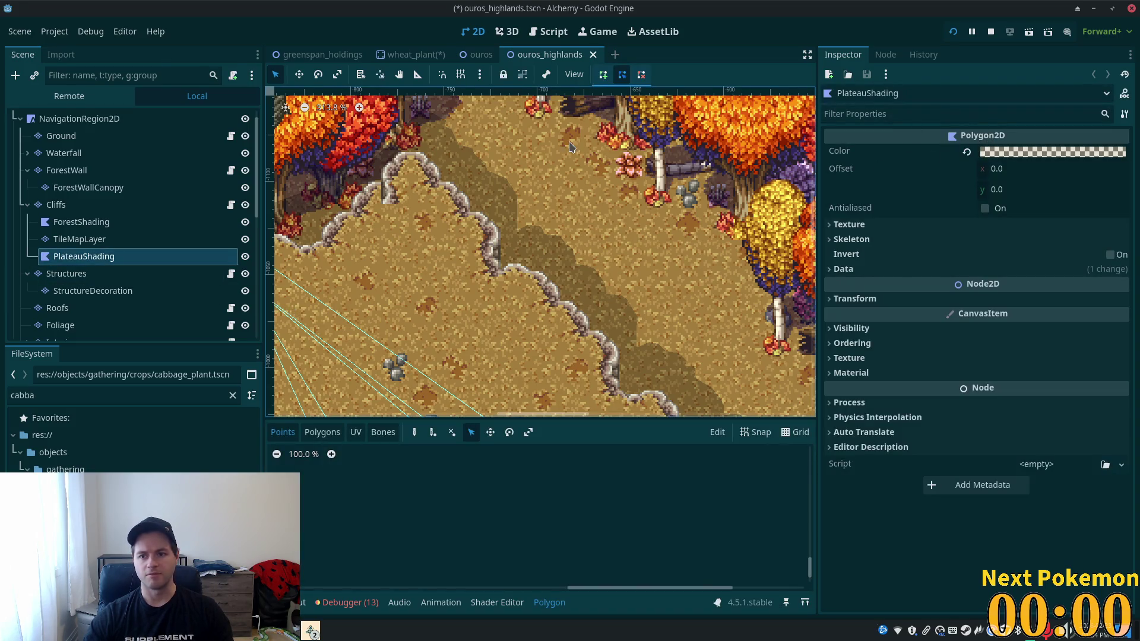
pyautogui.click(398, 56)
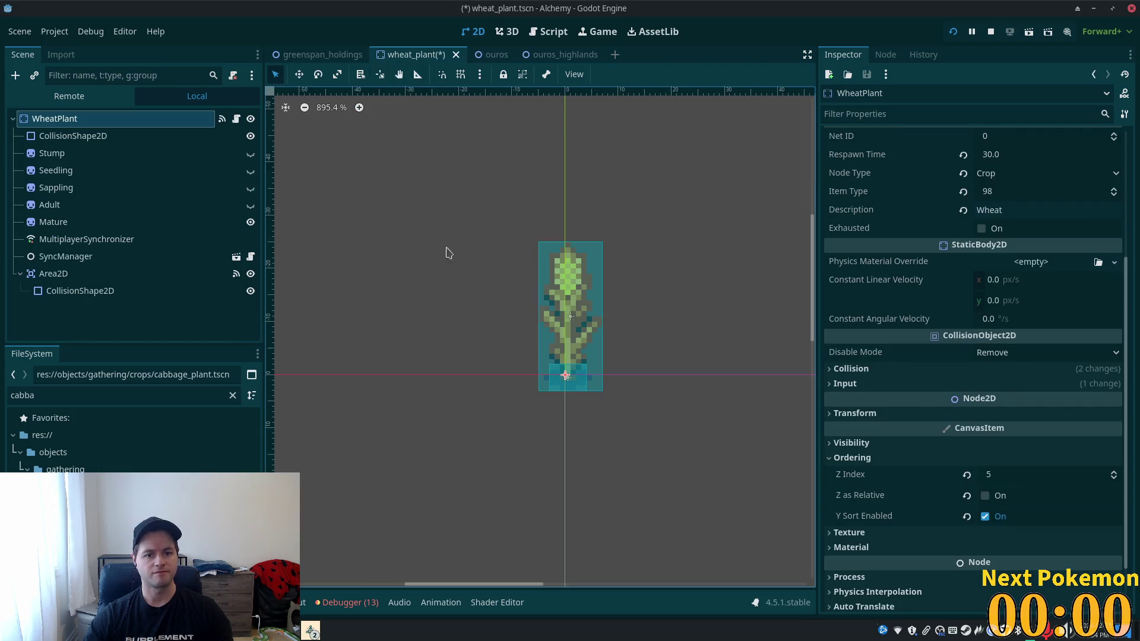
# - Add a Polygon2D under WheatPlant via the 'pol' search, and centre the canvas on the plant
pyautogui.hotkey('ctrl', 'a')
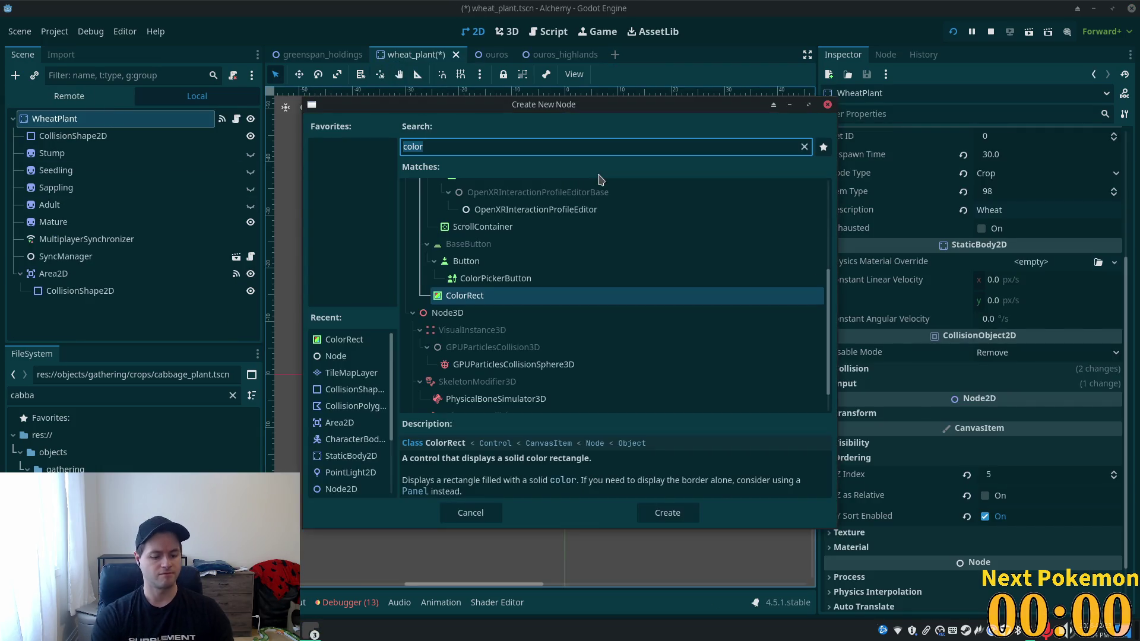
pyautogui.write('pol')
pyautogui.press('Return')
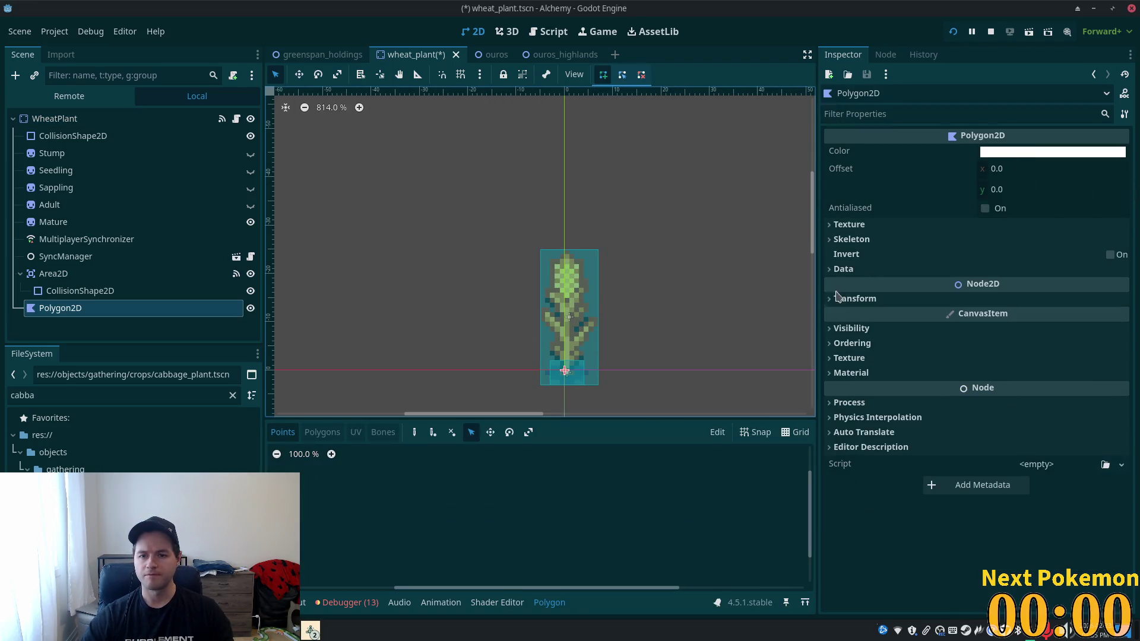
pyautogui.scroll(3, 732, 311)
pyautogui.moveTo(731, 312); pyautogui.dragTo(801, 199)
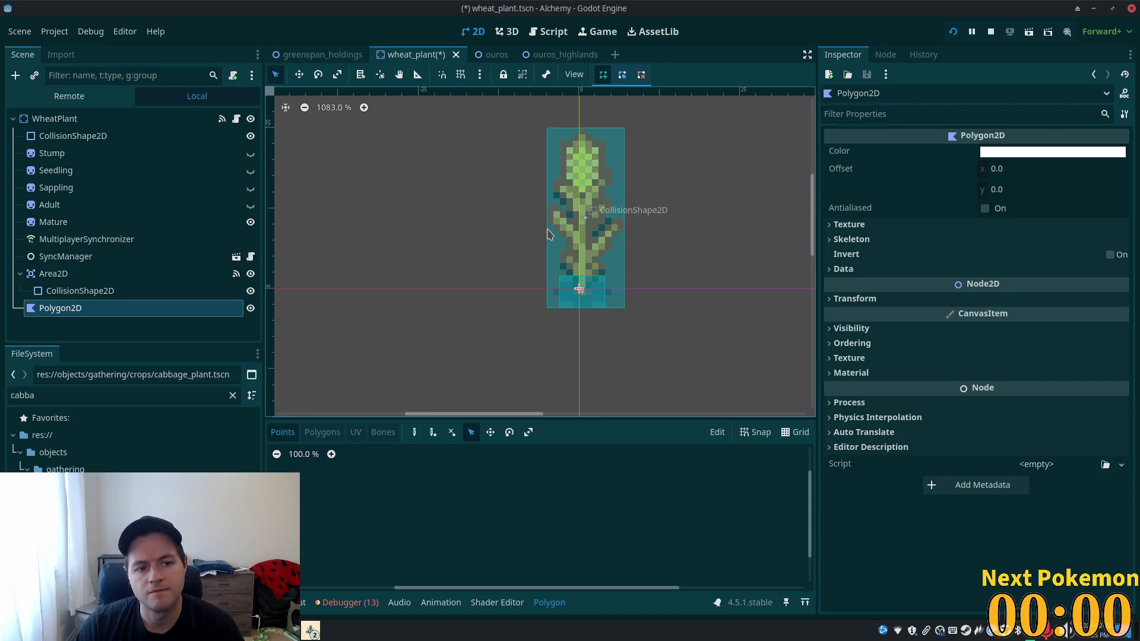
pyautogui.click(54, 118)
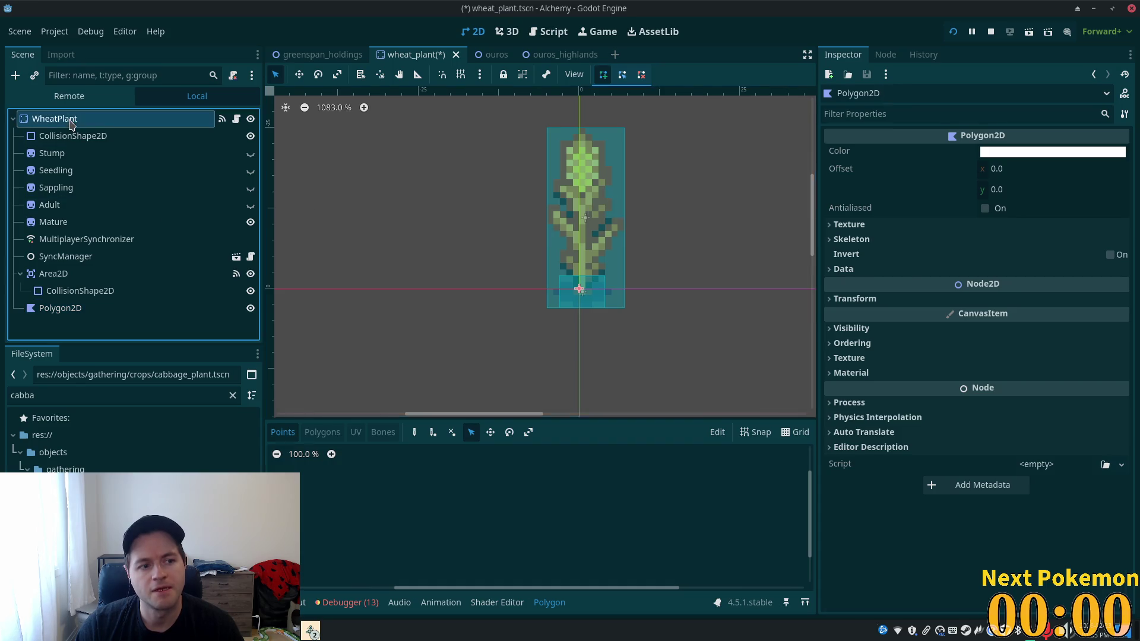
# - Add a ColorRect under WheatPlant and expand its Layout > Transform properties
pyautogui.hotkey('ctrl', 'a')
pyautogui.write('color')
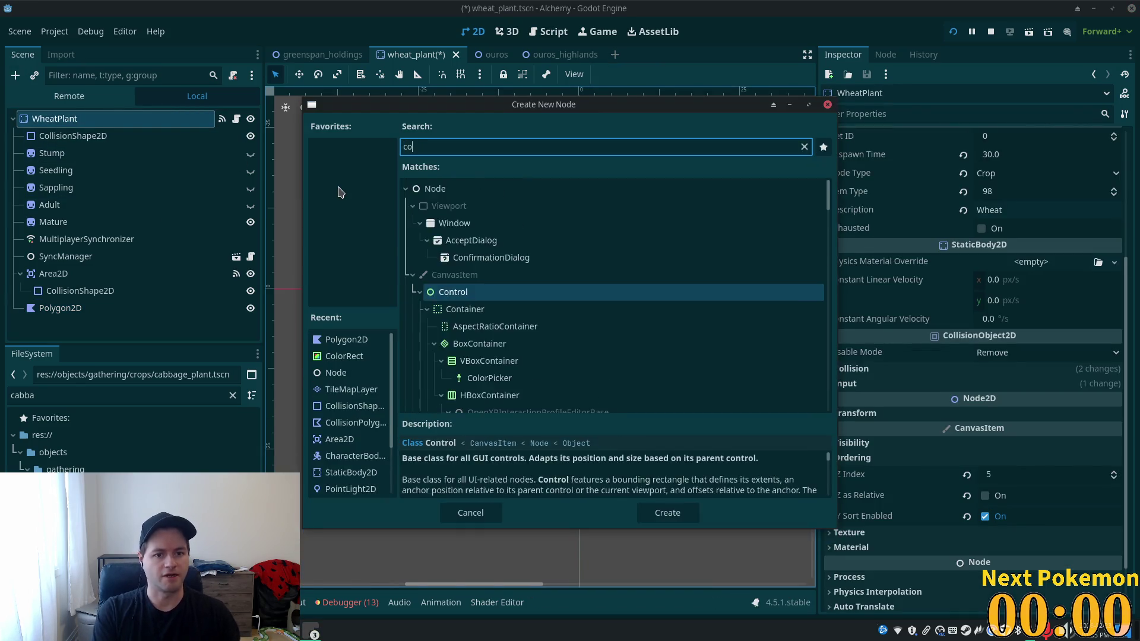
pyautogui.press('Return')
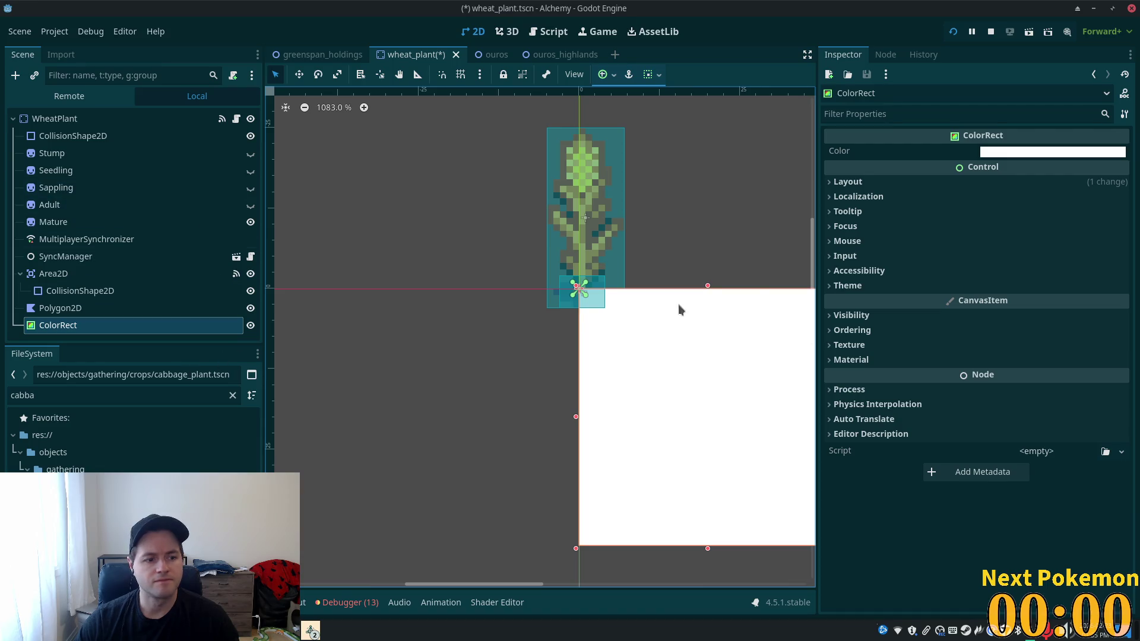
pyautogui.click(843, 181)
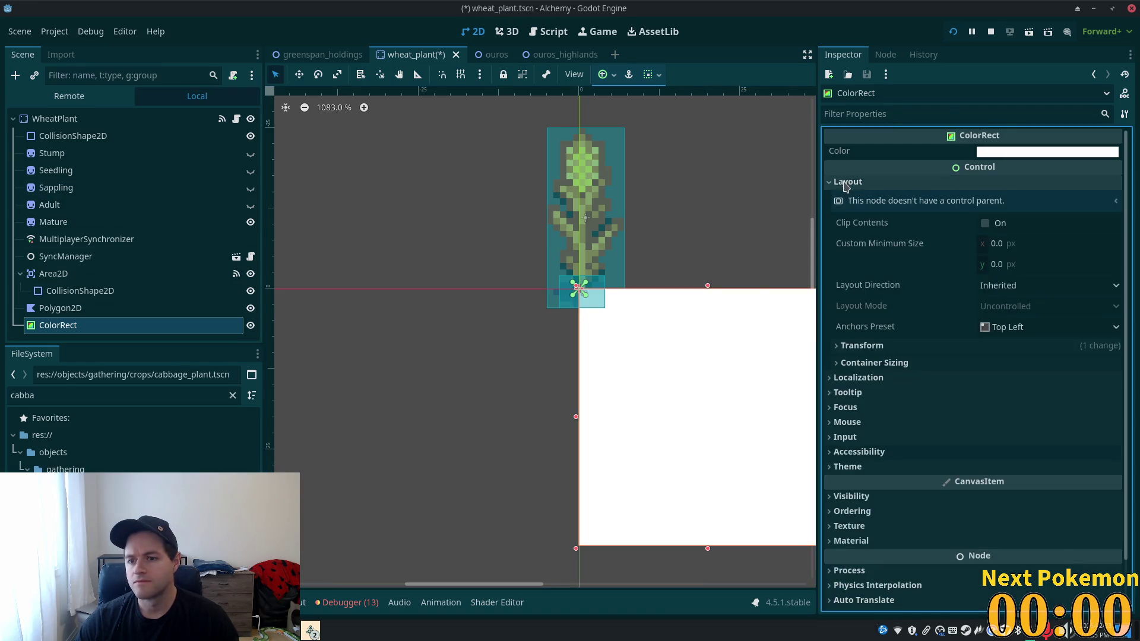
pyautogui.click(843, 347)
# - Set the ColorRect's size to 10 px wide and 28 px tall
pyautogui.click(1021, 367)
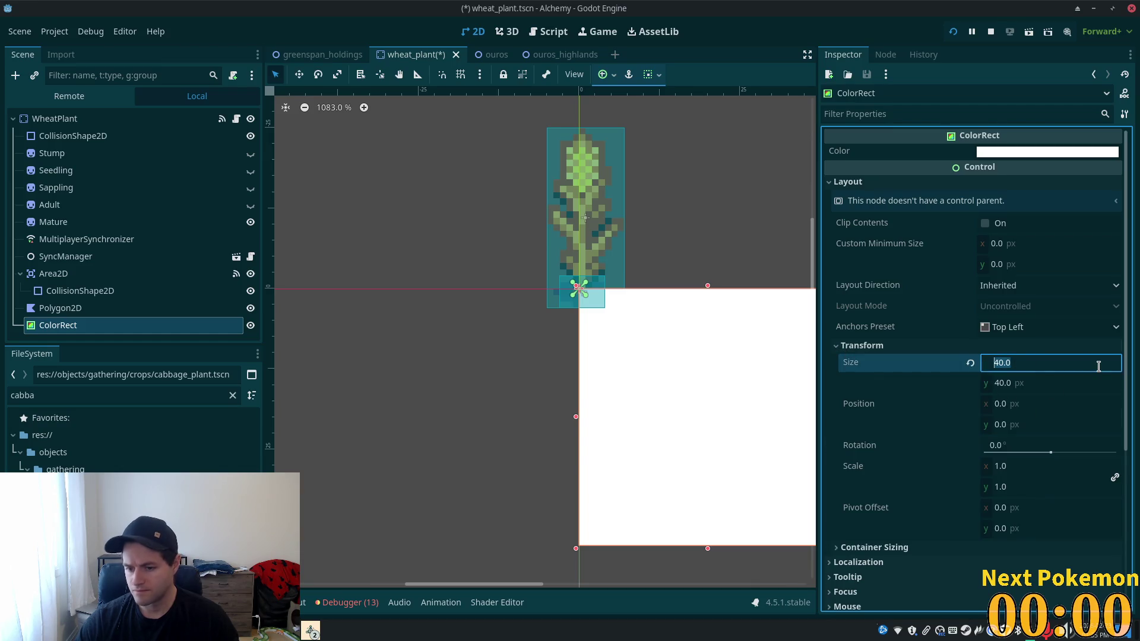
pyautogui.write('14')
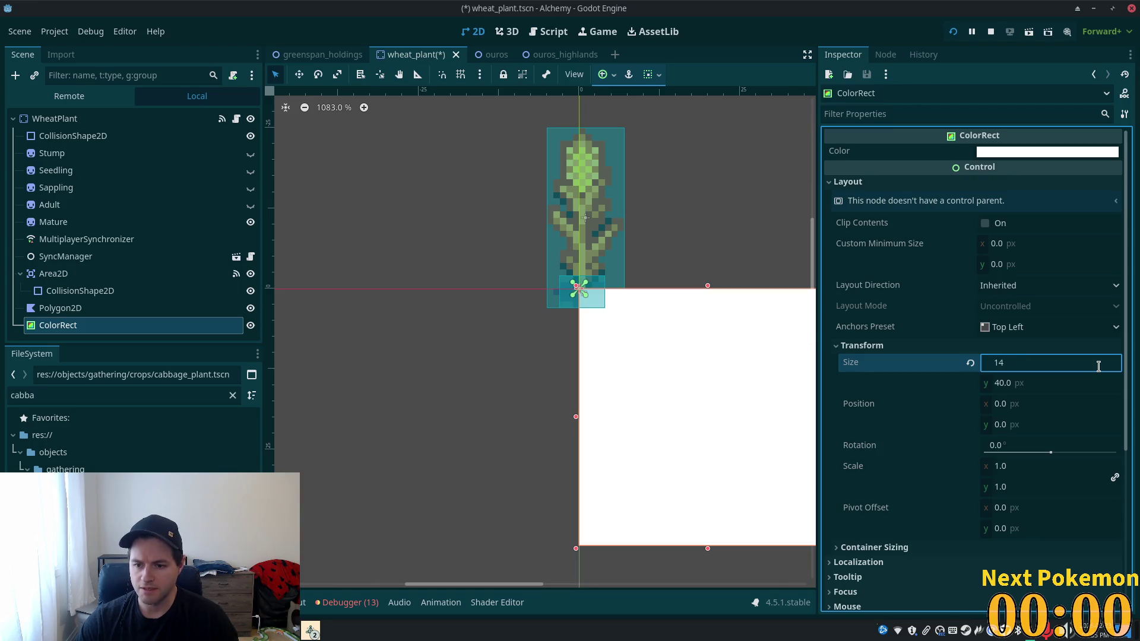
pyautogui.press('BackSpace')
pyautogui.press('BackSpace')
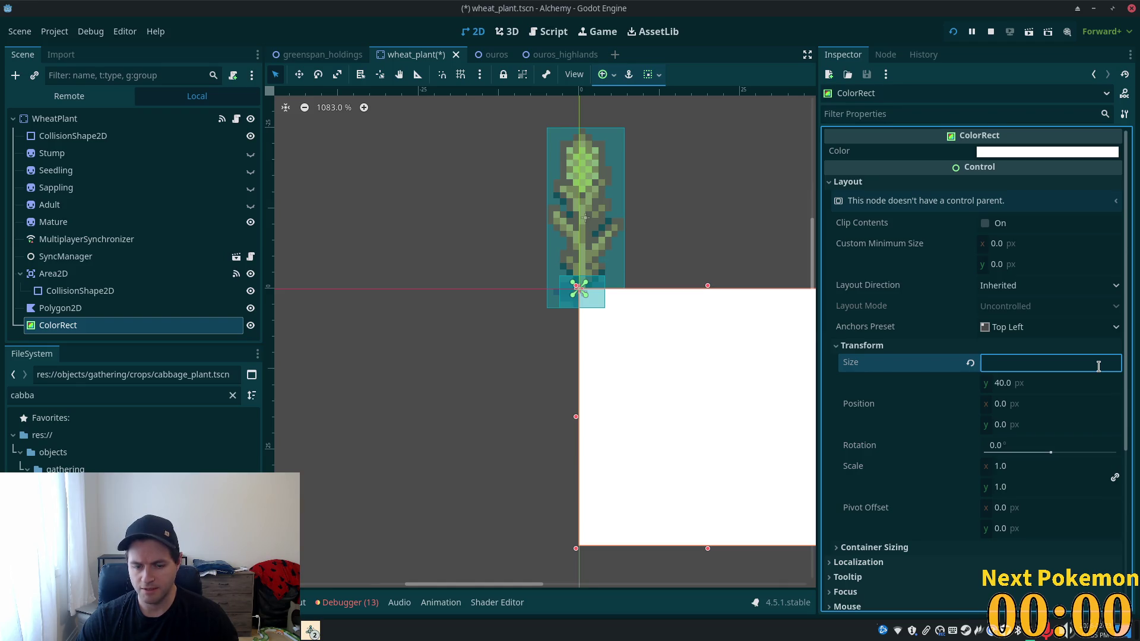
pyautogui.write('0')
pyautogui.press('Tab')
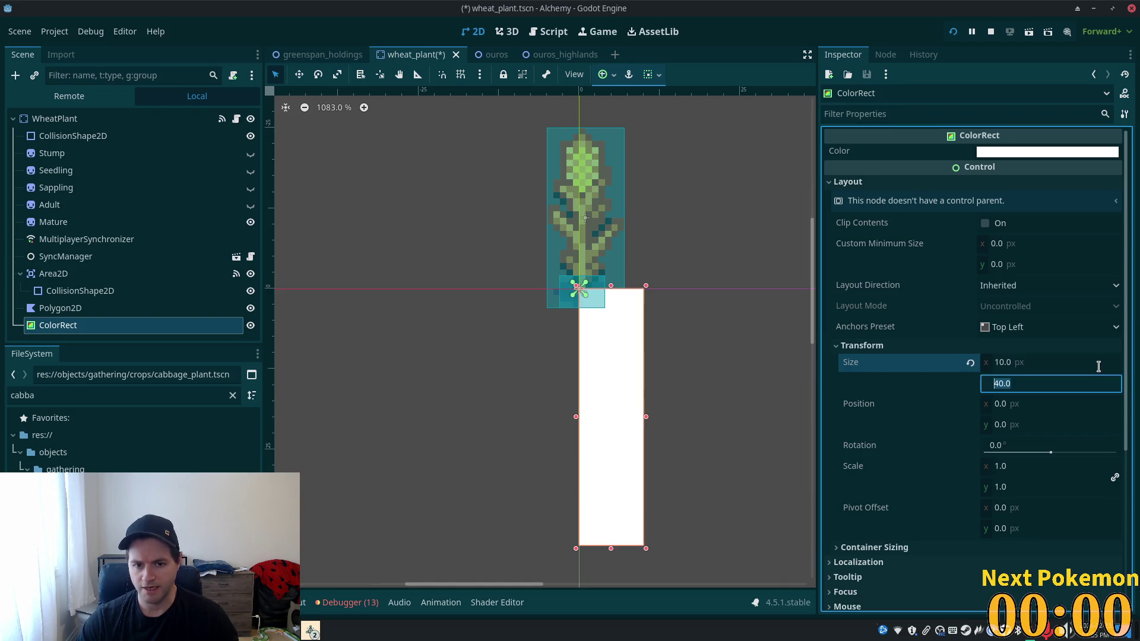
pyautogui.write('14')
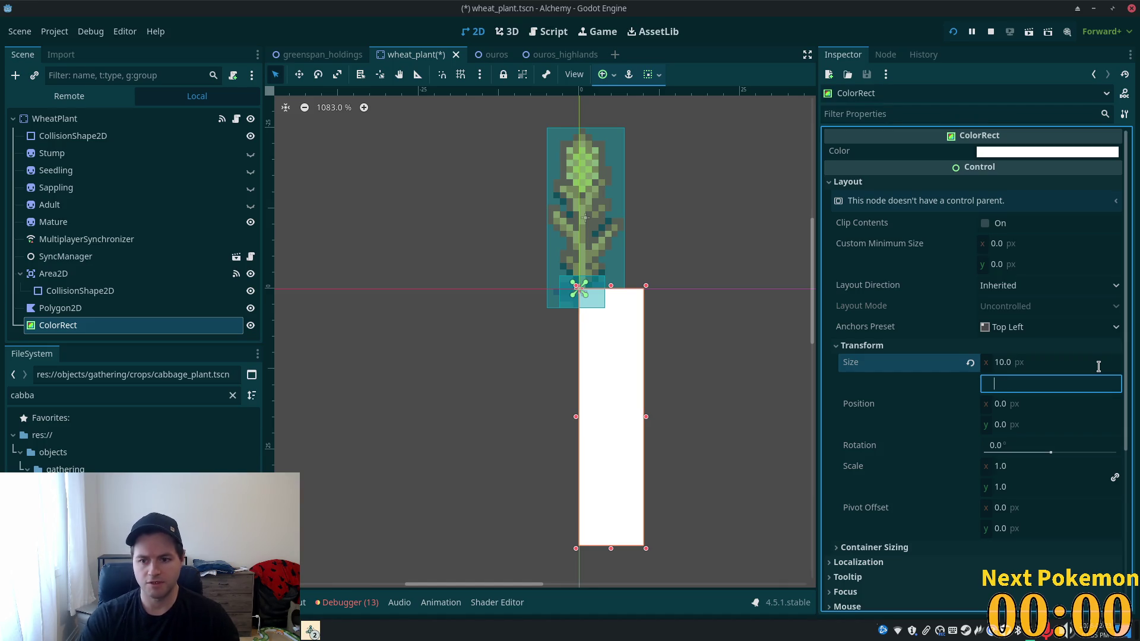
pyautogui.press('BackSpace')
pyautogui.press('BackSpace')
pyautogui.write('28')
pyautogui.press('Tab')
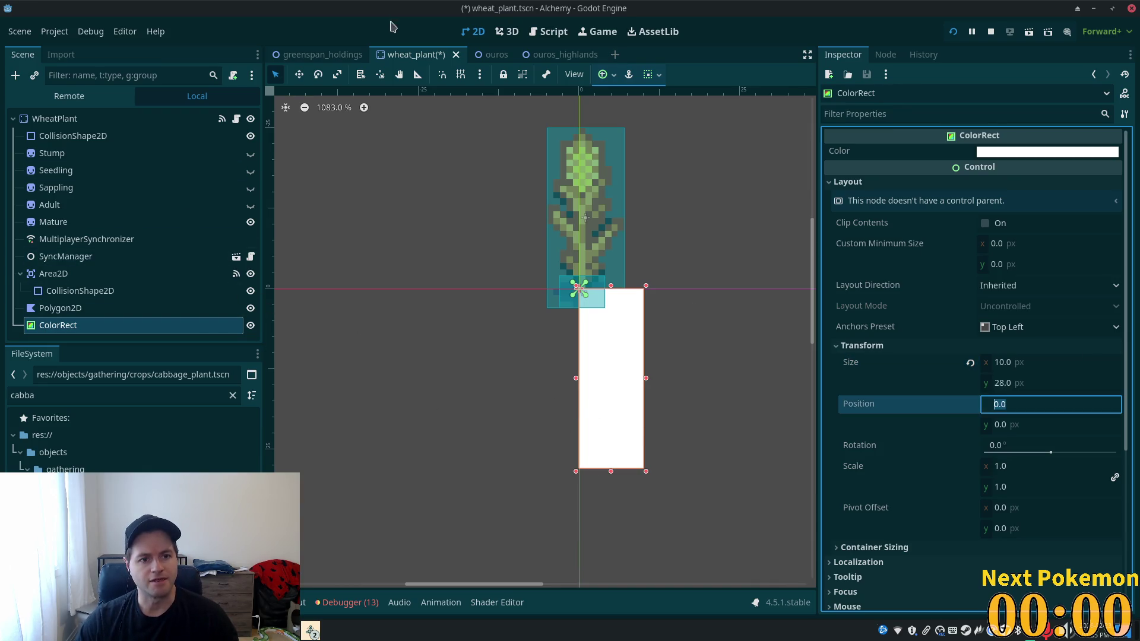
pyautogui.click(299, 74)
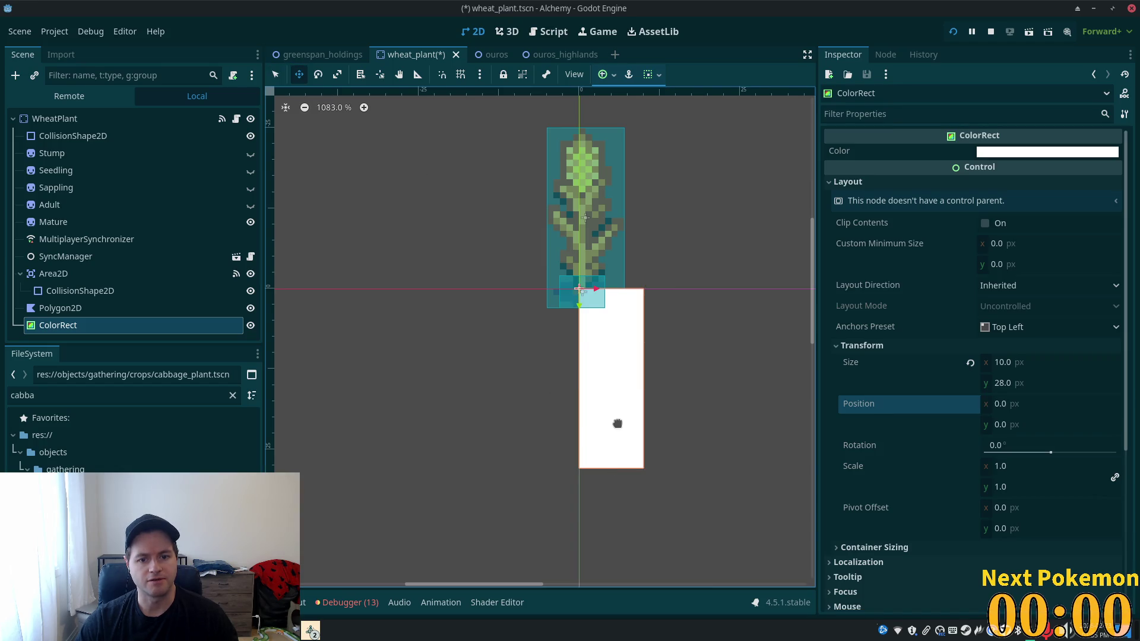
# - Try the container horizontal alignment options, leaving the ColorRect aligned to the start
pyautogui.click(654, 77)
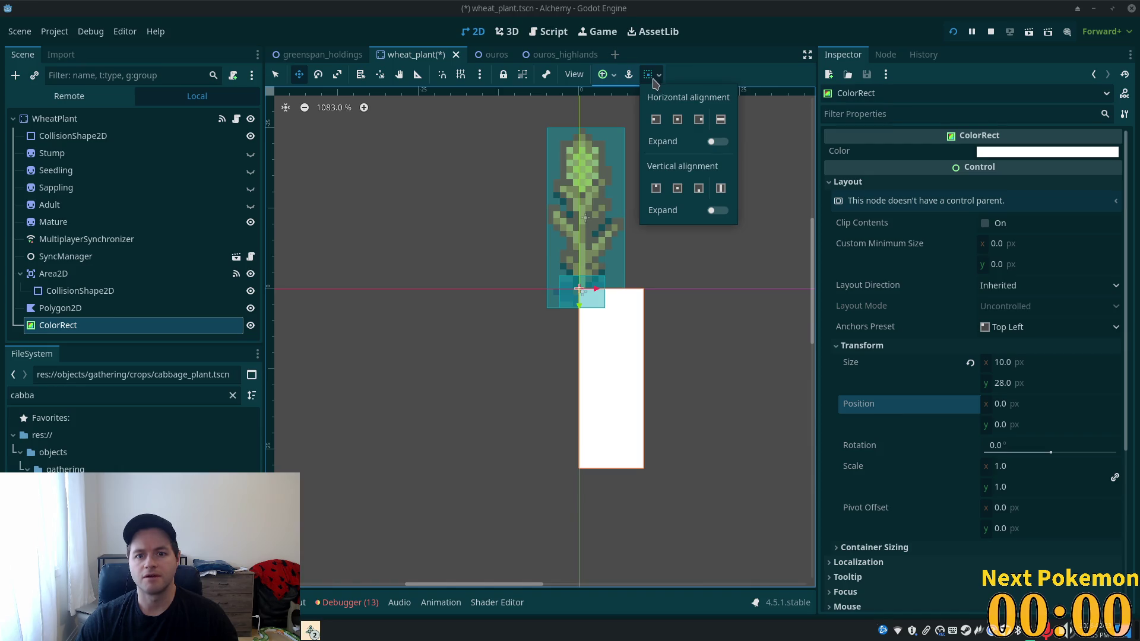
pyautogui.click(678, 120)
pyautogui.click(658, 120)
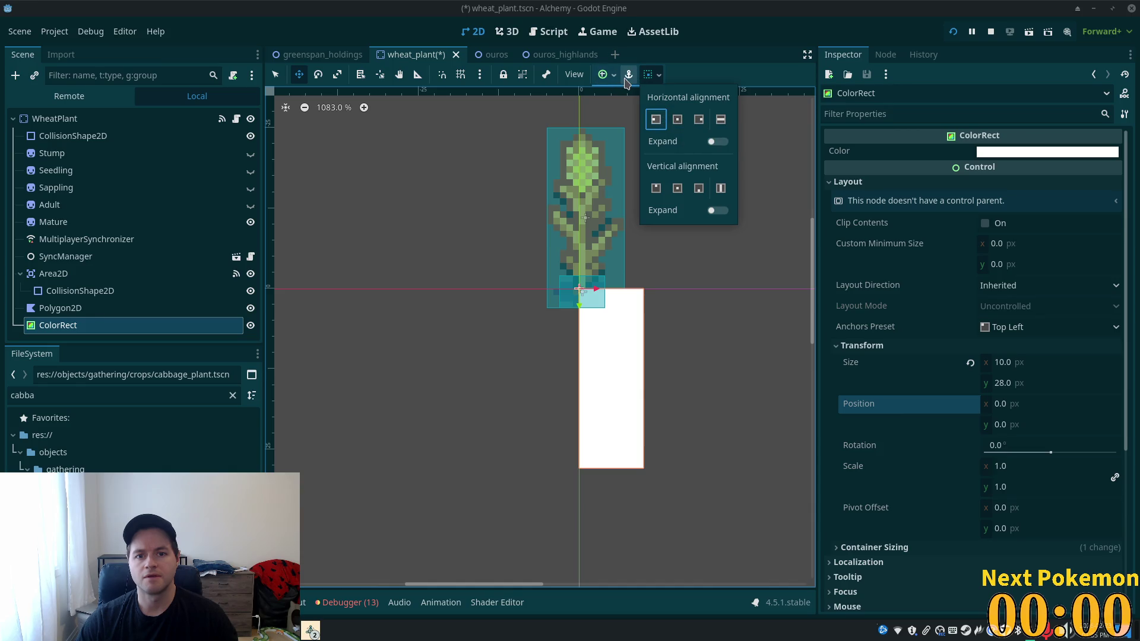
pyautogui.click(625, 82)
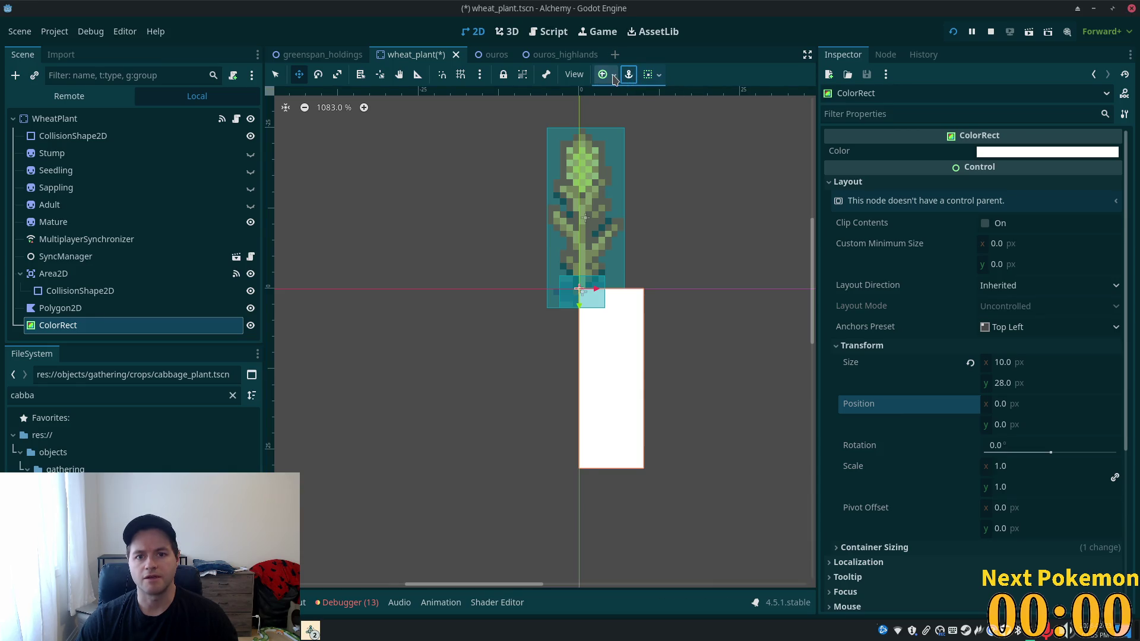
# - Apply the Center anchor preset so the ColorRect sits at -5, -14, then select Polygon2D
pyautogui.click(611, 80)
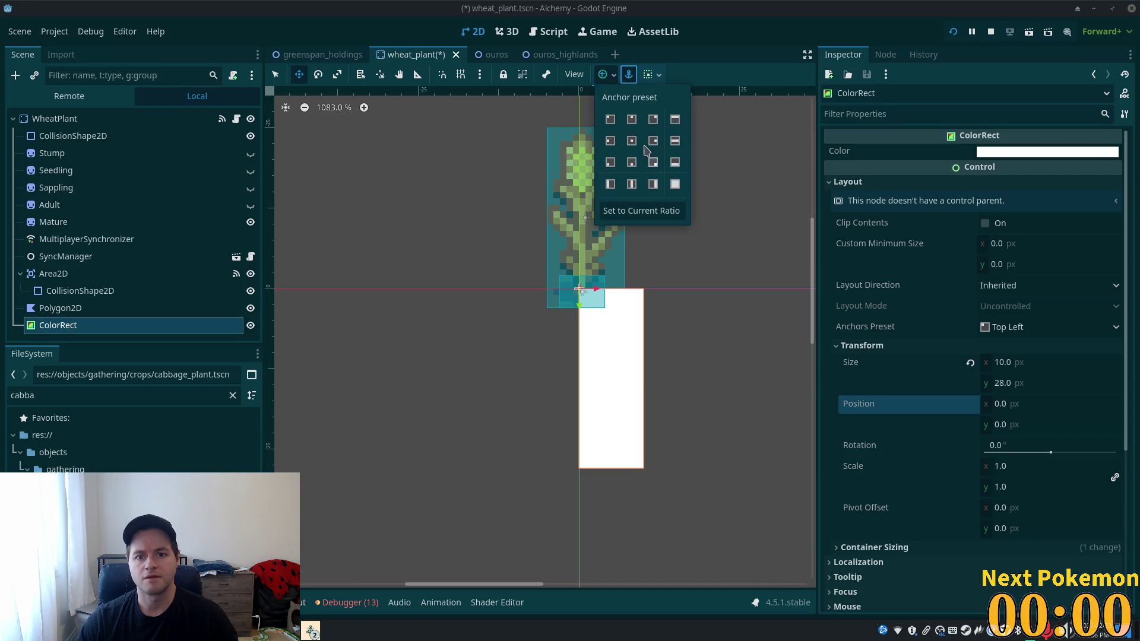
pyautogui.click(633, 142)
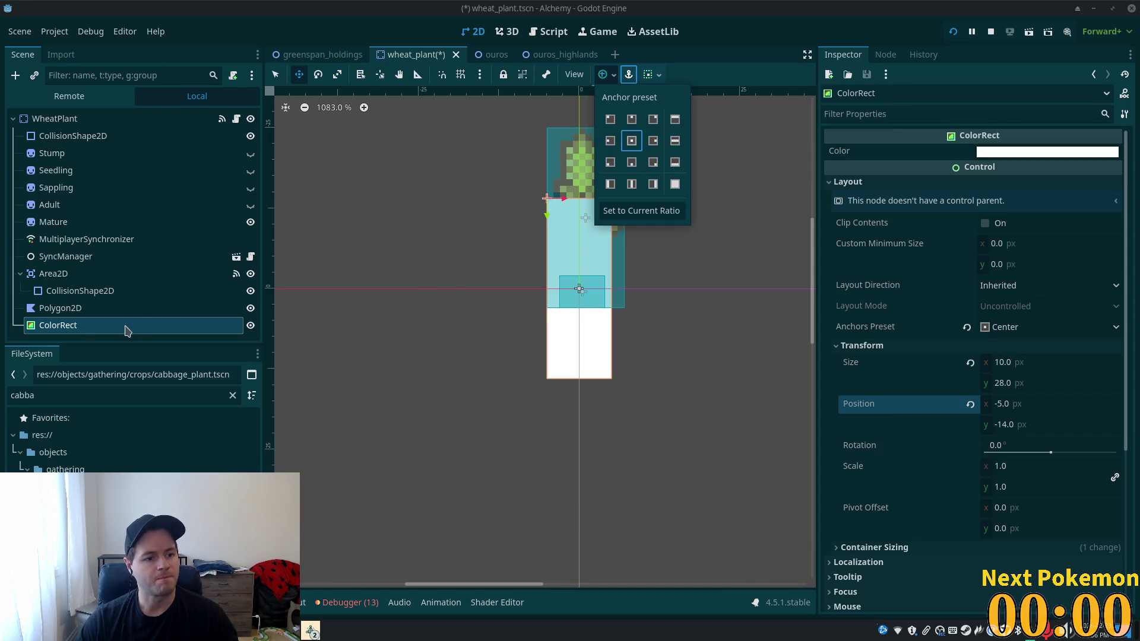
pyautogui.click(45, 312)
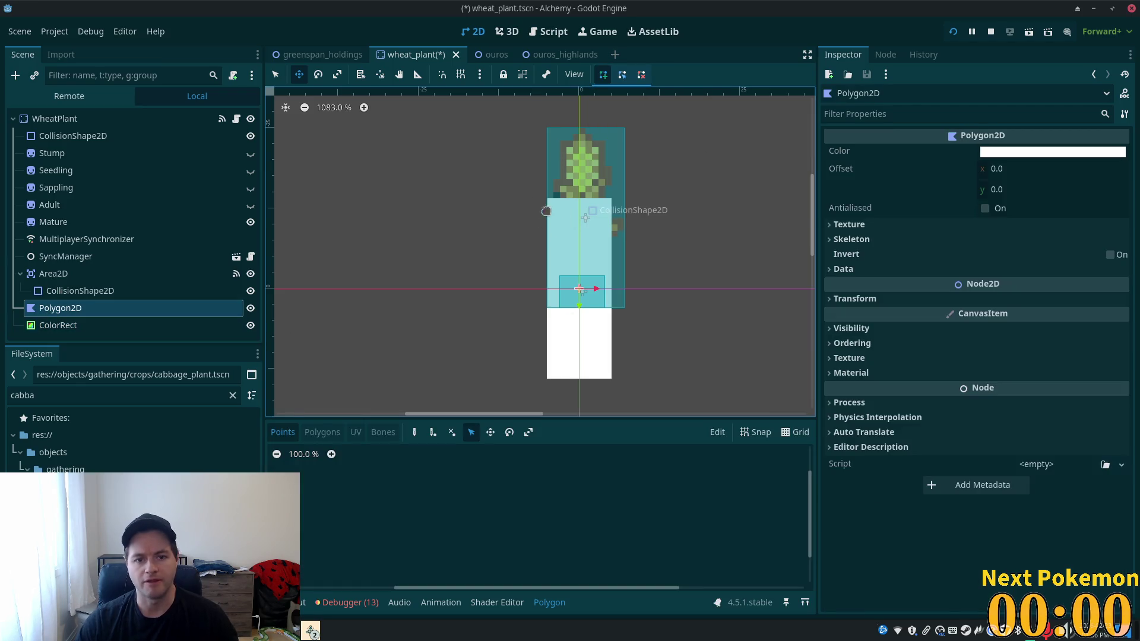
pyautogui.press('q')
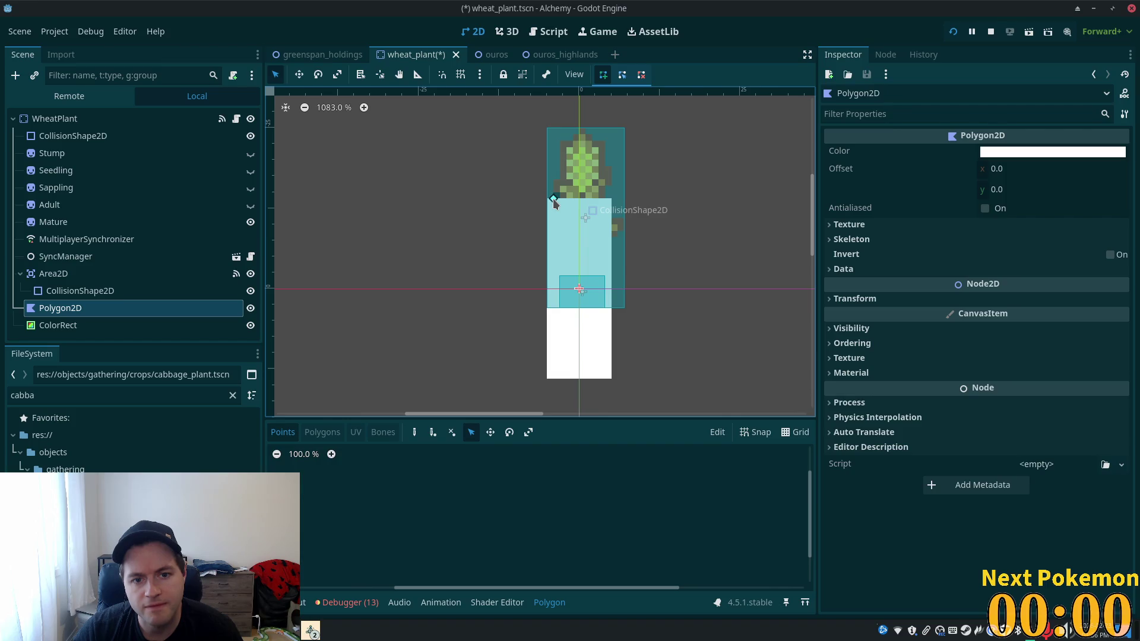
# - Place two polygon points on the rect's left edge and try the grid and edit modes
pyautogui.click(547, 208)
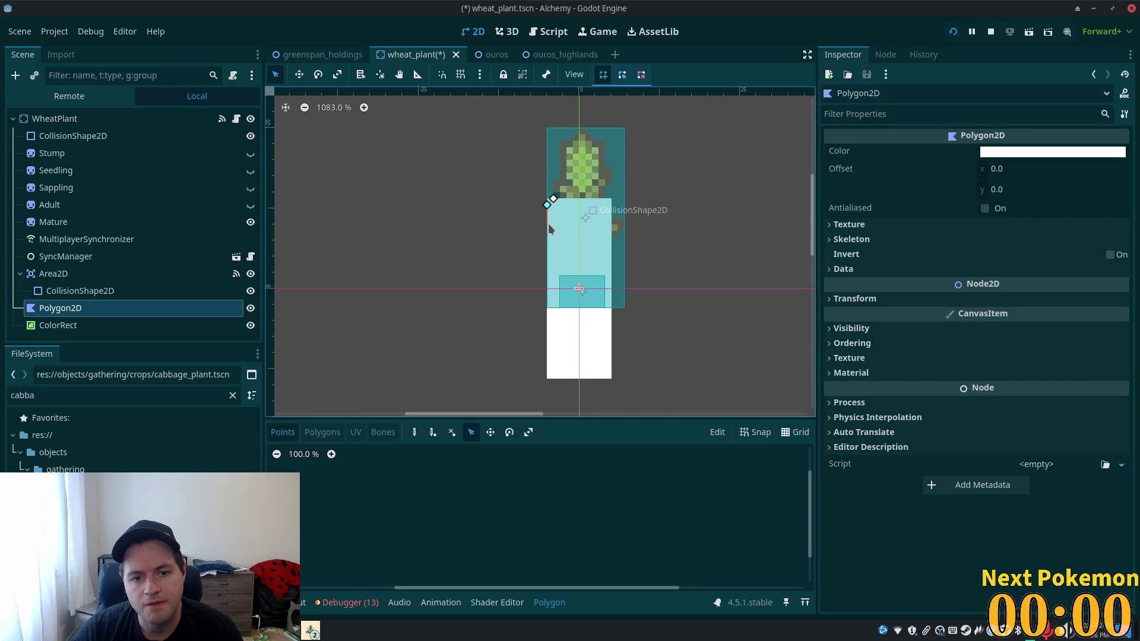
pyautogui.click(553, 231)
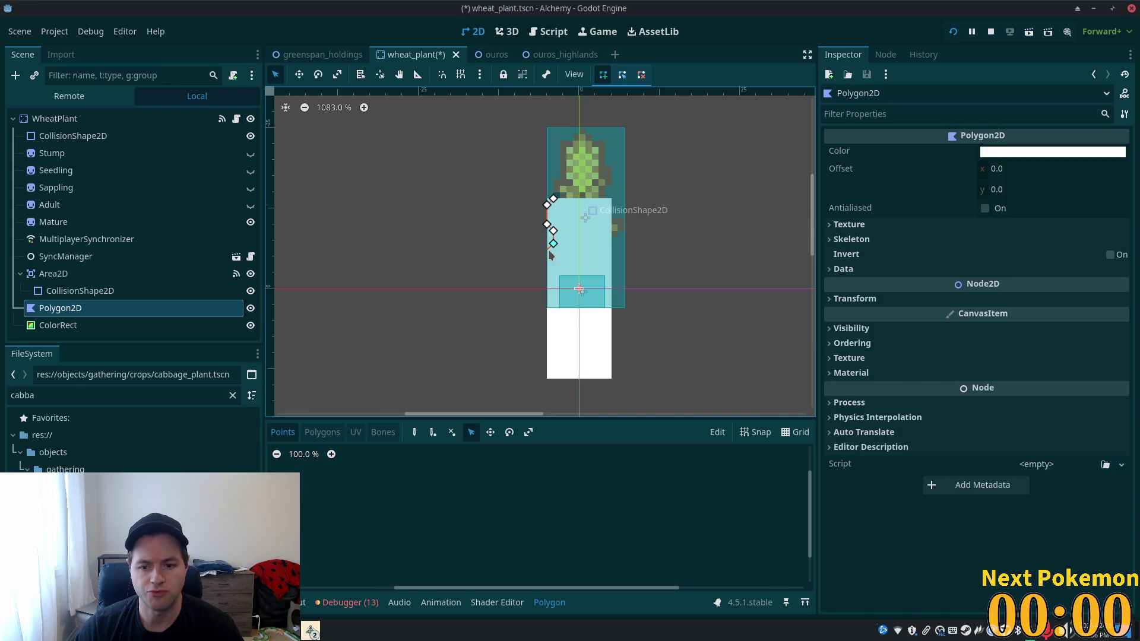
pyautogui.click(796, 433)
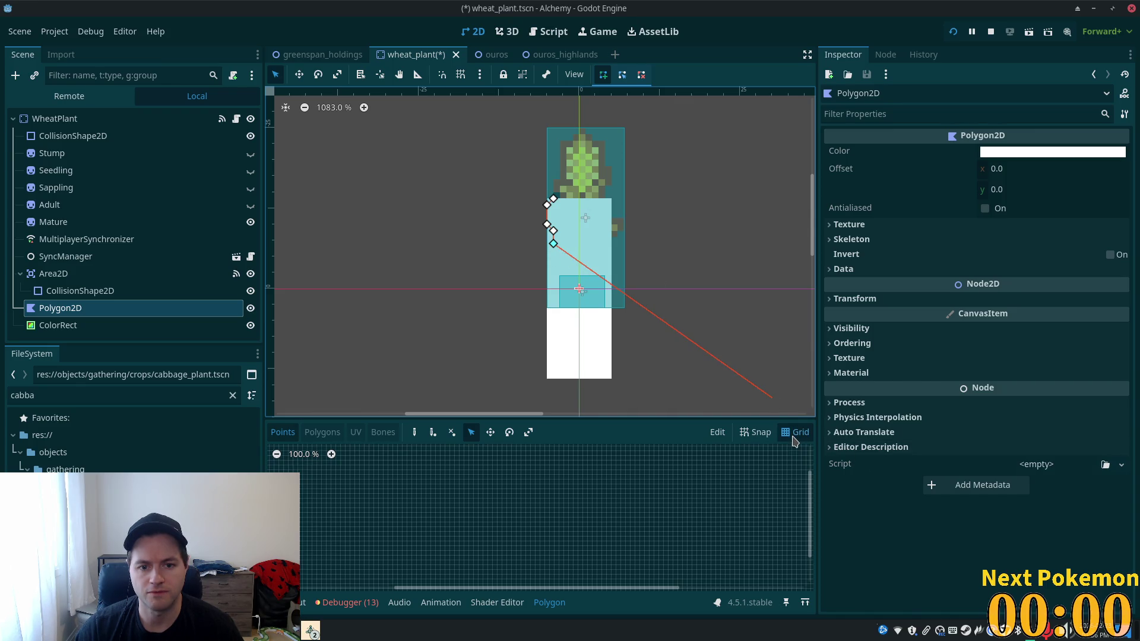
pyautogui.click(791, 439)
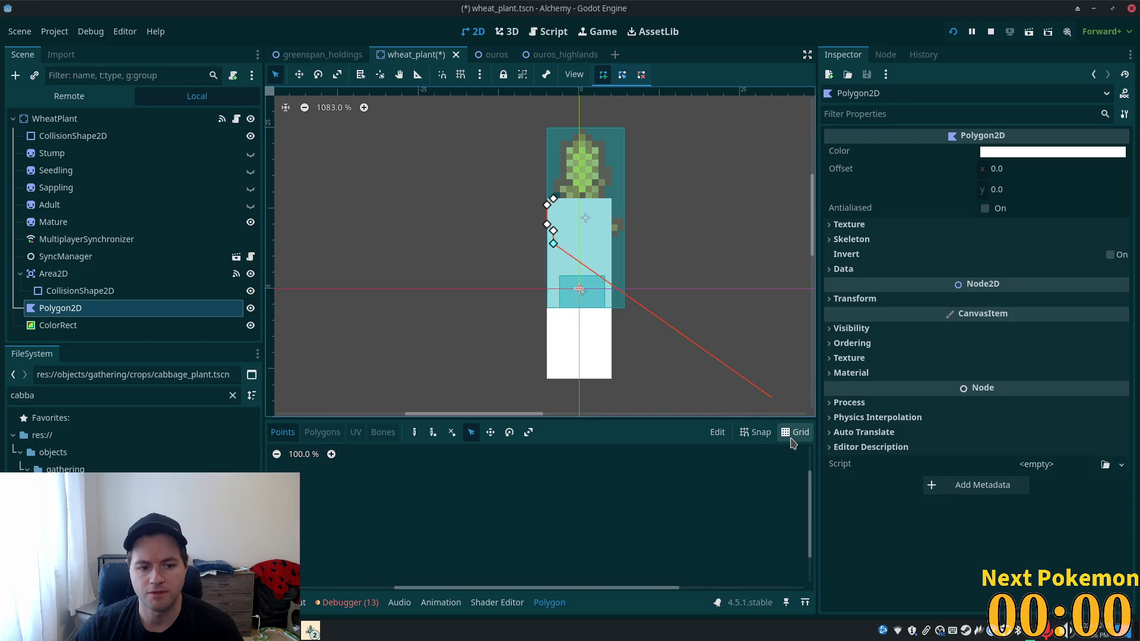
pyautogui.click(322, 433)
pyautogui.click(284, 433)
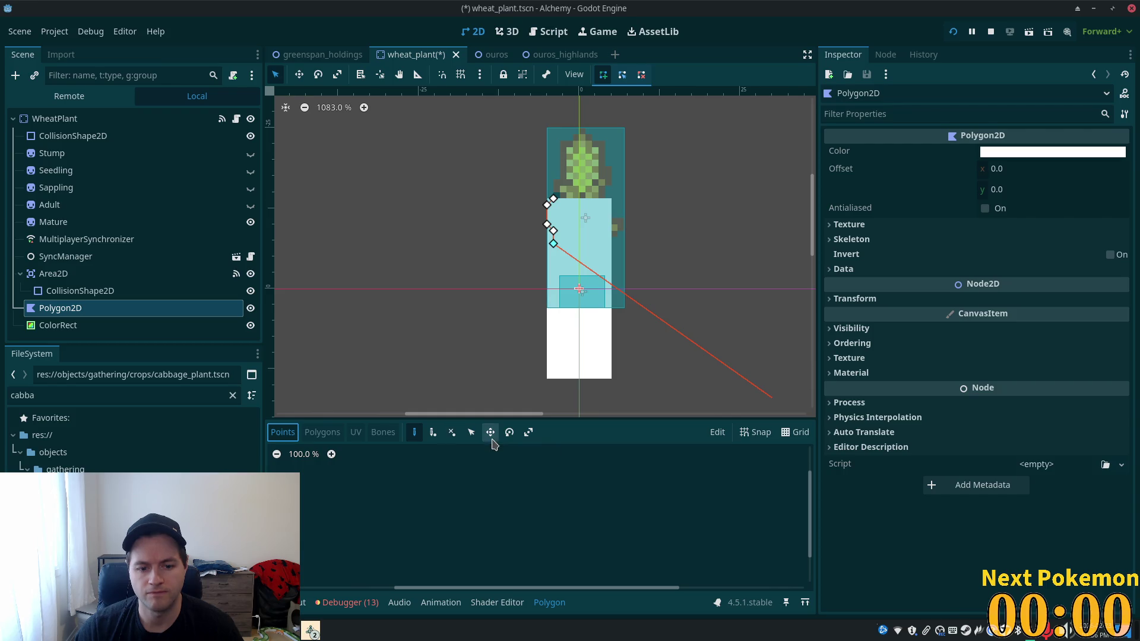
# - Try snapping, then view Grid Settings showing an 8 px step and zero offset
pyautogui.click(748, 436)
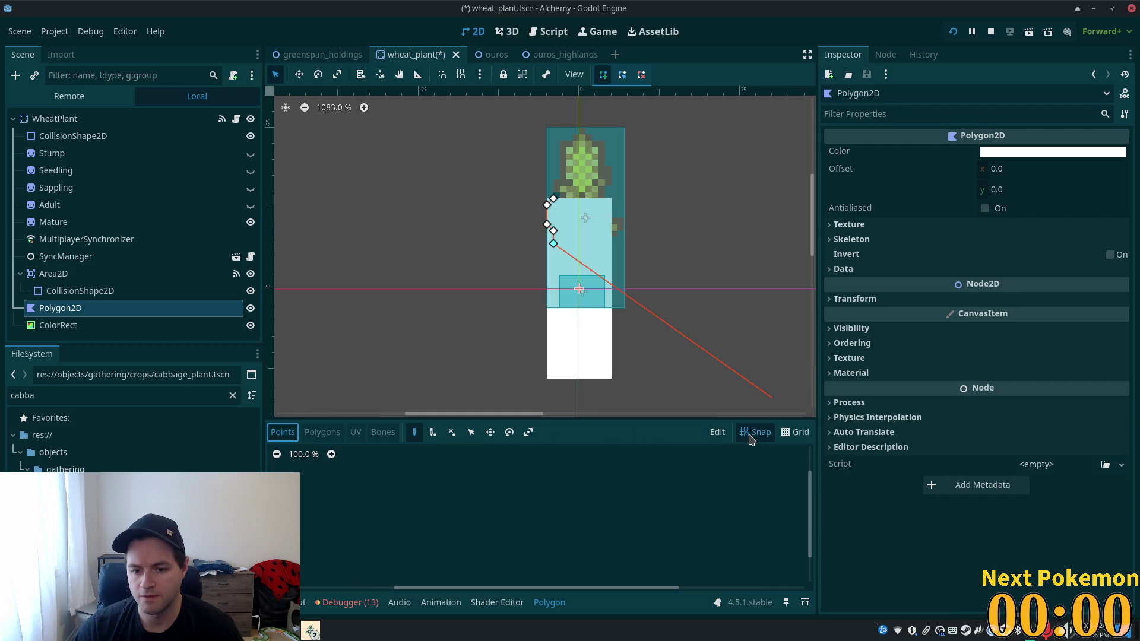
pyautogui.click(751, 439)
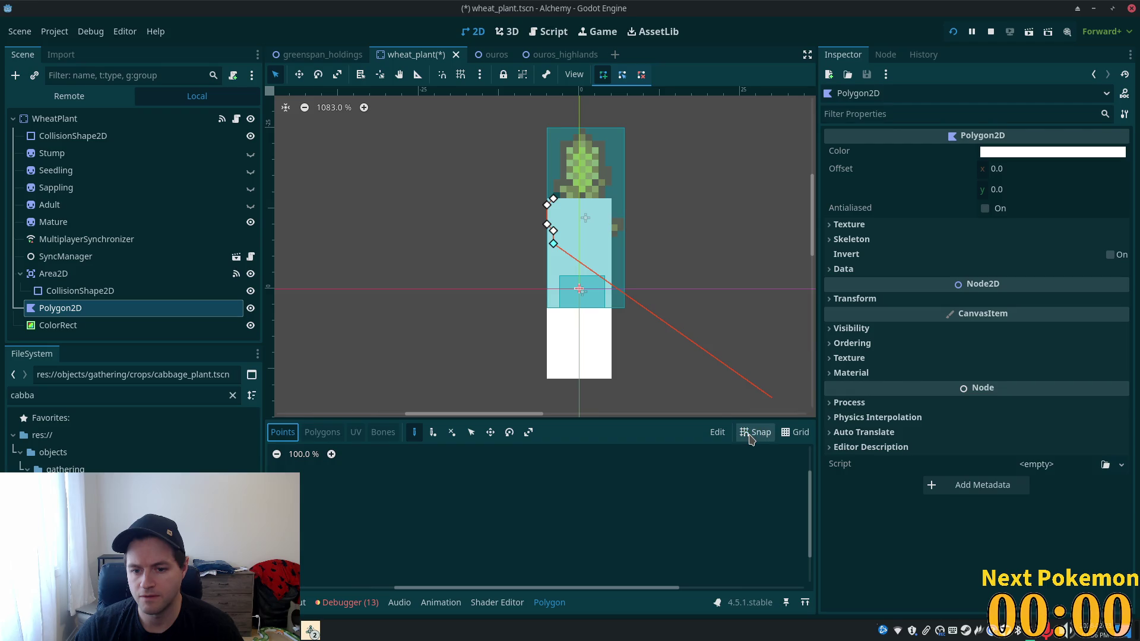
pyautogui.click(717, 435)
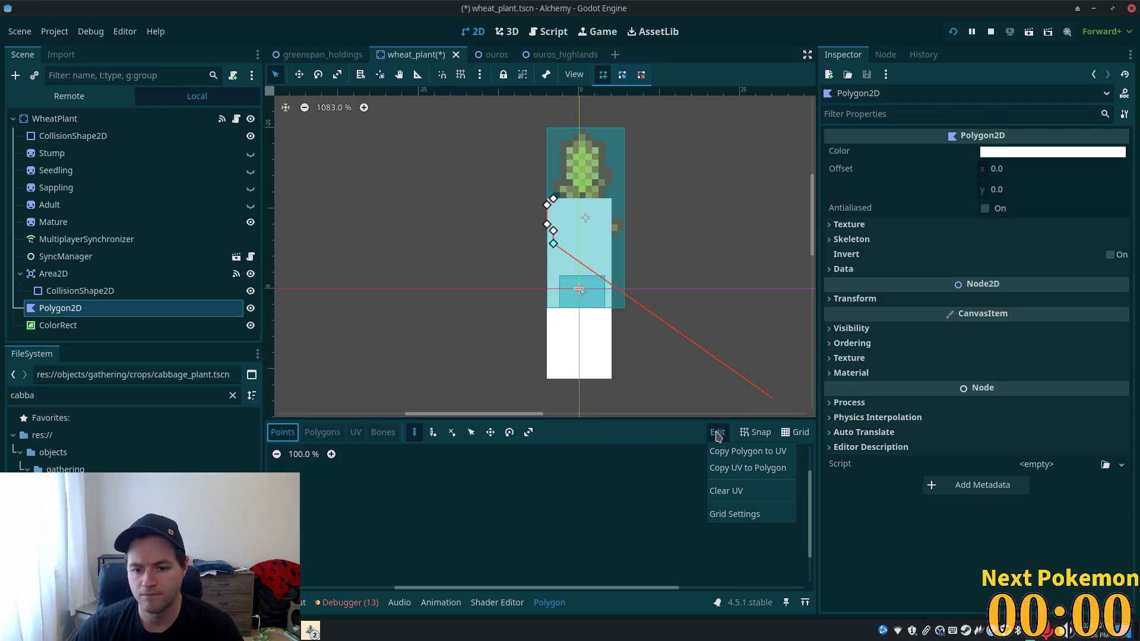
pyautogui.click(745, 514)
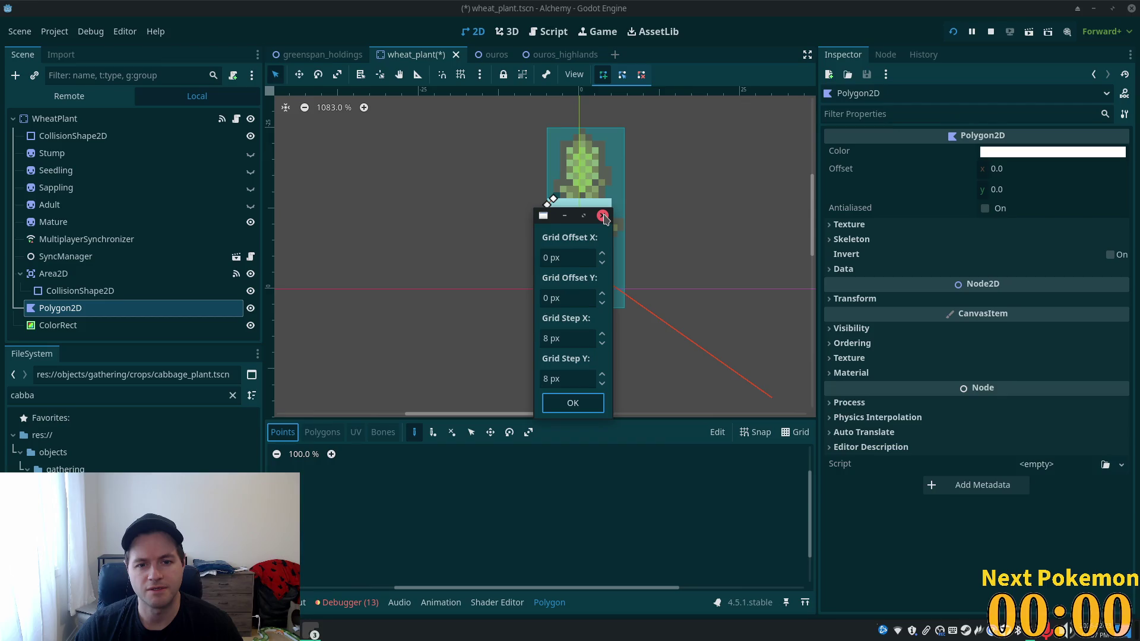
pyautogui.click(603, 216)
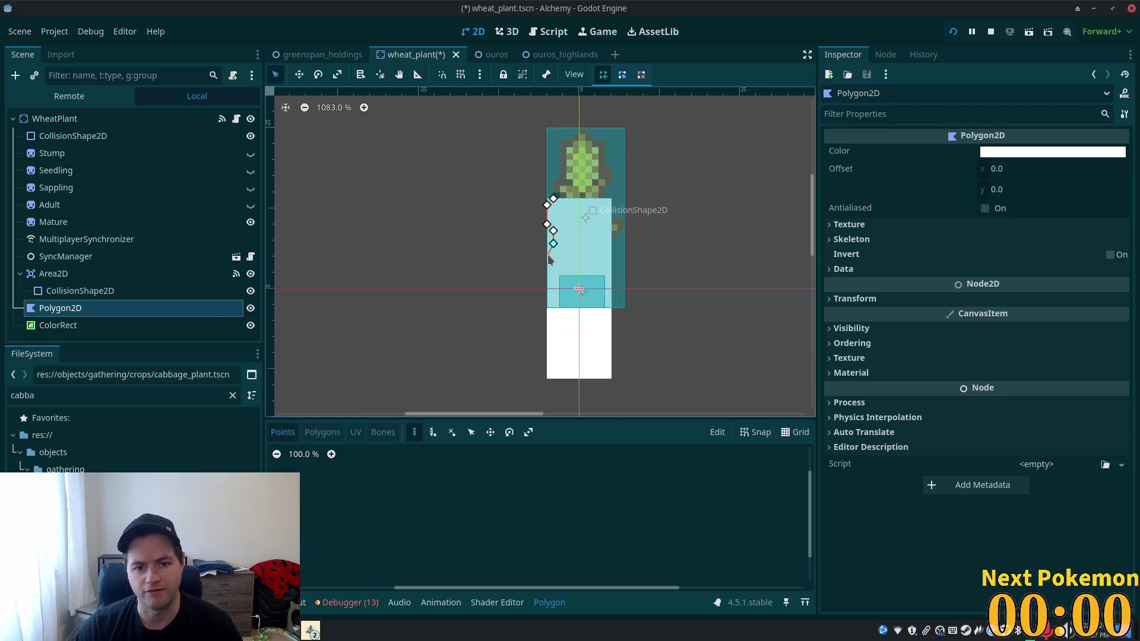
# - Trace polygon vertices down the plant's left edge and along the bottom of the base
pyautogui.click(553, 269)
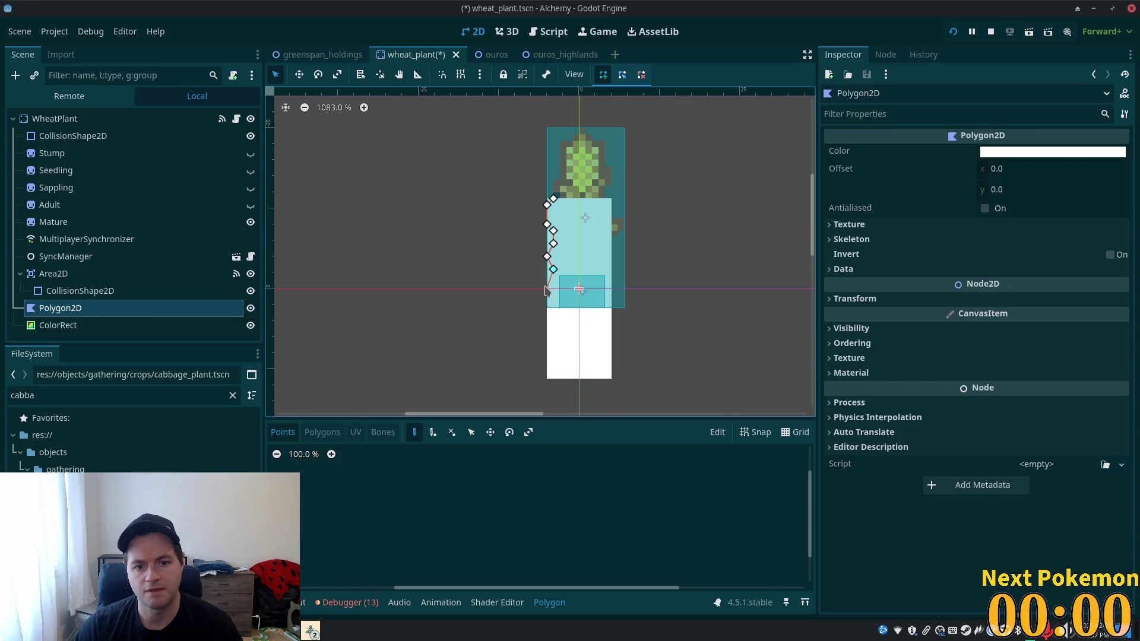
pyautogui.click(546, 289)
pyautogui.click(548, 301)
pyautogui.click(552, 321)
pyautogui.click(547, 334)
pyautogui.click(547, 353)
pyautogui.click(554, 365)
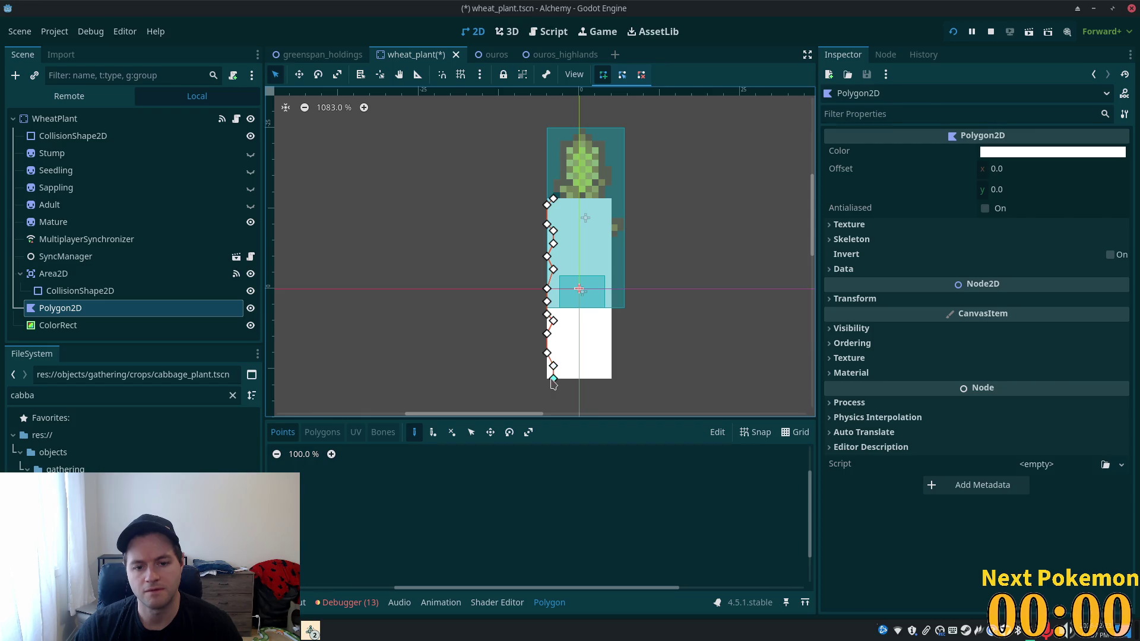
pyautogui.click(598, 378)
pyautogui.click(605, 366)
# - Trace vertices up the right edge, close the polygon on its first vertex, and hide the ColorRect
pyautogui.click(611, 339)
pyautogui.click(605, 333)
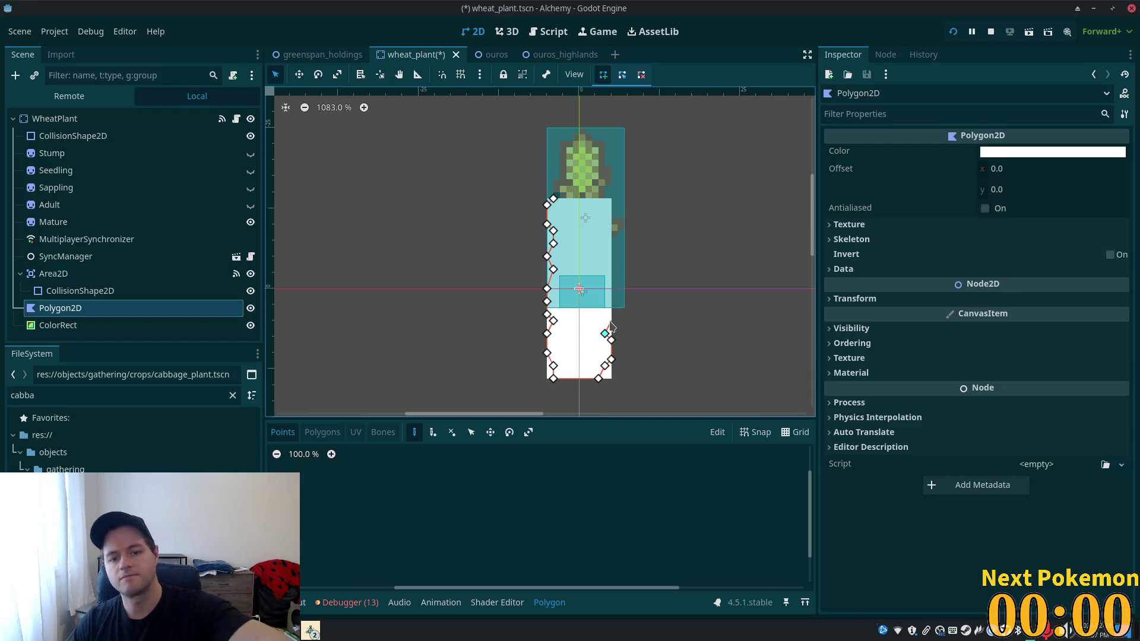
pyautogui.click(611, 327)
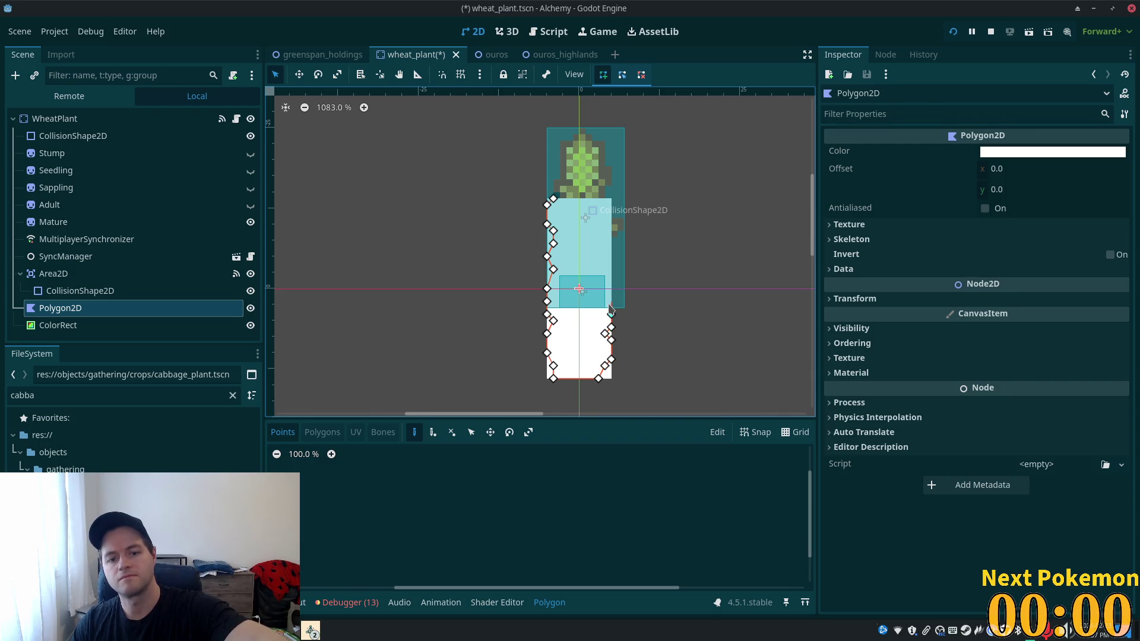
pyautogui.click(605, 295)
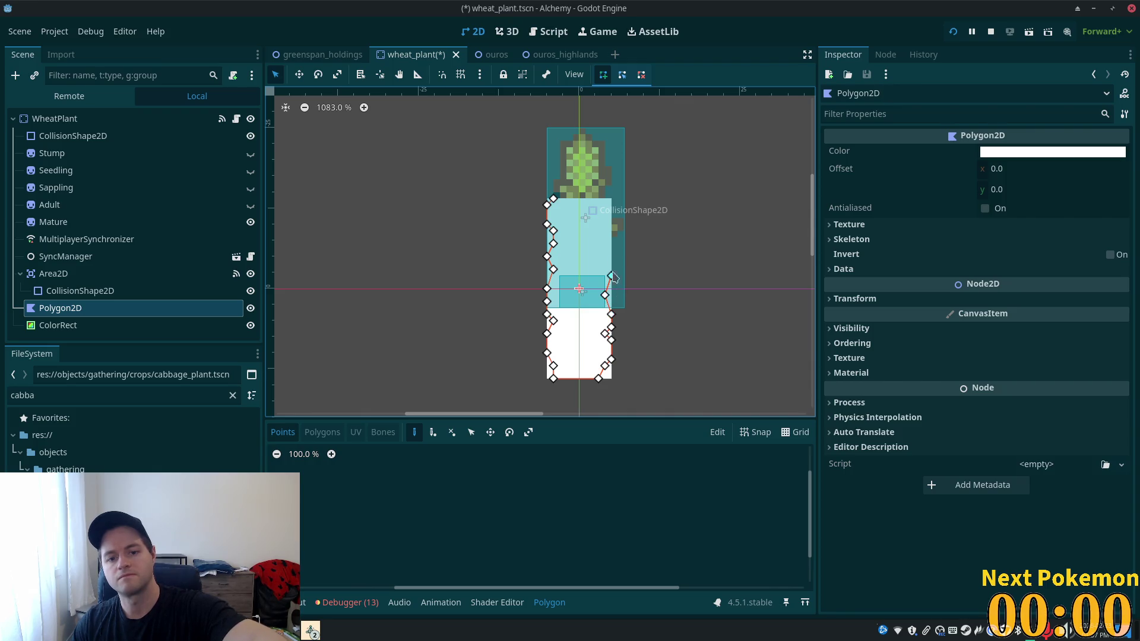
pyautogui.click(611, 250)
pyautogui.click(605, 230)
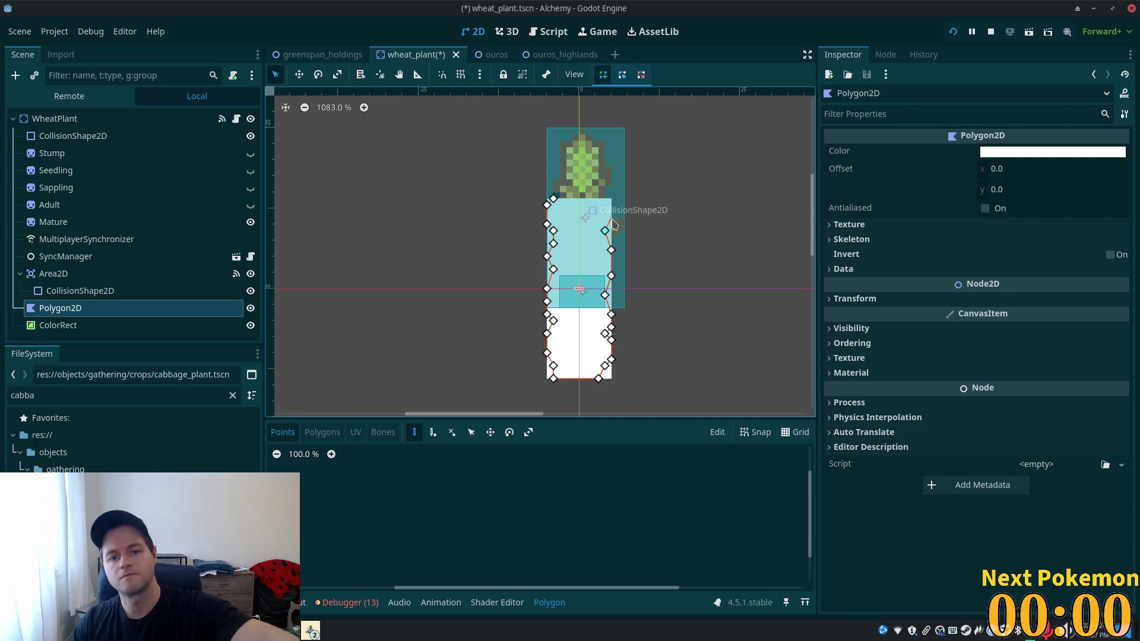
pyautogui.click(611, 218)
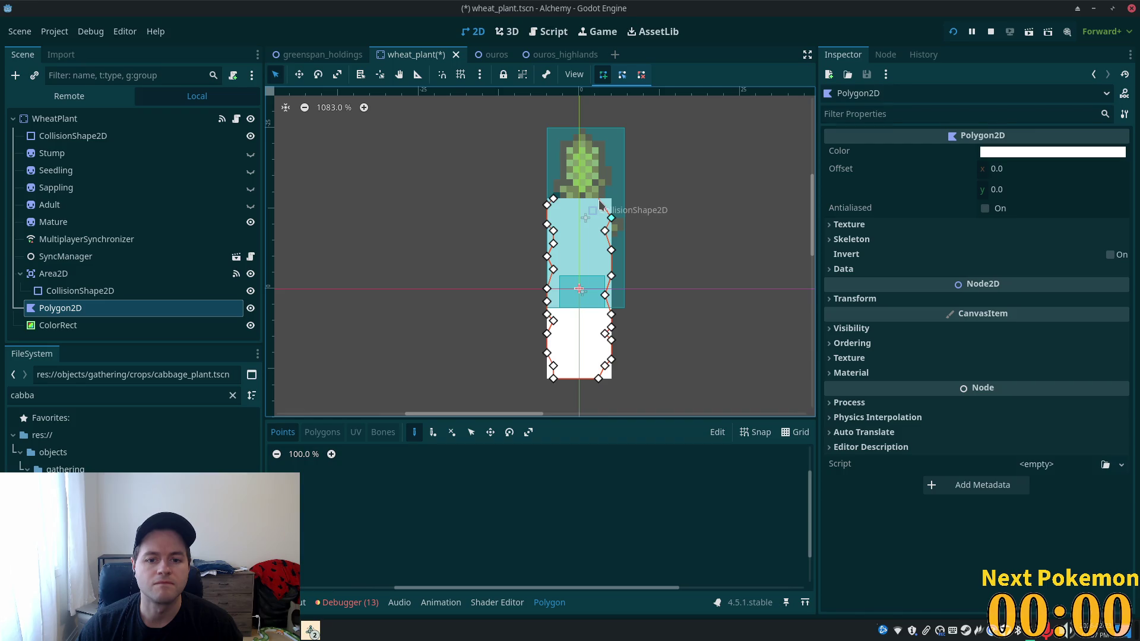
pyautogui.click(553, 198)
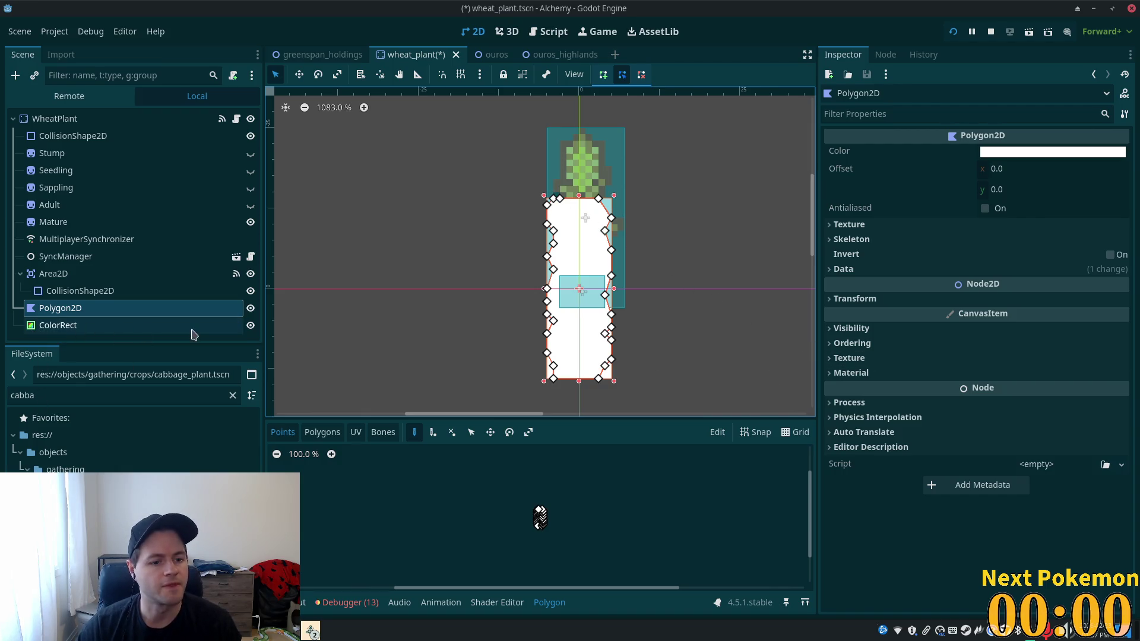
pyautogui.click(250, 326)
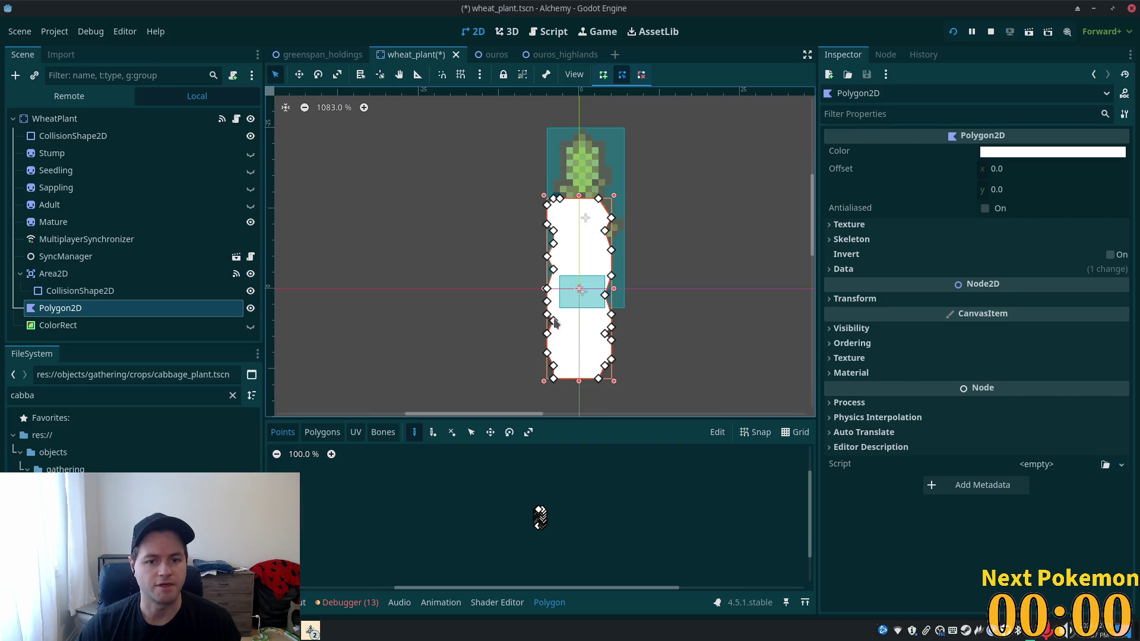
# - Colour the polygon translucent black (0000002a, alpha 42), save wheat_plant and run the game
pyautogui.click(1092, 153)
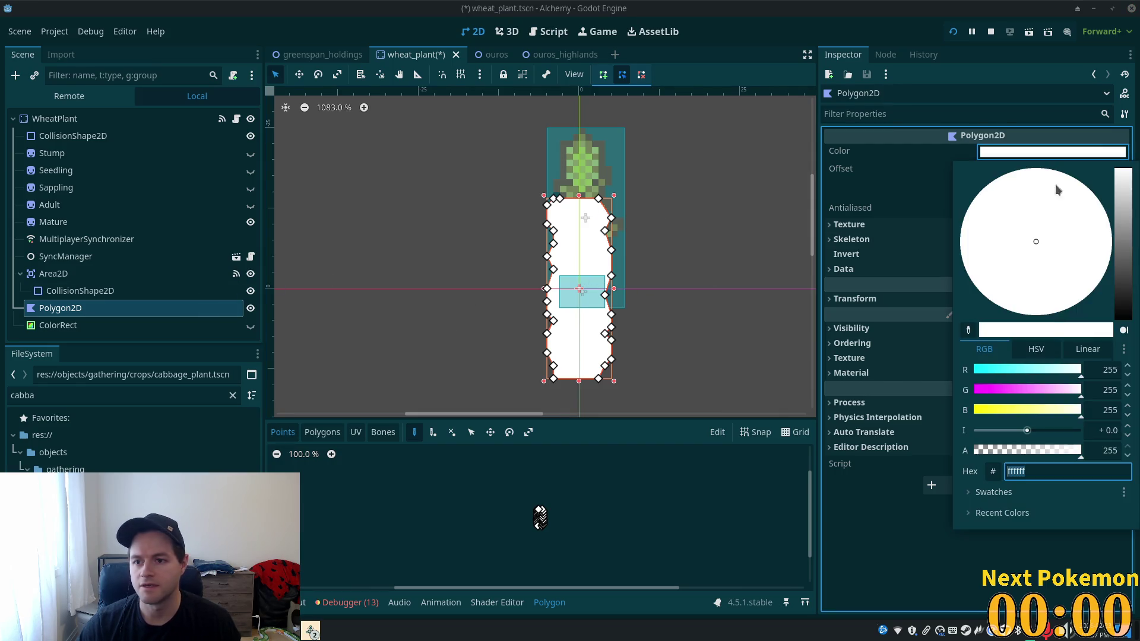
pyautogui.moveTo(1127, 242); pyautogui.dragTo(1119, 381)
pyautogui.moveTo(1036, 450); pyautogui.dragTo(993, 456)
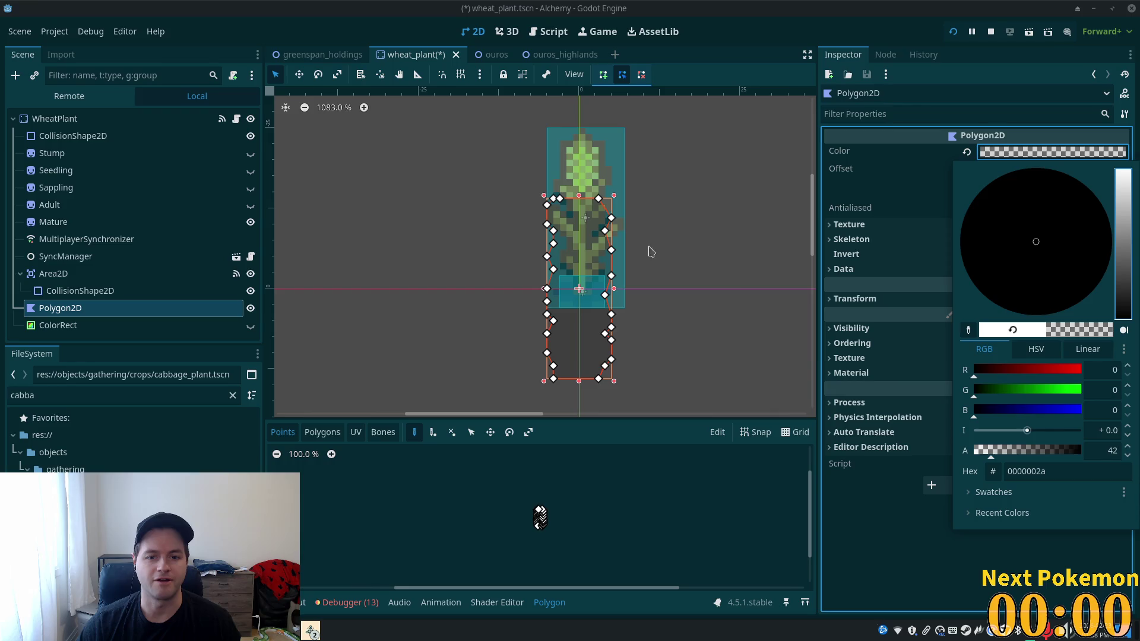
pyautogui.click(853, 553)
pyautogui.hotkey('ctrl', 's')
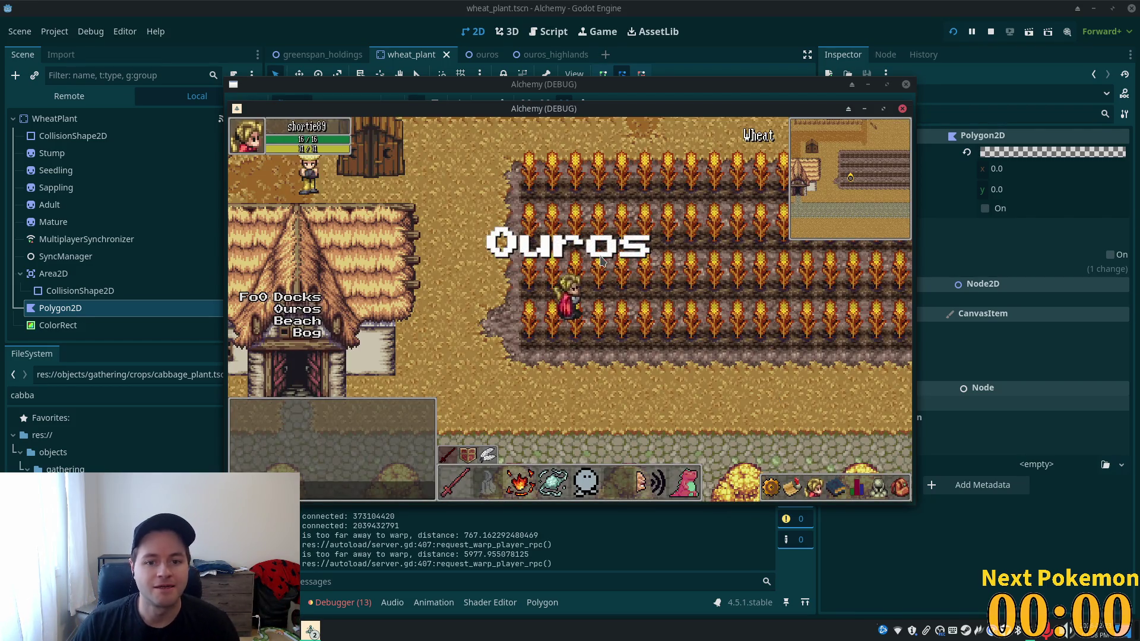
# - Walk the character down through the wheat fields in both game windows, then return to the ColorRect node
pyautogui.press('Down')
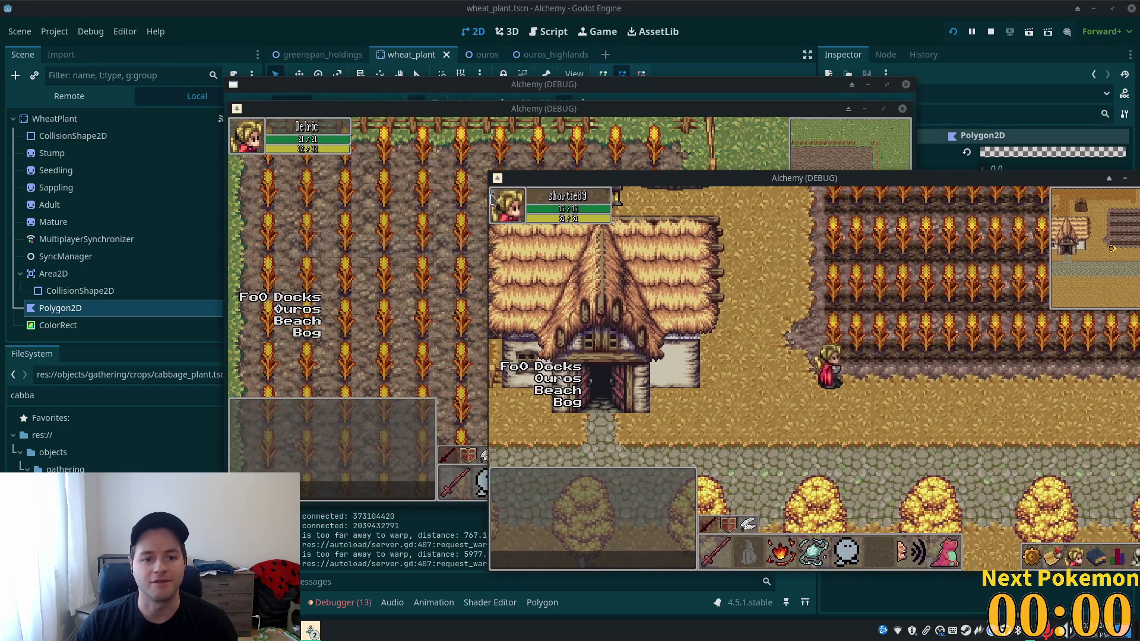
pyautogui.click(564, 105)
pyautogui.press('Down')
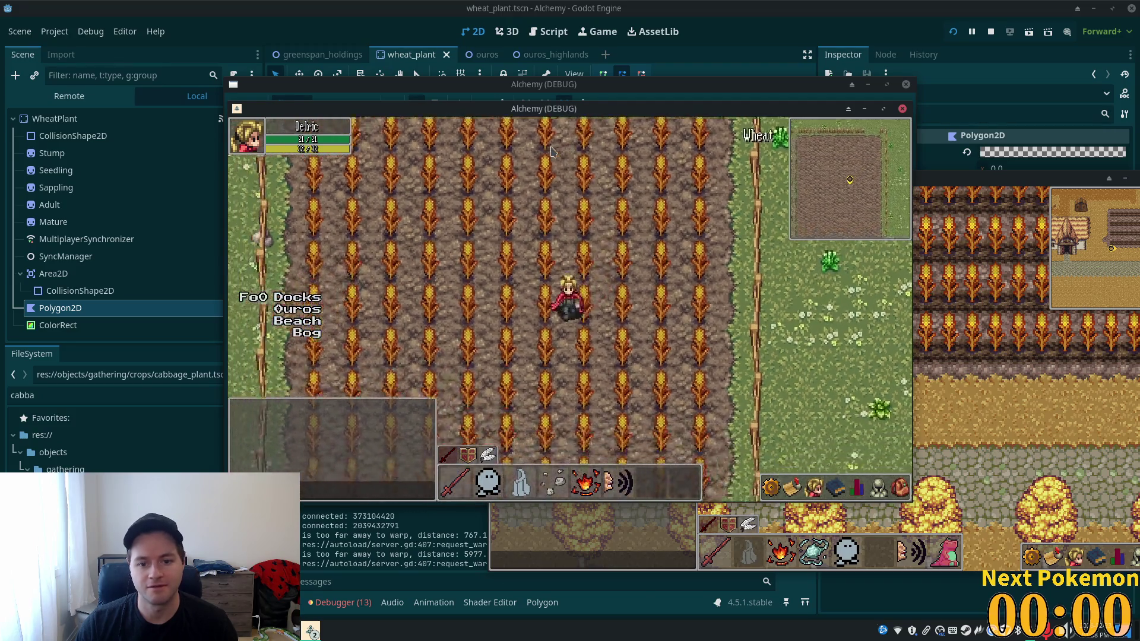
pyautogui.press('Down')
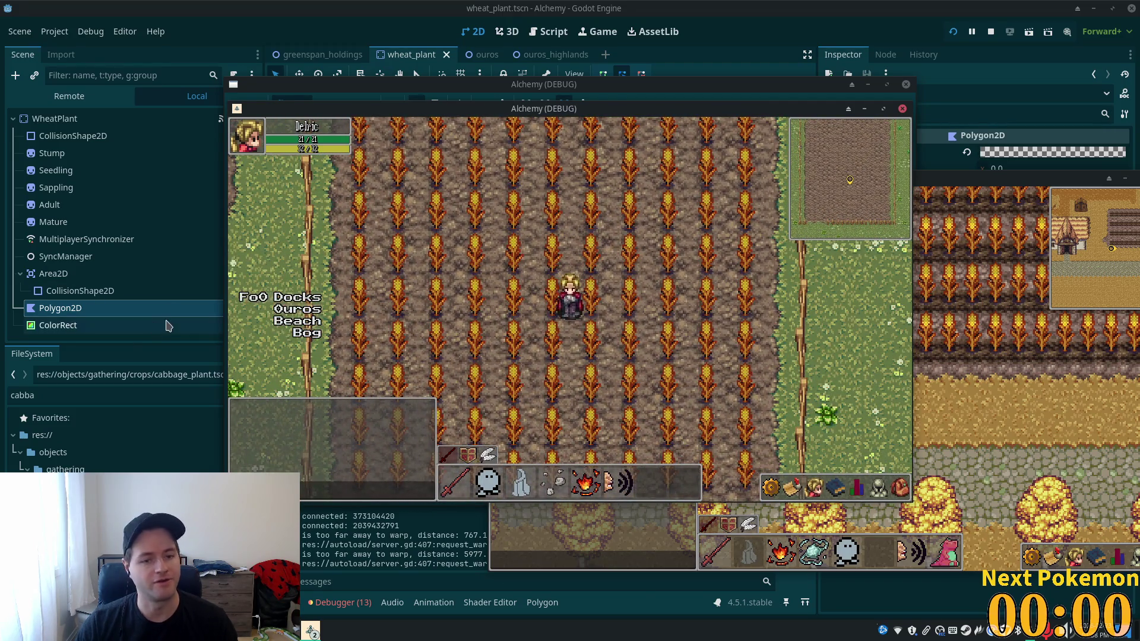
pyautogui.click(72, 327)
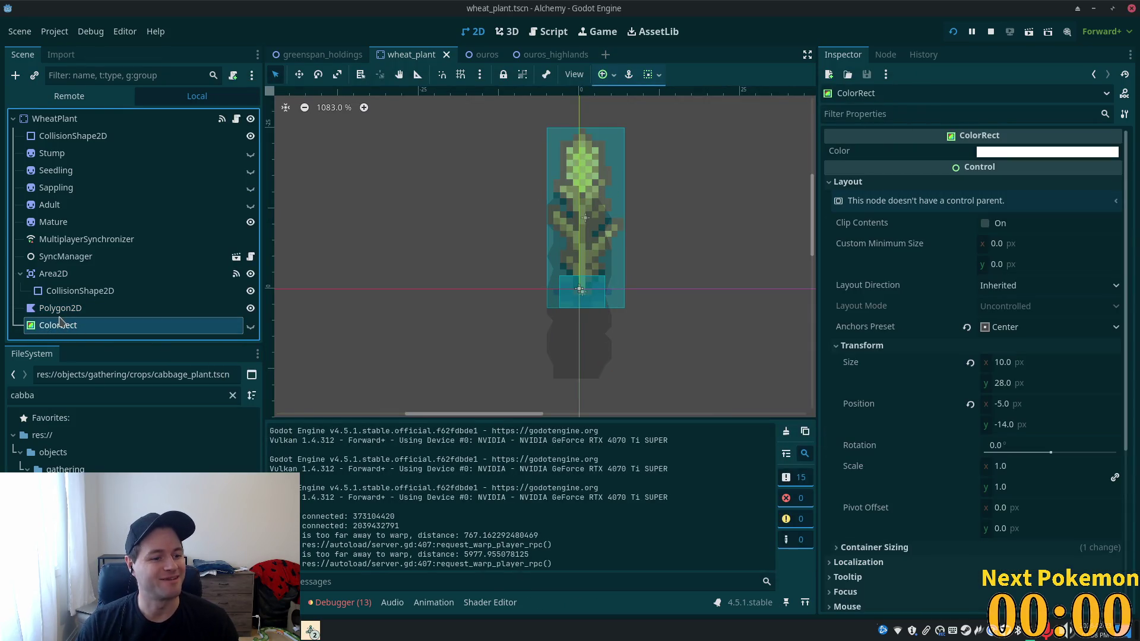